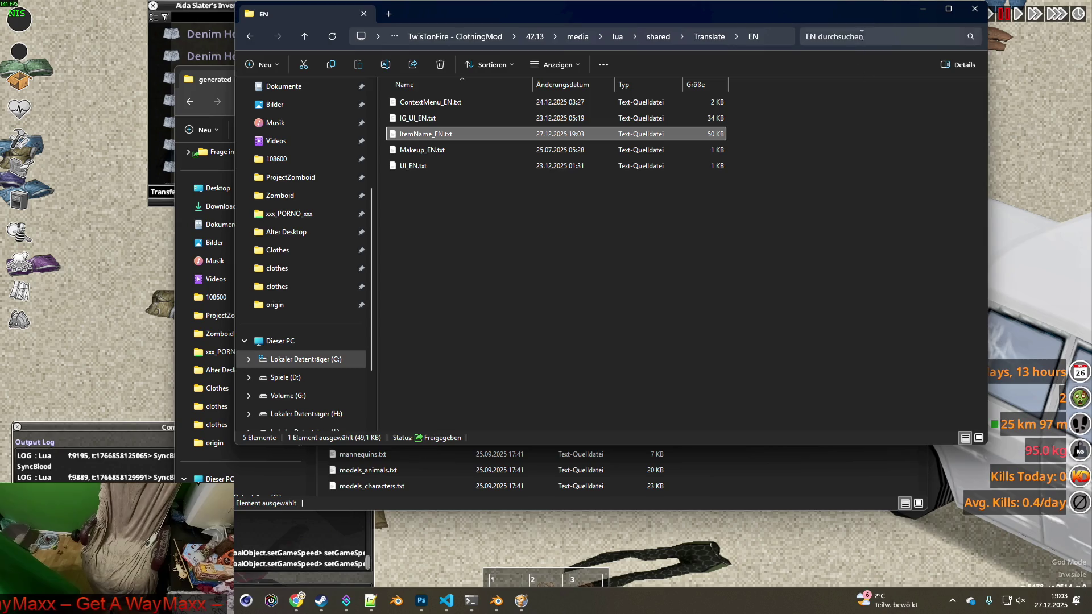
- Close the EN folder window and minimise the 'generated' folder window to reveal the game
key("ctrl+w")
left_click(865, 76)
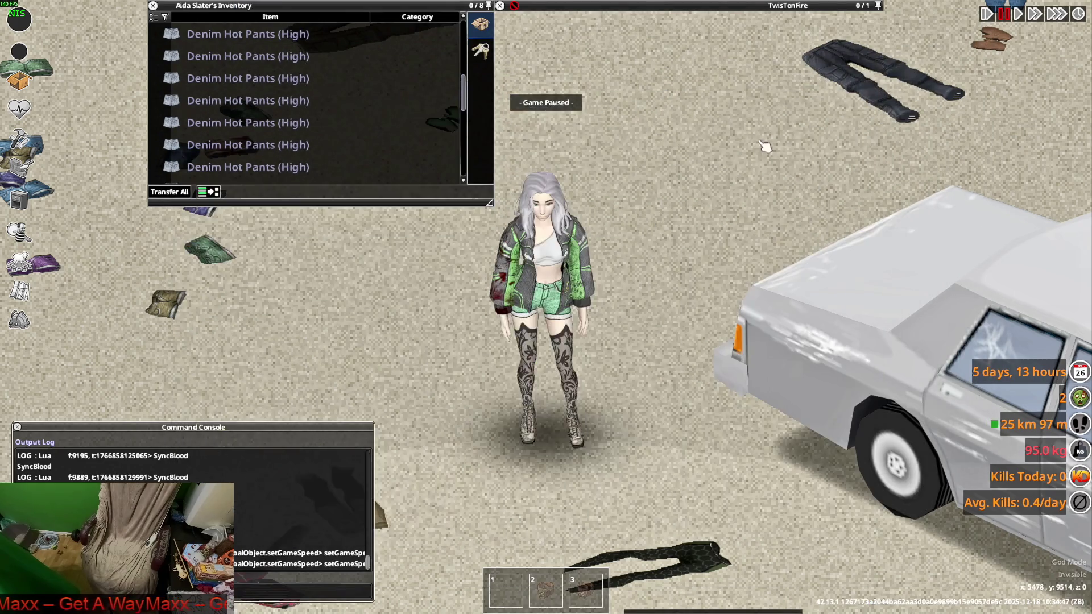
- Unpause the game and walk the character up and down
key("space")
key("w")
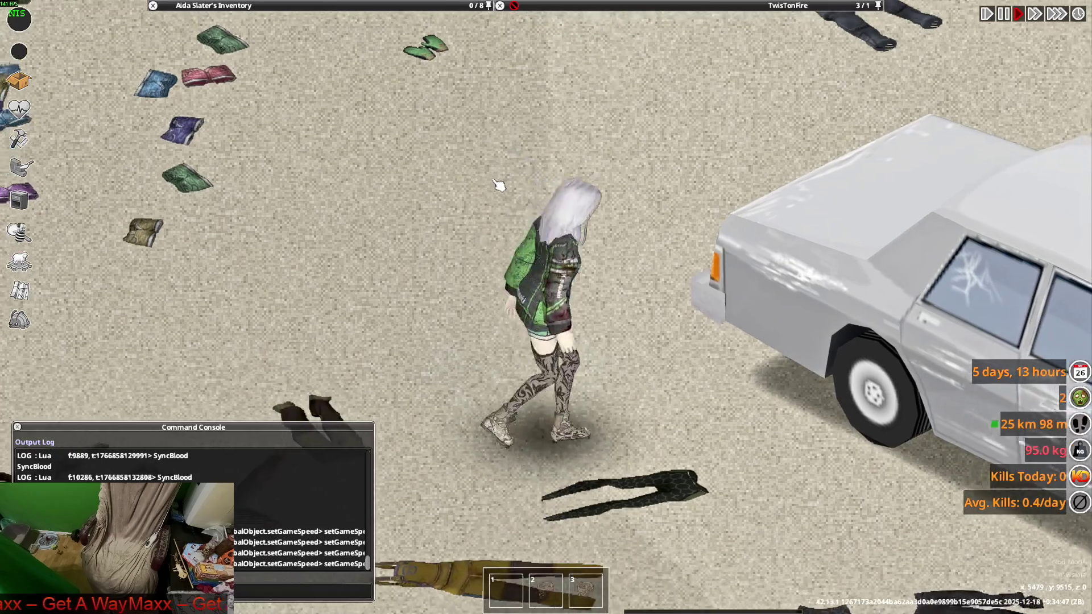
scroll(317, 145, "up", 5)
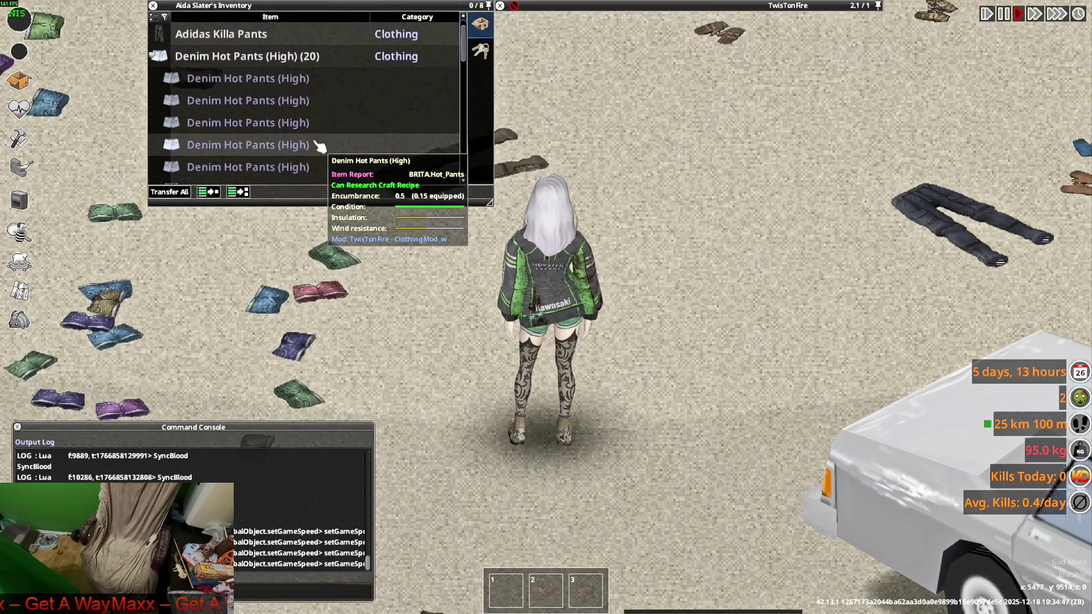
key("s")
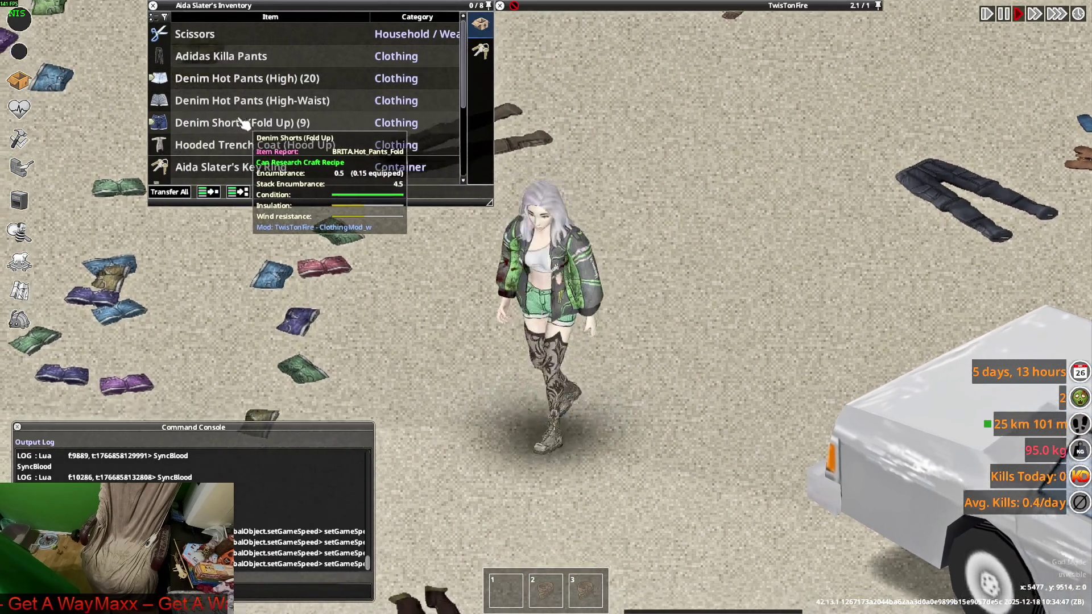
key("w")
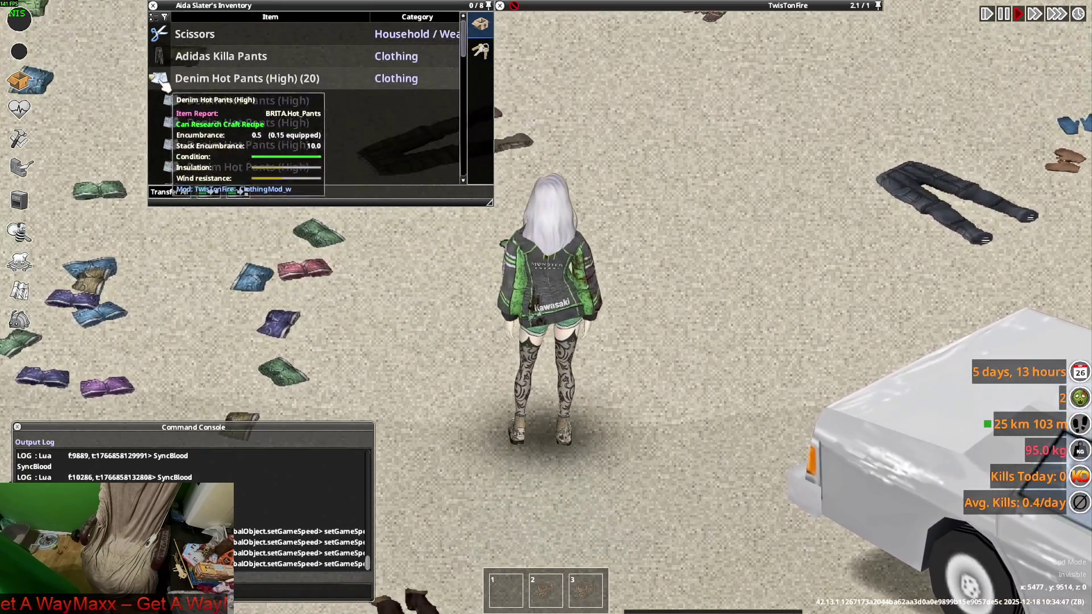
- Have the character wear a pair of Denim Hot Pants (High) from the inventory stack
left_click(176, 80)
scroll(221, 136, "down", 1)
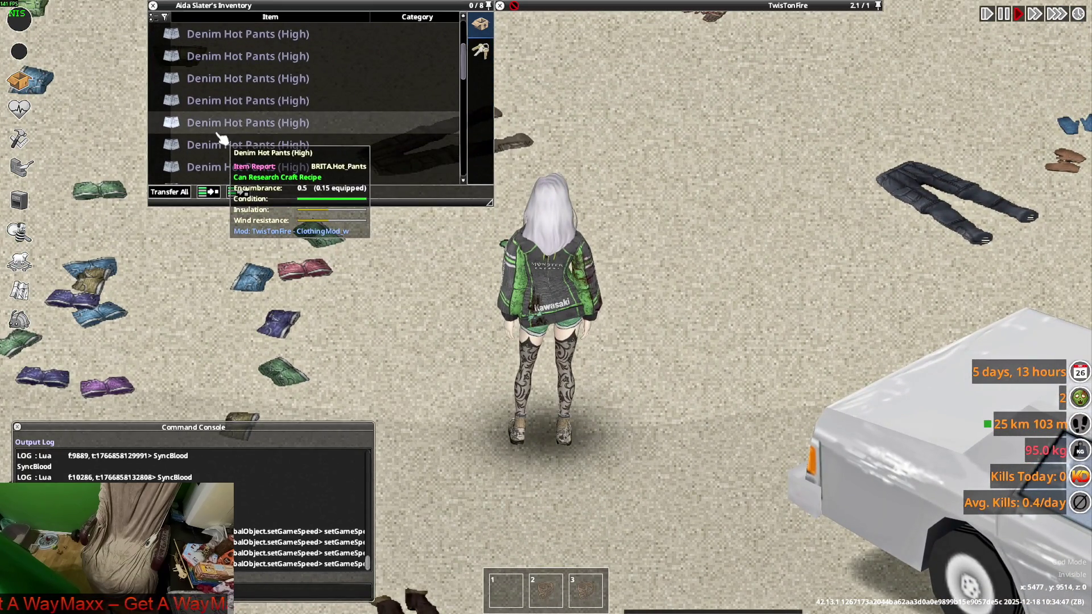
scroll(222, 142, "down", 1)
key("s")
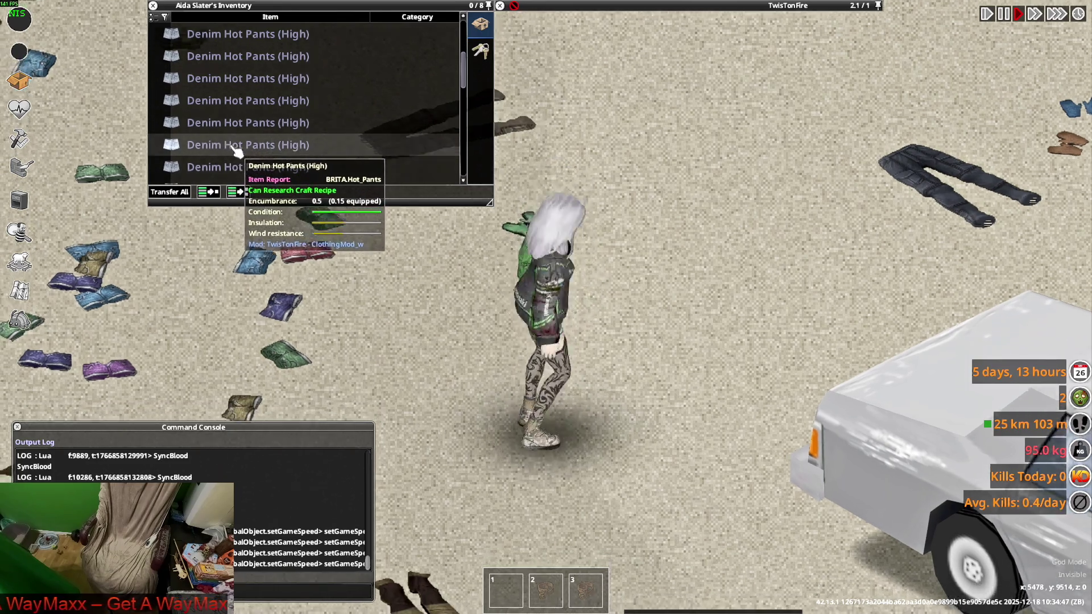
scroll(230, 125, "up", 3)
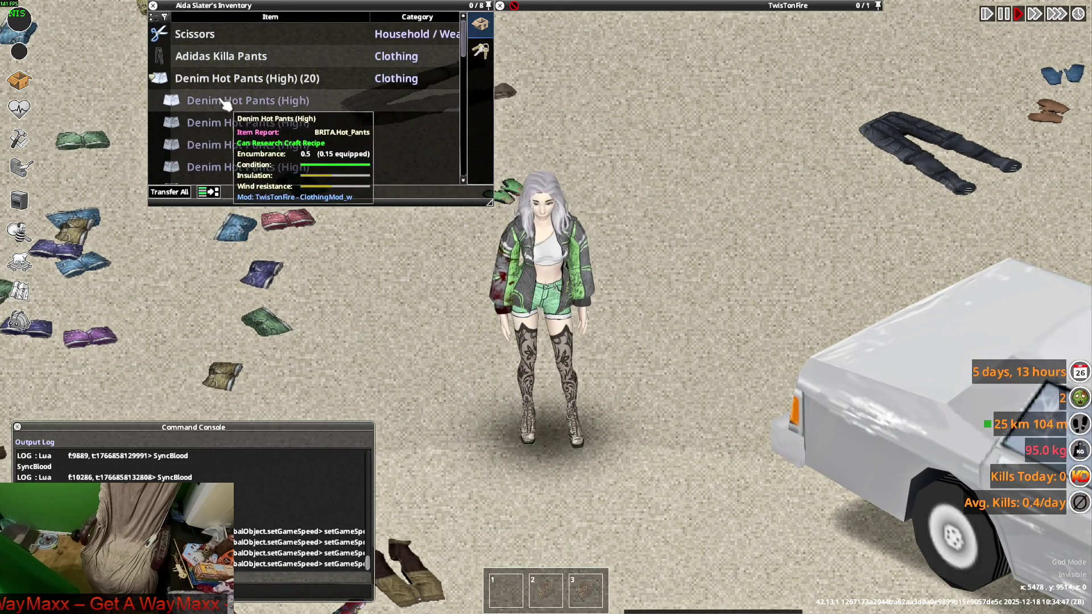
right_click(226, 103)
left_click(247, 134)
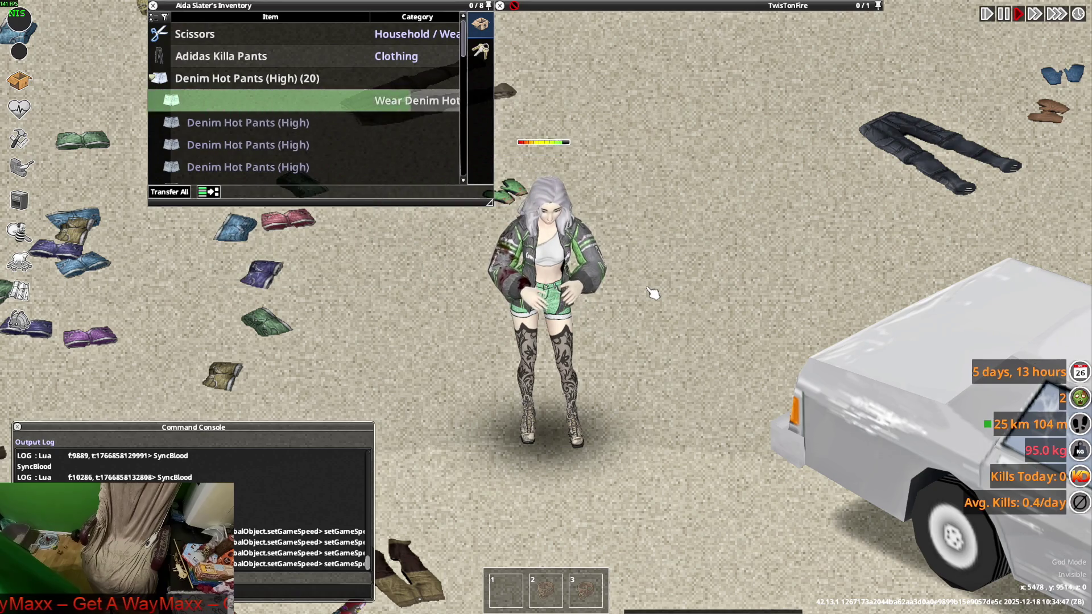
- Walk the character down and right, then cycle to another open window
key("d")
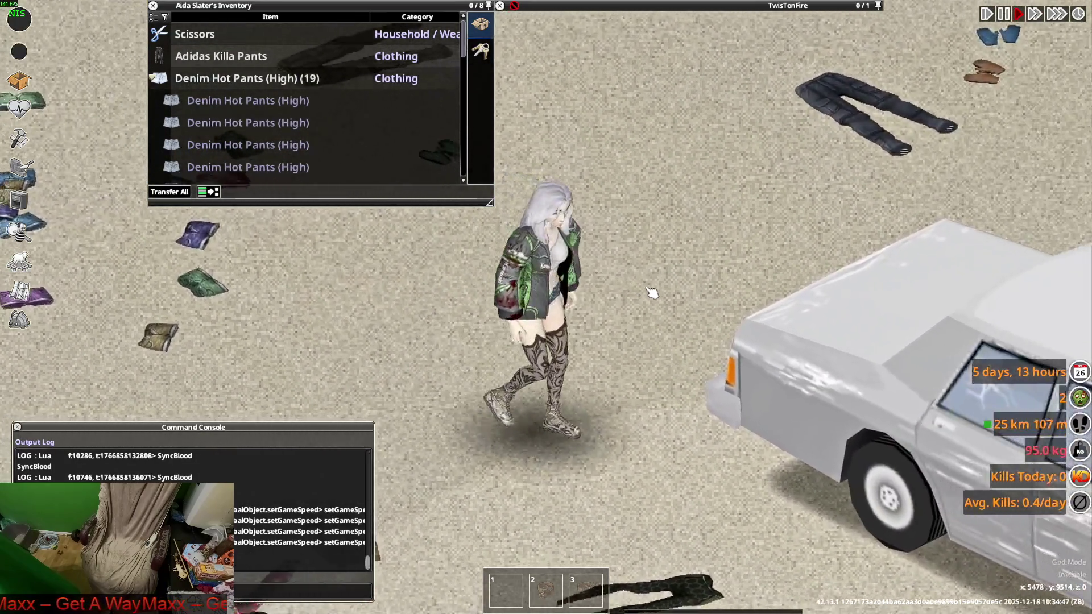
key("s")
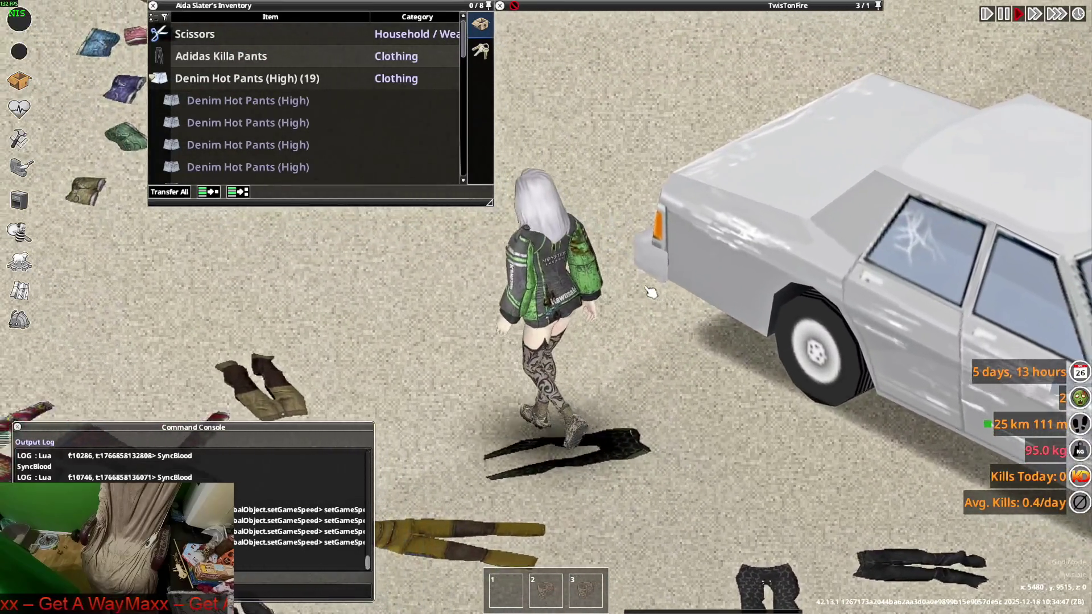
key("alt+Tab")
key("alt+Tab")
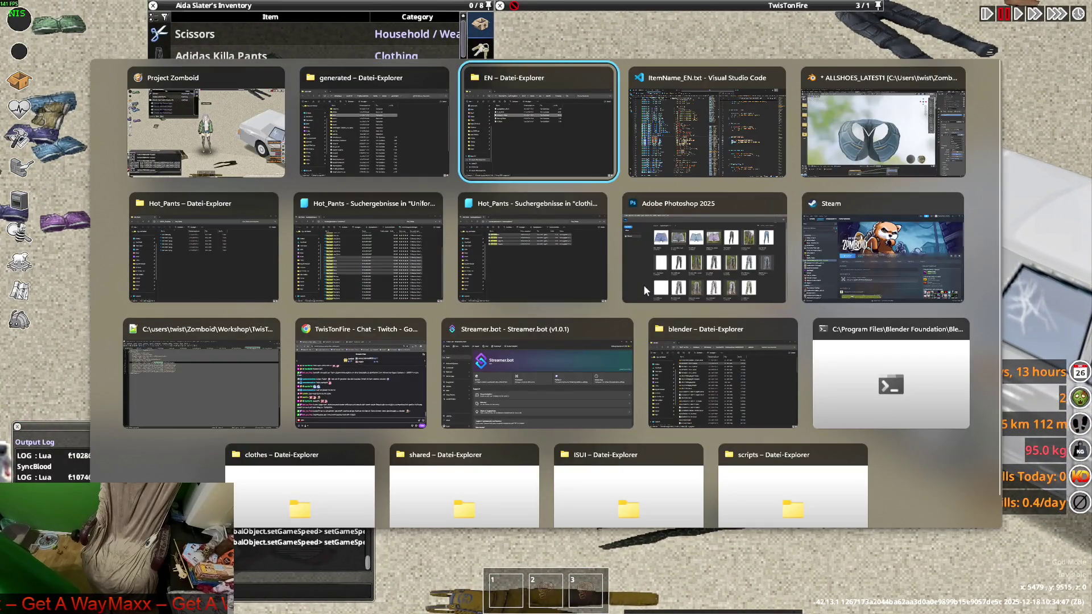
key("alt+Tab")
key("alt+Tab")
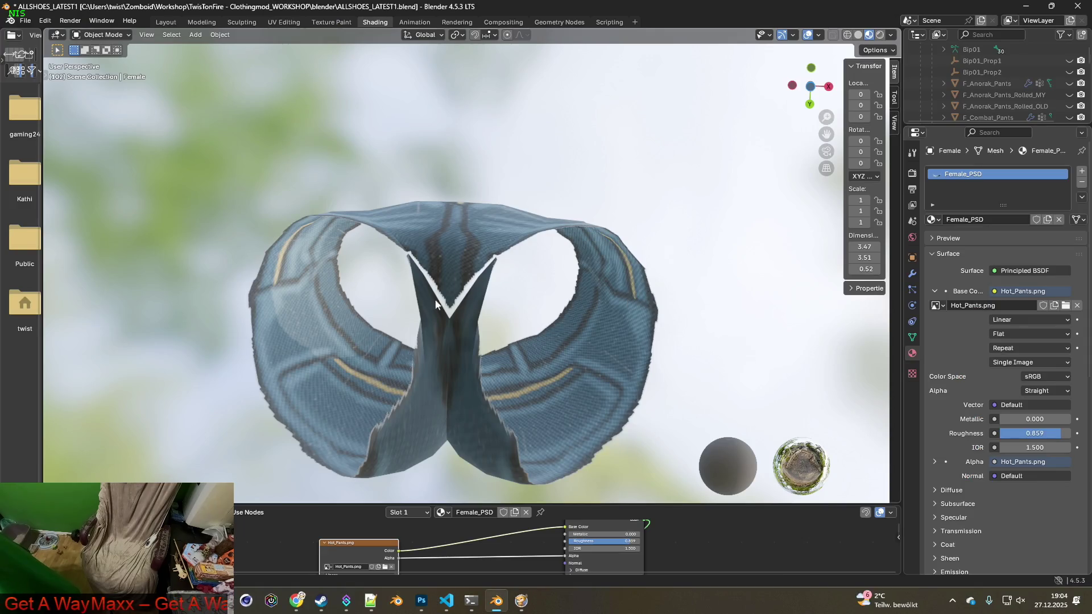
- Orbit around the textured shorts, then move to the Texture Paint workspace
mouse_move(519, 302)
middle_mouse_down()
mouse_move(520, 280)
mouse_move(512, 356)
mouse_move(530, 342)
mouse_move(541, 294)
middle_mouse_up()
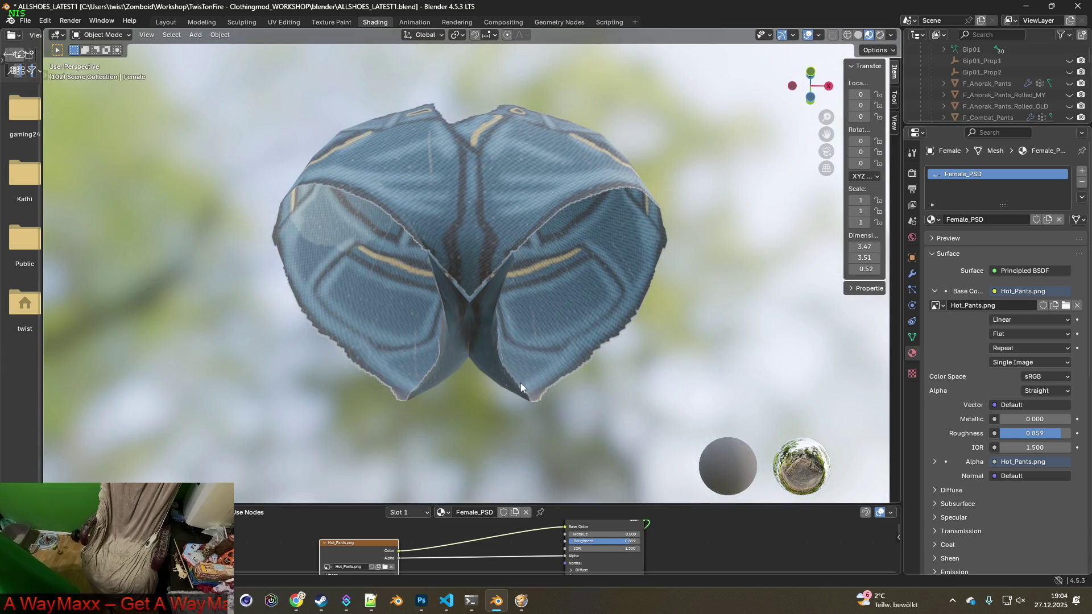
left_click(332, 23)
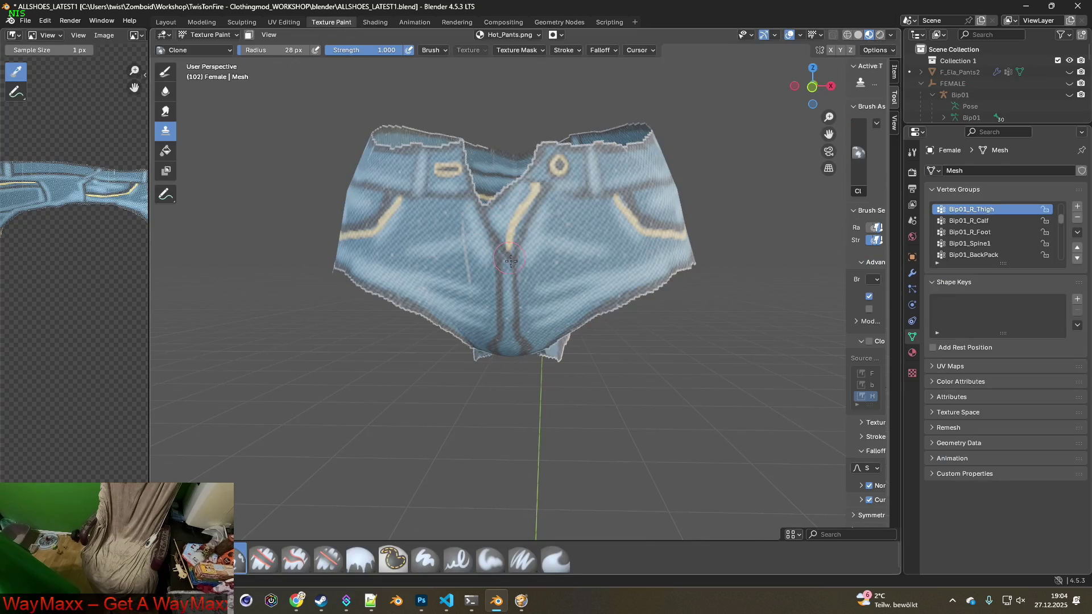
- Clone-paint over the V-seam and inner crotch seam of the Hot_Pants texture
scroll(544, 290, "up", 5)
mouse_move(543, 289)
middle_mouse_down()
mouse_move(480, 335)
mouse_move(515, 307)
middle_mouse_up()
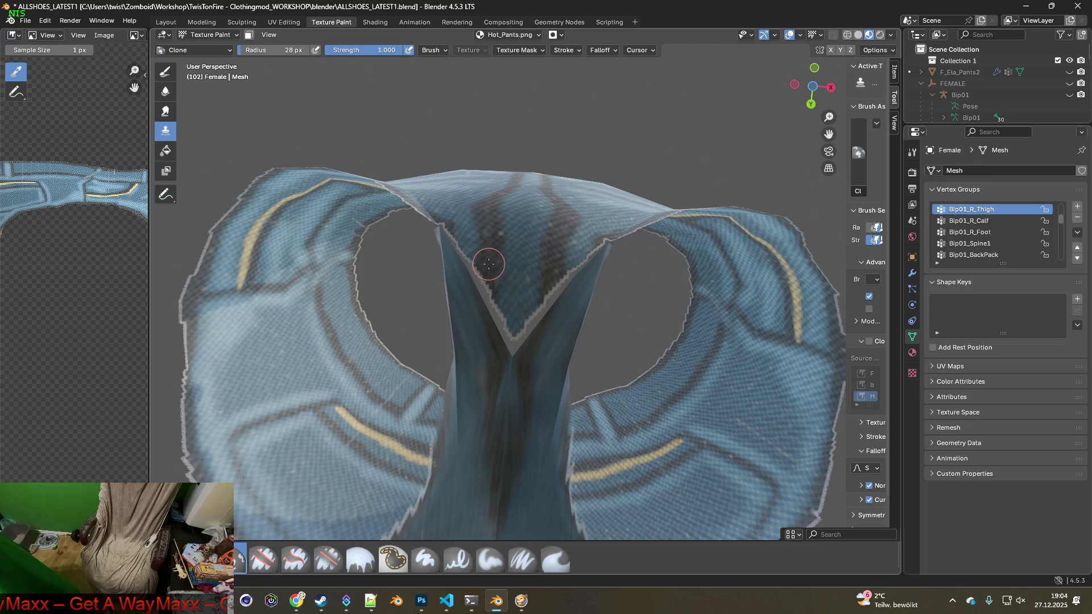
mouse_move(487, 281)
left_mouse_down()
mouse_move(551, 290)
mouse_move(549, 312)
mouse_move(516, 345)
left_mouse_up()
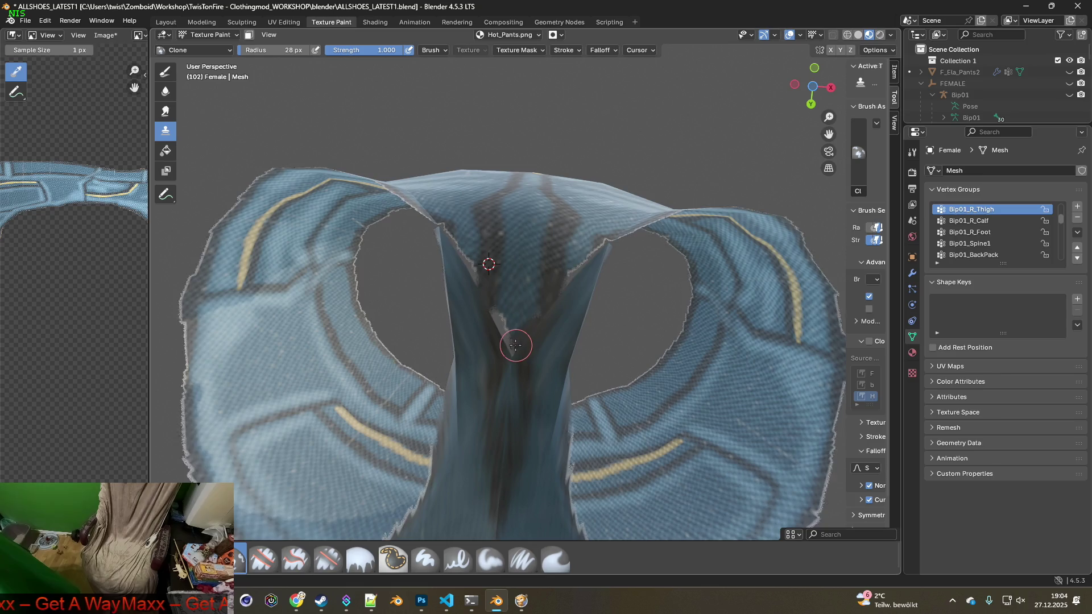
mouse_move(502, 333)
middle_mouse_down()
mouse_move(531, 342)
mouse_move(581, 261)
middle_mouse_up()
left_click_drag(587, 290, 555, 357)
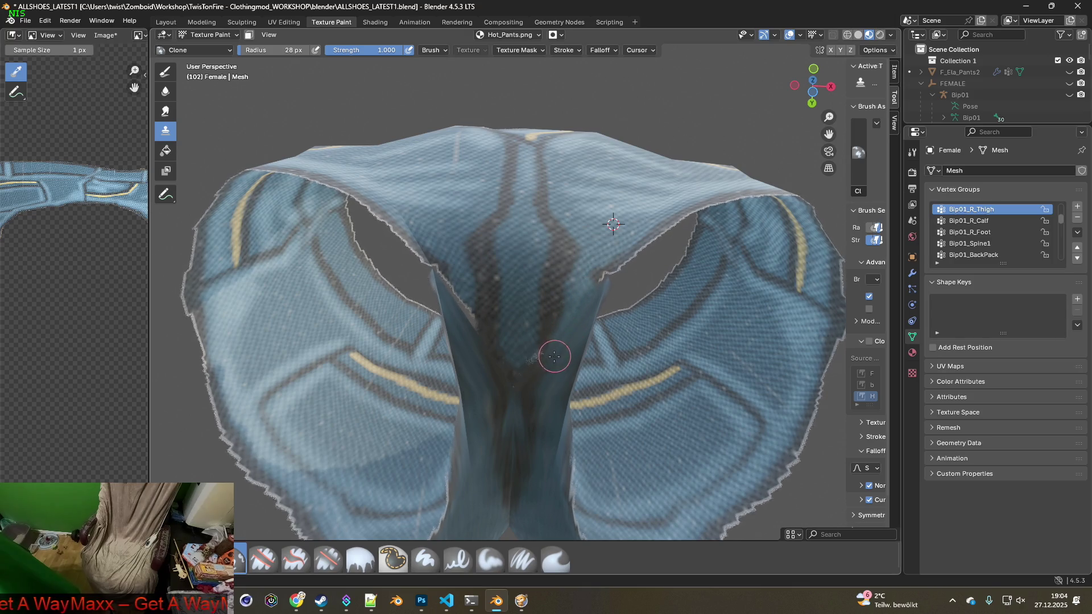
middle_click_drag(451, 288, 446, 359)
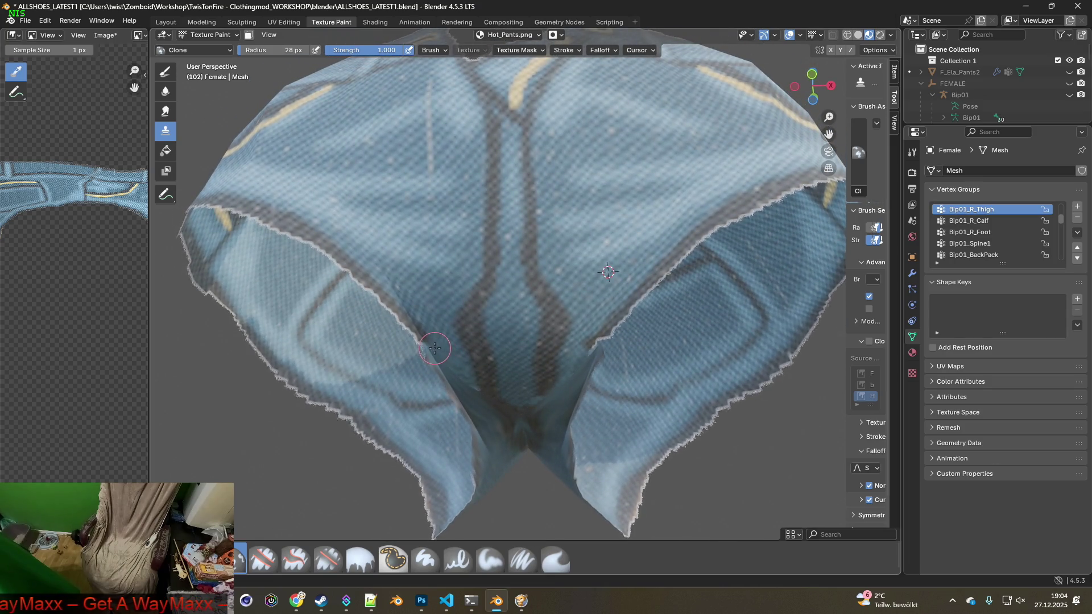
middle_click_drag(512, 366, 588, 354)
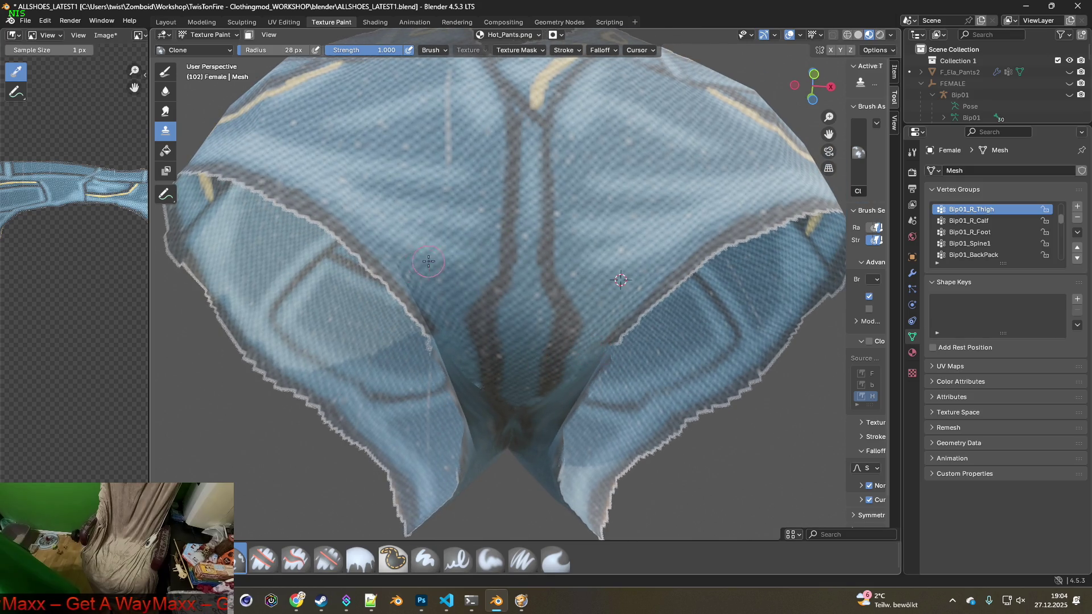
middle_click_drag(429, 261, 407, 232)
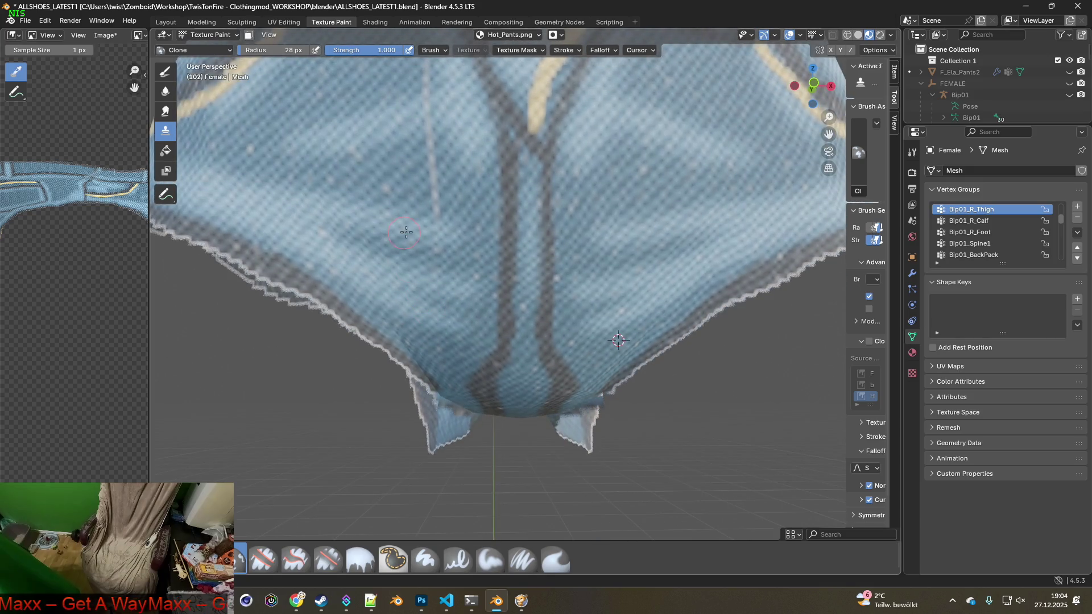
- Save Hot_Pants.png, widen the image editor, and return to the Shading workspace
left_click(105, 35)
left_click(121, 151)
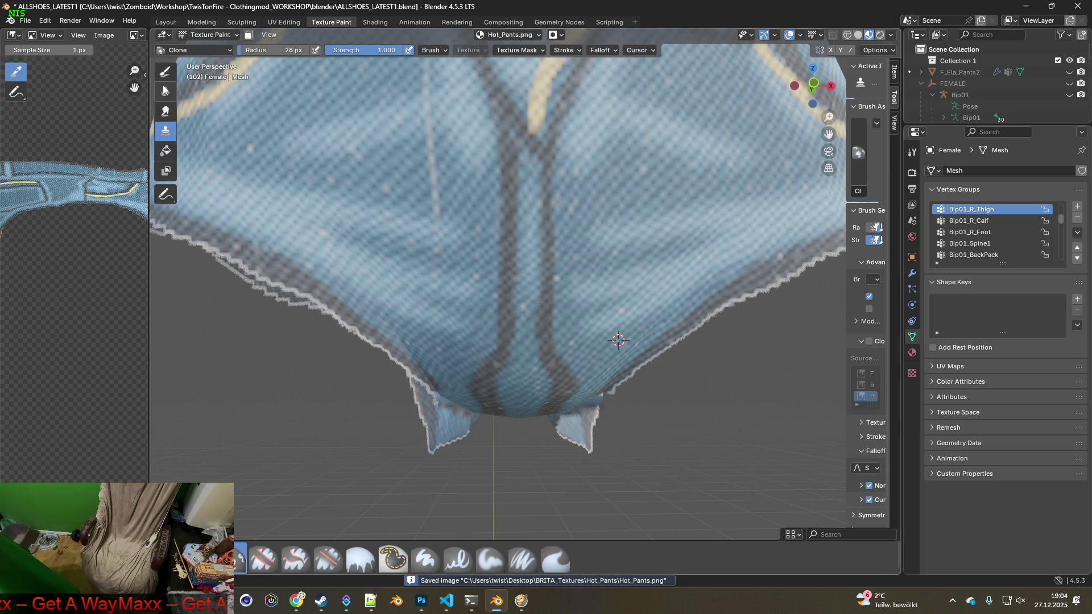
left_click_drag(149, 91, 185, 91)
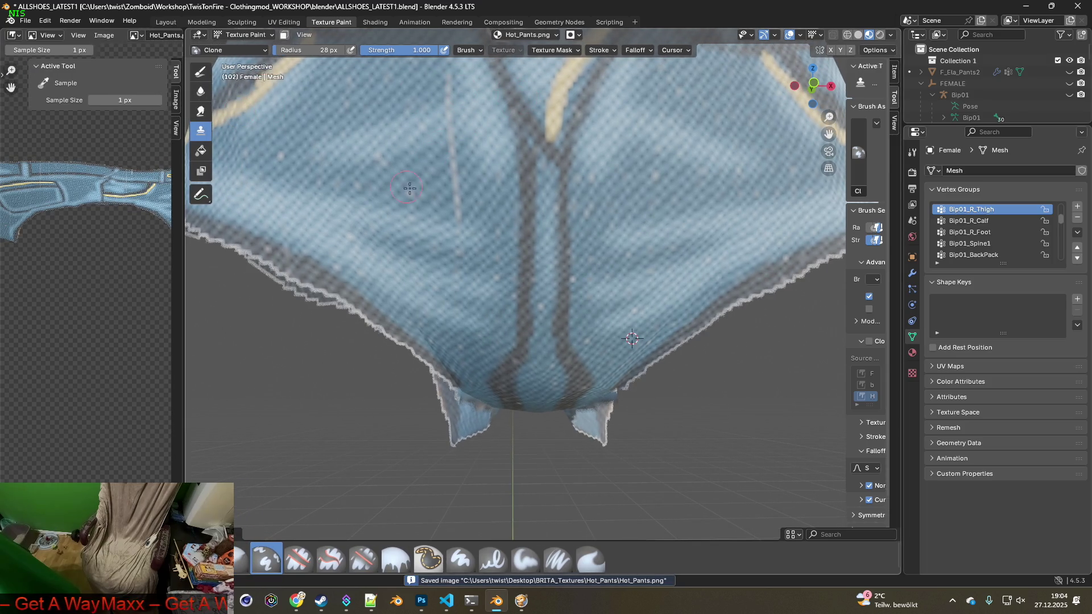
scroll(410, 188, "down", 4)
middle_click_drag(381, 153, 385, 177)
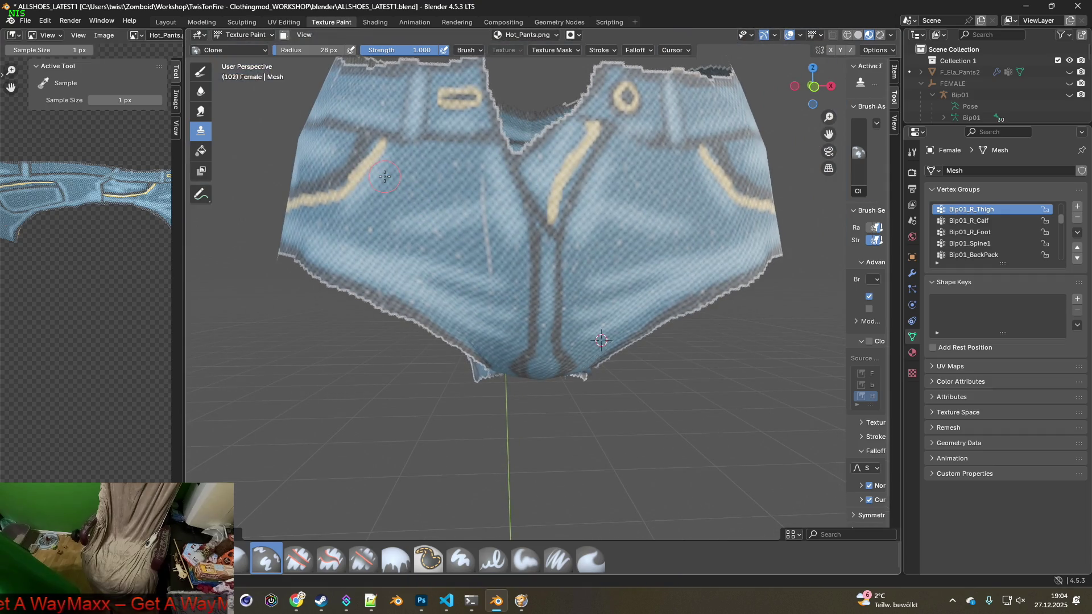
left_click_drag(186, 222, 233, 222)
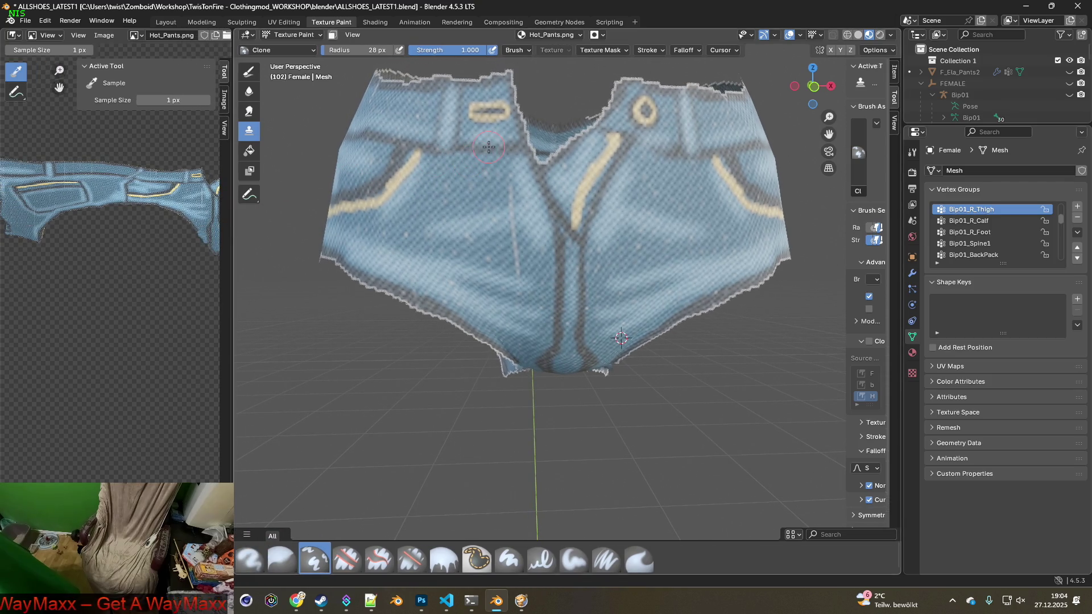
left_click(375, 22)
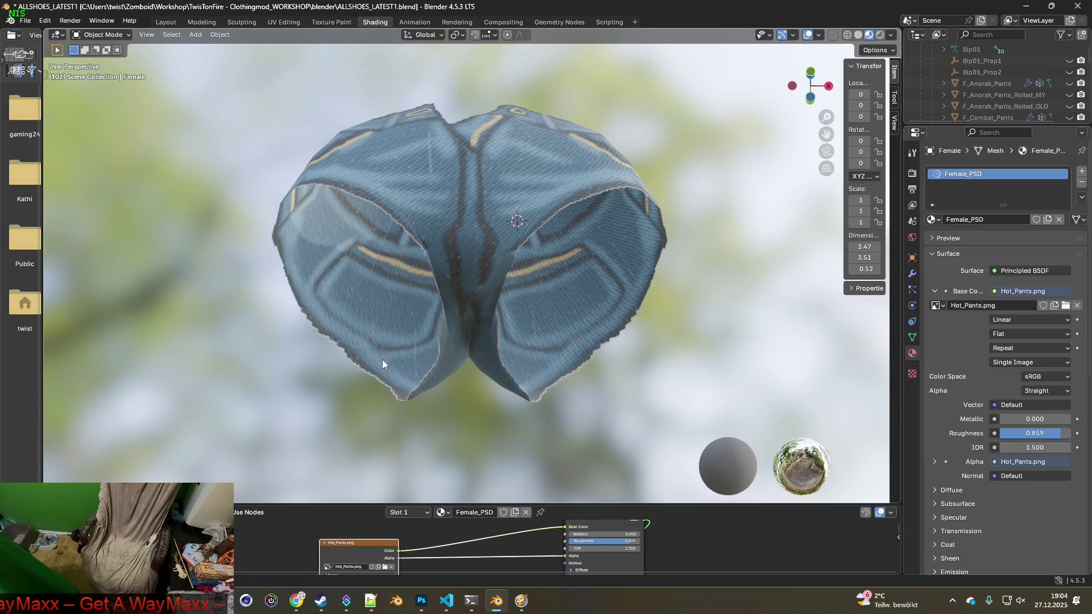
- Load Hot_Pants_2.png into the image texture node and inspect the grey shorts
left_click(385, 567)
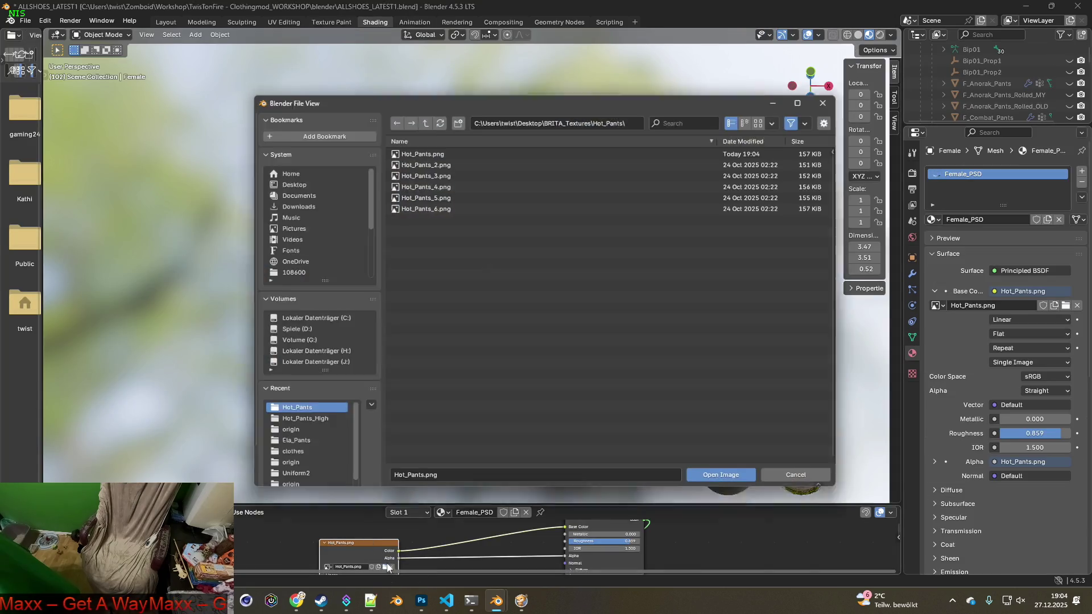
left_click(540, 161)
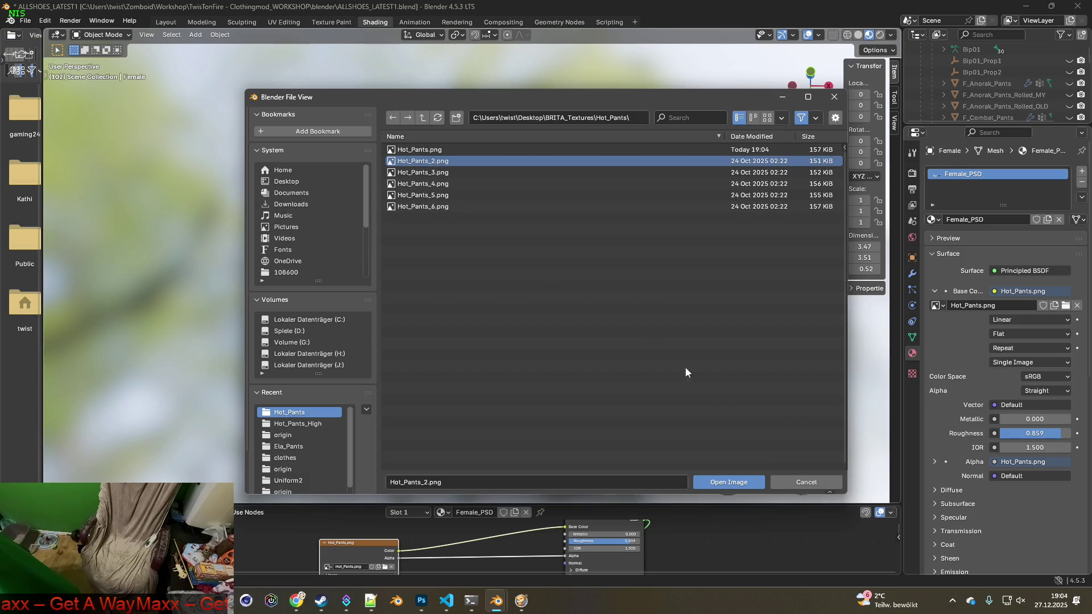
left_click(737, 491)
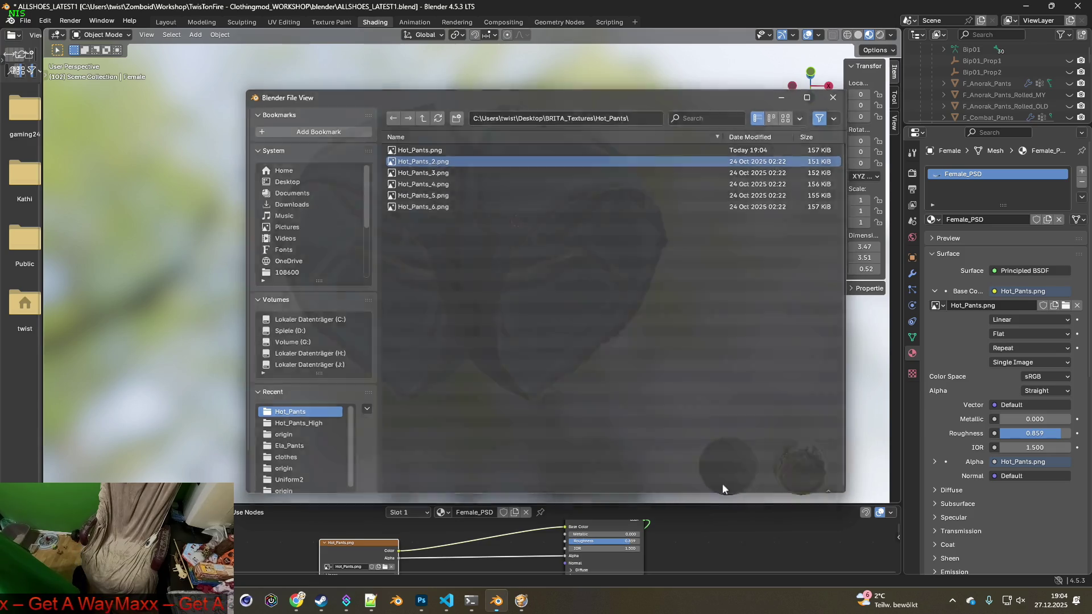
mouse_move(594, 387)
middle_mouse_down()
mouse_move(586, 336)
mouse_move(579, 346)
middle_mouse_up()
scroll(484, 265, "up", 3)
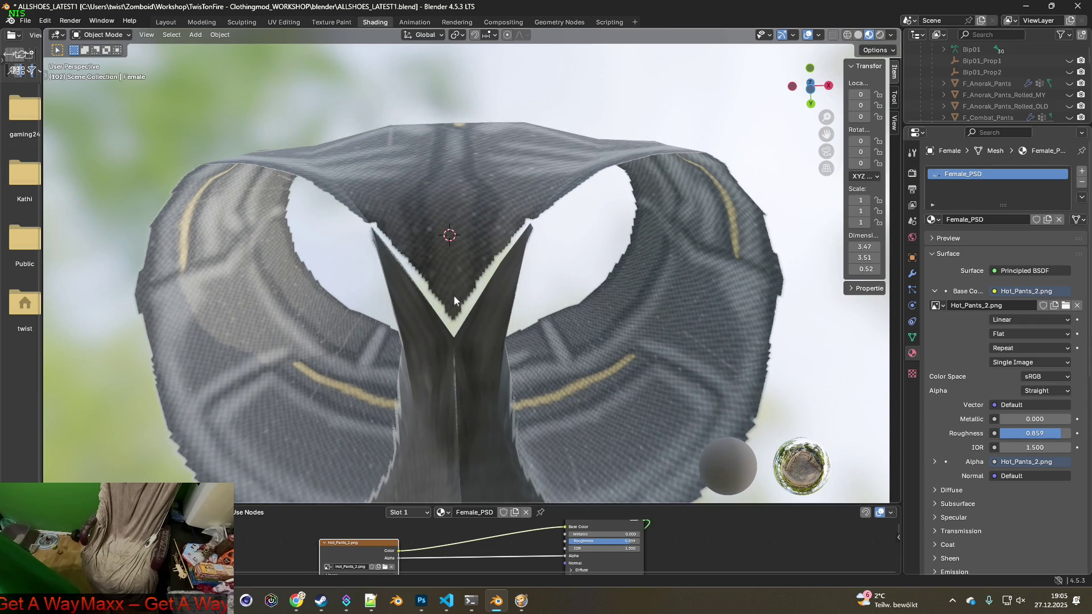
left_click(447, 302)
- Clone darker fabric over the crotch seam of the Hot_Pants_2 texture
left_click(331, 22)
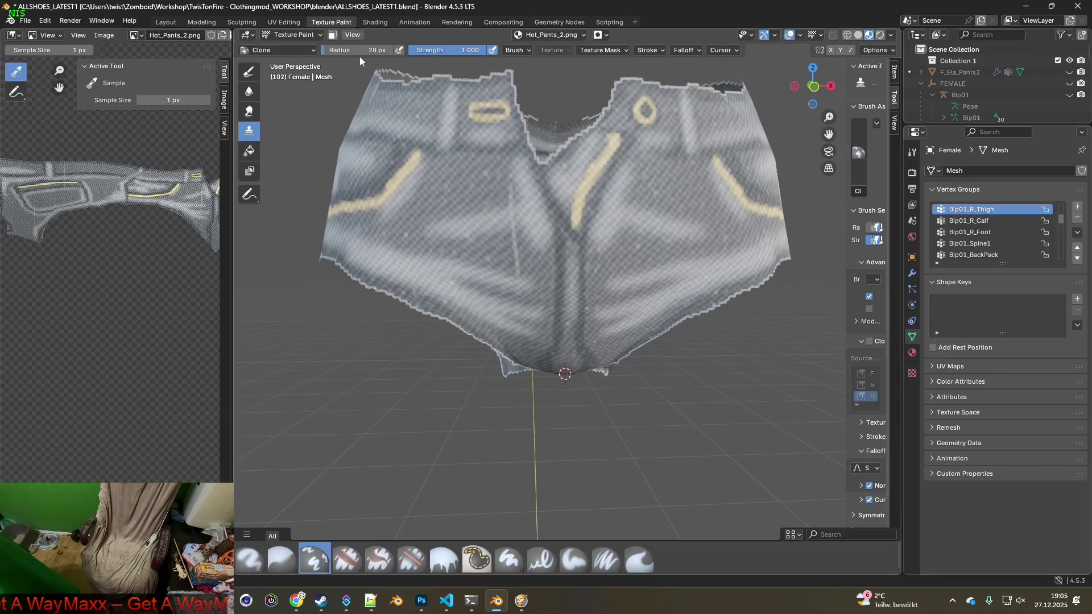
middle_click_drag(575, 410, 576, 298)
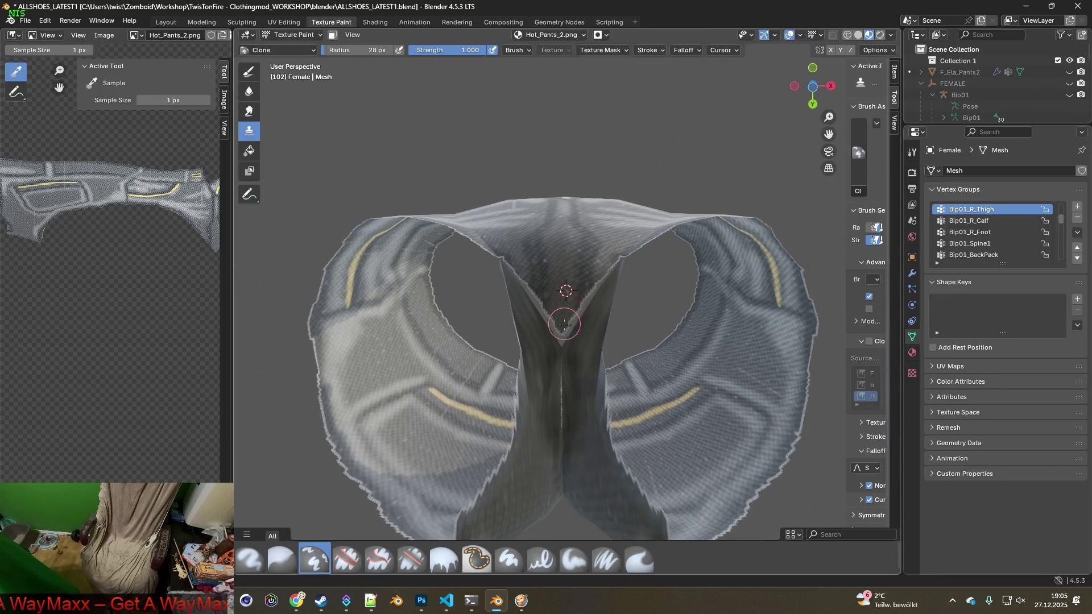
scroll(563, 307, "up", 2)
mouse_move(552, 339)
left_mouse_down()
mouse_move(548, 348)
mouse_move(522, 329)
mouse_move(449, 226)
left_mouse_up()
mouse_move(564, 375)
left_mouse_down()
mouse_move(544, 371)
mouse_move(557, 375)
mouse_move(642, 249)
left_mouse_up()
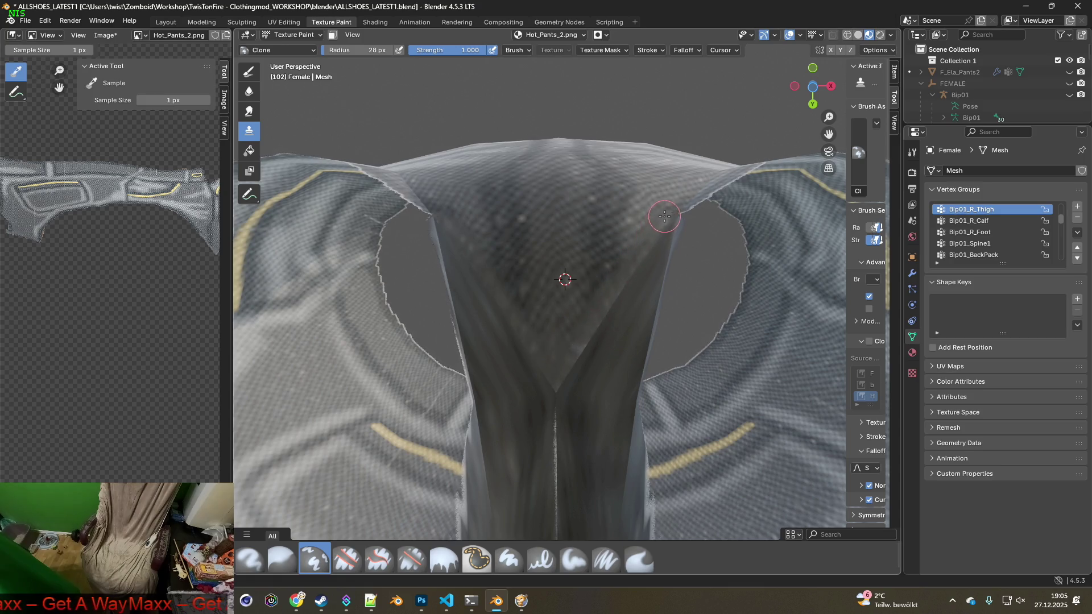
- Touch up the crotch seam again from closer, then review the shorts in Shading
mouse_move(557, 404)
middle_mouse_down()
mouse_move(575, 325)
mouse_move(566, 366)
middle_mouse_up()
mouse_move(565, 365)
left_mouse_down()
mouse_move(646, 297)
mouse_move(615, 344)
mouse_move(545, 398)
left_mouse_up()
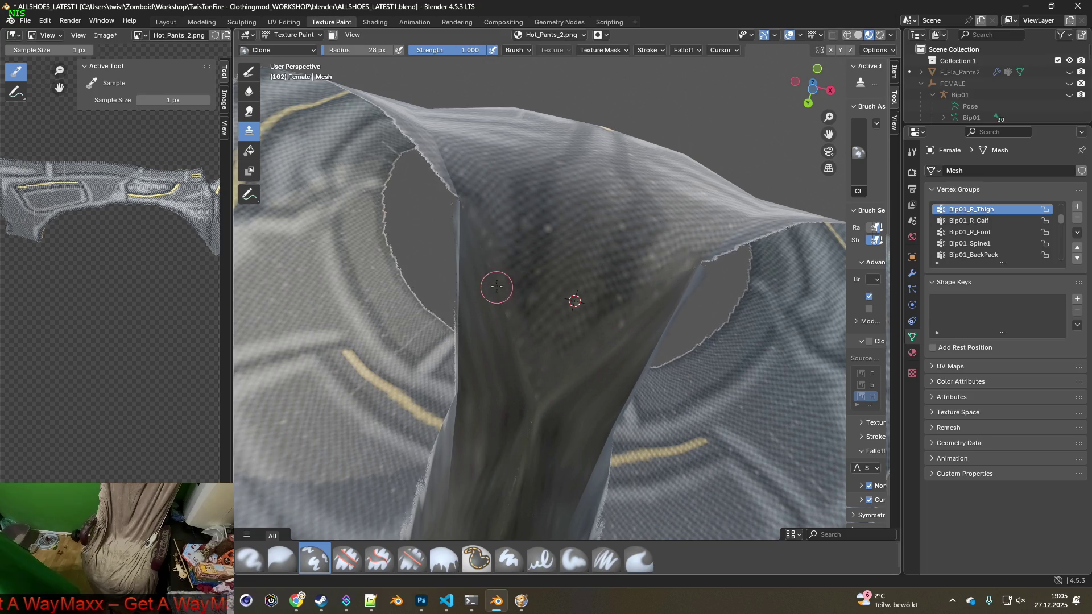
mouse_move(464, 193)
middle_mouse_down()
mouse_move(496, 362)
mouse_move(566, 390)
mouse_move(546, 377)
mouse_move(599, 327)
middle_mouse_up()
scroll(496, 362, "down", 3)
scroll(640, 317, "up", 5)
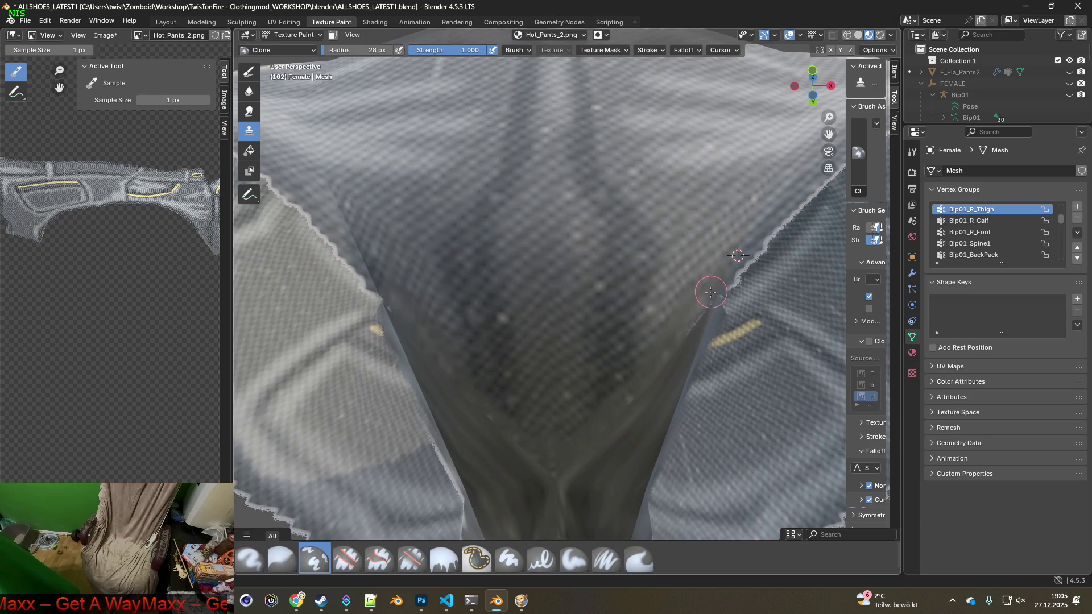
scroll(690, 333, "down", 5)
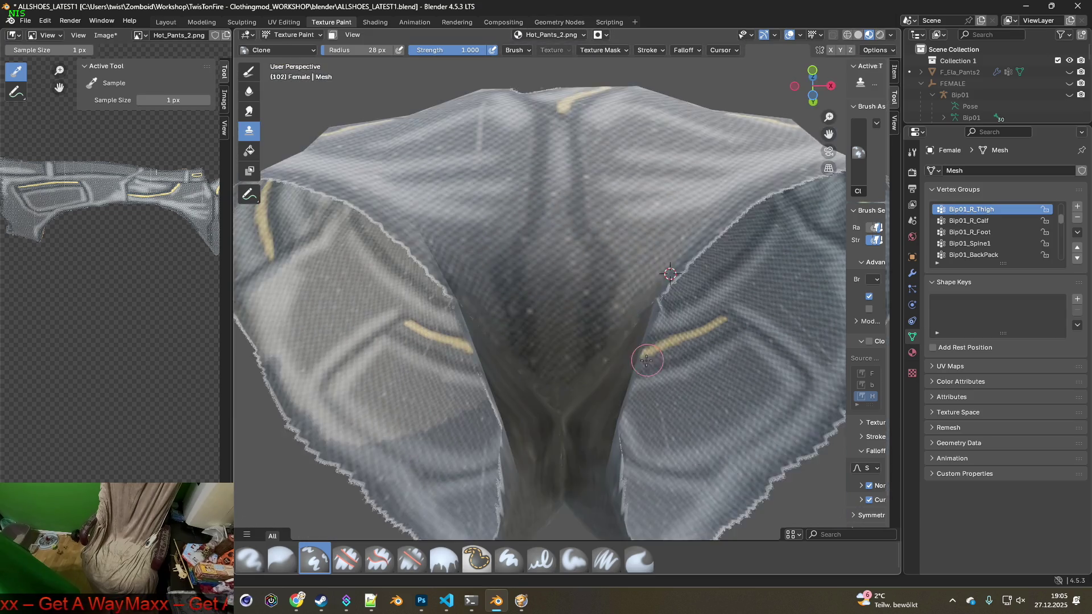
middle_click_drag(690, 332, 614, 376)
scroll(615, 376, "down", 2)
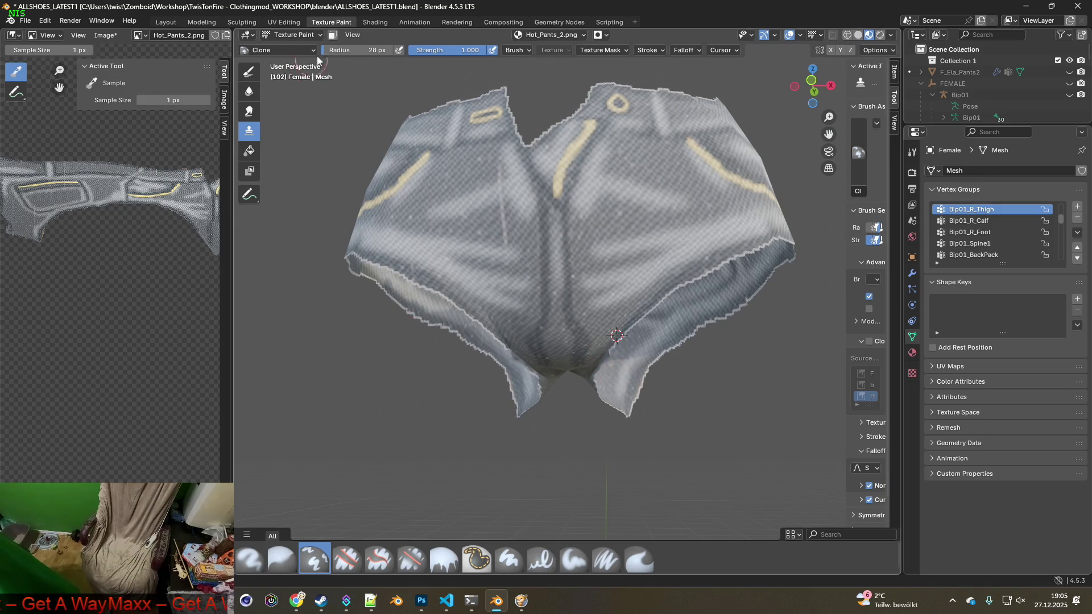
left_click(374, 24)
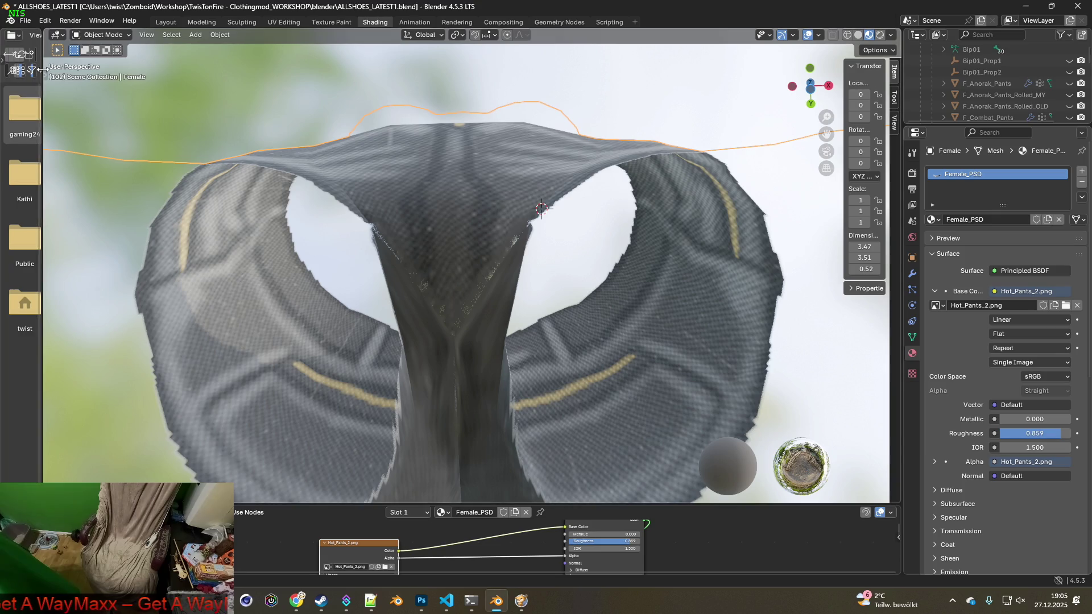
- Save the retouched Hot_Pants_2.png from Texture Paint, then go back to Shading
left_click_drag(44, 97, 200, 106)
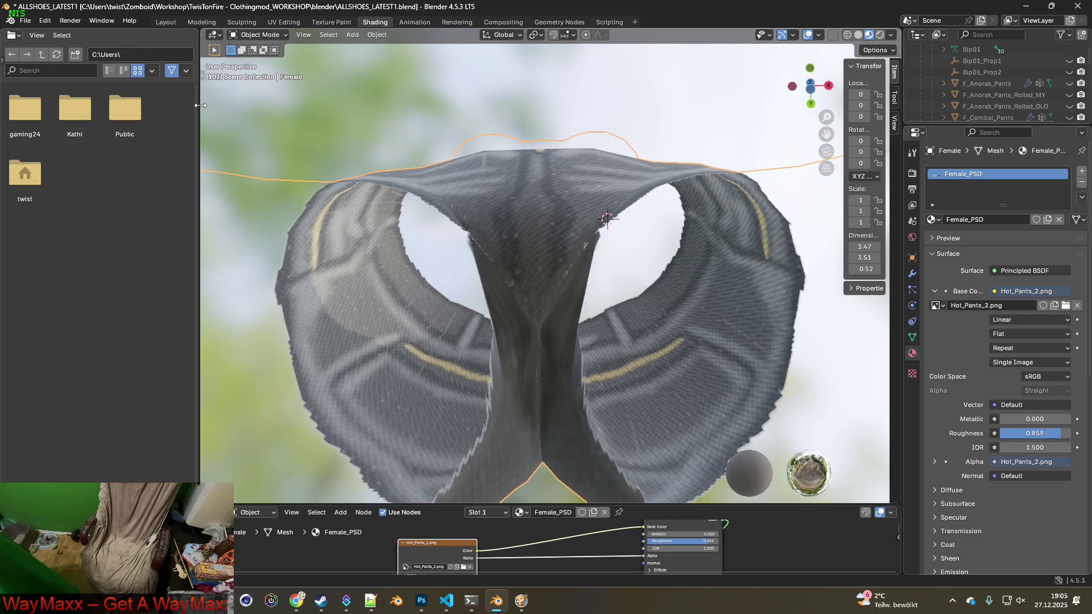
left_click(322, 23)
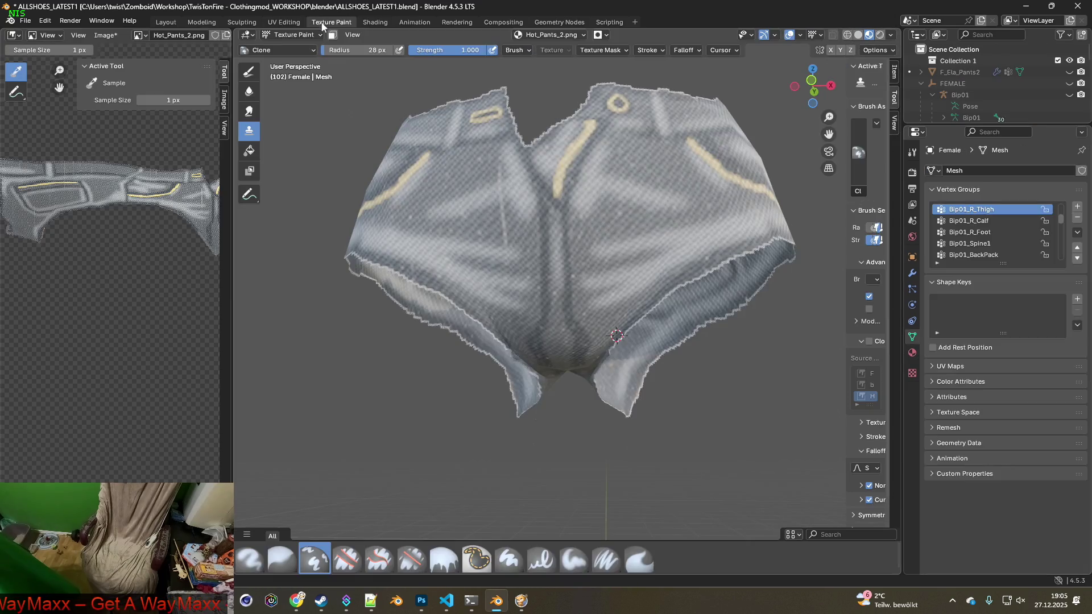
left_click(121, 39)
left_click(119, 154)
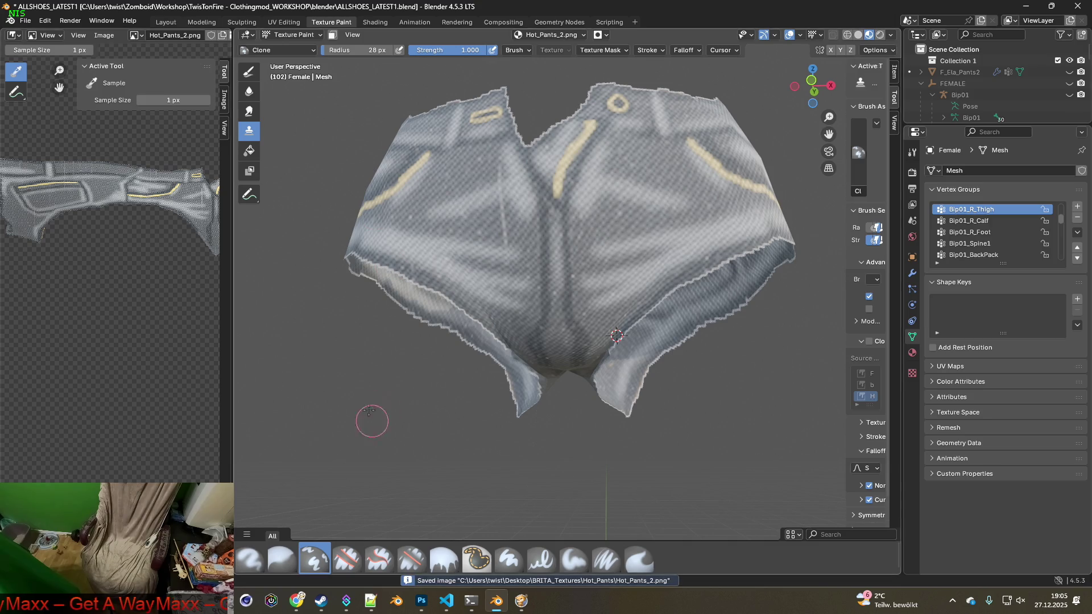
left_click(375, 22)
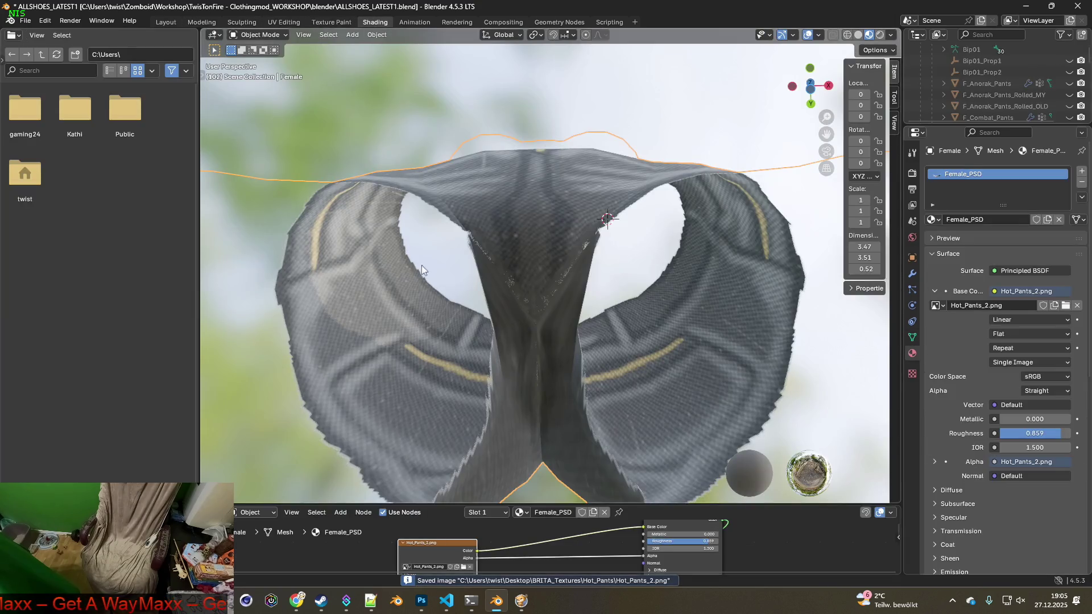
- Load the green Hot_Pants_3.png into the image texture node
left_click(464, 567)
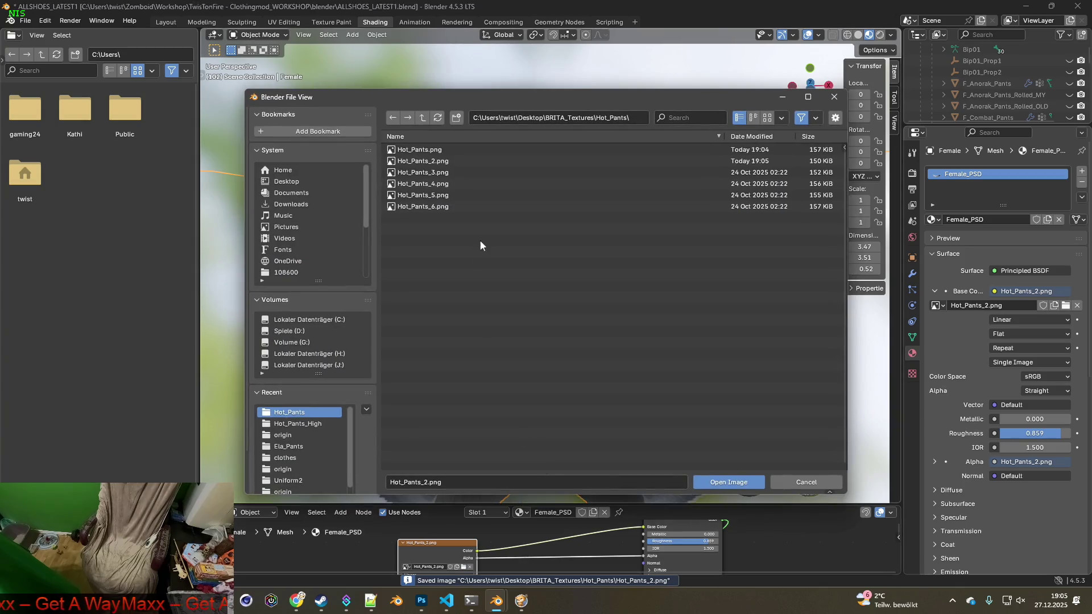
left_click(441, 172)
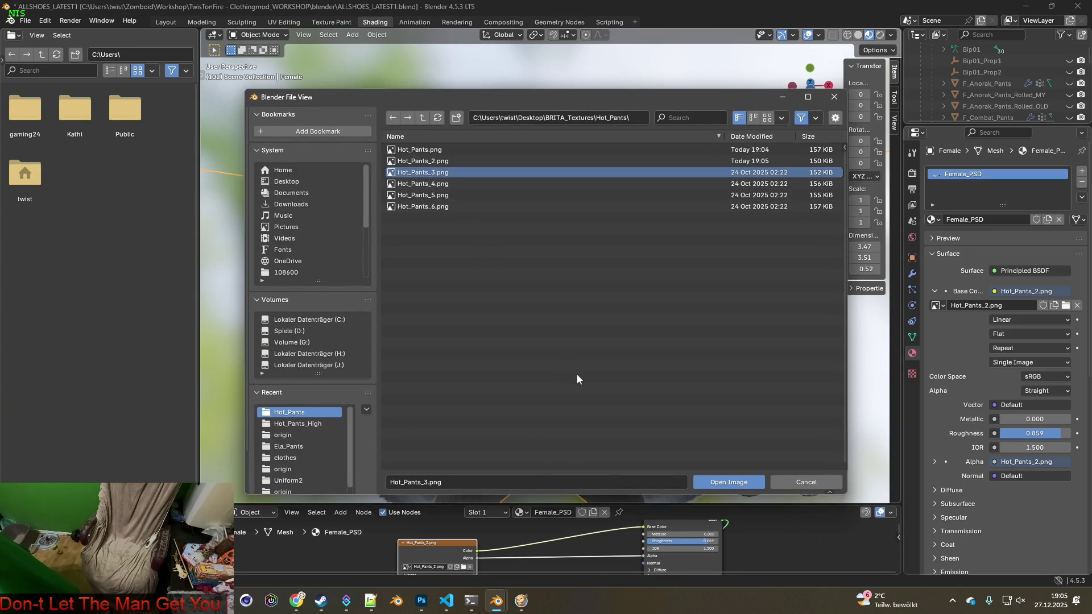
left_click(728, 483)
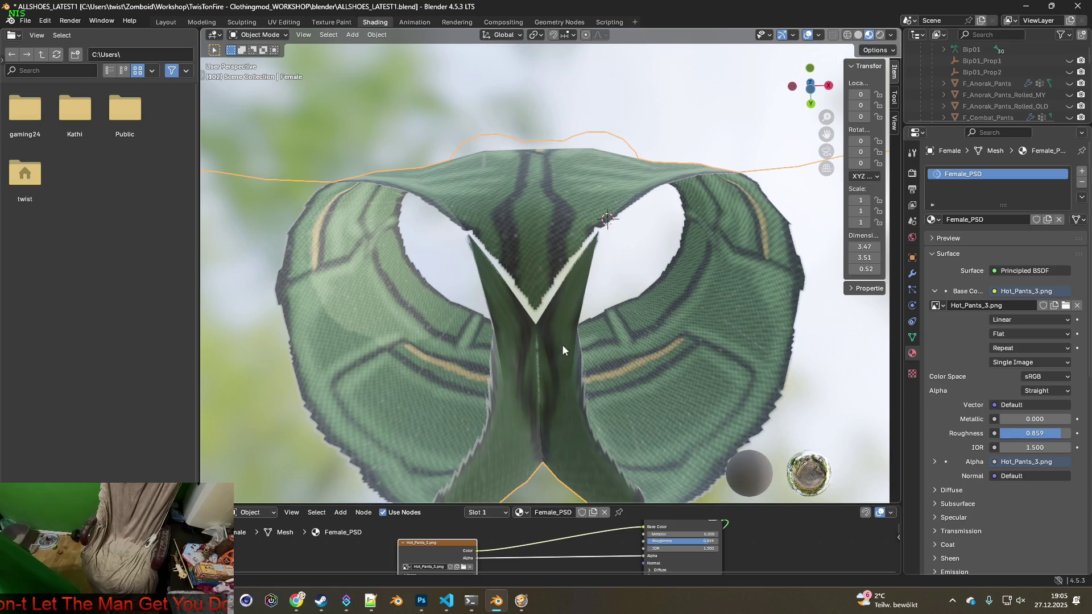
scroll(560, 350, "up", 2)
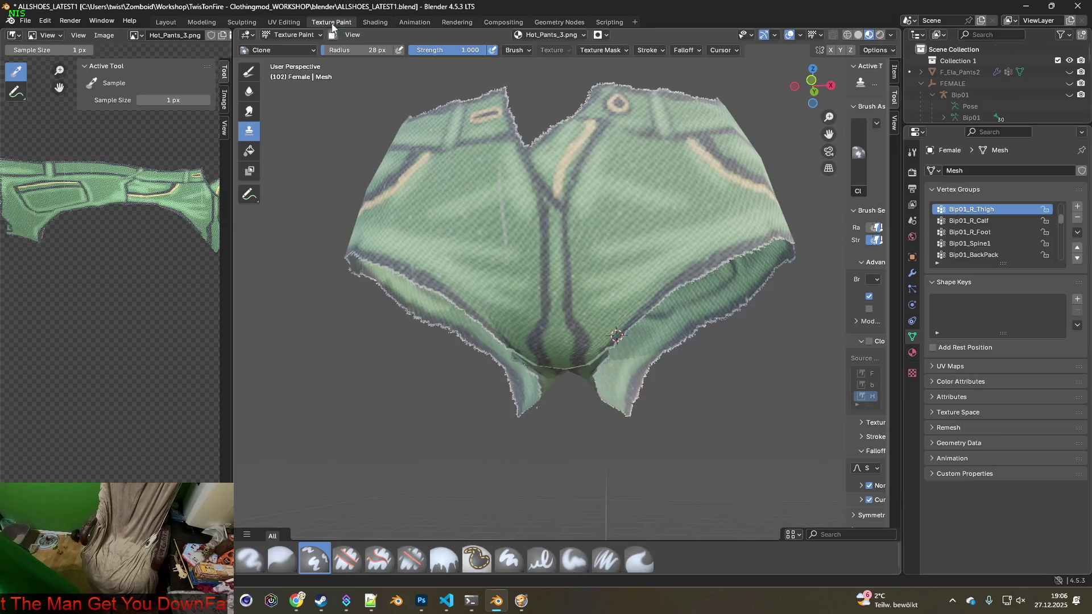
- Clone-paint over the crotch seam and its pale jagged pixels on Hot_Pants_3
left_click(332, 21)
scroll(566, 316, "up", 1)
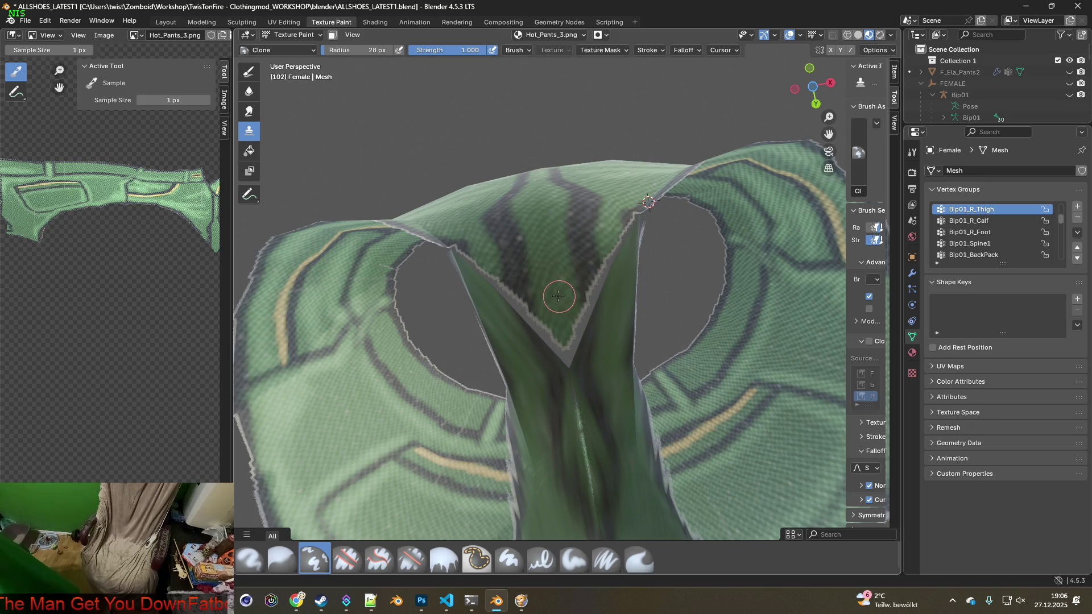
scroll(567, 332, "up", 1)
mouse_move(569, 330)
left_mouse_down()
mouse_move(580, 333)
mouse_move(581, 359)
mouse_move(566, 373)
mouse_move(443, 248)
left_mouse_up()
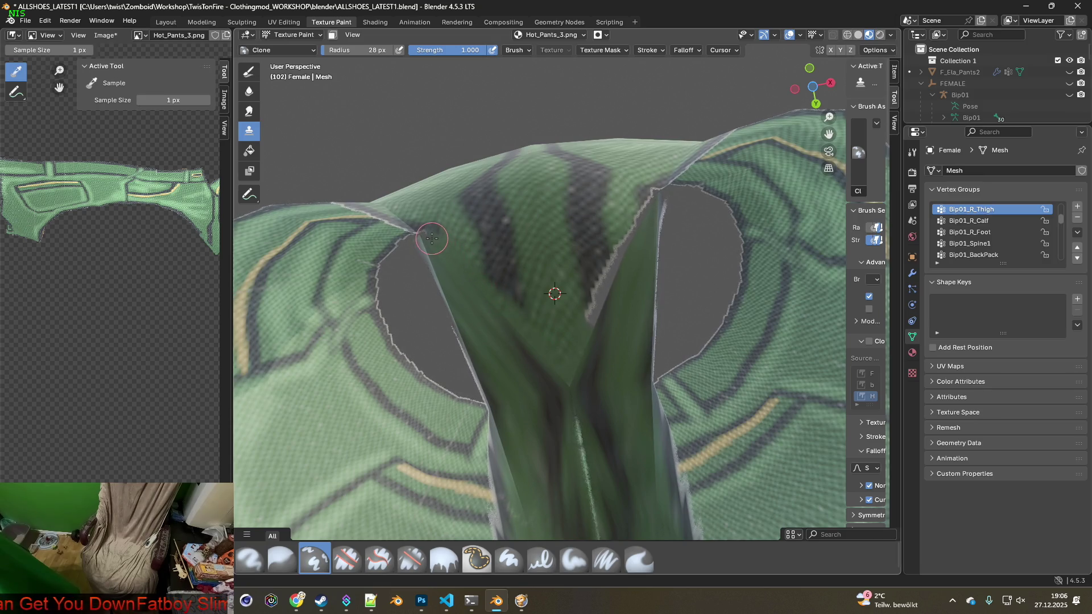
middle_click_drag(433, 238, 405, 250)
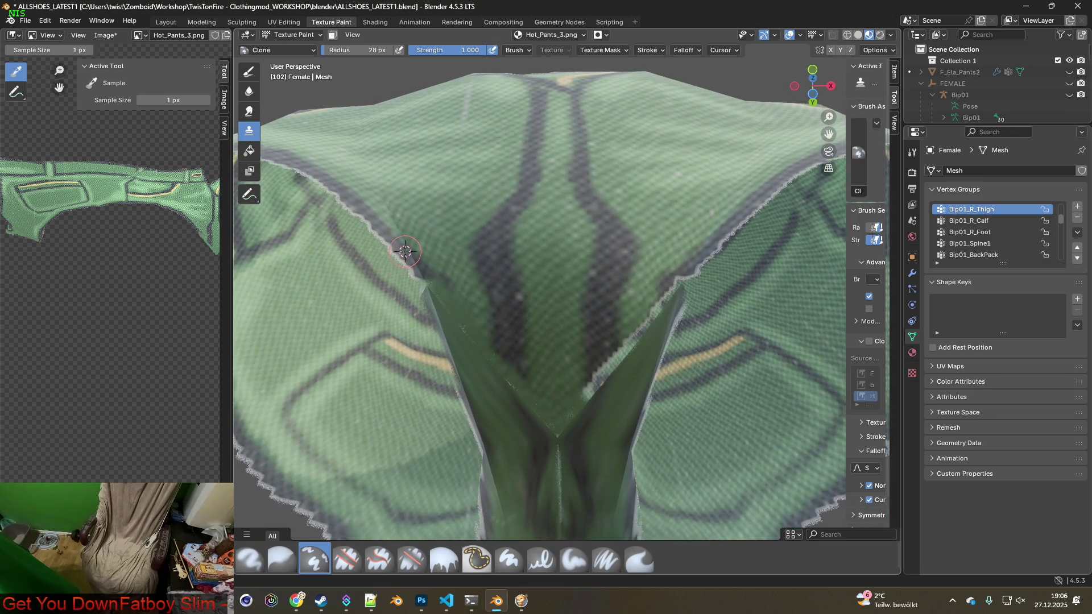
left_click_drag(421, 271, 438, 286)
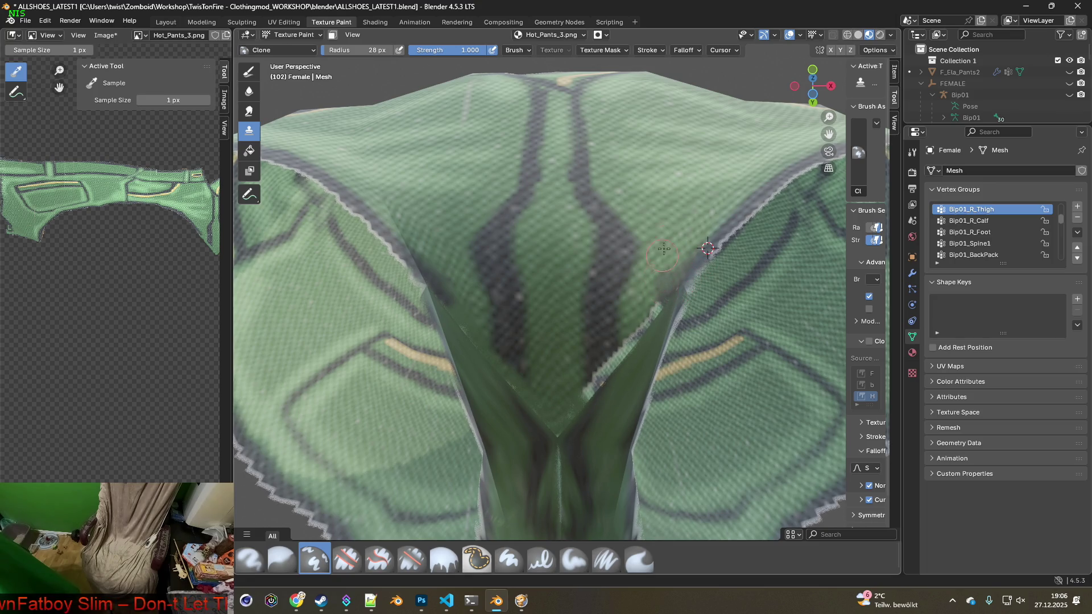
mouse_move(622, 360)
left_mouse_down()
mouse_move(587, 390)
mouse_move(604, 380)
left_mouse_up()
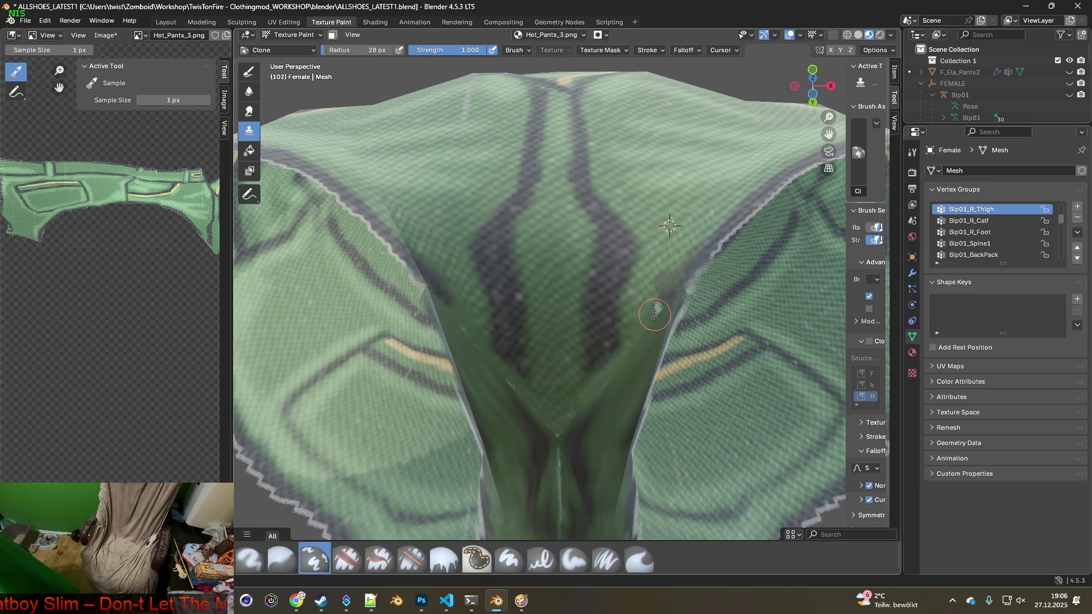
- Cover the grey speckles on the crotch seam and inspect the shorts' underside
mouse_move(655, 311)
middle_mouse_down()
mouse_move(664, 317)
mouse_move(690, 220)
mouse_move(626, 293)
mouse_move(628, 271)
middle_mouse_up()
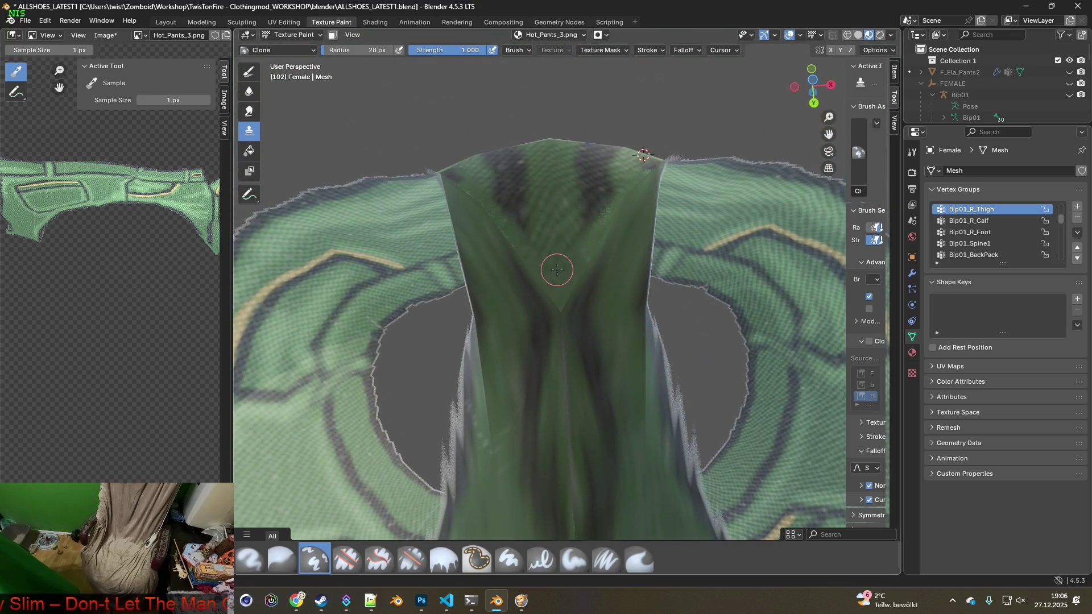
middle_click_drag(541, 330, 566, 377)
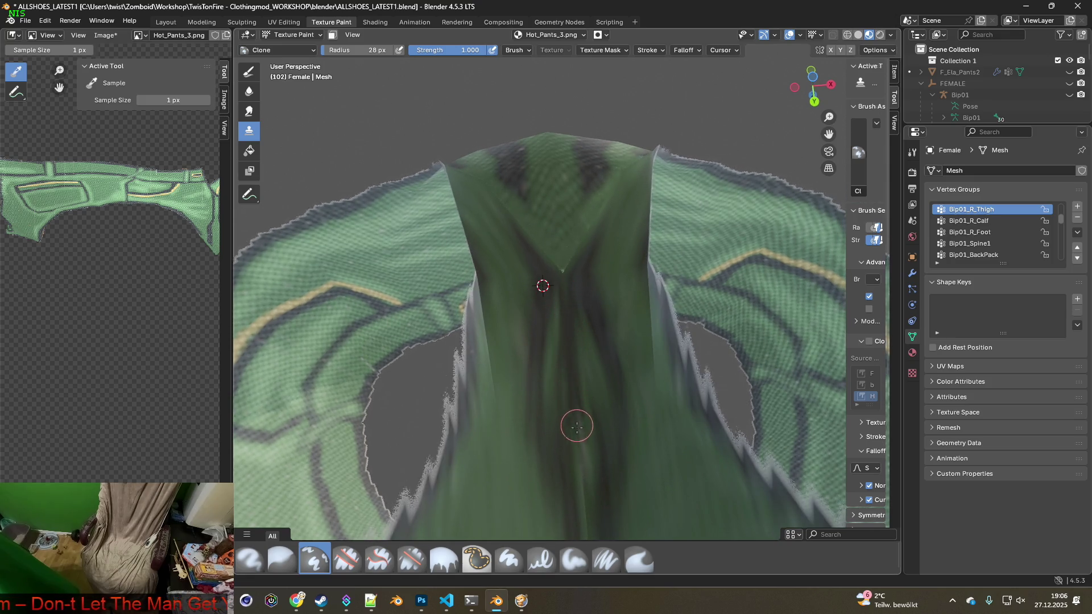
middle_click_drag(583, 480, 571, 394, "shift")
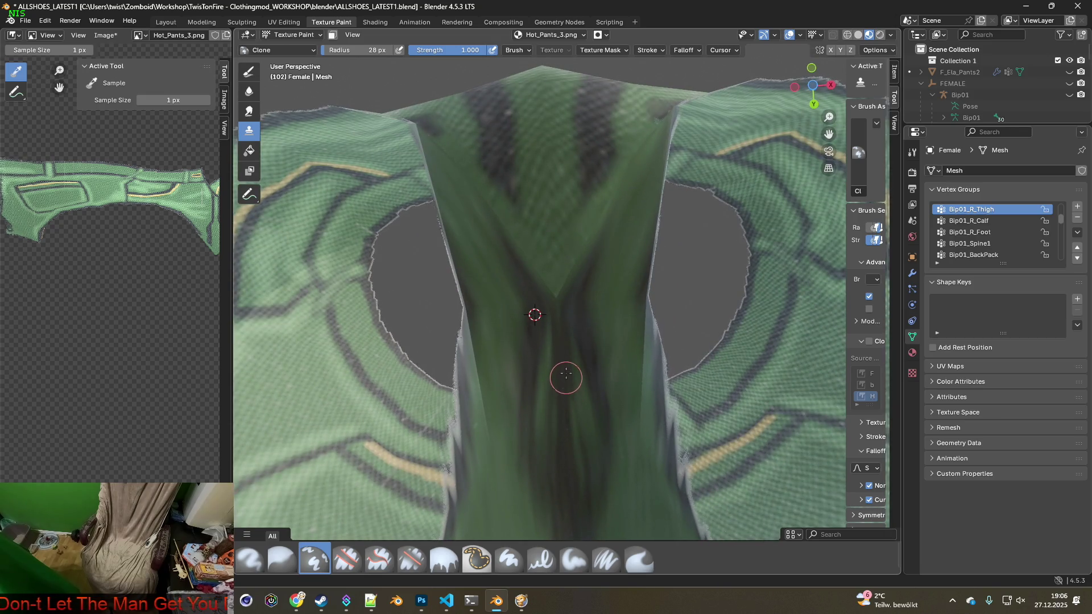
left_click_drag(556, 324, 566, 437)
mouse_move(569, 341)
middle_mouse_down()
mouse_move(556, 382)
mouse_move(585, 349)
mouse_move(556, 402)
mouse_move(637, 384)
mouse_move(594, 374)
middle_mouse_up()
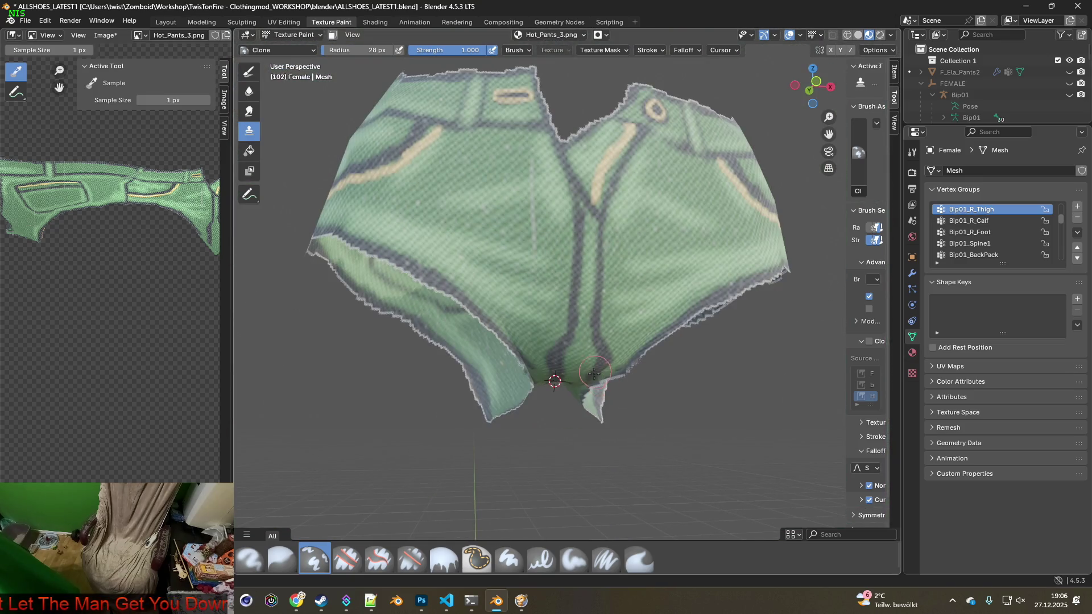
left_click(105, 35)
- Save Hot_Pants_3.png and view the green shorts from the side in Shading
left_click(127, 152)
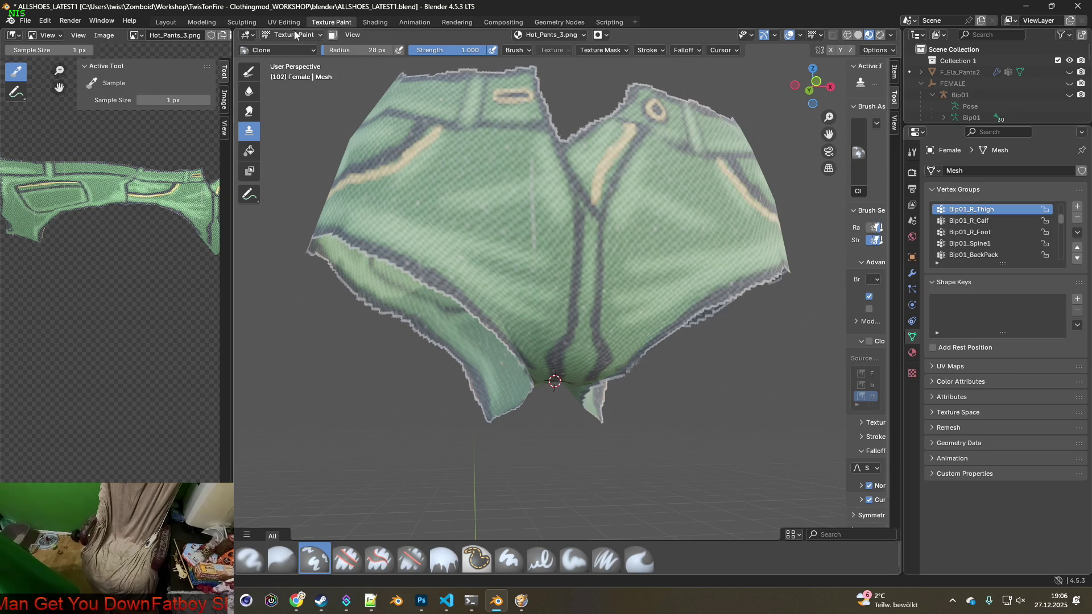
left_click(375, 23)
mouse_move(517, 289)
middle_mouse_down()
mouse_move(527, 282)
mouse_move(523, 311)
mouse_move(481, 350)
mouse_move(430, 366)
mouse_move(536, 381)
mouse_move(586, 414)
middle_mouse_up()
scroll(524, 449, "down", 6)
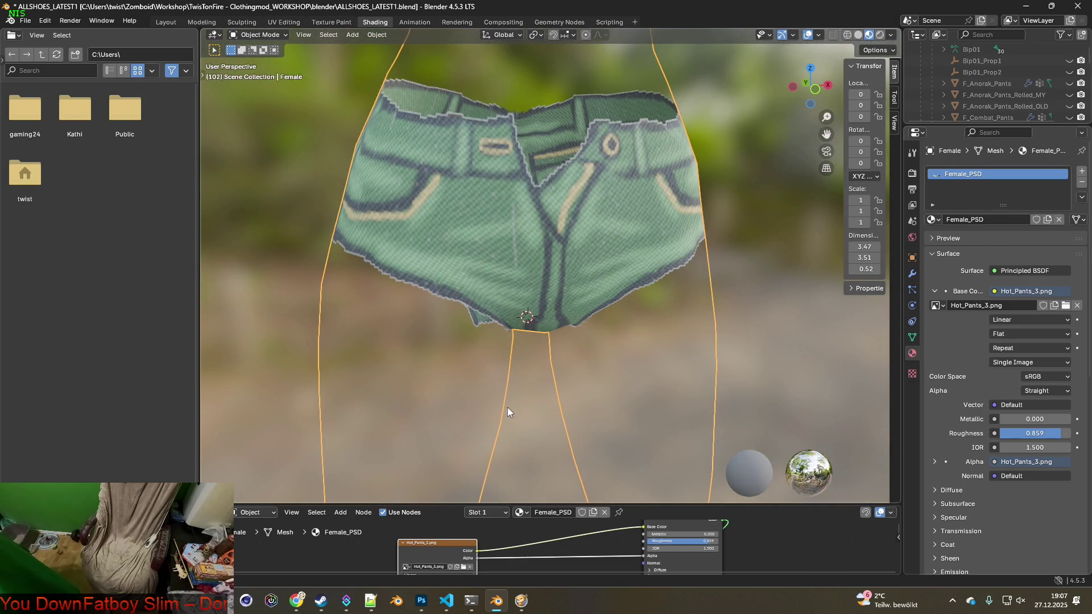
- Compare the green shorts between Texture Paint and Shading, finishing in Shading
left_click(336, 22)
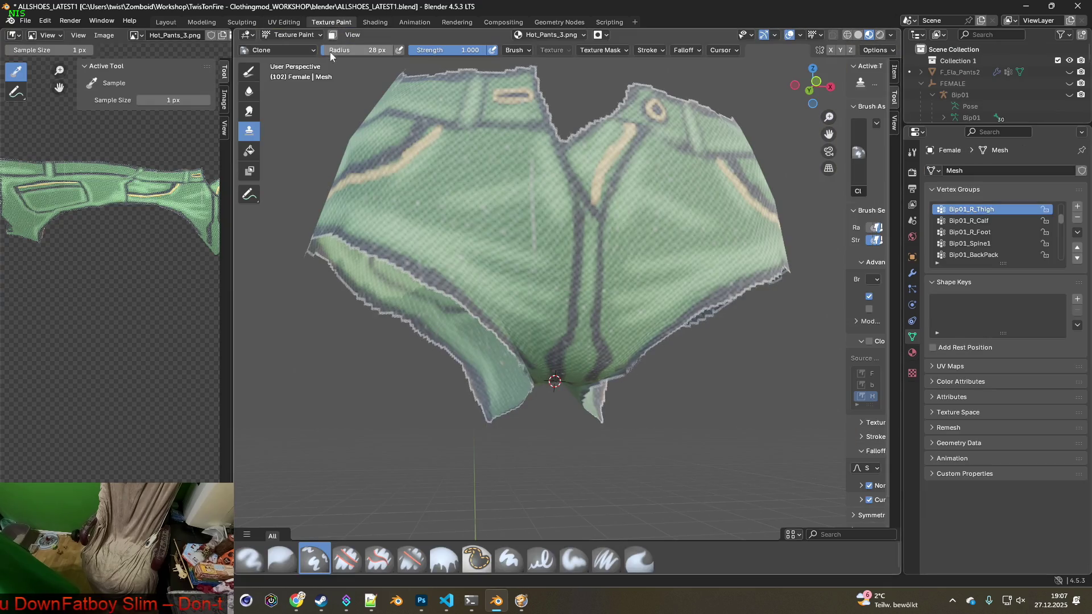
left_click(385, 24)
mouse_move(507, 194)
middle_mouse_down()
mouse_move(493, 173)
mouse_move(440, 148)
middle_mouse_up()
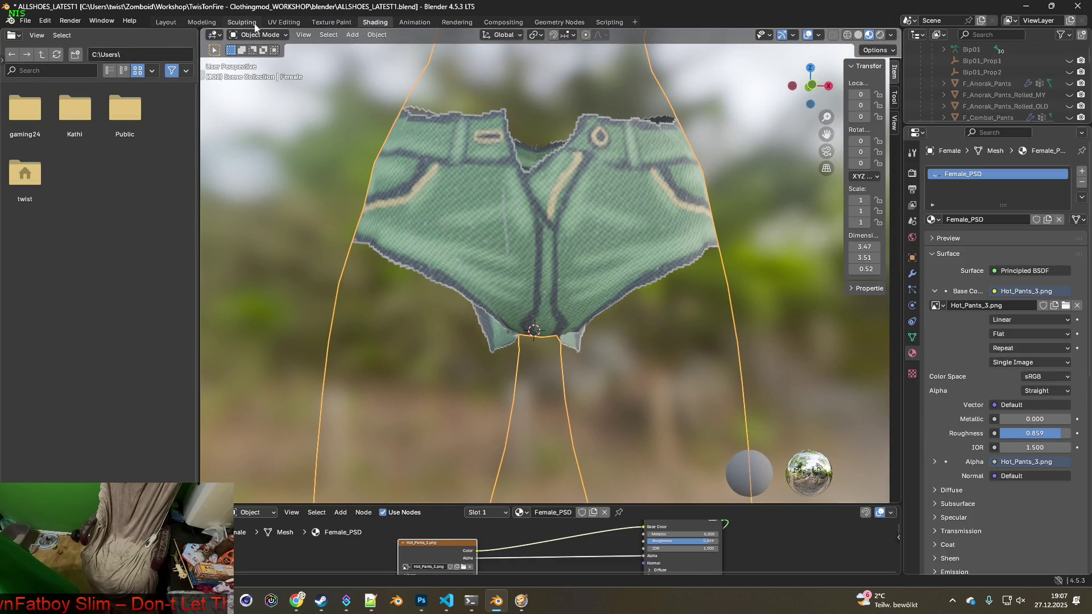
left_click(338, 23)
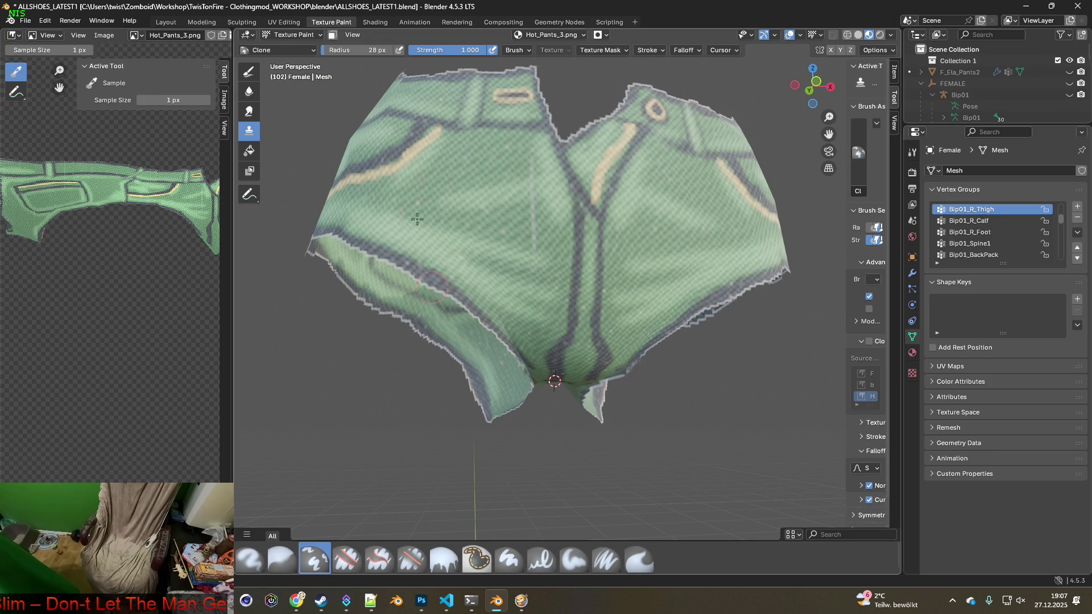
left_click(374, 21)
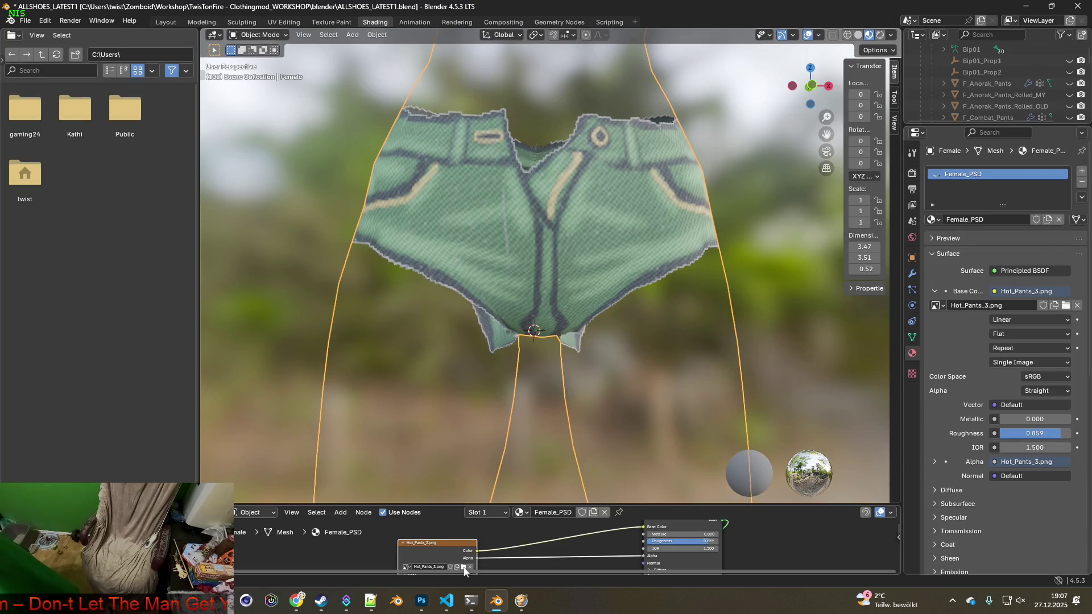
- Load the purple Hot_Pants_4.png as the shorts' texture
left_click(463, 567)
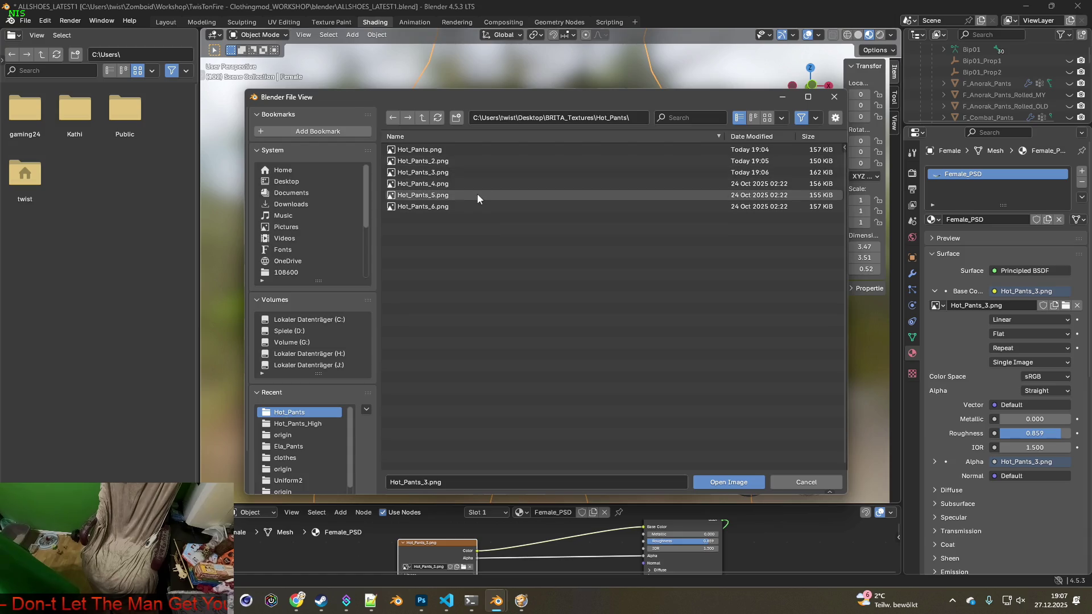
left_click(460, 183)
left_click(731, 484)
middle_click_drag(604, 334, 595, 237)
scroll(534, 319, "up", 3)
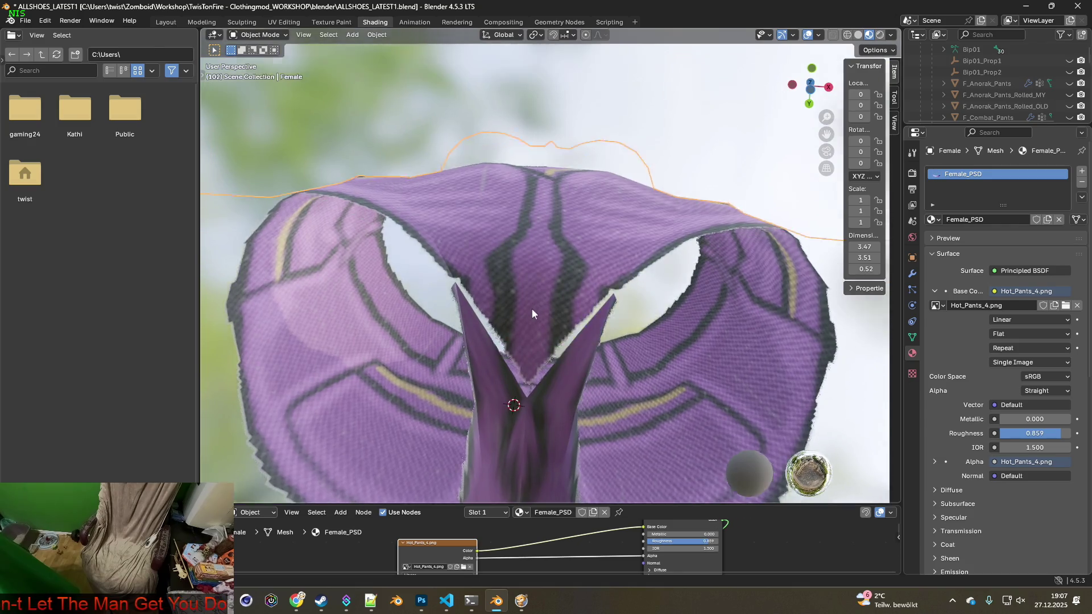
scroll(532, 314, "up", 3)
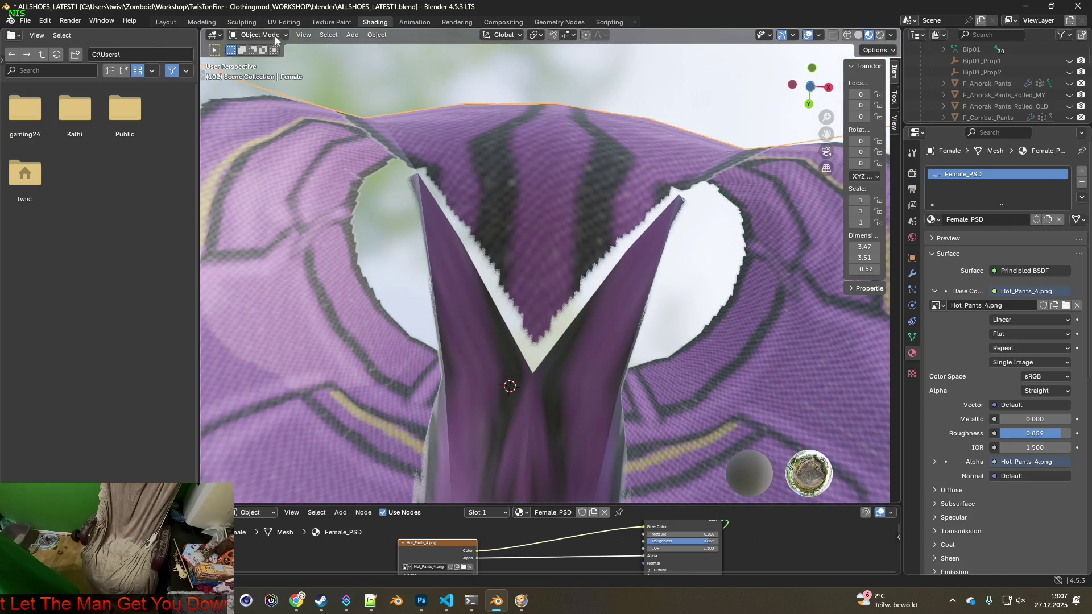
- Switch to the Texture Paint workspace and view the shorts from below
left_click(331, 22)
middle_click_drag(548, 304, 569, 283)
scroll(569, 283, "up", 2)
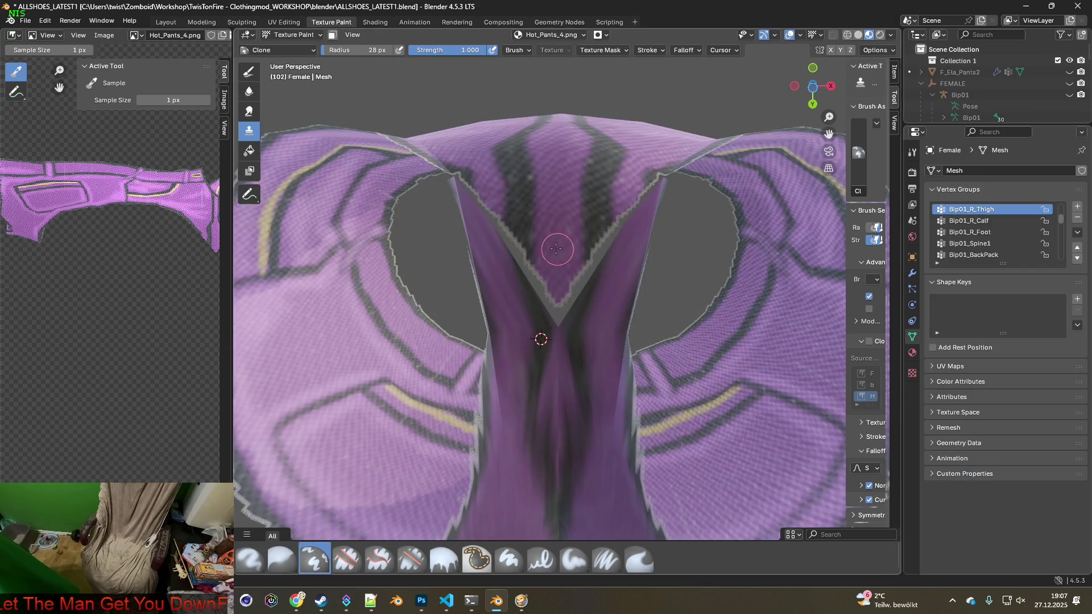
- Clone-paint darker purple fabric over the pale jagged crotch seam edges of Hot_Pants_4.png
scroll(551, 244, "up", 3)
left_click(530, 259)
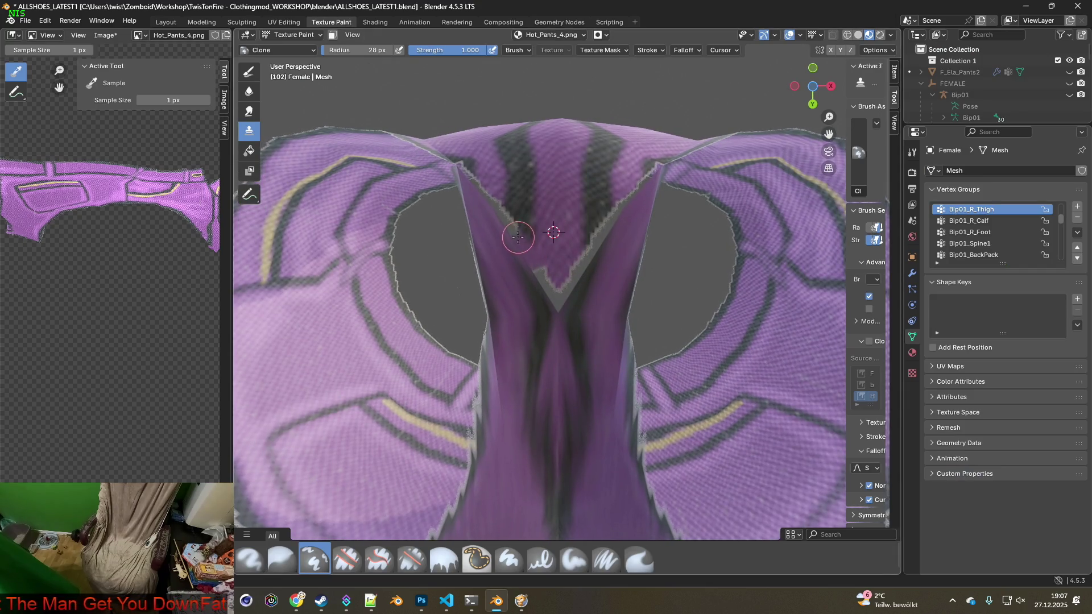
middle_click_drag(485, 193, 483, 253)
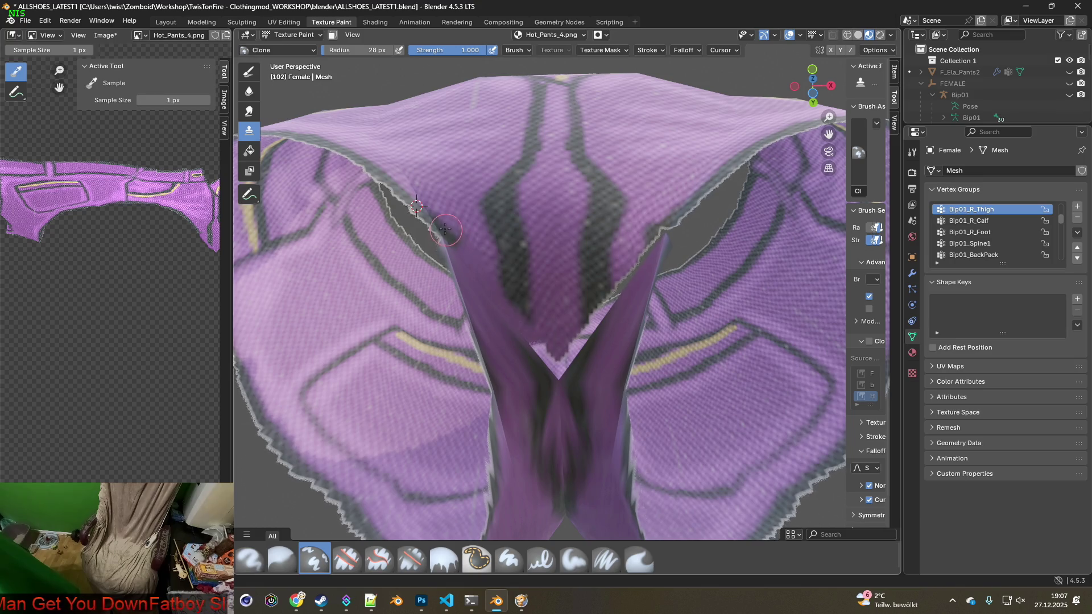
middle_click_drag(681, 218, 658, 243)
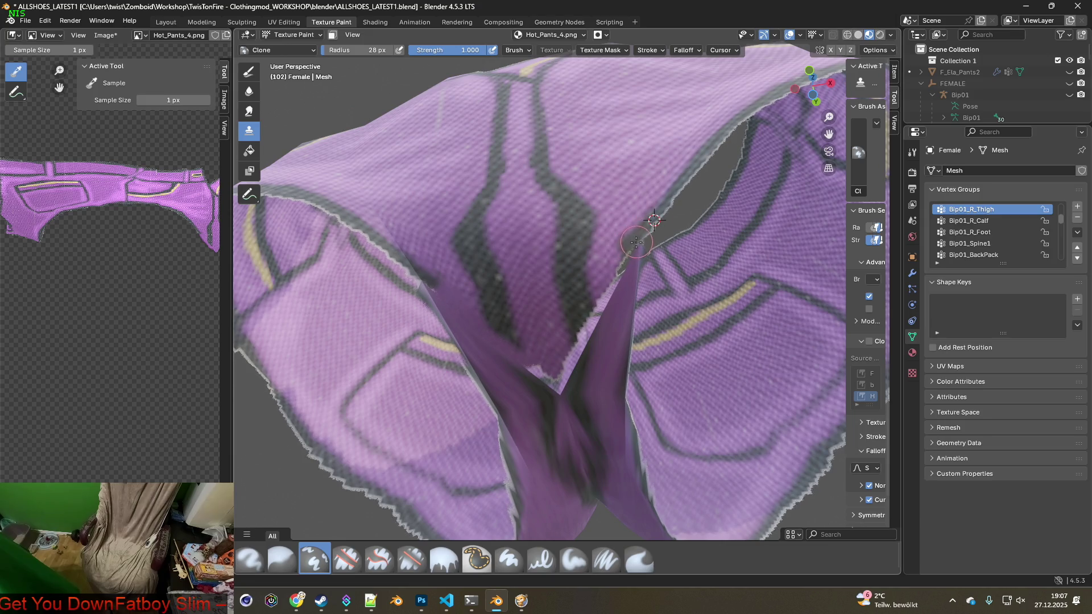
middle_click_drag(622, 270, 600, 270)
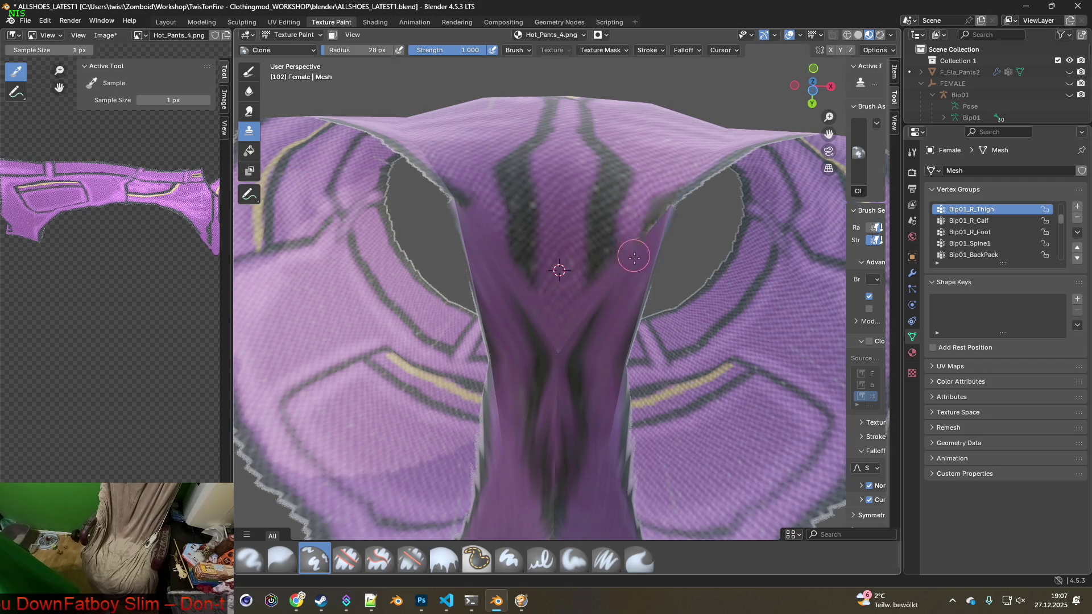
scroll(629, 251, "up", 2)
mouse_move(649, 298)
left_mouse_down()
mouse_move(561, 378)
mouse_move(531, 359)
mouse_move(478, 260)
mouse_move(512, 334)
mouse_move(580, 371)
left_mouse_up()
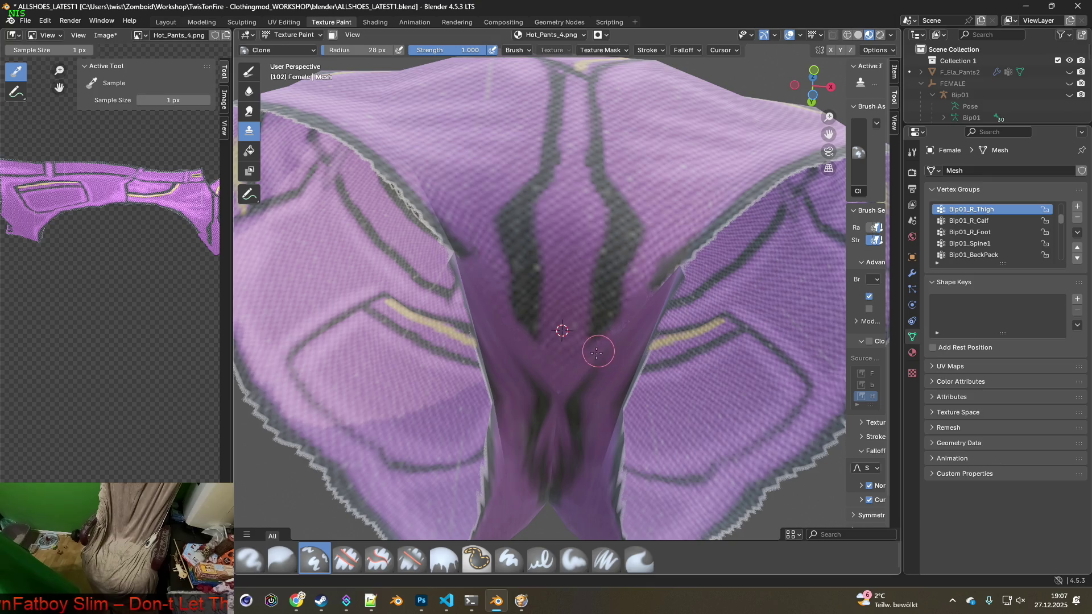
scroll(626, 327, "up", 3)
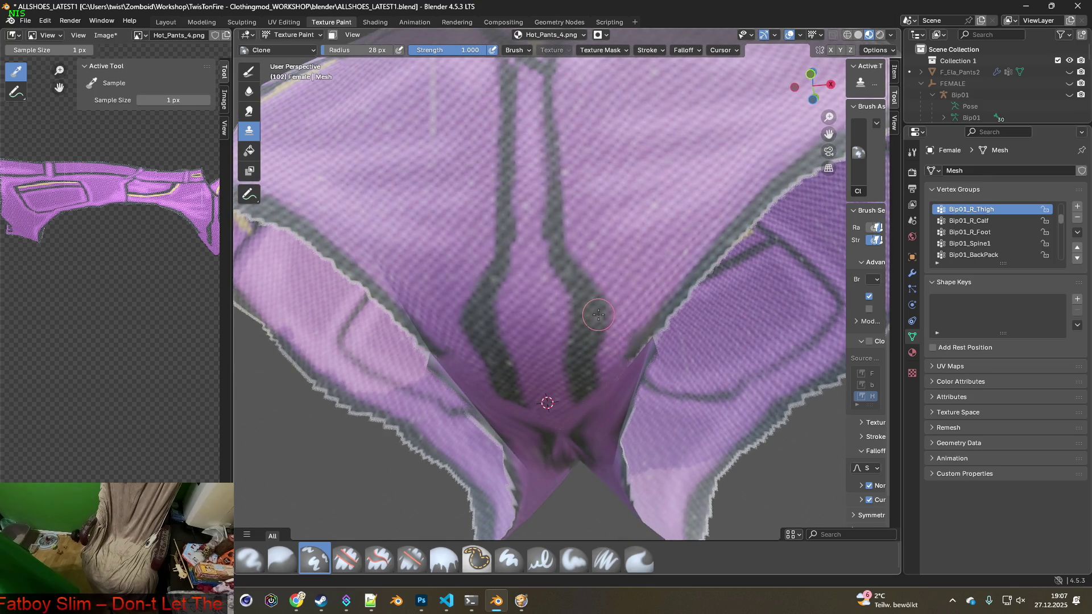
scroll(575, 275, "down", 6)
middle_click_drag(575, 275, 512, 268)
left_click(106, 35)
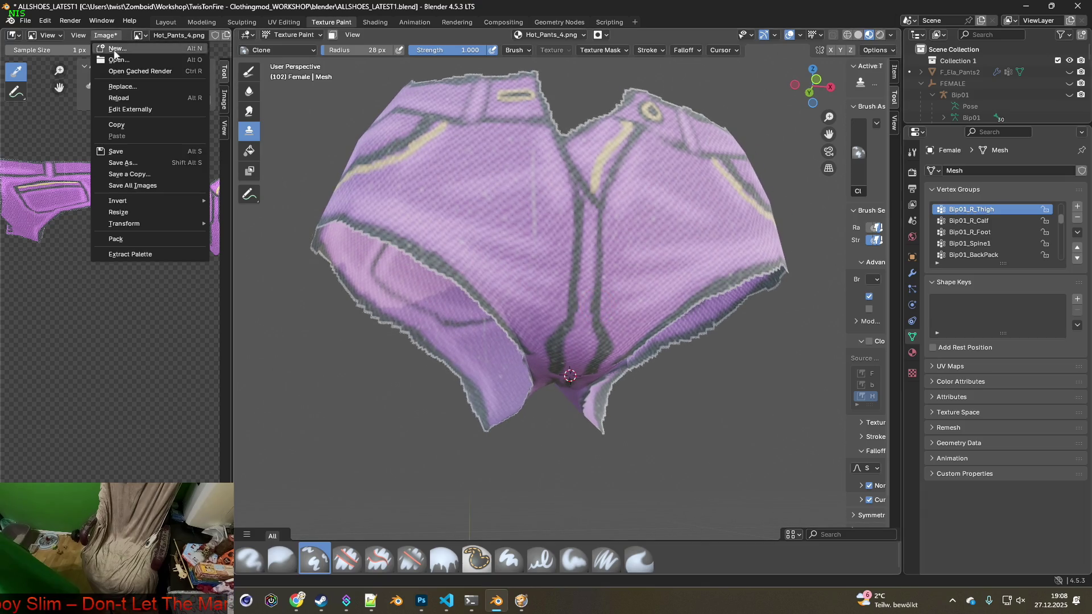
- Save the retouched Hot_Pants_4.png and enlarge the Outliner by dragging its divider down
left_click(126, 150)
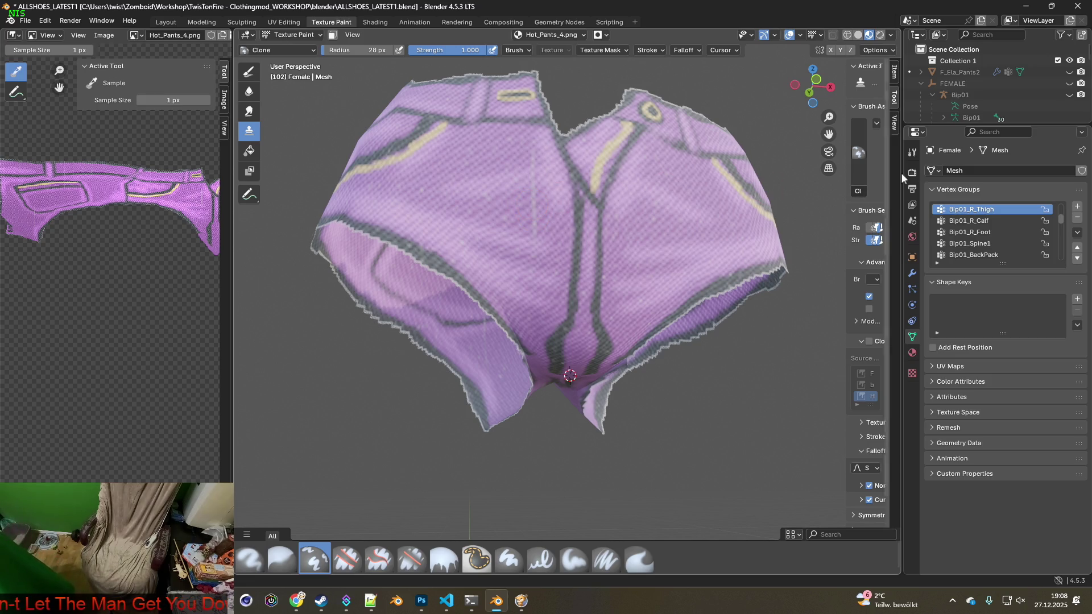
left_click_drag(1018, 123, 1018, 290)
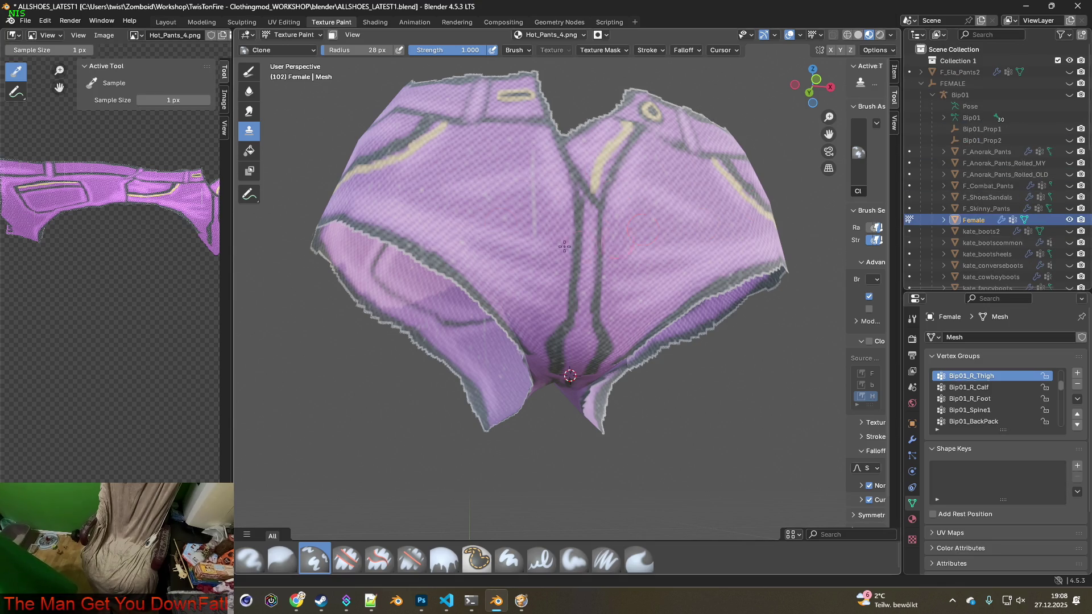
mouse_move(571, 224)
middle_mouse_down()
mouse_move(605, 211)
mouse_move(597, 256)
mouse_move(630, 270)
mouse_move(551, 263)
middle_mouse_up()
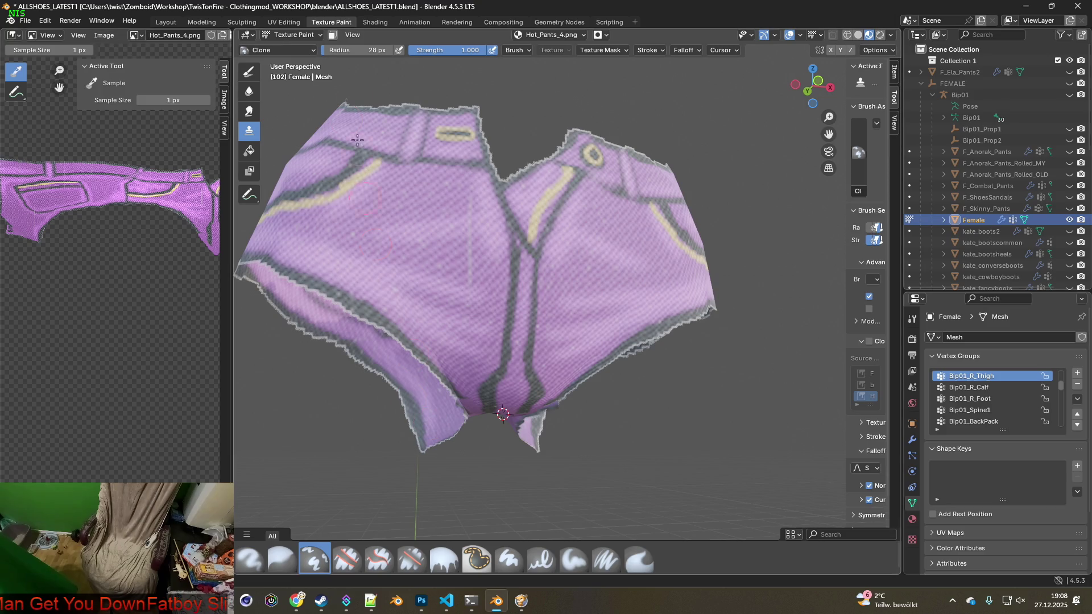
left_click(378, 24)
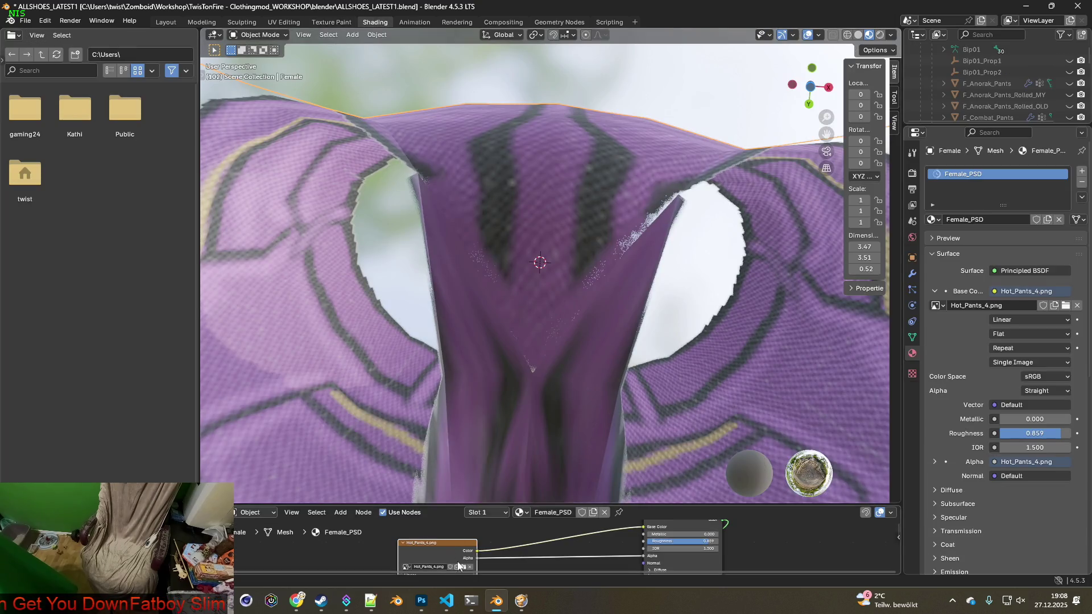
- Load the red Hot_Pants_5.png into the Female_PSD material and return to Texture Paint
mouse_move(526, 431)
middle_mouse_down()
mouse_move(520, 448)
mouse_move(527, 419)
mouse_move(517, 458)
mouse_move(421, 286)
middle_mouse_up()
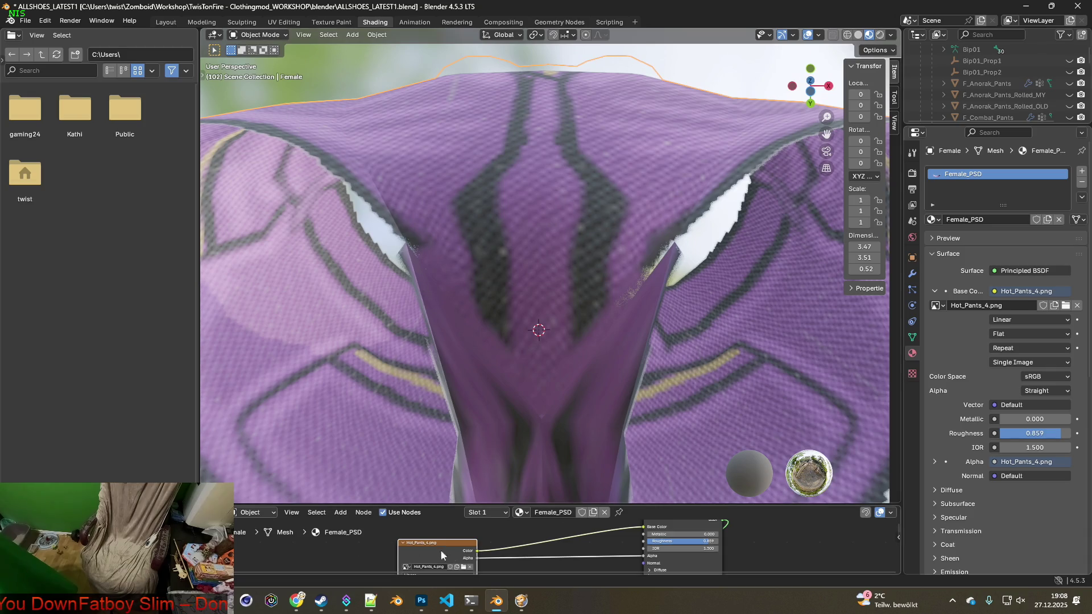
left_click(463, 567)
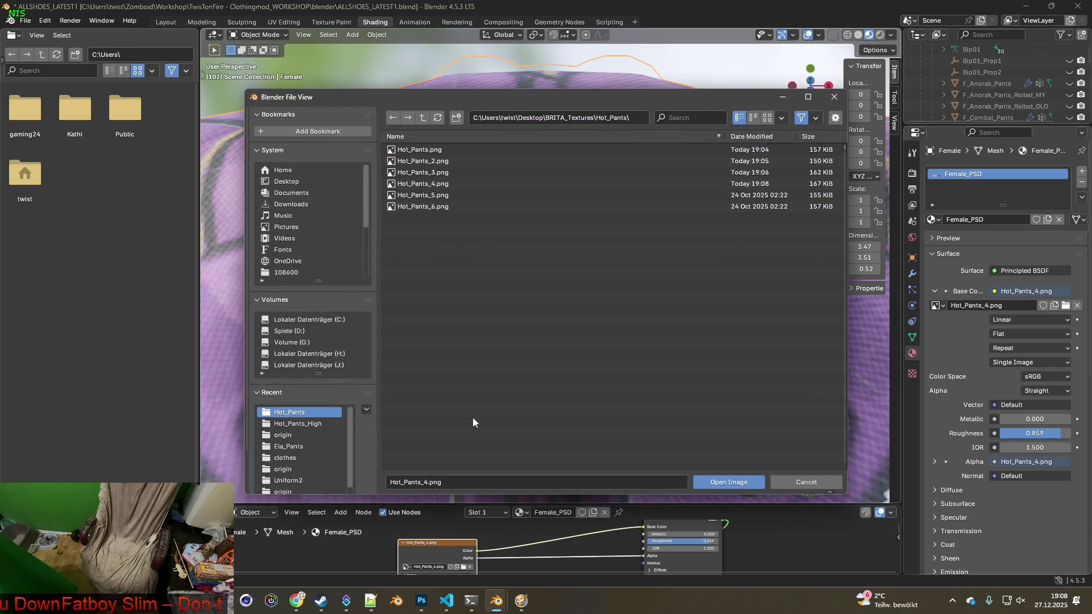
left_click(459, 197)
double_click(430, 197)
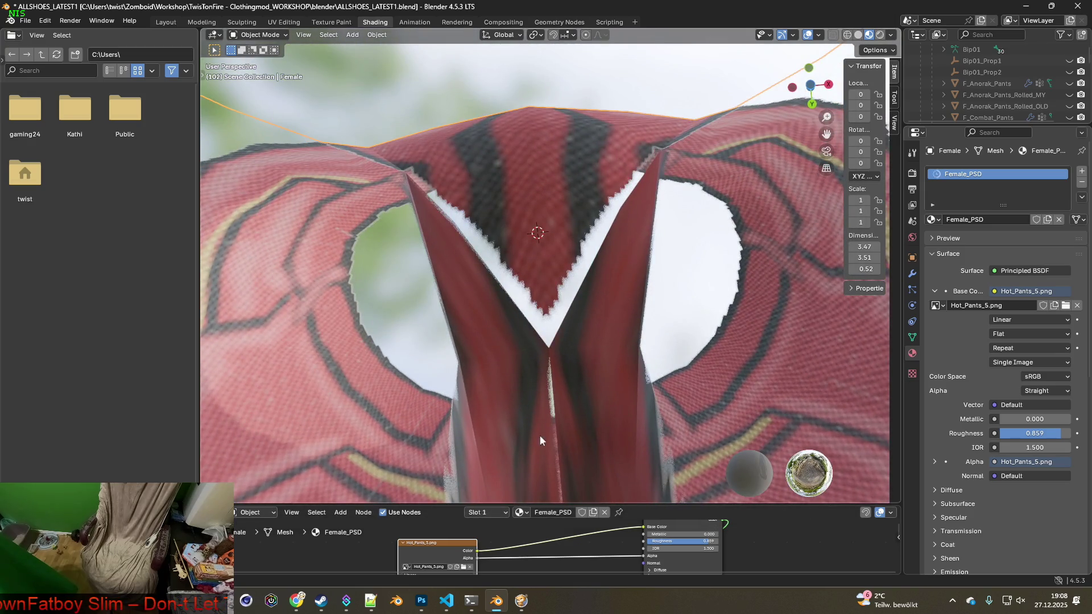
left_click(343, 23)
- Clone-paint the red shorts' front flap and the dark seam on the left flap
middle_click_drag(555, 276, 503, 308)
scroll(503, 308, "up", 4)
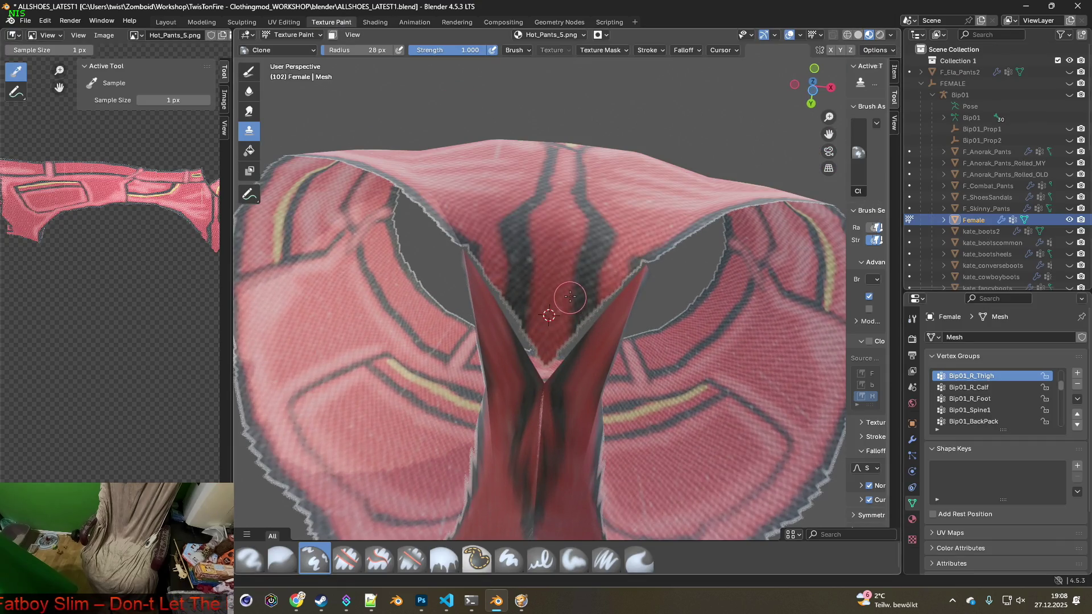
scroll(565, 299, "up", 1)
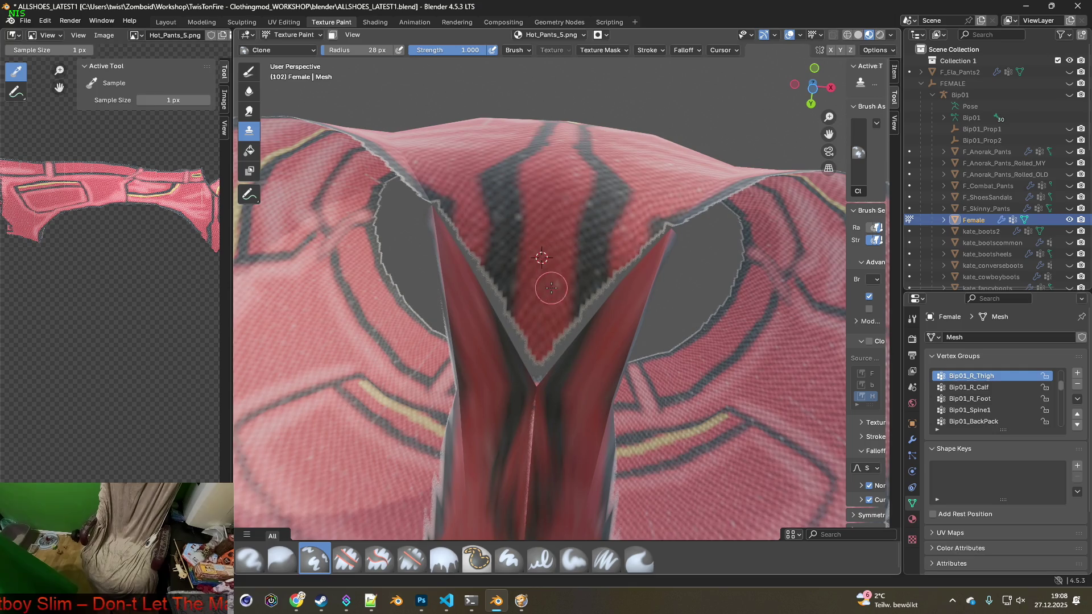
mouse_move(539, 331)
left_mouse_down()
mouse_move(526, 349)
mouse_move(456, 231)
left_mouse_up()
middle_click_drag(457, 234, 436, 345)
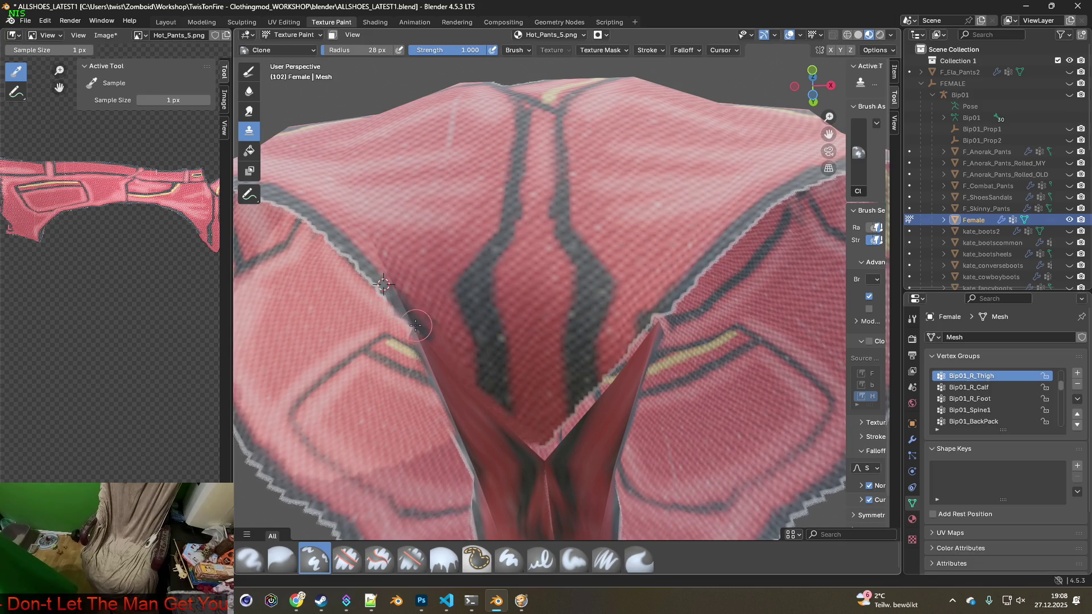
left_click_drag(405, 313, 430, 328)
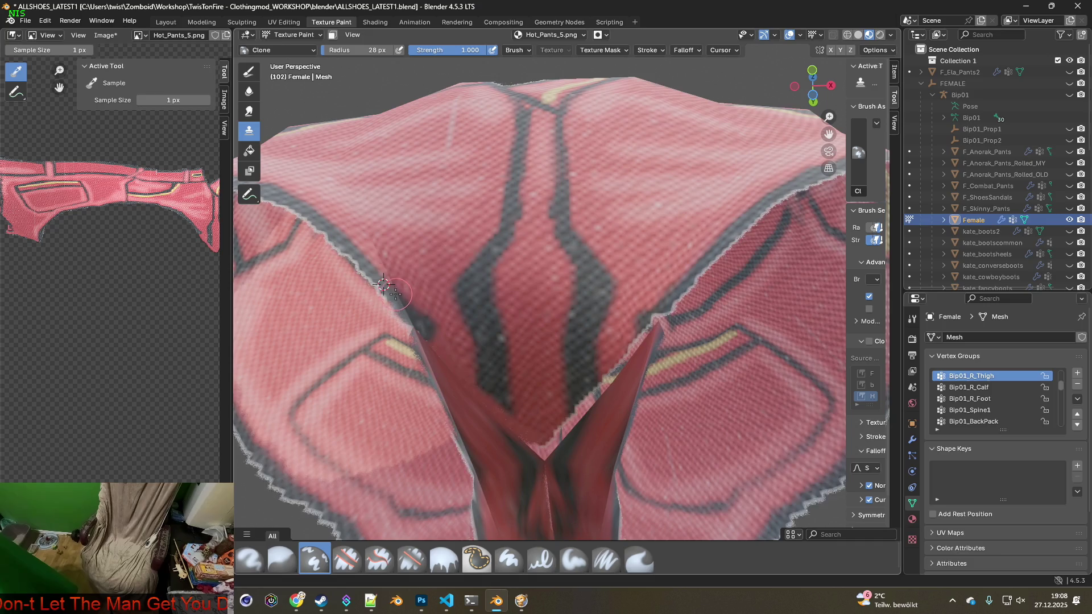
- Set a new clone source and paint over the jagged crotch seam edges, then Alt+Tab to the game
middle_click_drag(467, 332, 568, 295)
scroll(618, 279, "up", 2)
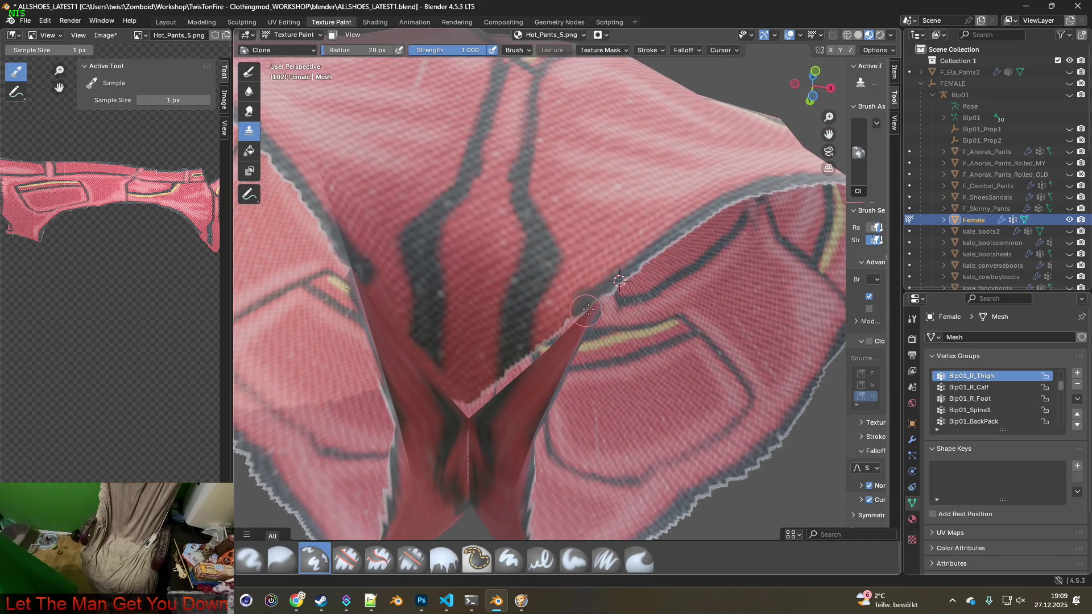
middle_click_drag(589, 309, 590, 313)
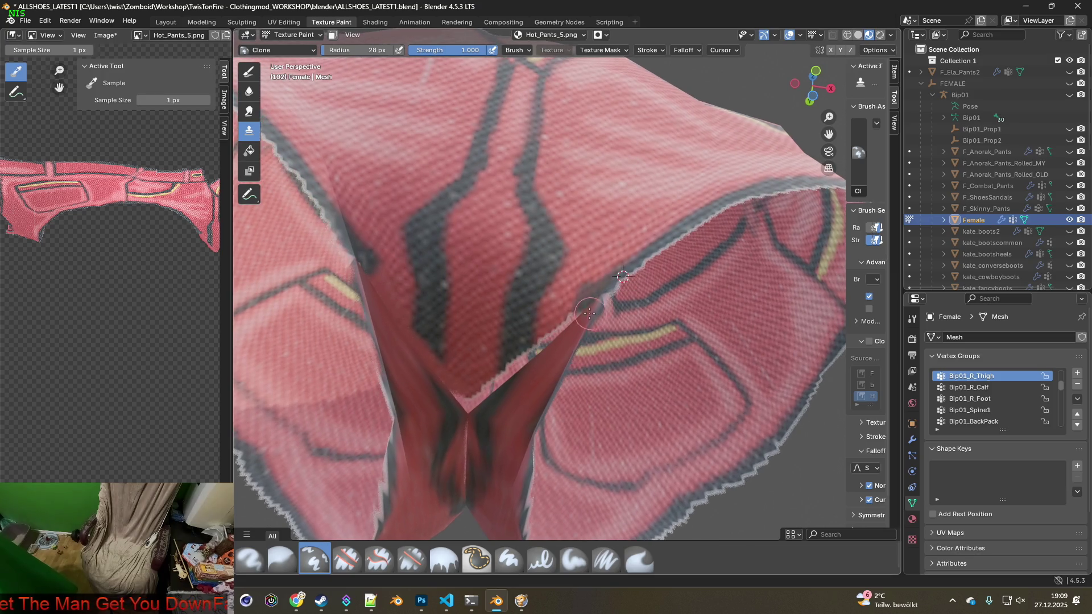
left_click_drag(572, 319, 494, 388)
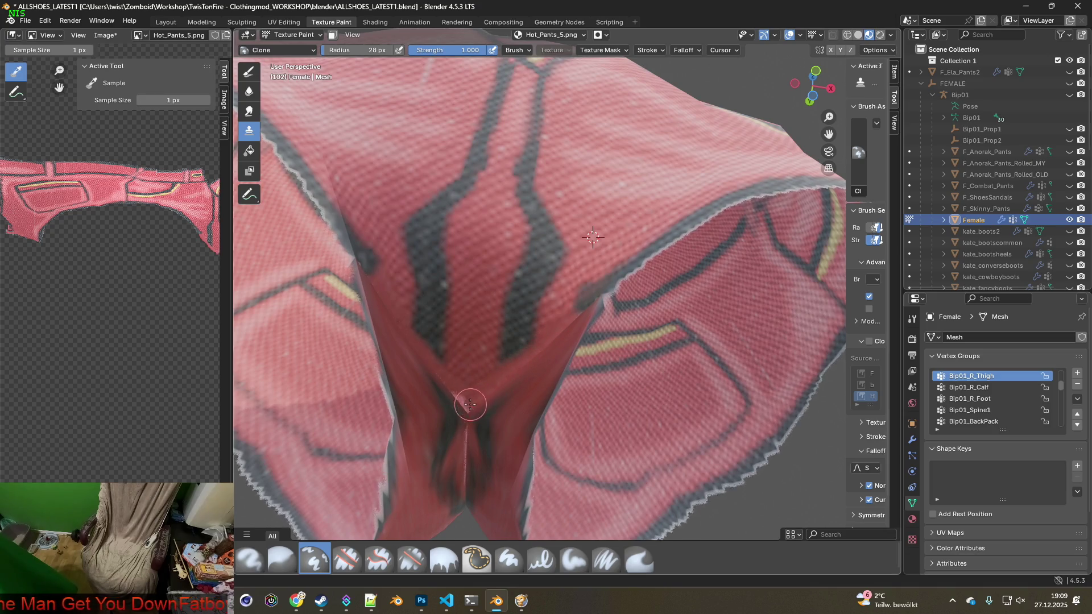
middle_click_drag(444, 386, 457, 359)
left_click(472, 314, "ctrl")
mouse_move(461, 300)
left_mouse_down()
mouse_move(427, 440)
mouse_move(428, 490)
left_mouse_up()
key("alt+Tab")
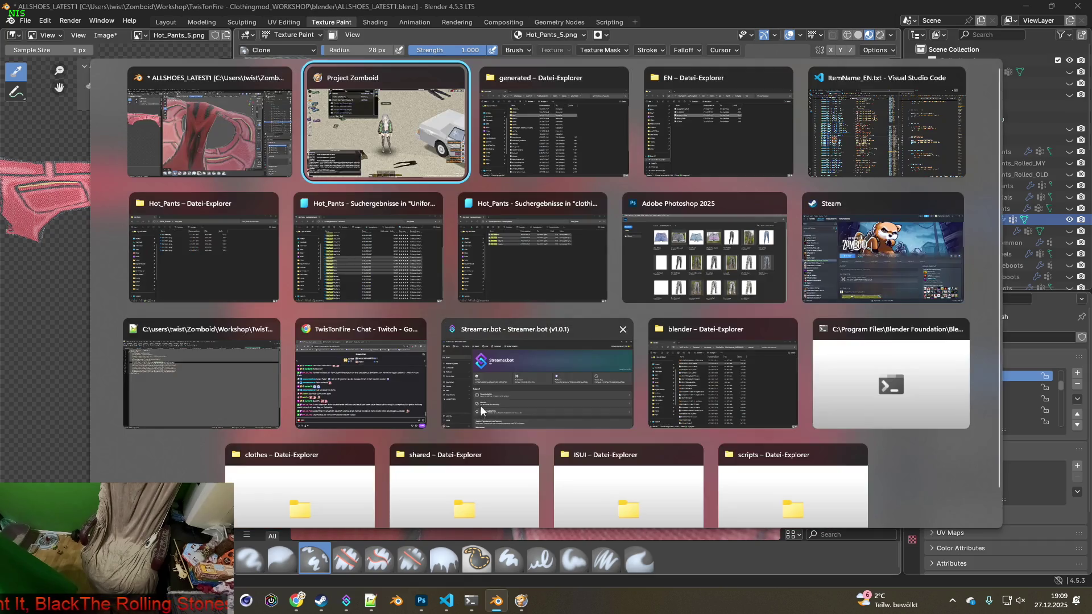
- Walk the character north and put on the Small Backpack
scroll(540, 376, "down", 3)
key("w")
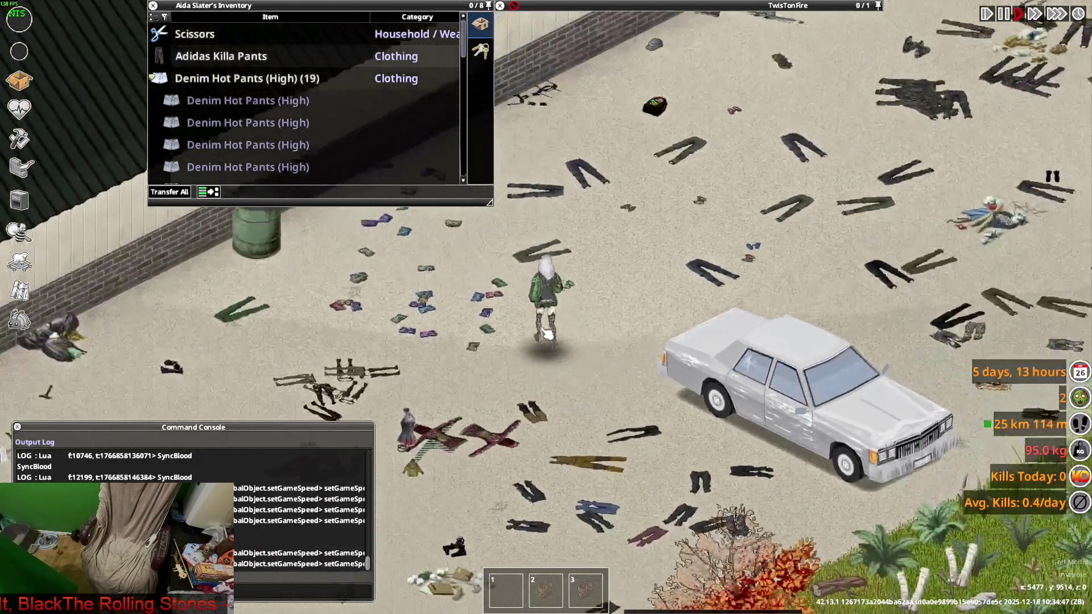
scroll(667, 316, "up", 3)
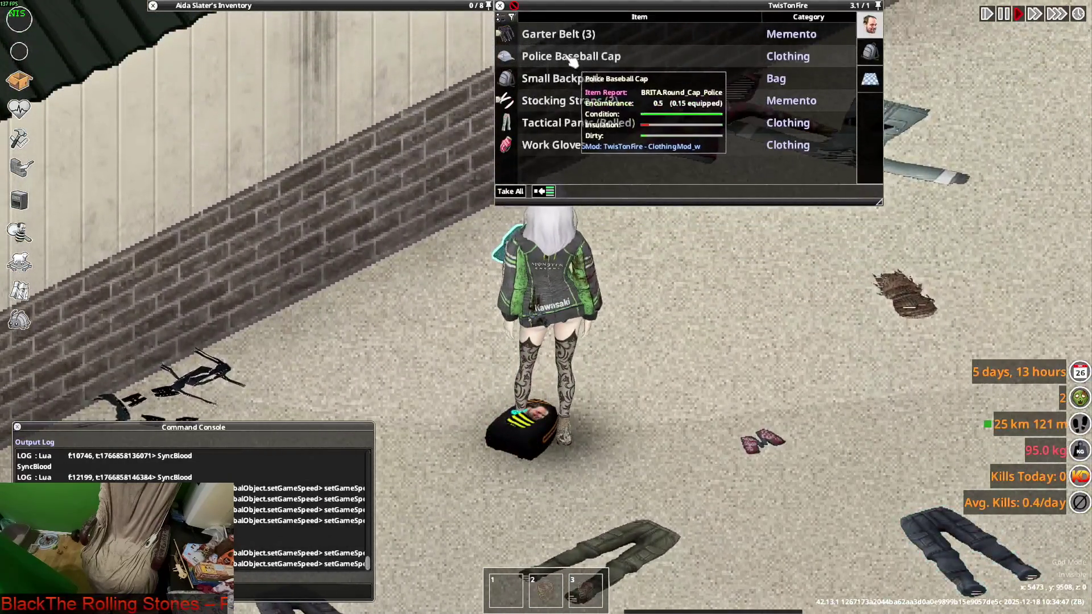
right_click(547, 79)
left_click(583, 109)
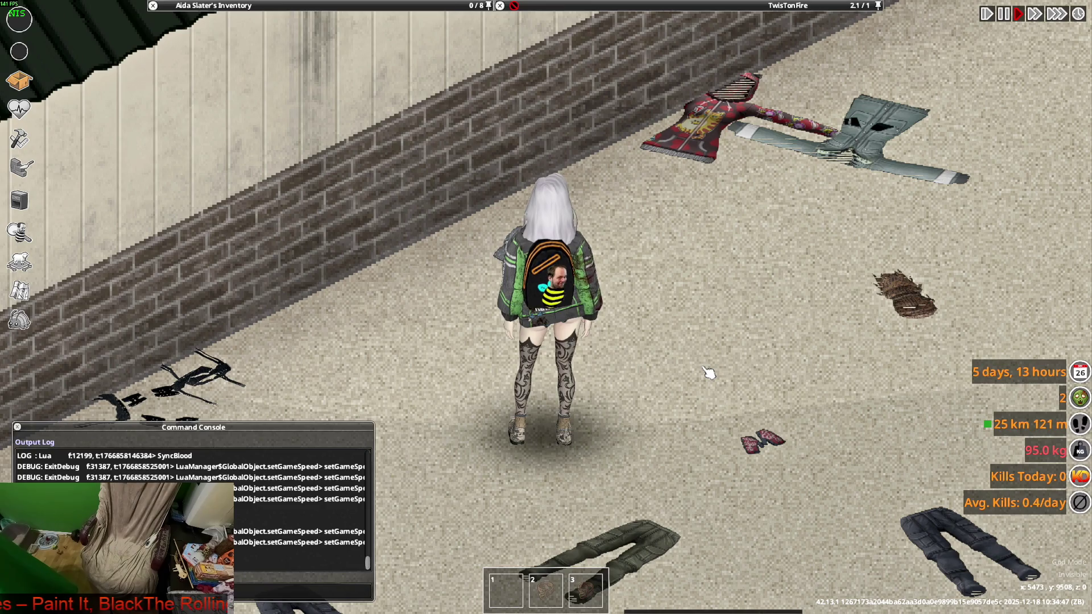
- Walk the character around the trousers on the ground, zooming in, then open the Alt+Tab switcher
key("s")
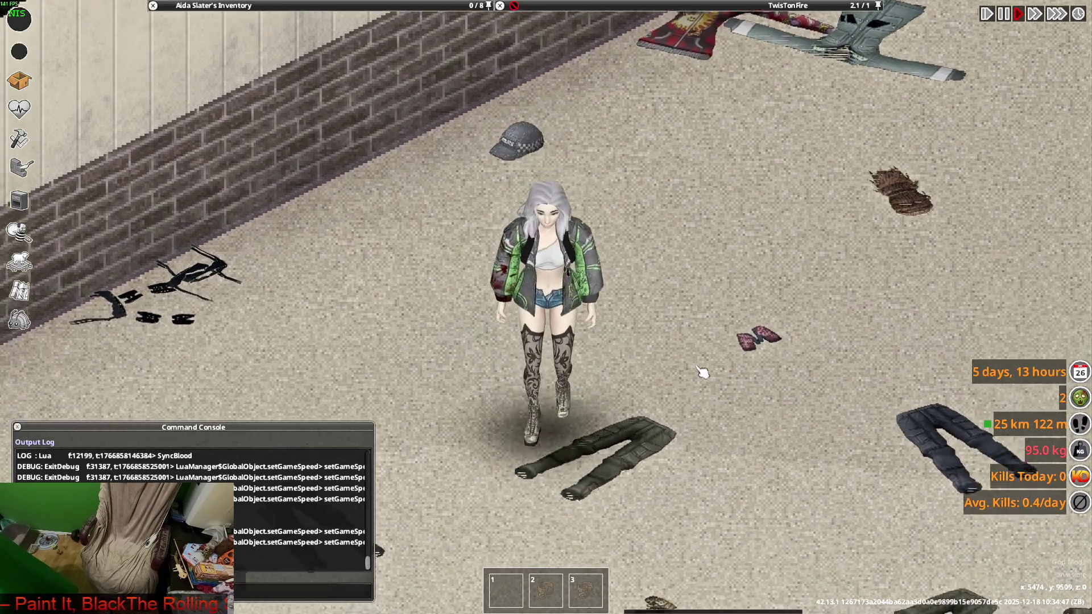
key("s")
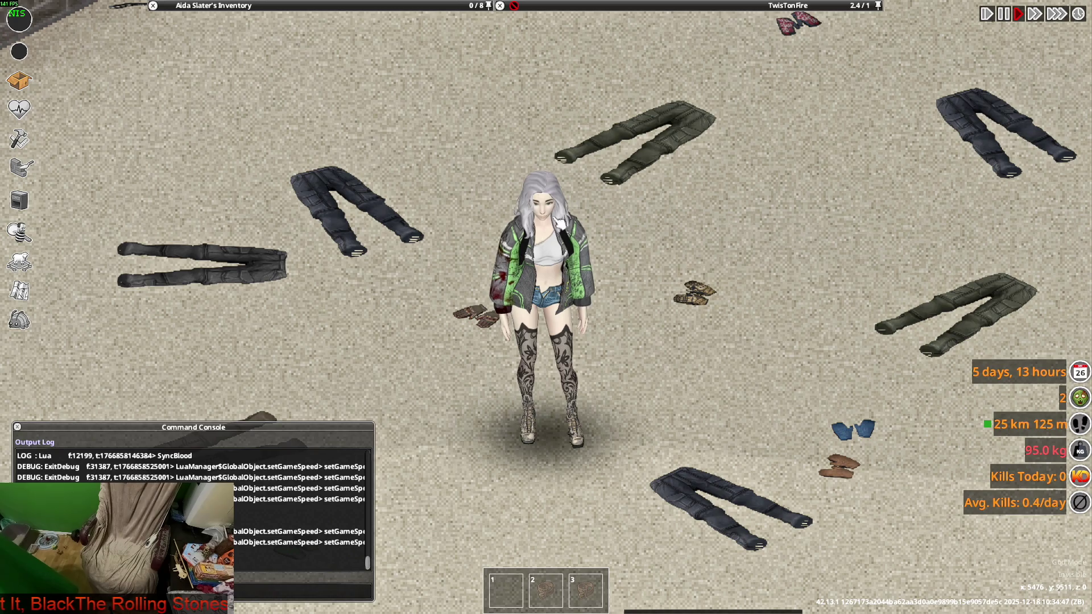
key("a")
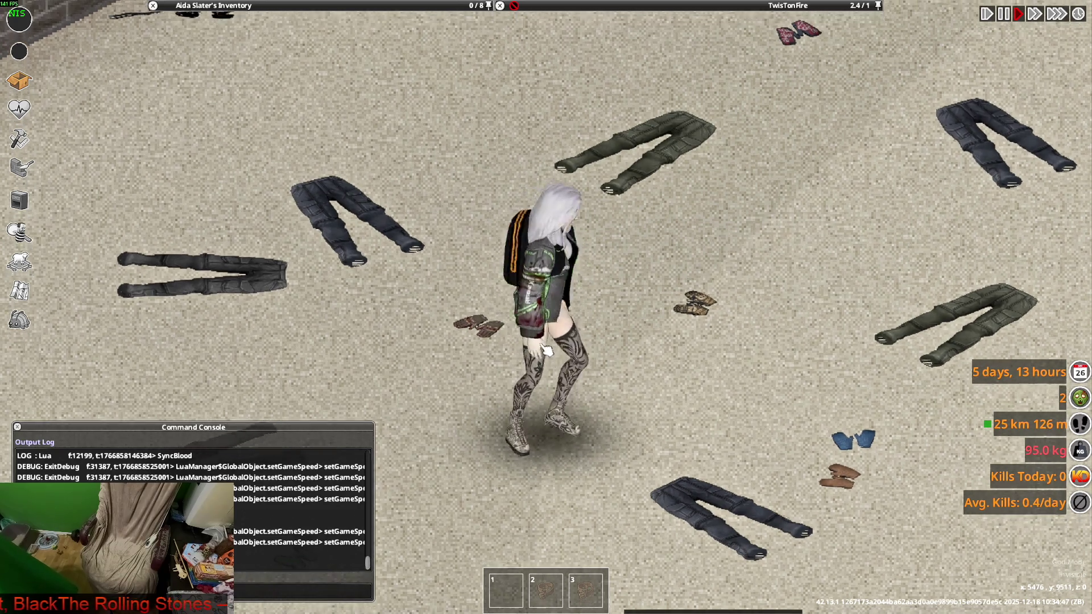
key("s")
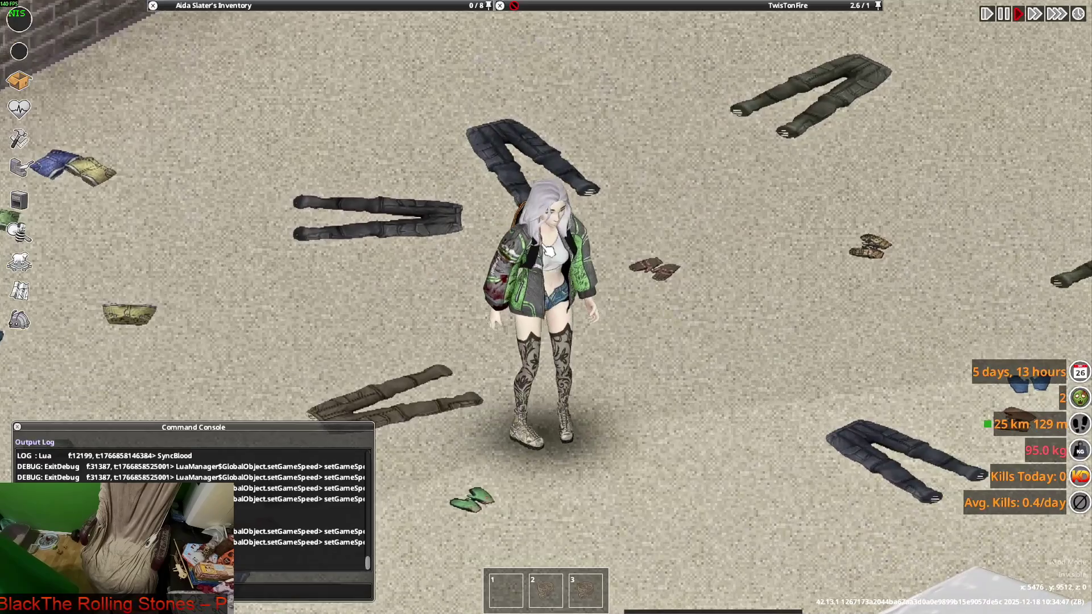
key("a")
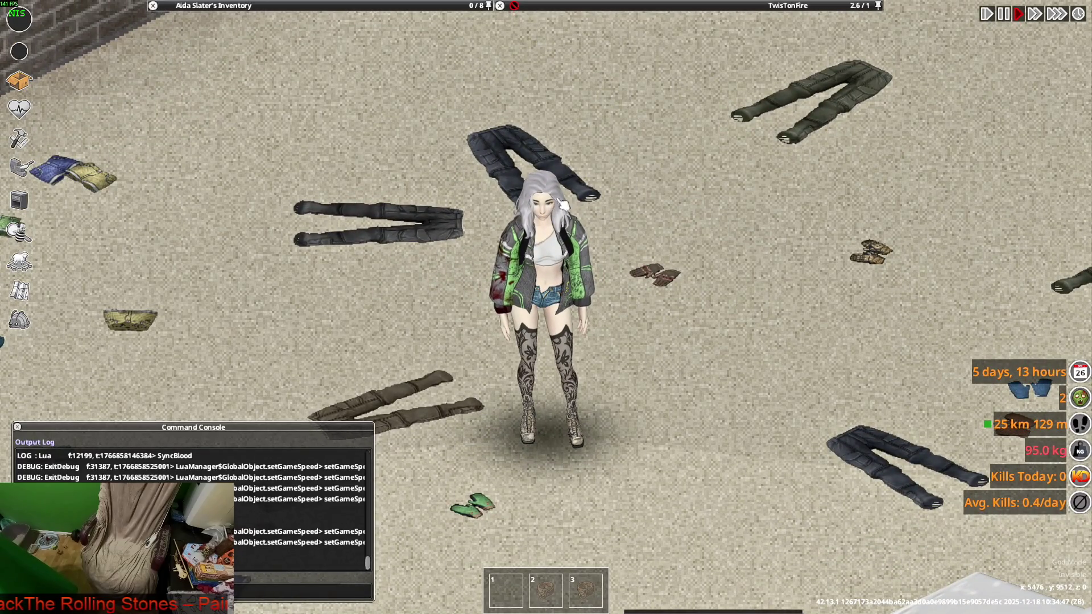
key("w")
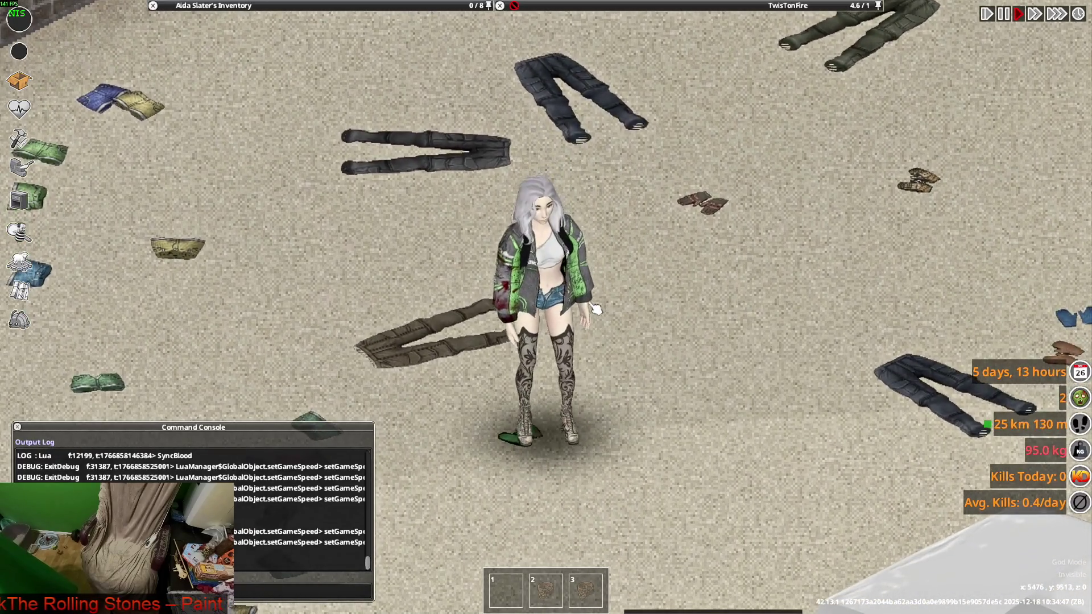
scroll(607, 342, "up", 1)
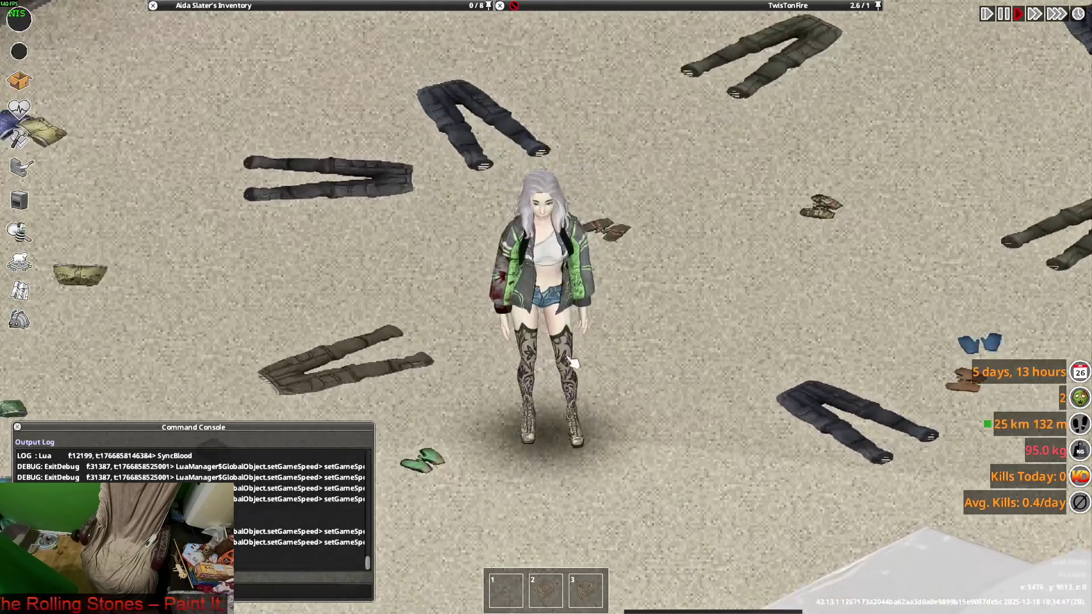
scroll(607, 343, "up", 1)
key("s")
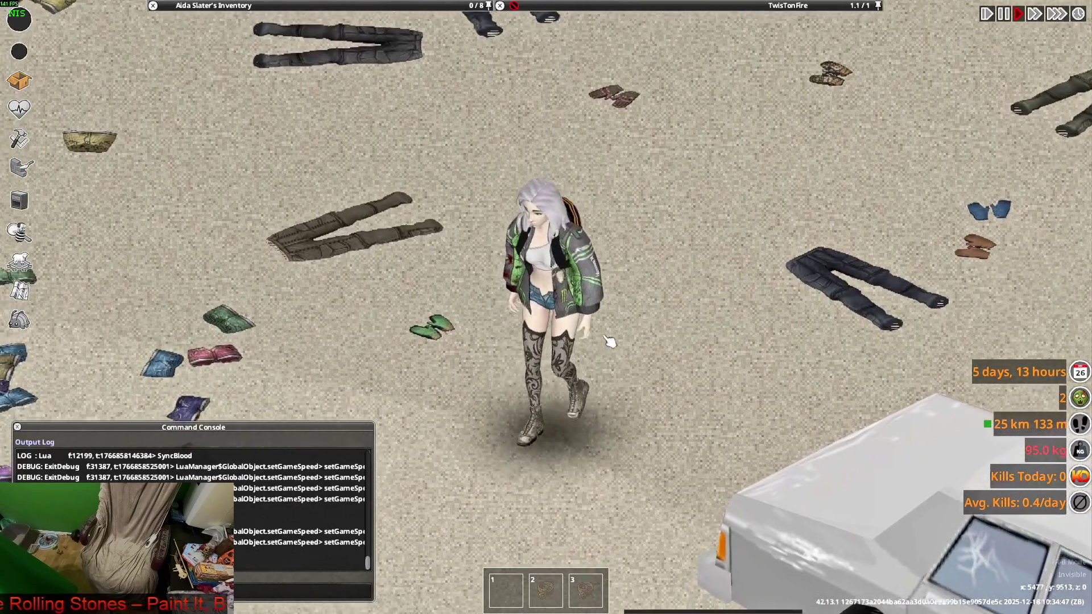
scroll(572, 290, "down", 2)
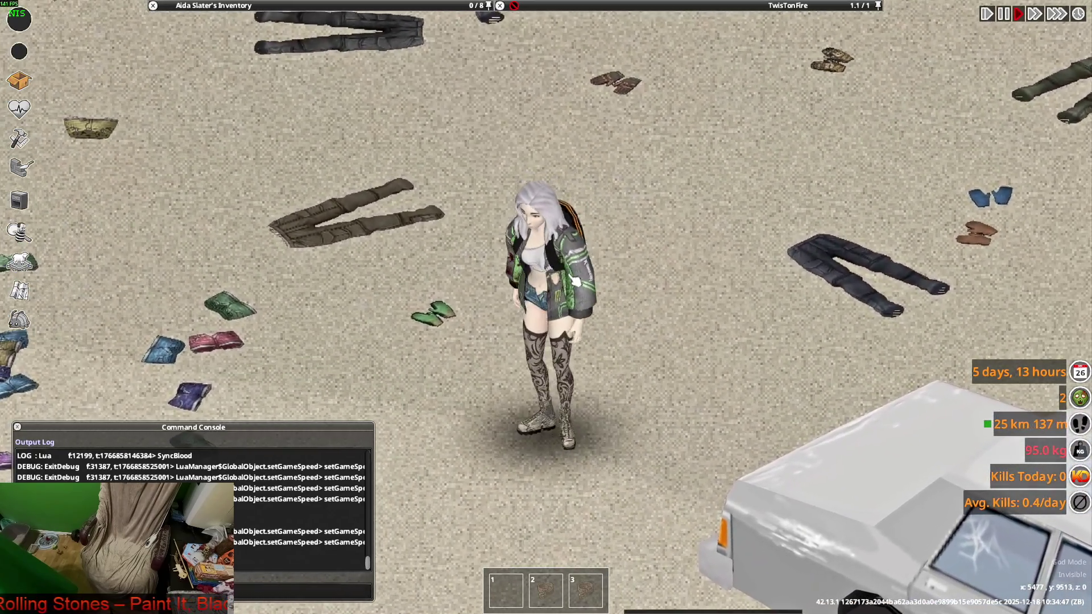
key("alt+Tab")
key("alt+Tab")
key("alt+Tab")
key("alt+Tab")
key("alt+Tab")
key("alt+Tab")
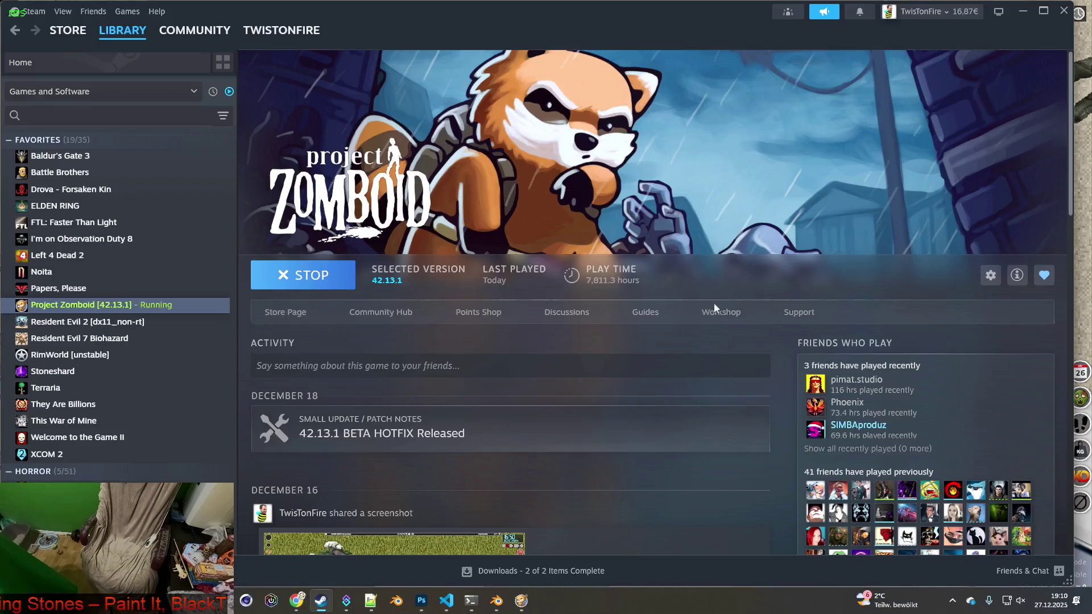
- Open Steam's Workshop Your Files list and go to page 3
left_click(721, 310)
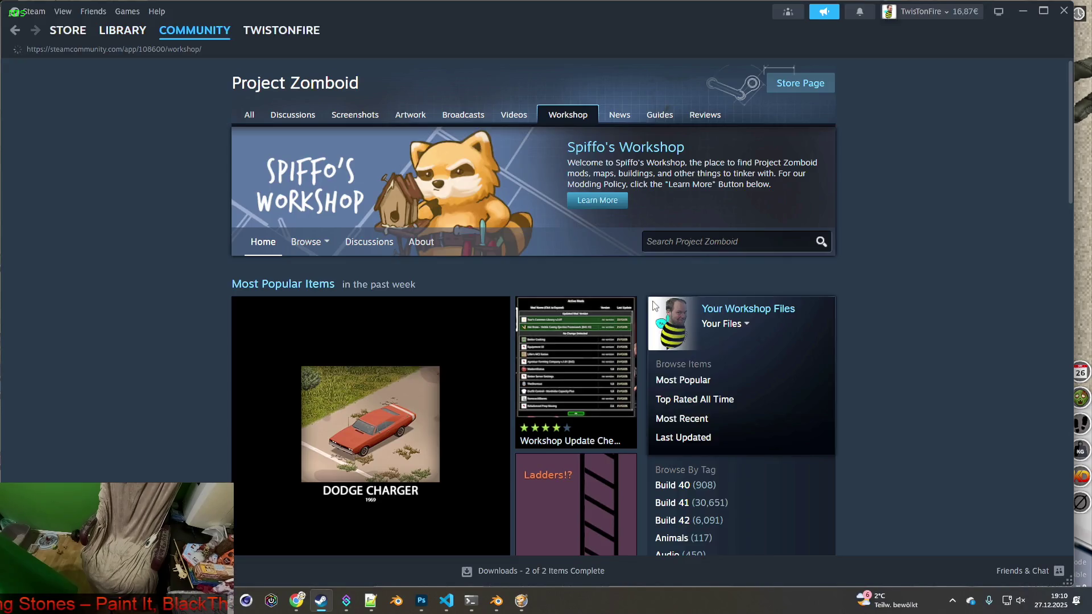
left_click(722, 324)
left_click(735, 342)
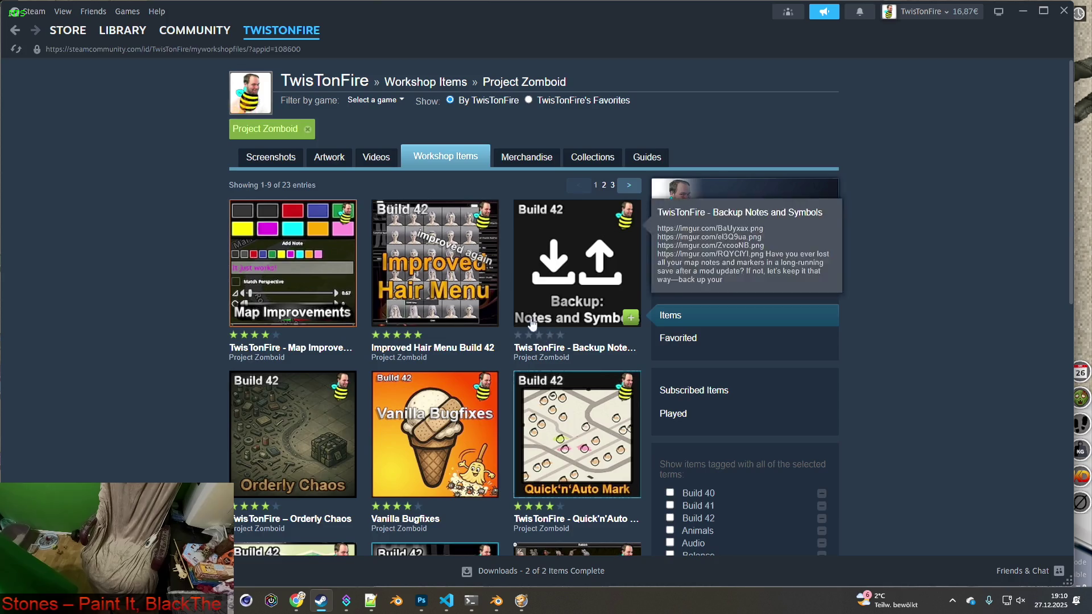
scroll(553, 392, "down", 4)
left_click(614, 463)
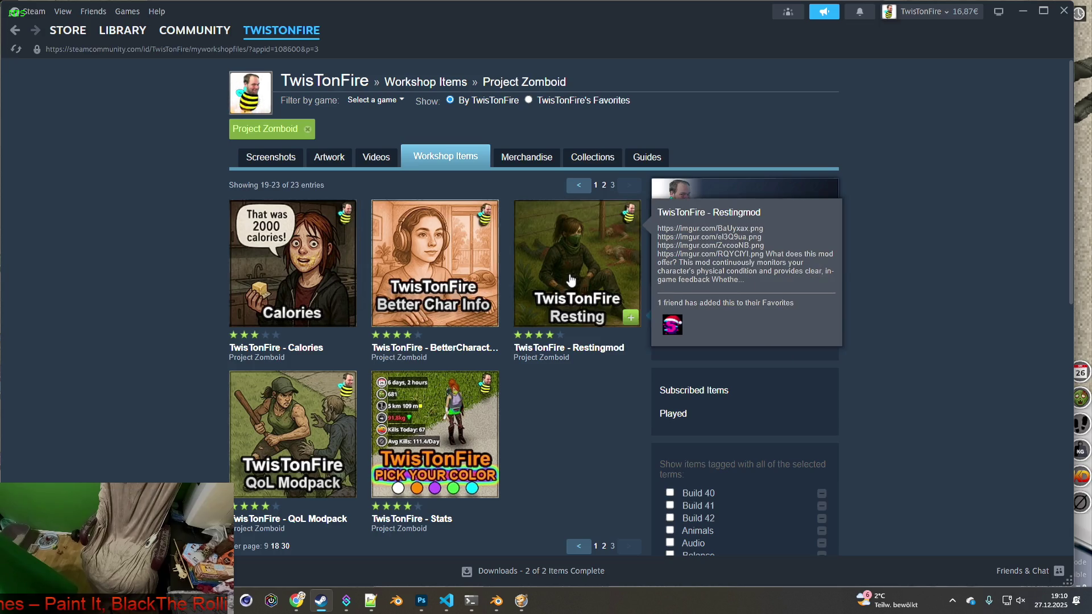
- Open the Restingmod item, enlarge its main screenshot, and return to the game
left_click(572, 280)
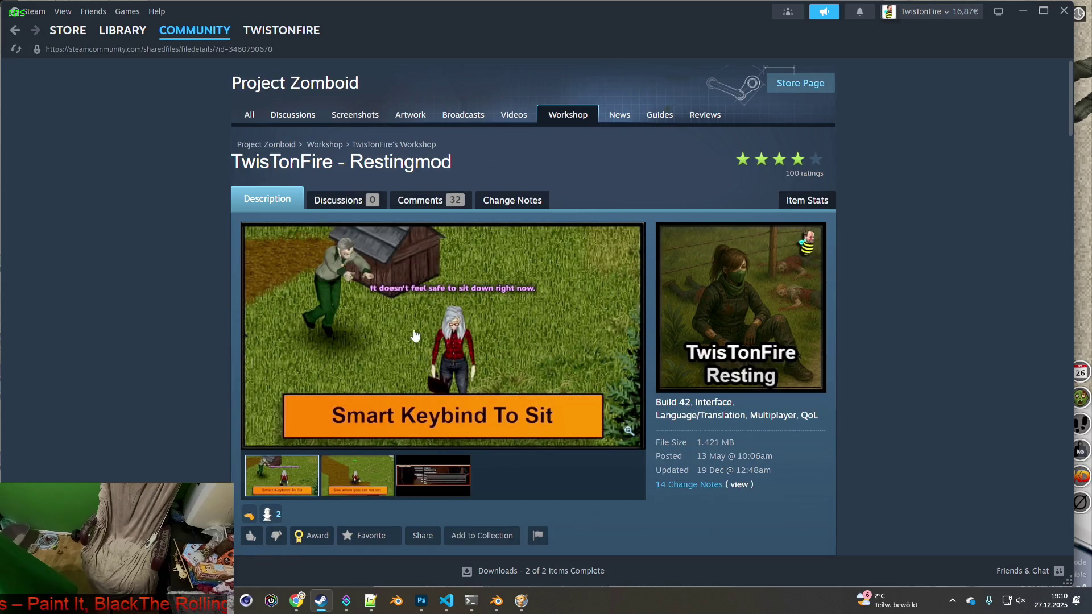
left_click(462, 345)
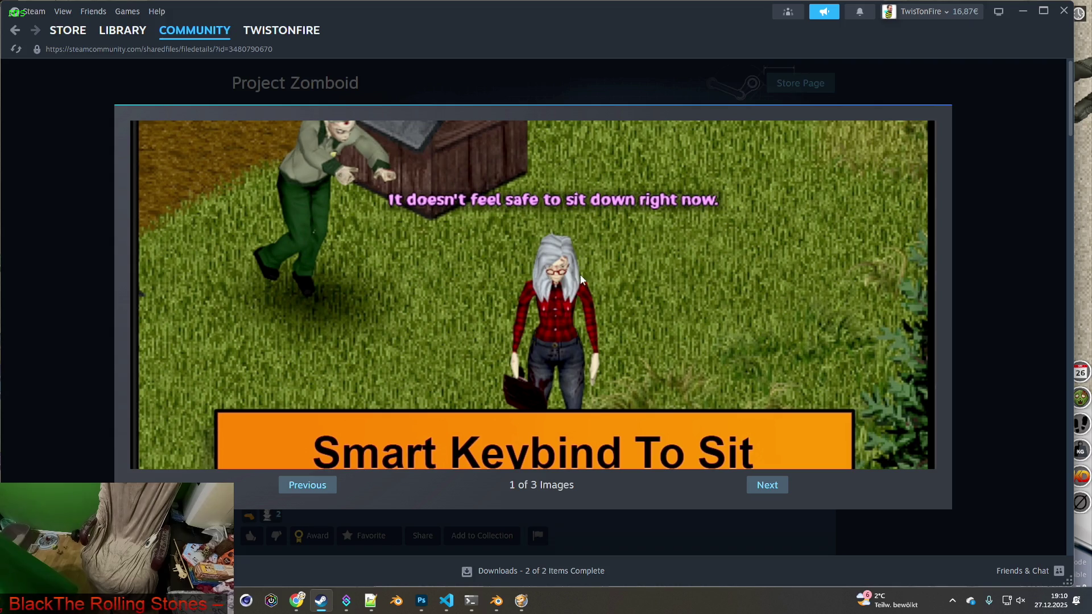
key("alt+Tab")
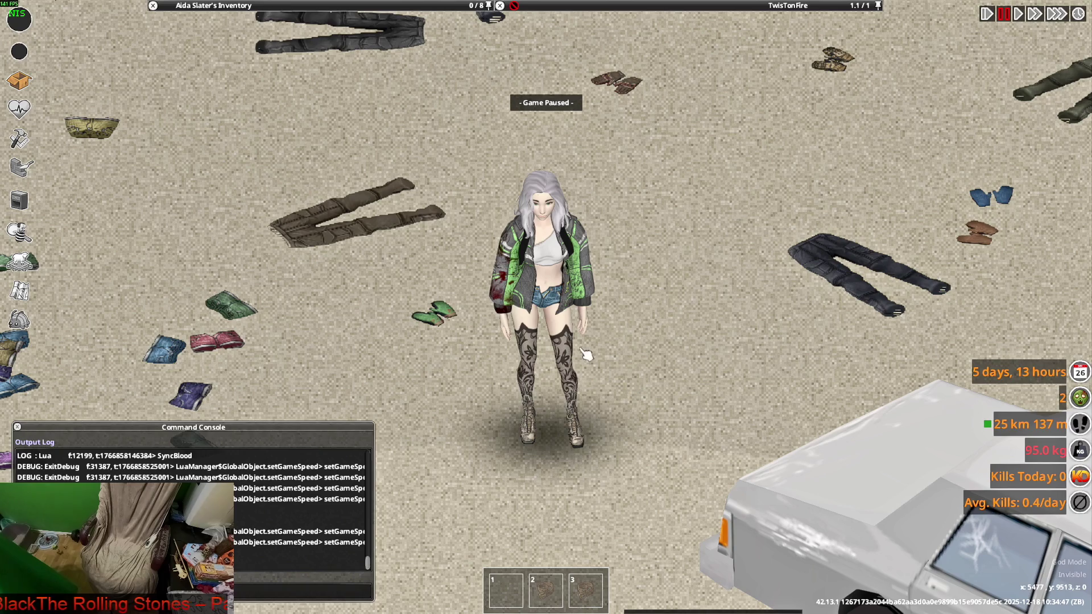
key("alt+Tab")
key("alt+Tab")
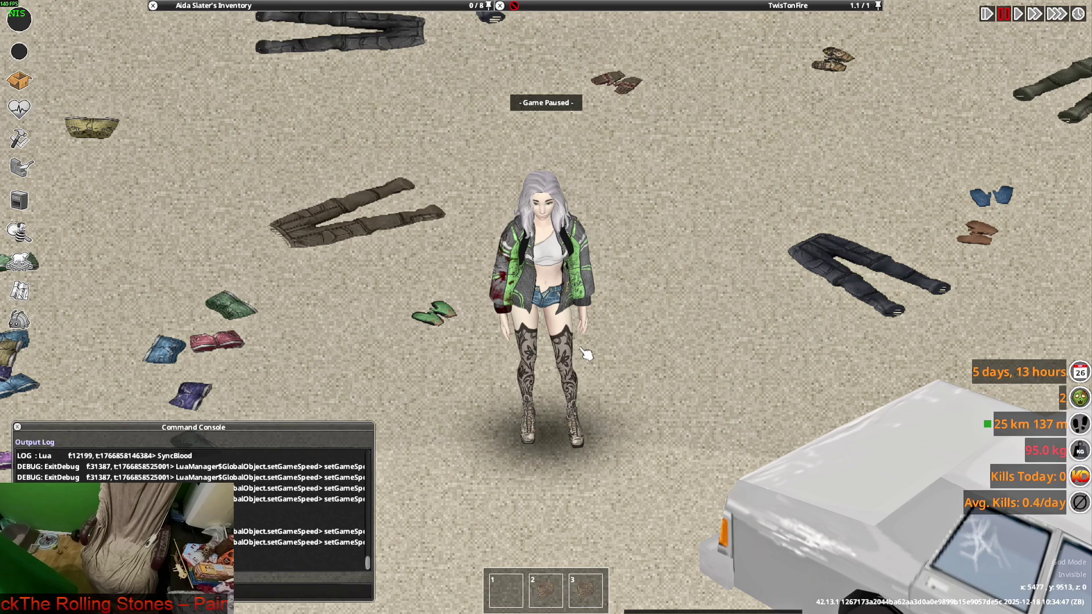
key("alt+Tab")
key("alt+Tab")
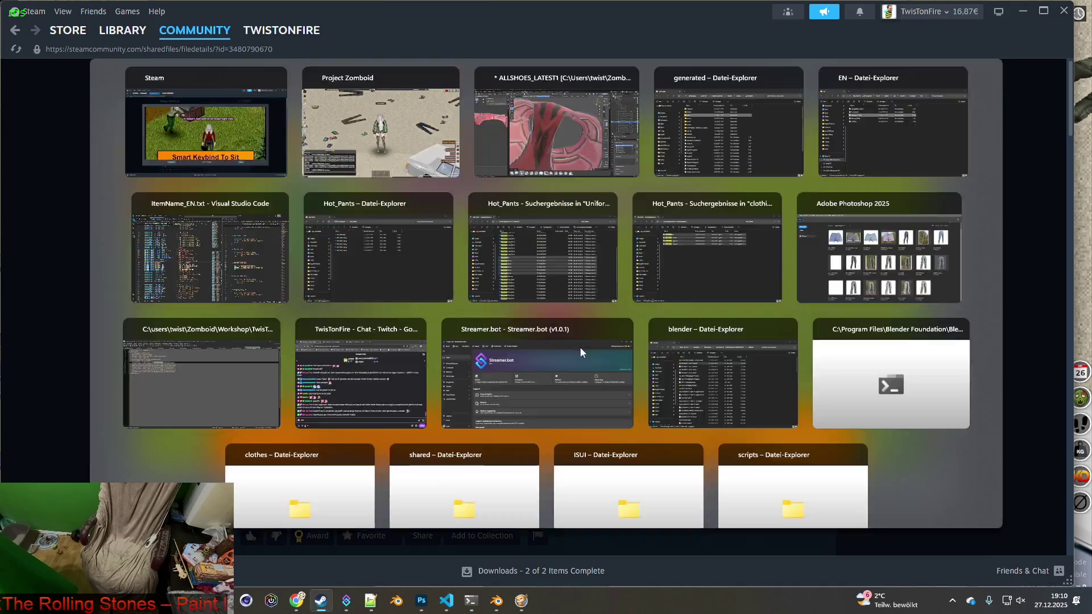
key("alt+Tab")
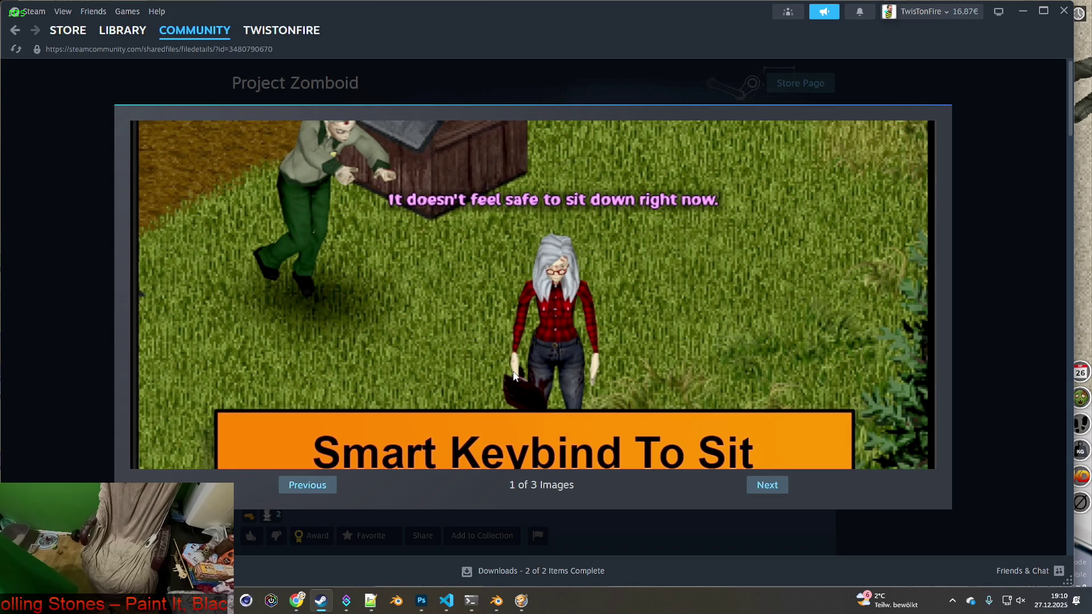
key("alt+Tab")
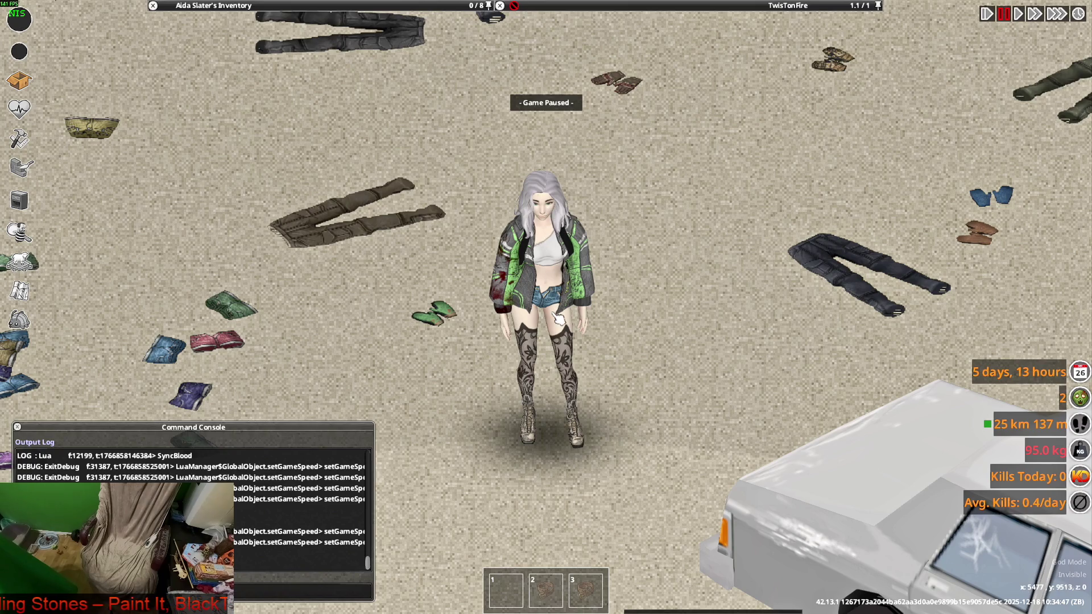
key("alt+Tab")
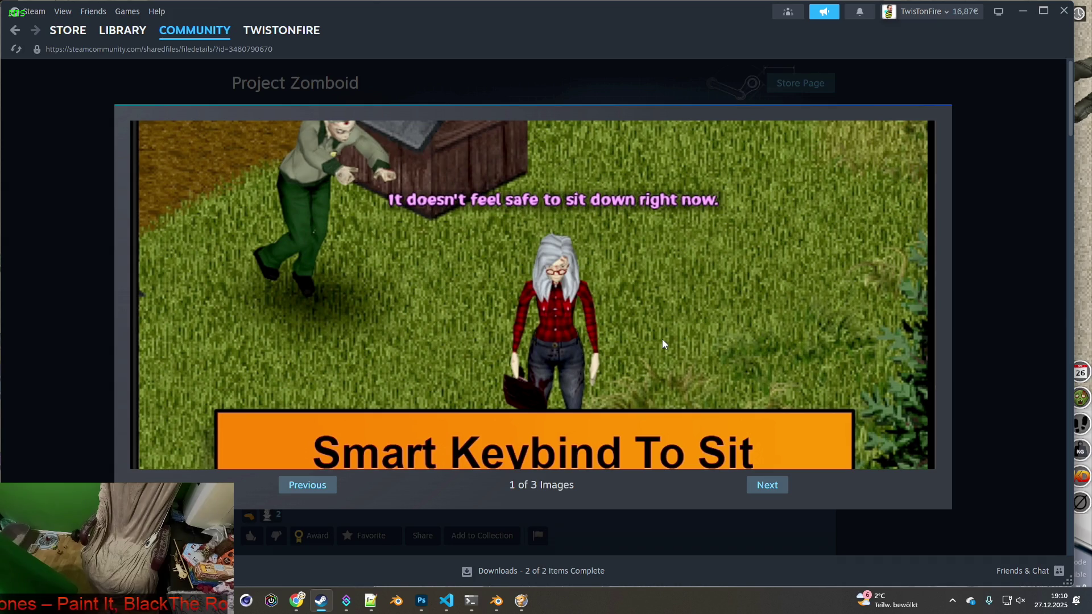
key("alt+Tab")
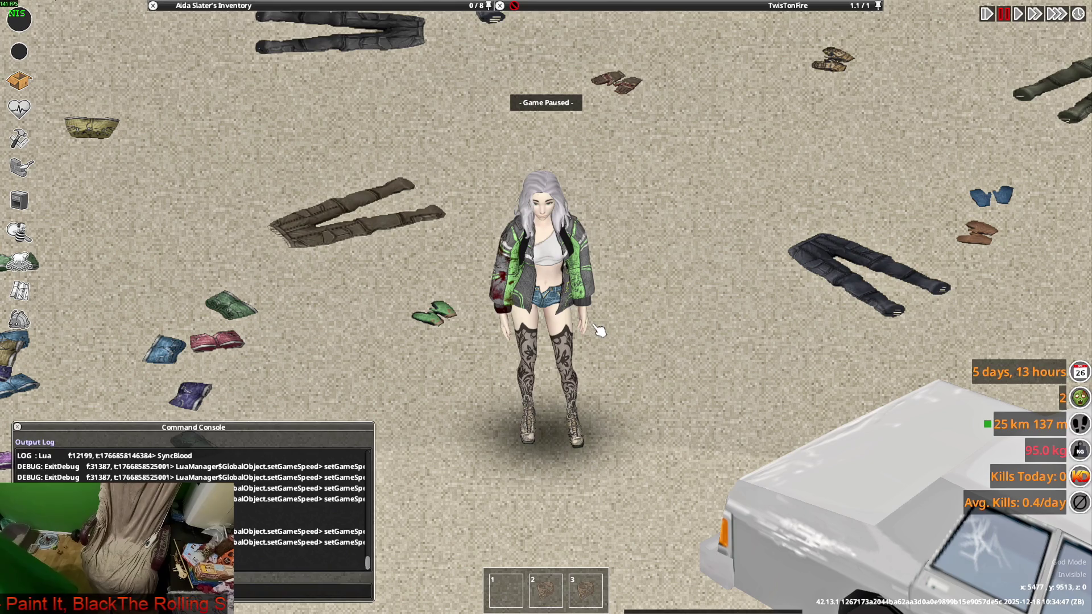
scroll(598, 330, "down", 5)
key("alt+Tab")
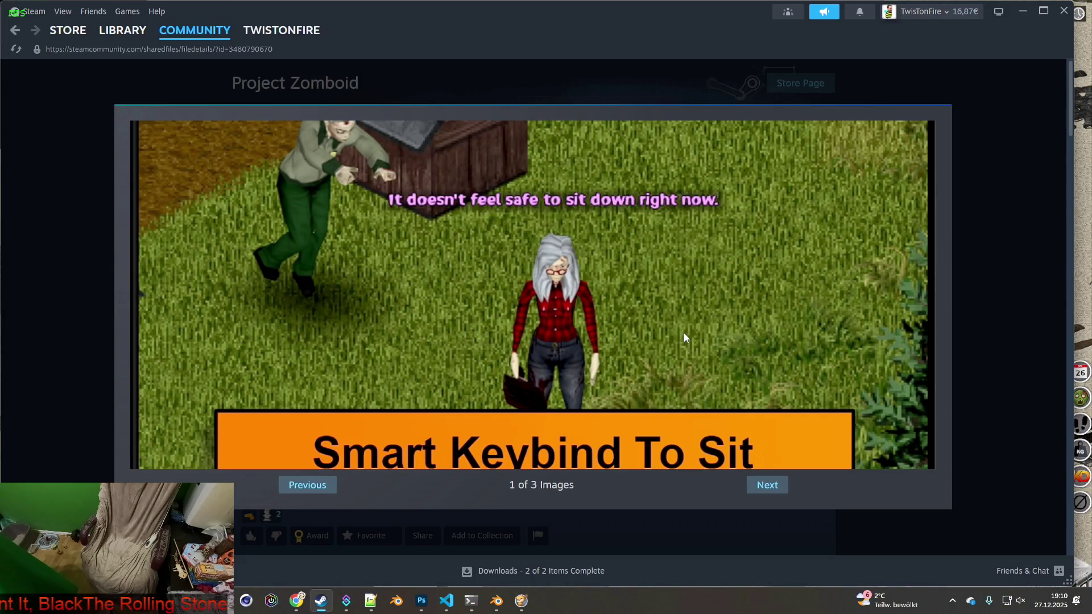
key("alt+Tab")
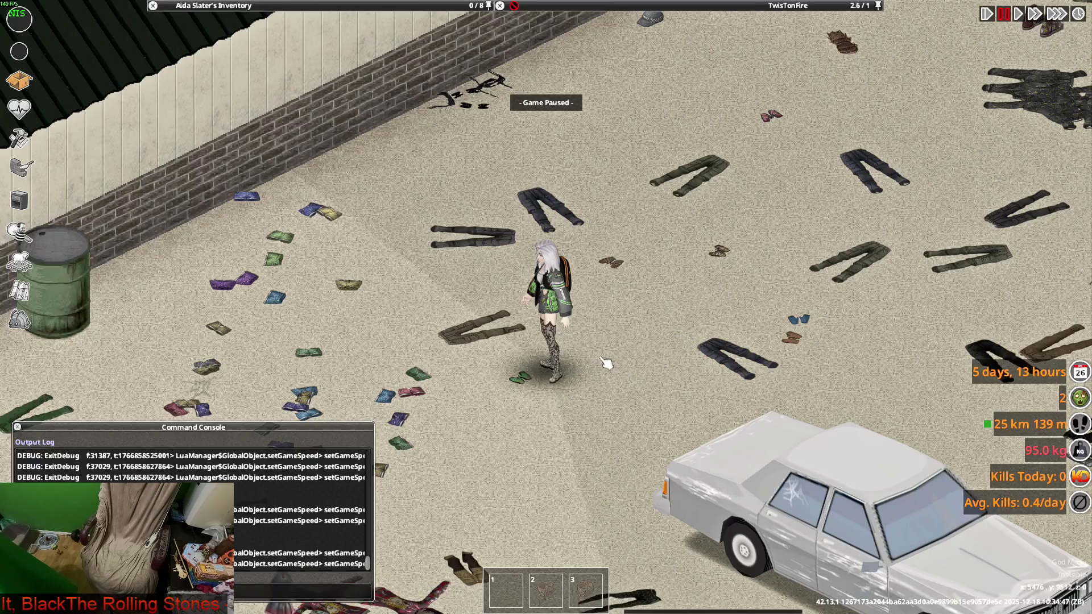
- Walk the character up-screen toward the brick wall
scroll(605, 374, "up", 3)
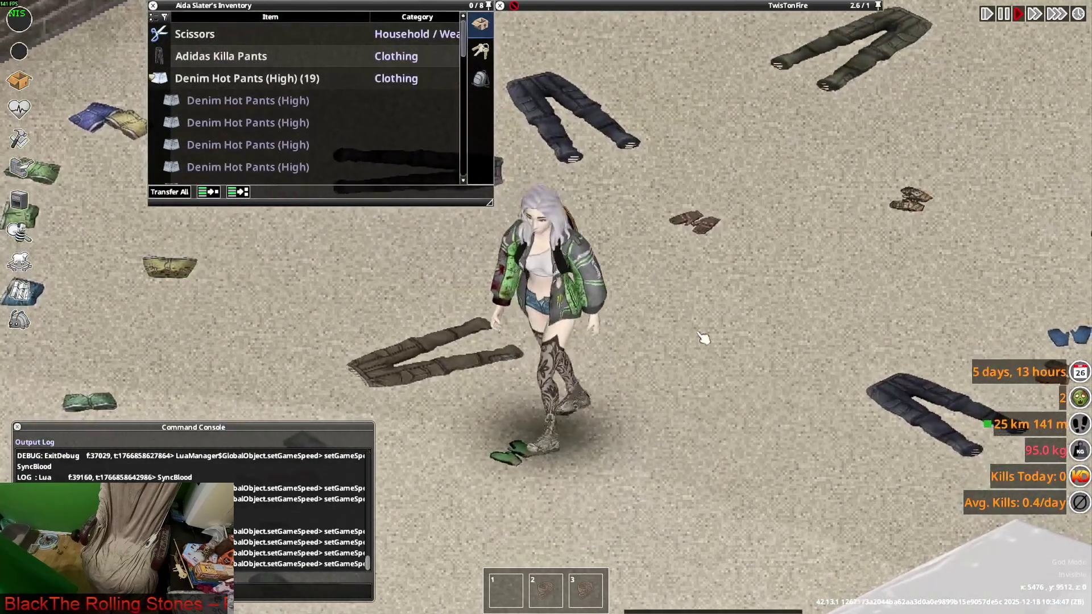
key("w")
scroll(257, 167, "down", 1)
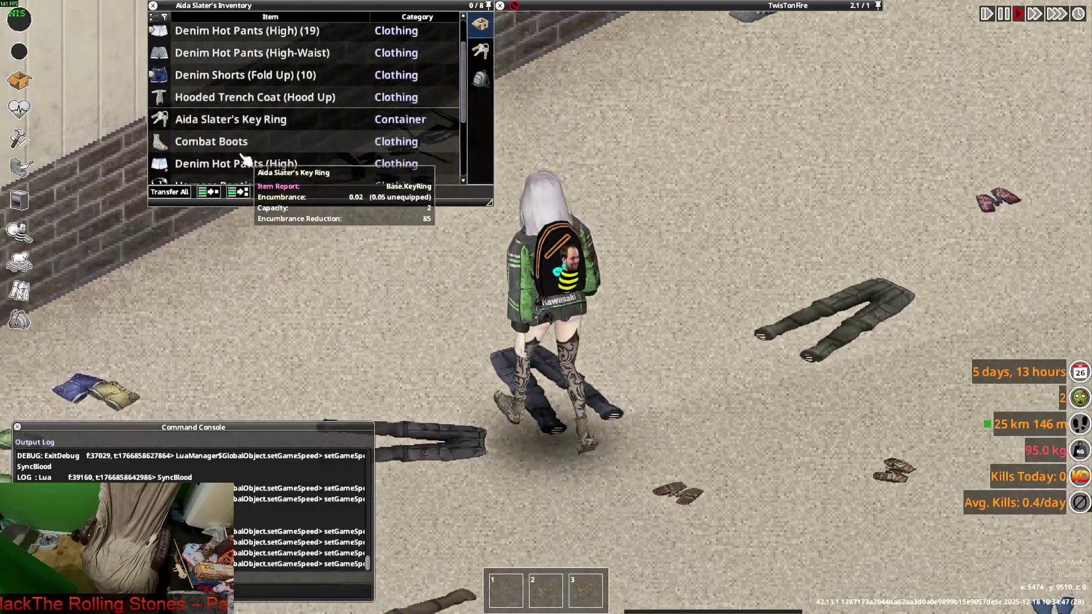
scroll(257, 168, "up", 1)
key("w")
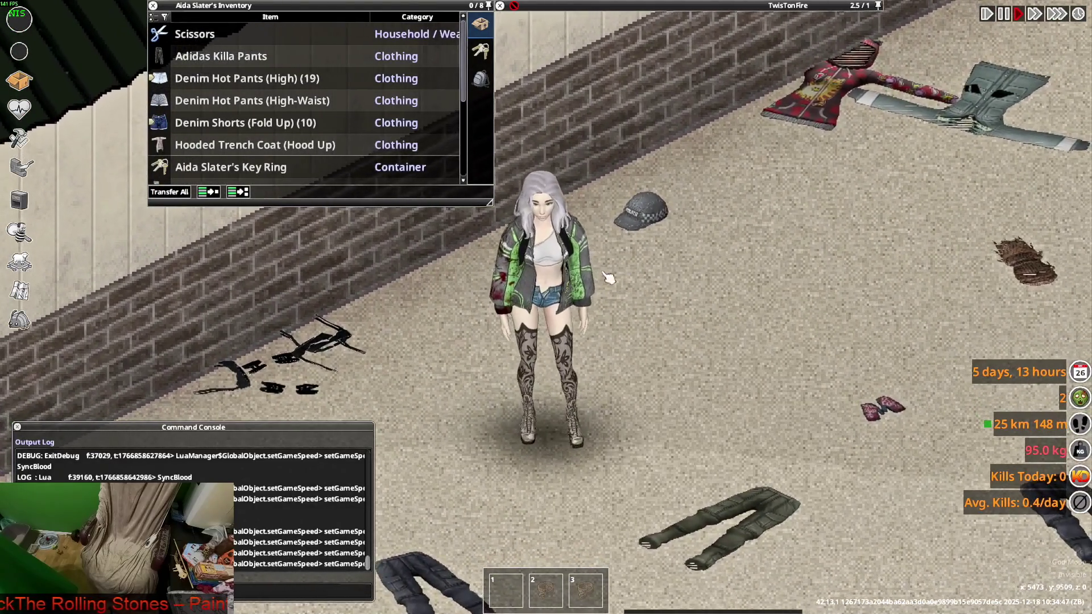
key("w")
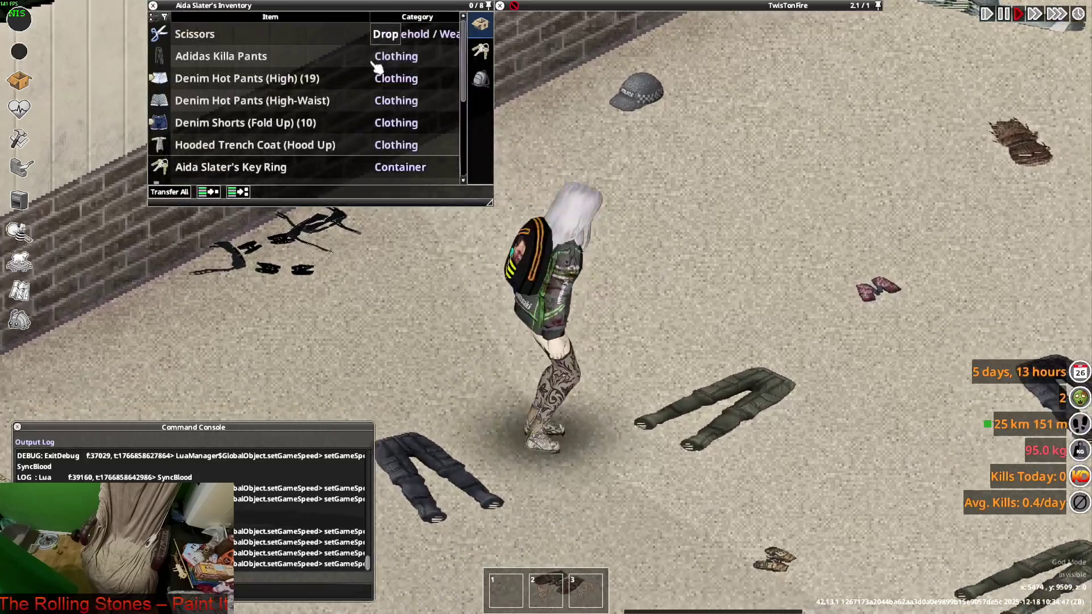
key("w")
scroll(268, 136, "down", 6)
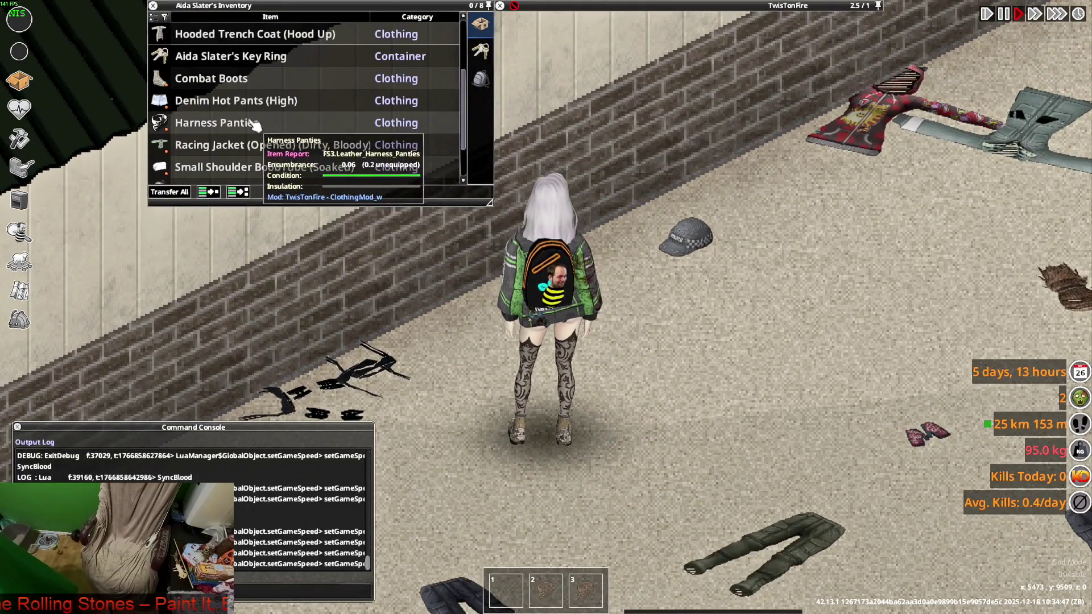
scroll(252, 126, "down", 1)
- Drop the Small Backpack and place it on the floor
right_click(257, 147)
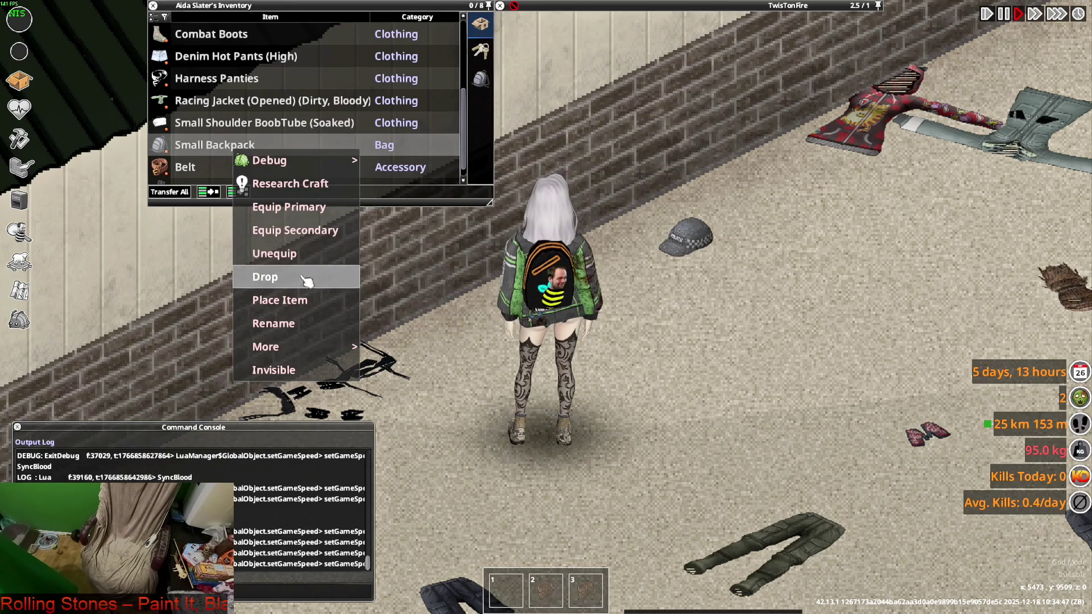
left_click(279, 297)
scroll(659, 377, "down", 5)
left_click(659, 377)
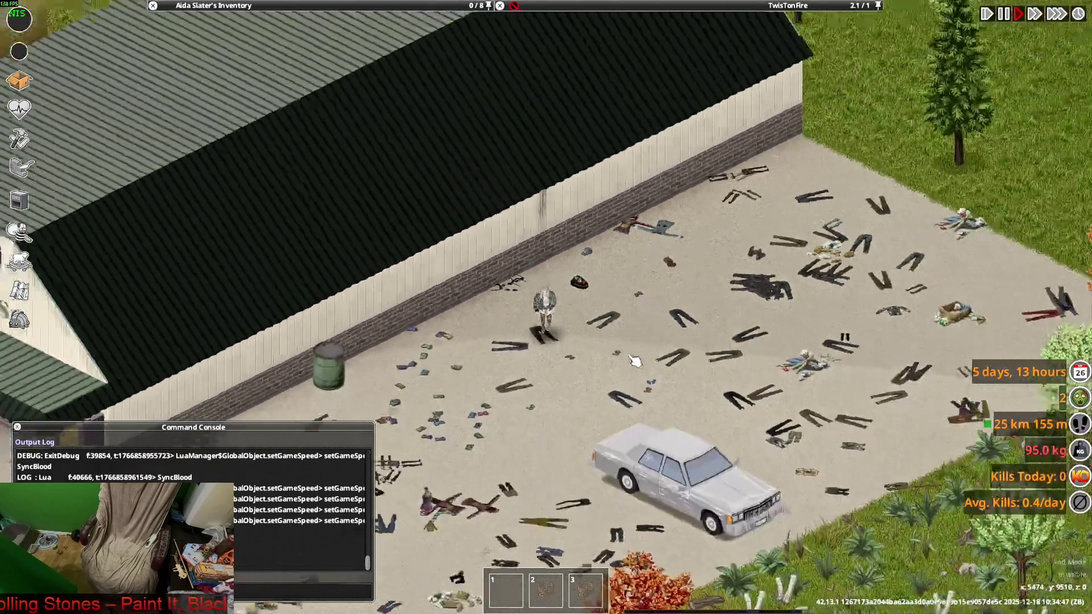
- Switch to the Blender window via Task View and orbit the hot pants model
key("super+Tab")
key("Right")
key("Return")
mouse_move(577, 340)
middle_mouse_down()
mouse_move(478, 404)
mouse_move(479, 427)
middle_mouse_up()
- Orbit and zoom the red Hot_Pants_5 shorts to face the front
mouse_move(517, 343)
middle_mouse_down()
mouse_move(426, 340)
mouse_move(523, 350)
middle_mouse_up()
scroll(501, 341, "down", 5)
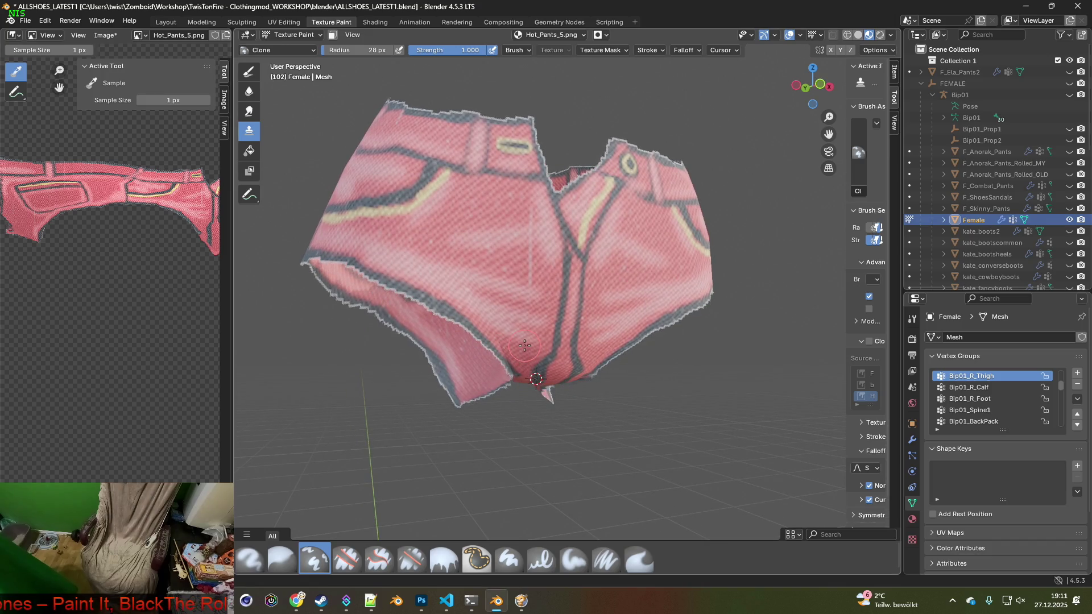
- Save the retouched Hot_Pants_5.png texture image
left_click(116, 38)
left_click(124, 149)
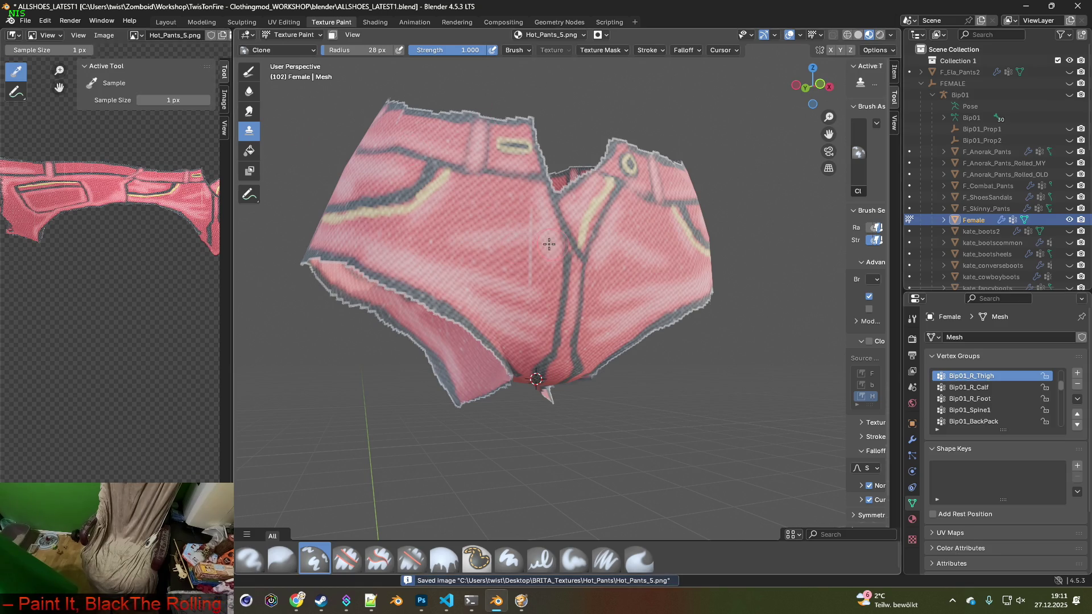
left_click(375, 23)
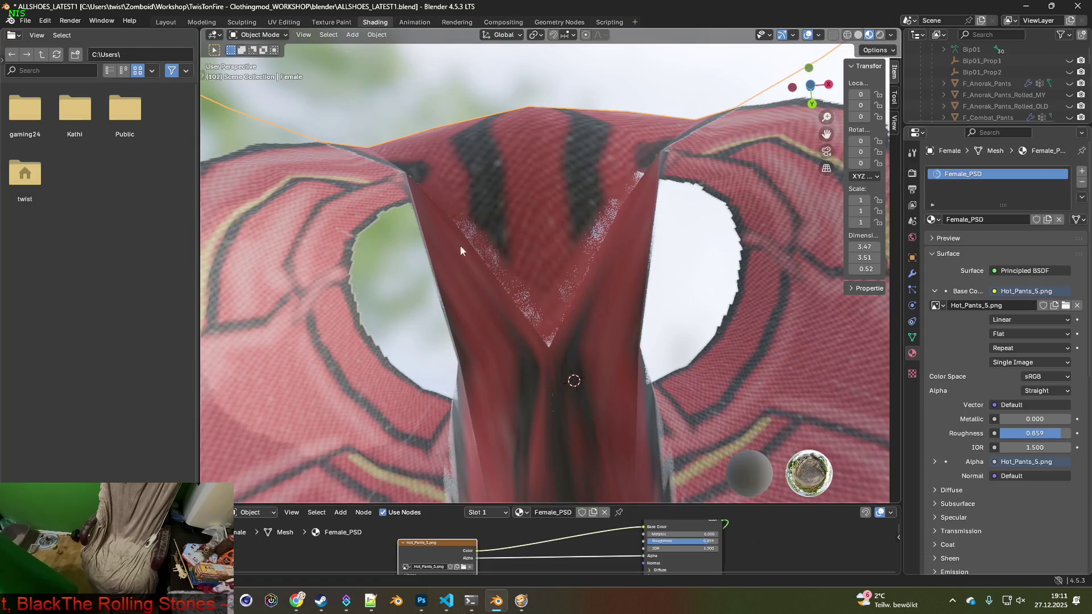
- Load the yellow Hot_Pants_6.png as the shorts' texture and return to Texture Paint
left_click(463, 567)
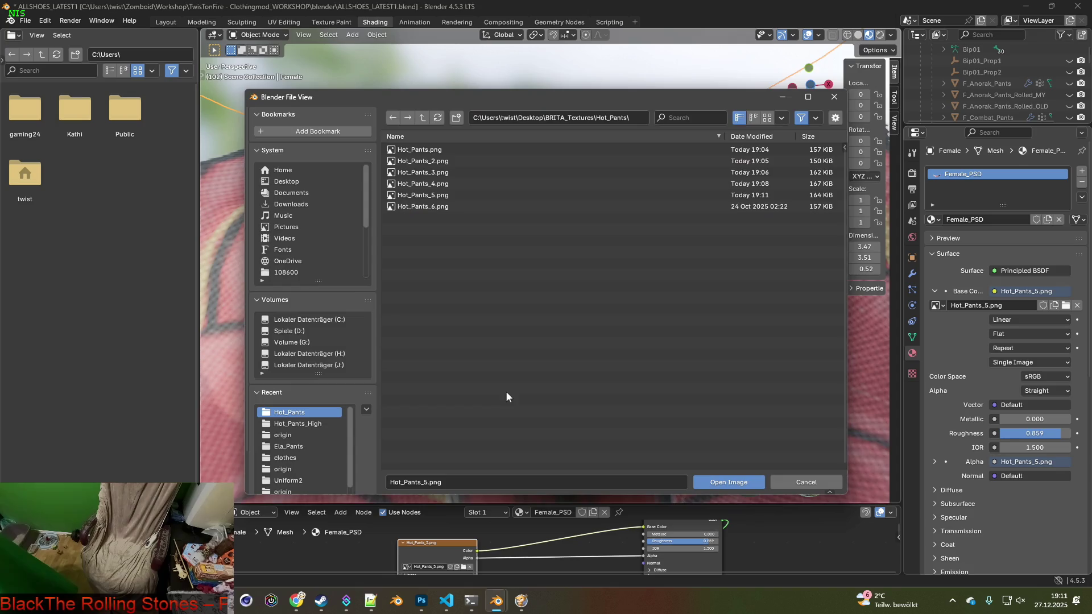
left_click(423, 207)
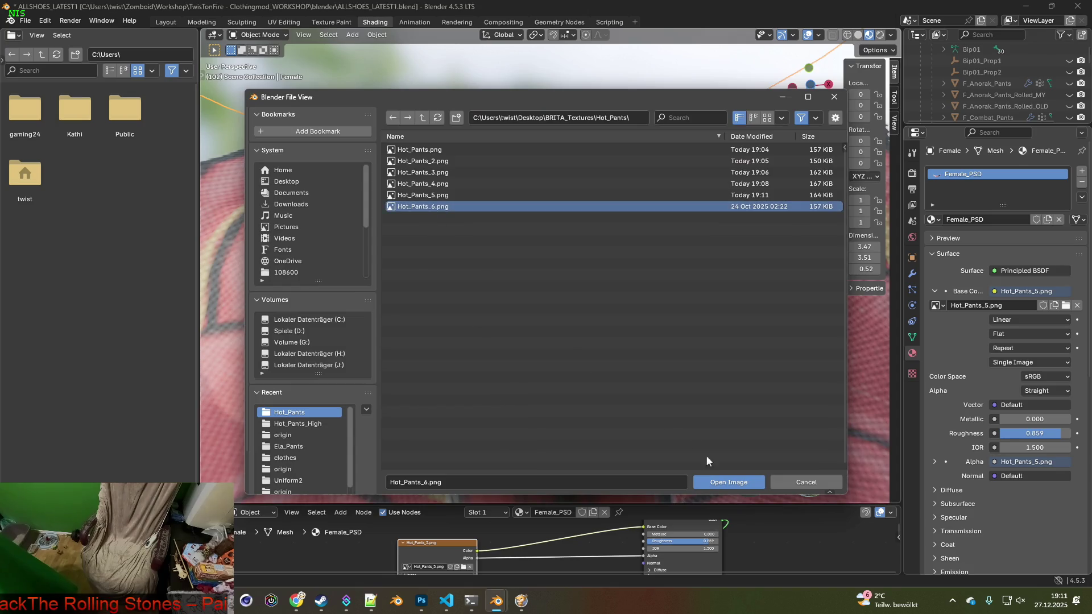
left_click(722, 482)
mouse_move(591, 312)
middle_mouse_down()
mouse_move(530, 256)
mouse_move(501, 246)
mouse_move(538, 284)
middle_mouse_up()
left_click(331, 22)
- From a frontal view, clone-paint a stroke along the shorts' crotch seam
scroll(538, 285, "up", 6)
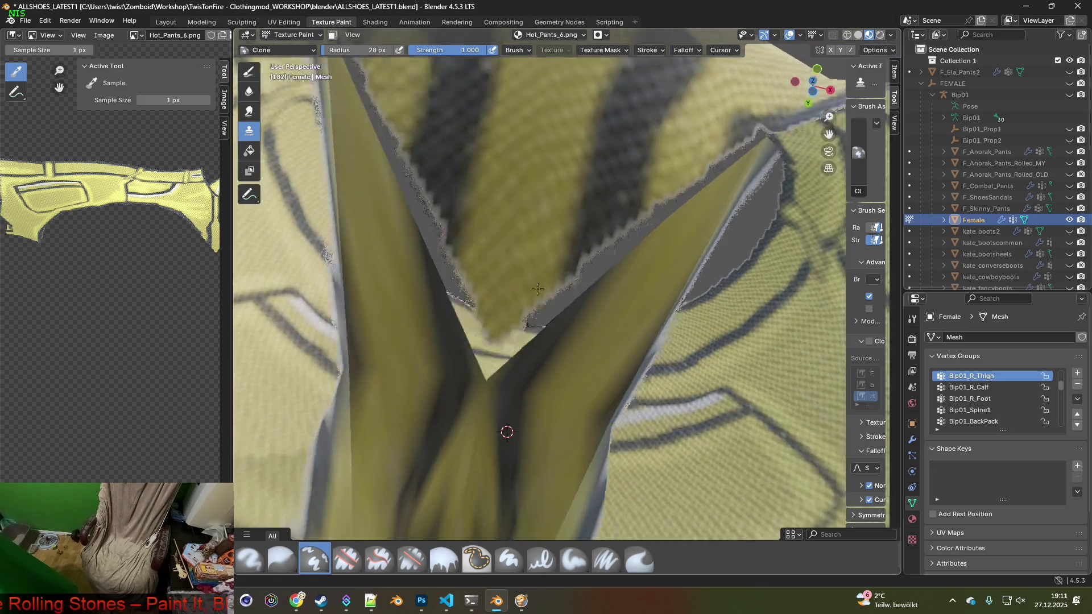
scroll(538, 290, "down", 5)
middle_click_drag(532, 349, 539, 353)
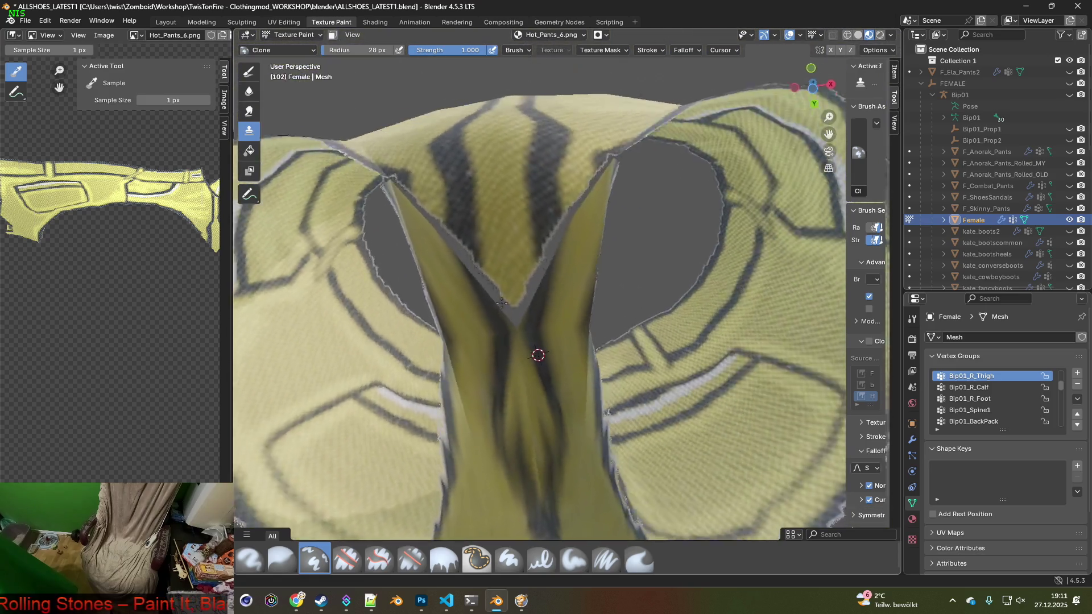
scroll(517, 325, "up", 4)
scroll(517, 321, "down", 2)
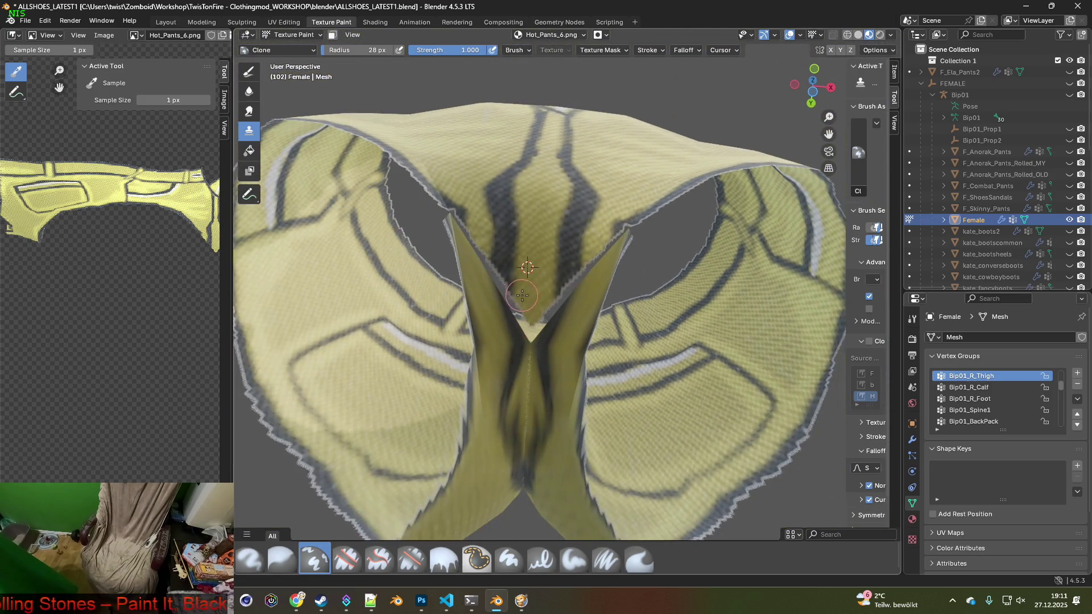
mouse_move(537, 319)
left_mouse_down()
mouse_move(533, 333)
mouse_move(594, 265)
left_mouse_up()
- Re-angle the shorts and clone-paint over the remaining grey strip down the left crotch seam
middle_click_drag(594, 265, 585, 279)
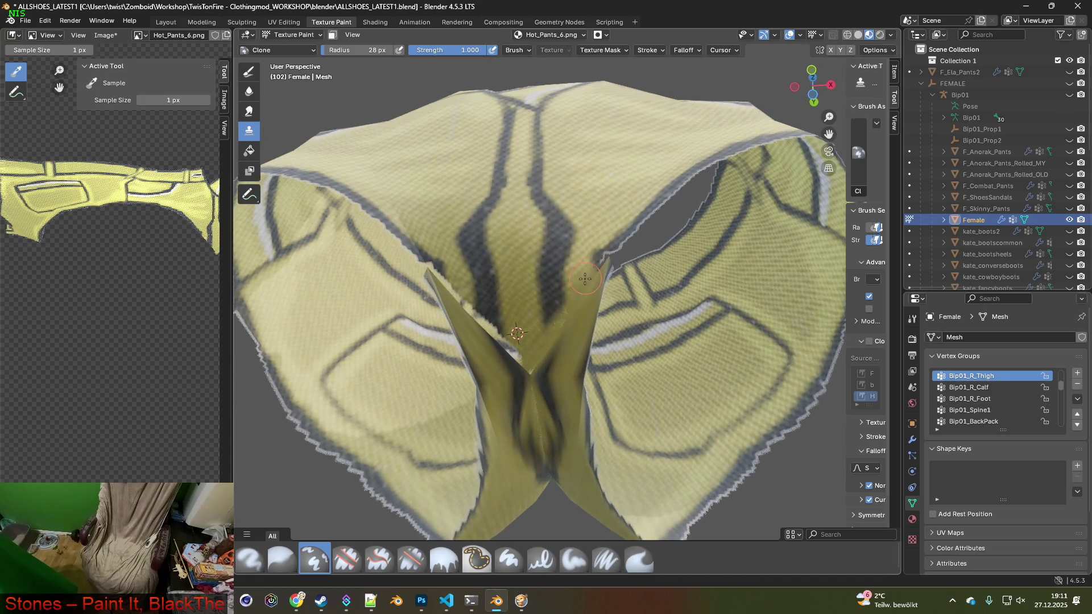
scroll(618, 246, "up", 2)
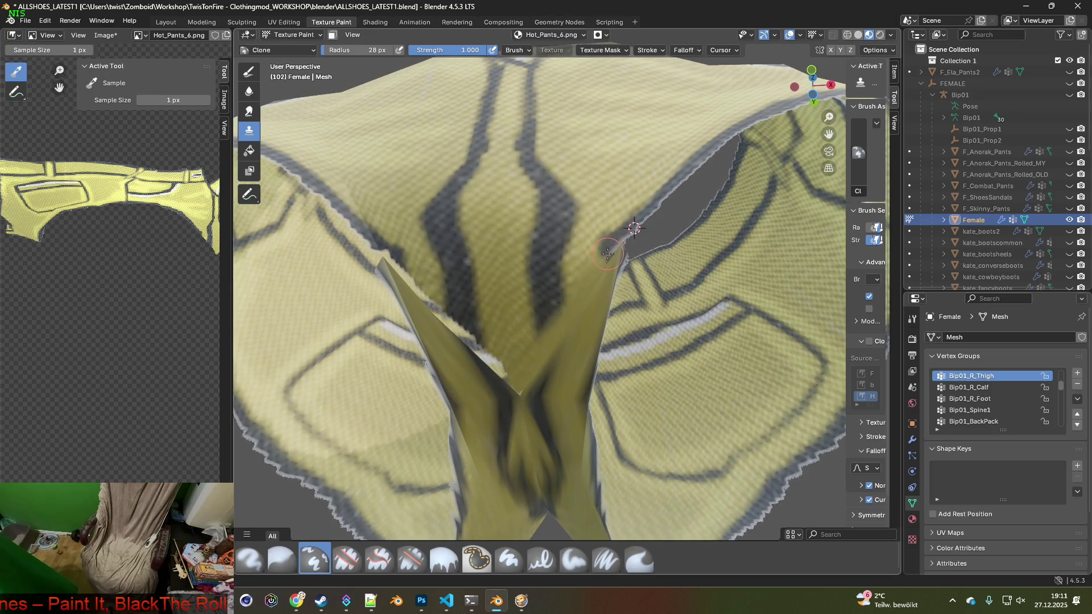
mouse_move(574, 281)
middle_mouse_down()
mouse_move(589, 276)
mouse_move(580, 275)
middle_mouse_up()
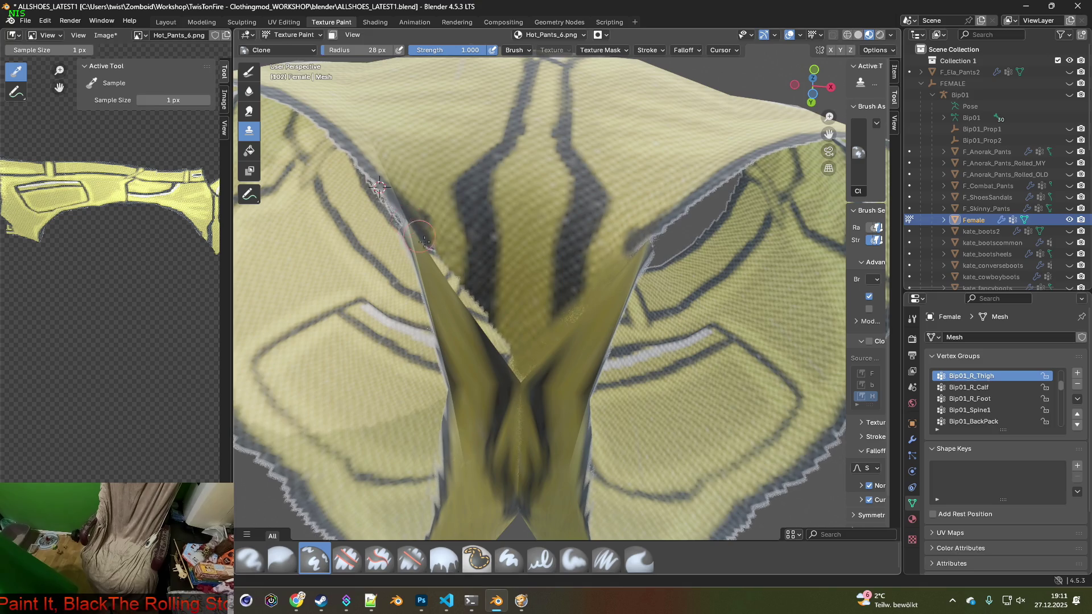
middle_click_drag(409, 223, 512, 319)
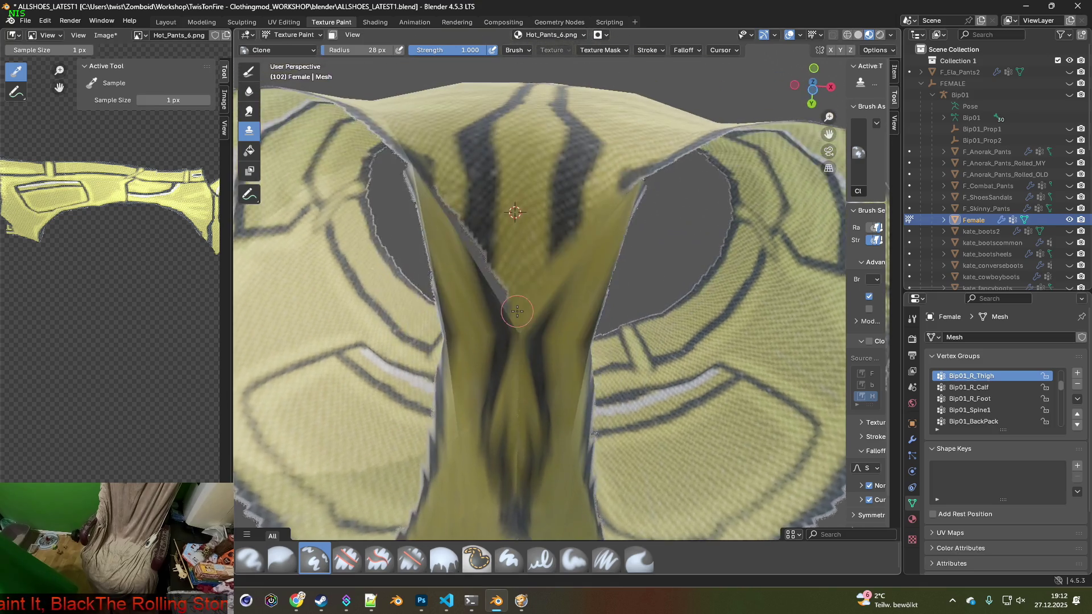
mouse_move(517, 311)
left_mouse_down()
mouse_move(449, 207)
mouse_move(395, 162)
mouse_move(518, 321)
left_mouse_up()
middle_click_drag(517, 321, 514, 309)
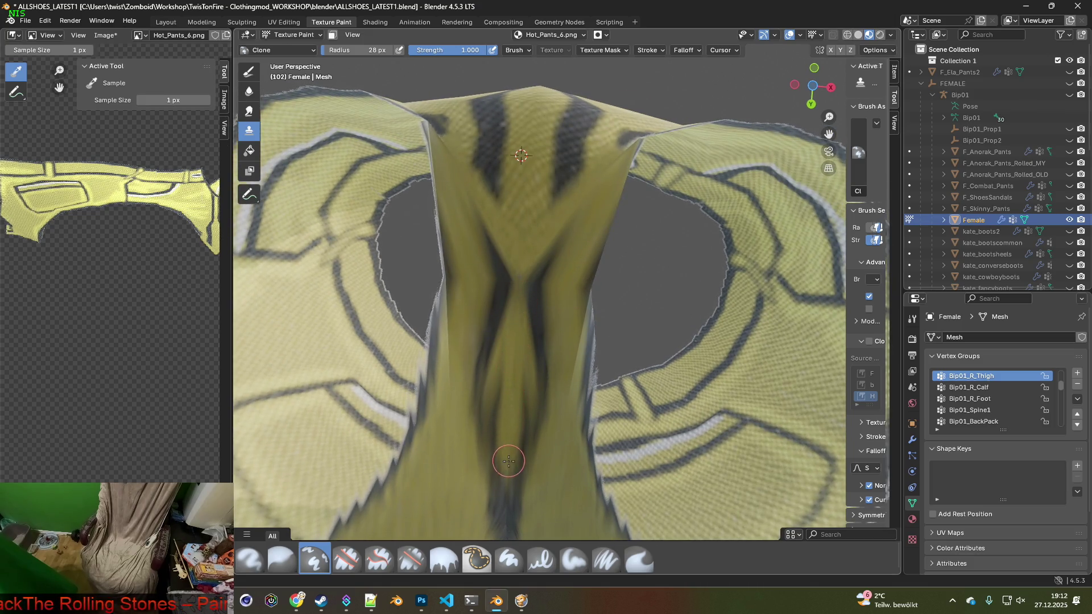
scroll(523, 376, "down", 3)
mouse_move(530, 359)
middle_mouse_down()
mouse_move(540, 376)
mouse_move(549, 343)
middle_mouse_up()
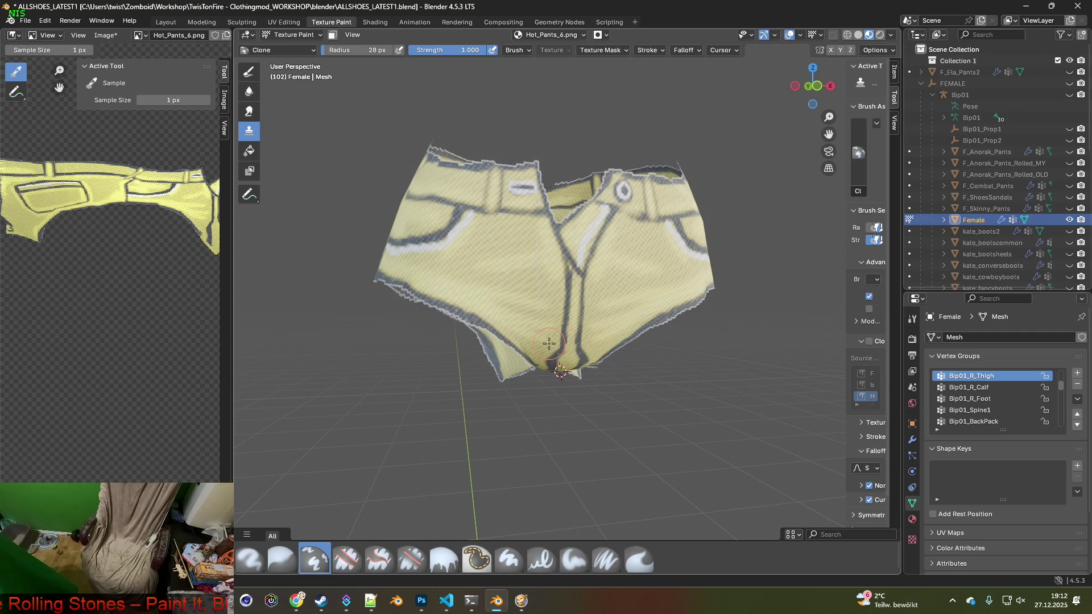
middle_click_drag(556, 330, 550, 329)
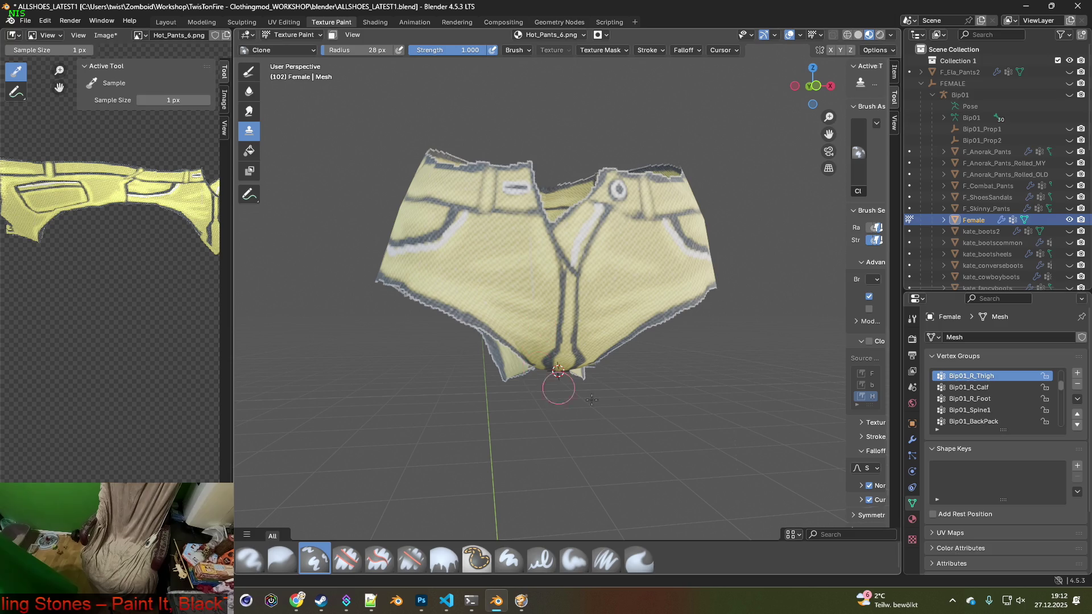
- Save the painted Hot_Pants_6.png texture
left_click(105, 35)
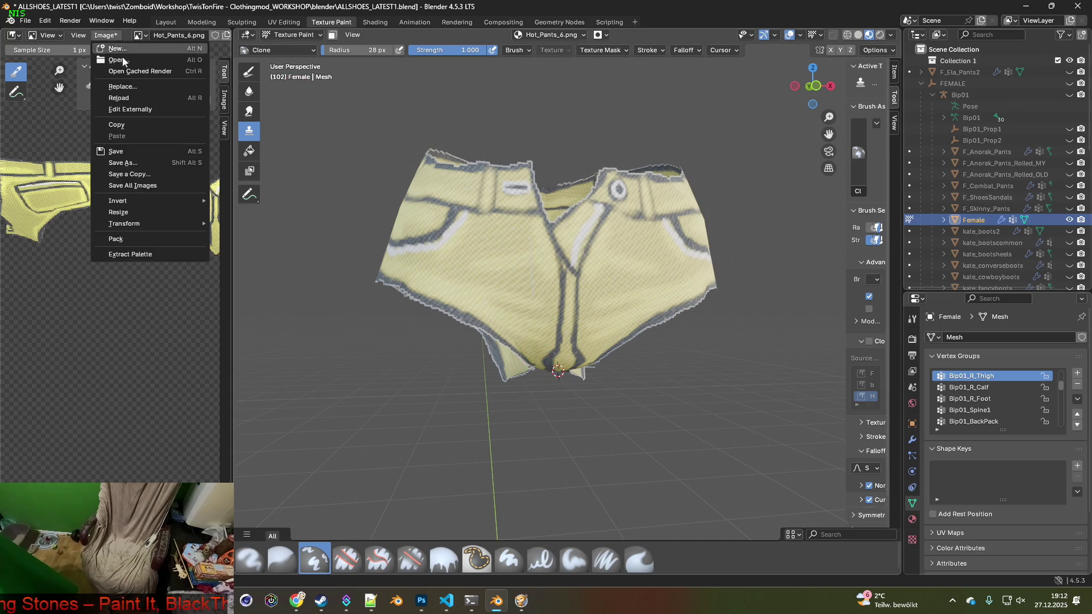
left_click(126, 151)
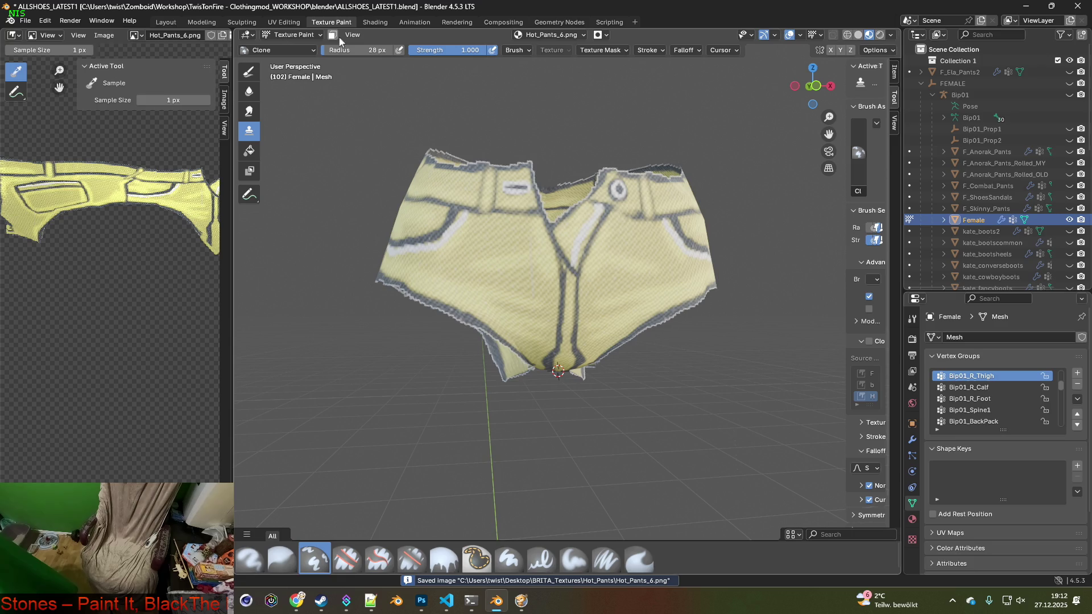
left_click(375, 21)
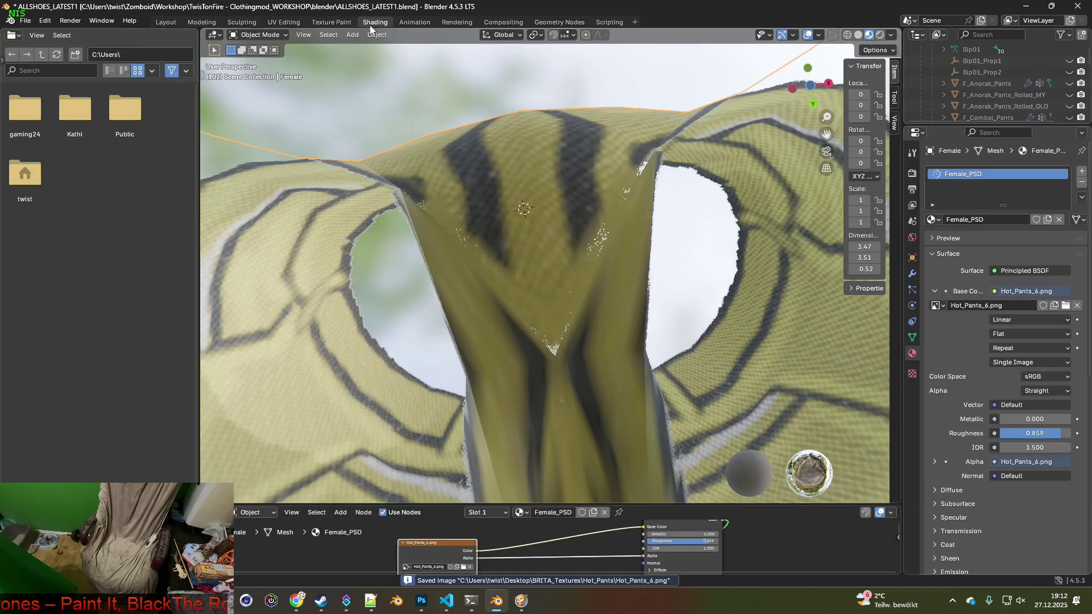
- Load the blue denim Hot_Pants.png into the shorts' image texture node
left_click(464, 569)
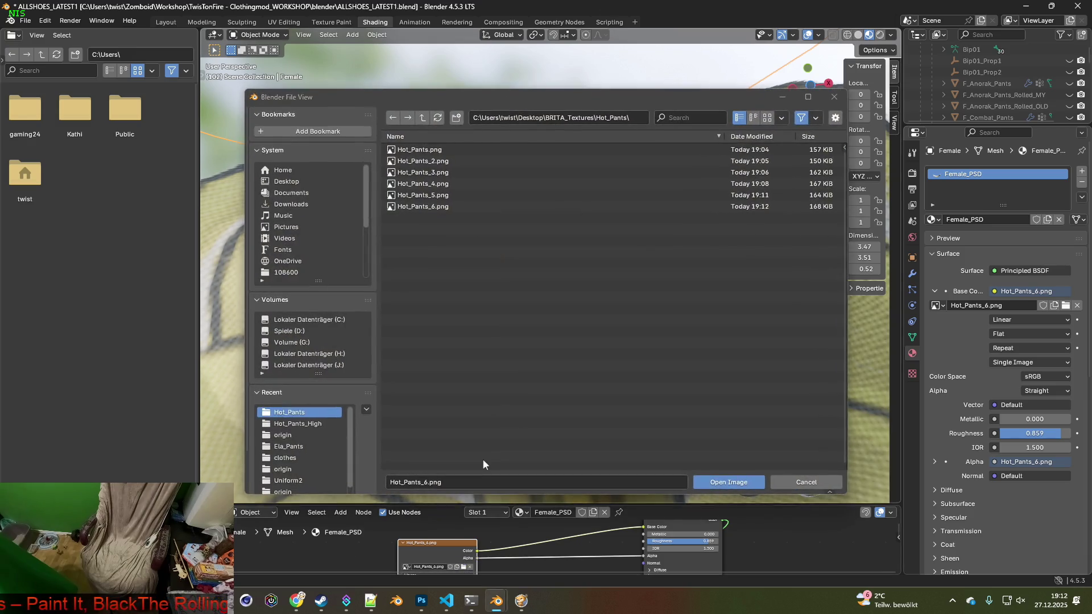
left_click(432, 149)
left_click(728, 482)
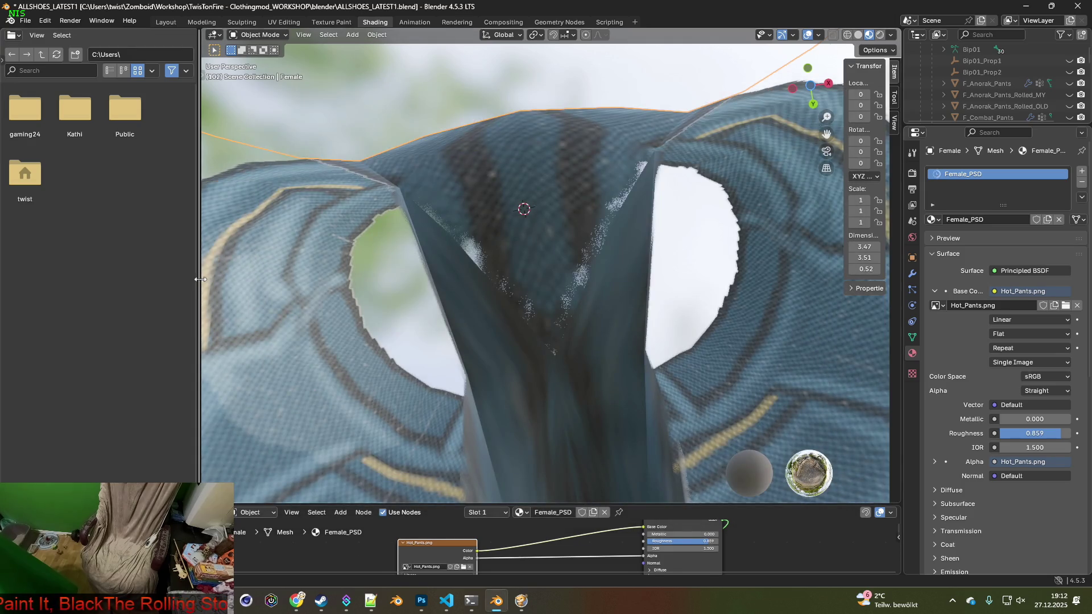
left_click_drag(195, 279, 93, 279)
- Deselect the Female body and orbit to inspect the denim shorts from above and below
mouse_move(341, 342)
middle_mouse_down()
mouse_move(558, 432)
mouse_move(493, 421)
mouse_move(532, 382)
mouse_move(516, 393)
middle_mouse_up()
left_click(720, 293)
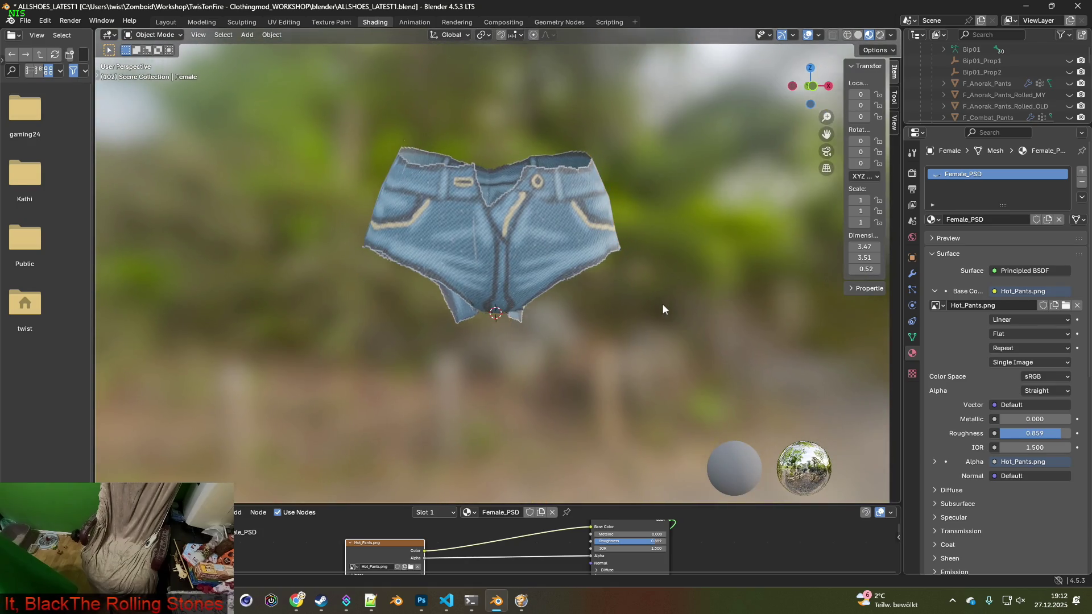
scroll(657, 309, "up", 2)
mouse_move(648, 300)
middle_mouse_down()
mouse_move(703, 340)
mouse_move(702, 303)
mouse_move(687, 309)
mouse_move(697, 344)
mouse_move(663, 324)
mouse_move(655, 335)
middle_mouse_up()
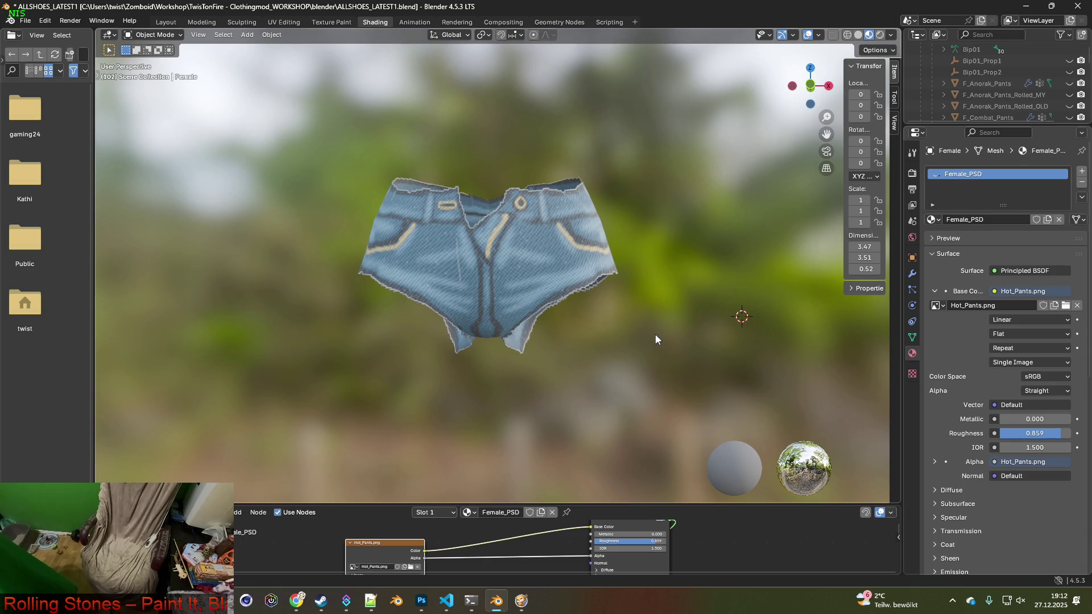
mouse_move(343, 306)
middle_mouse_down()
mouse_move(598, 323)
mouse_move(424, 315)
mouse_move(373, 346)
mouse_move(484, 359)
mouse_move(493, 300)
mouse_move(491, 336)
mouse_move(491, 313)
middle_mouse_up()
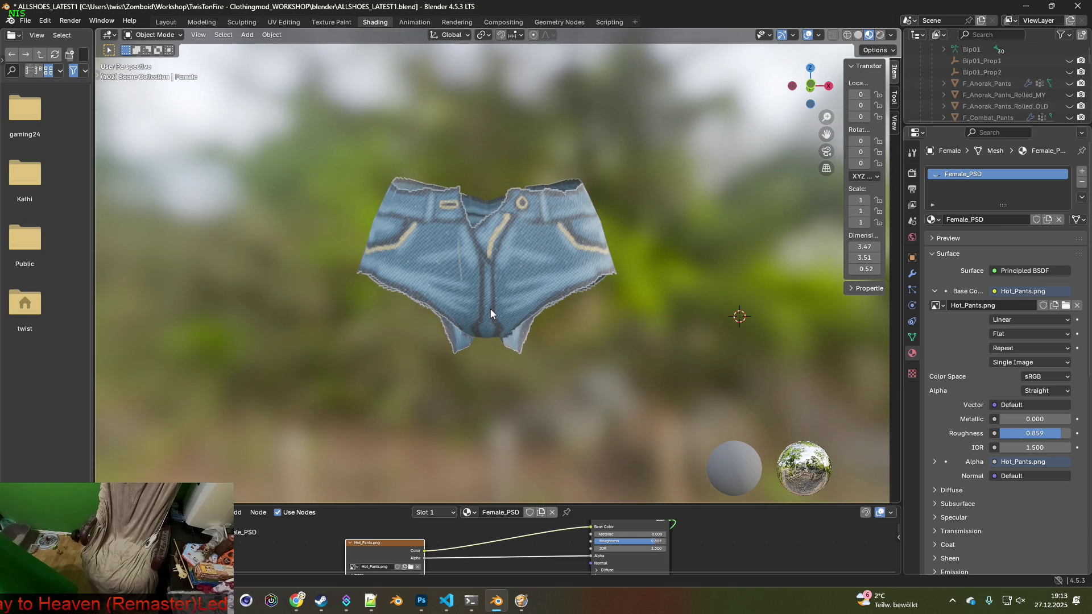
left_click(332, 23)
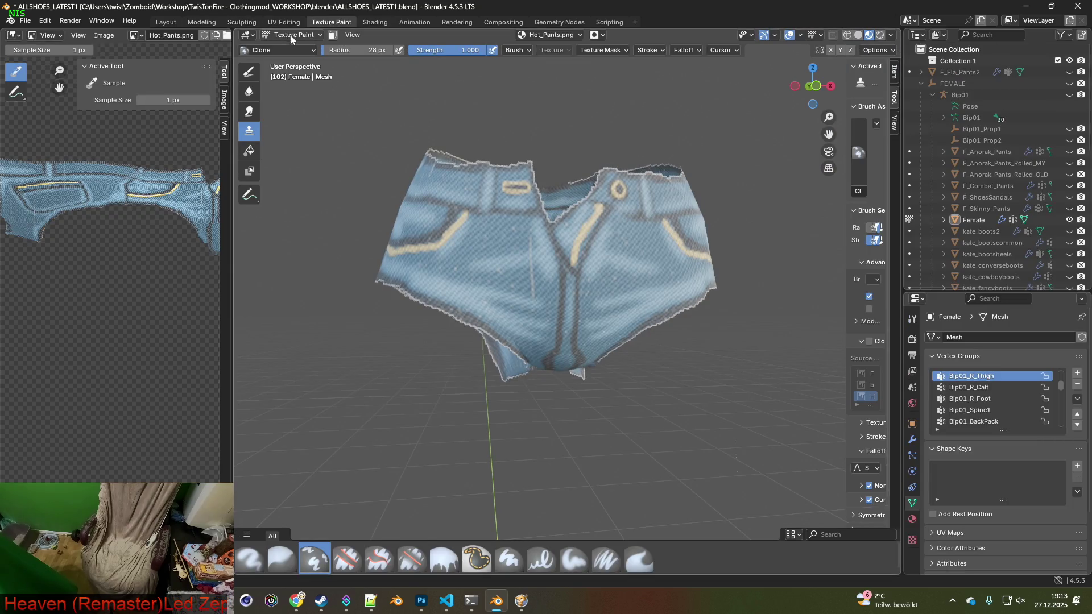
- Orbit to a low side view of the denim shorts, then move to the Layout workspace
middle_click_drag(439, 174, 540, 186)
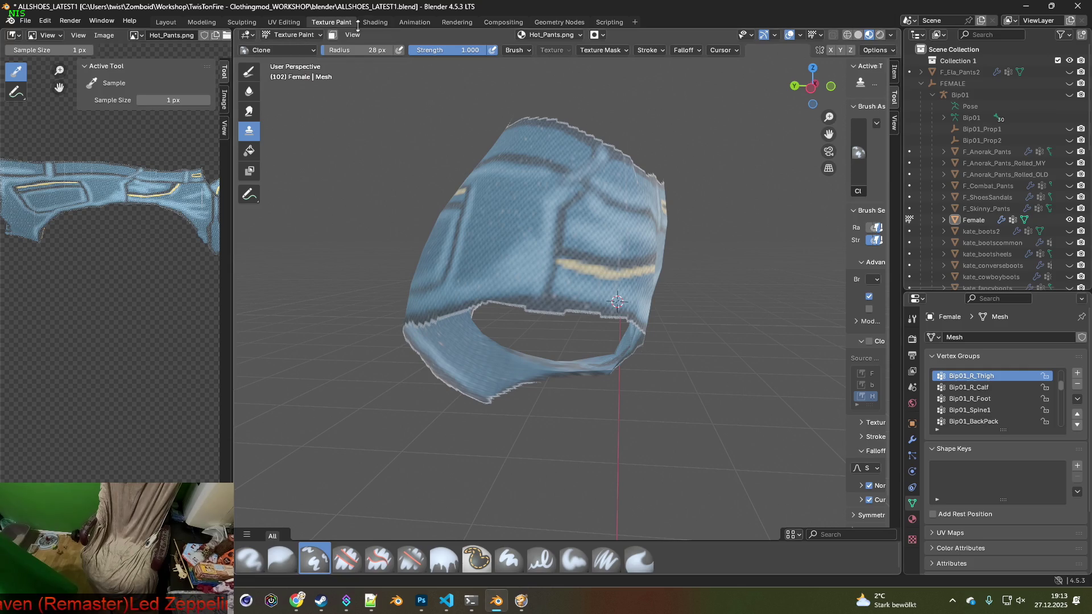
left_click(166, 23)
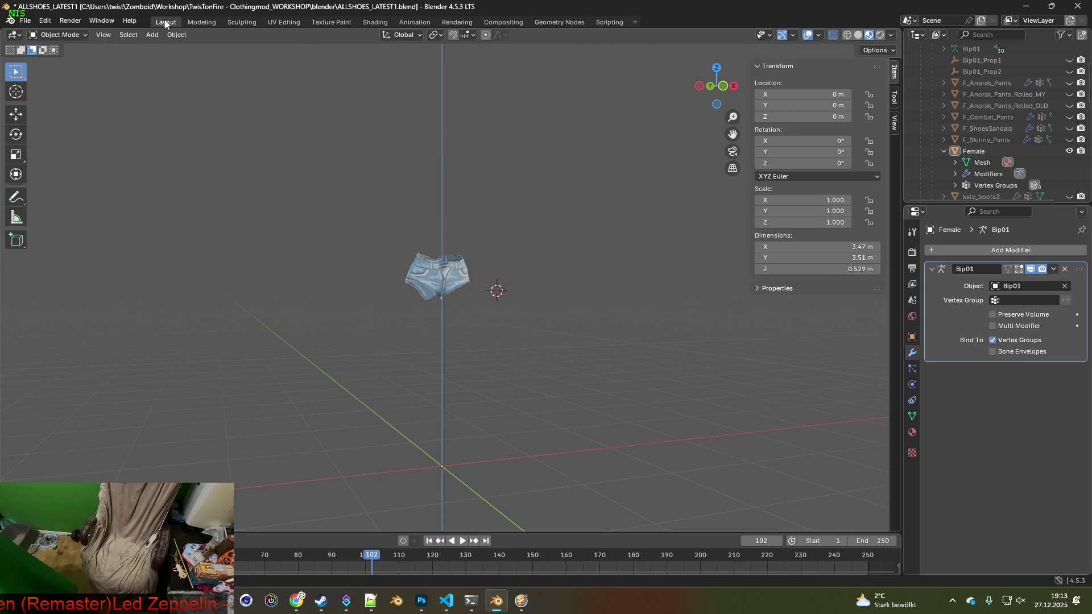
- Orbit around the shorts and put the Female mesh into Edit Mode
mouse_move(417, 236)
middle_mouse_down()
mouse_move(507, 244)
mouse_move(417, 195)
middle_mouse_up()
mouse_move(289, 118)
middle_mouse_down()
mouse_move(470, 223)
mouse_move(708, 240)
middle_mouse_up()
middle_click_drag(582, 214, 555, 205)
left_click(55, 35)
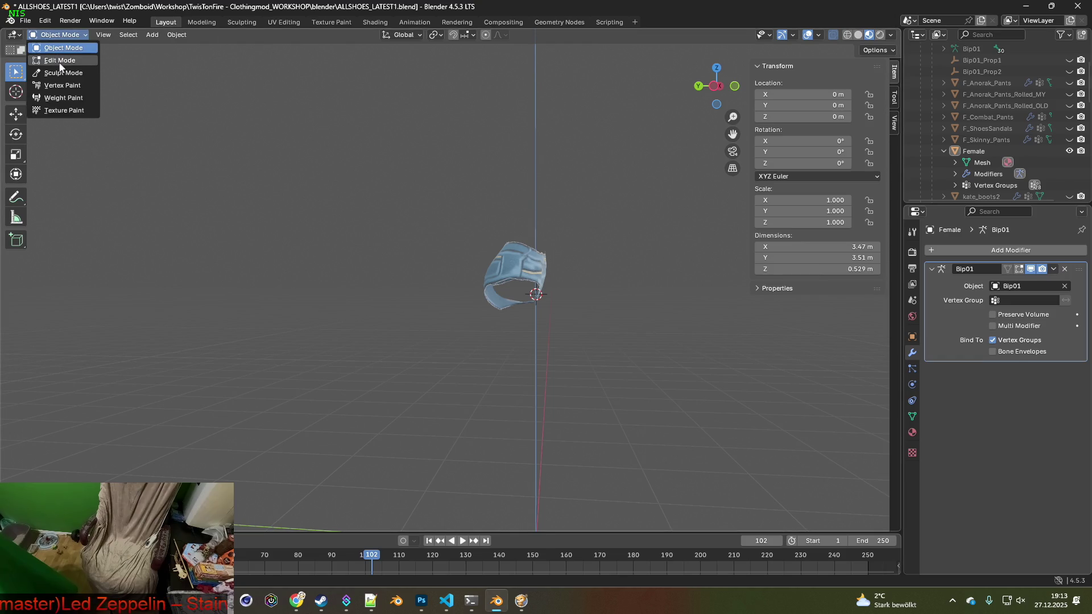
left_click(62, 62)
- Lasso-select then clear the belly and hip vertices, and view the body front-on in Shading
mouse_move(522, 225)
left_mouse_down()
mouse_move(509, 333)
mouse_move(378, 224)
mouse_move(408, 139)
left_mouse_up()
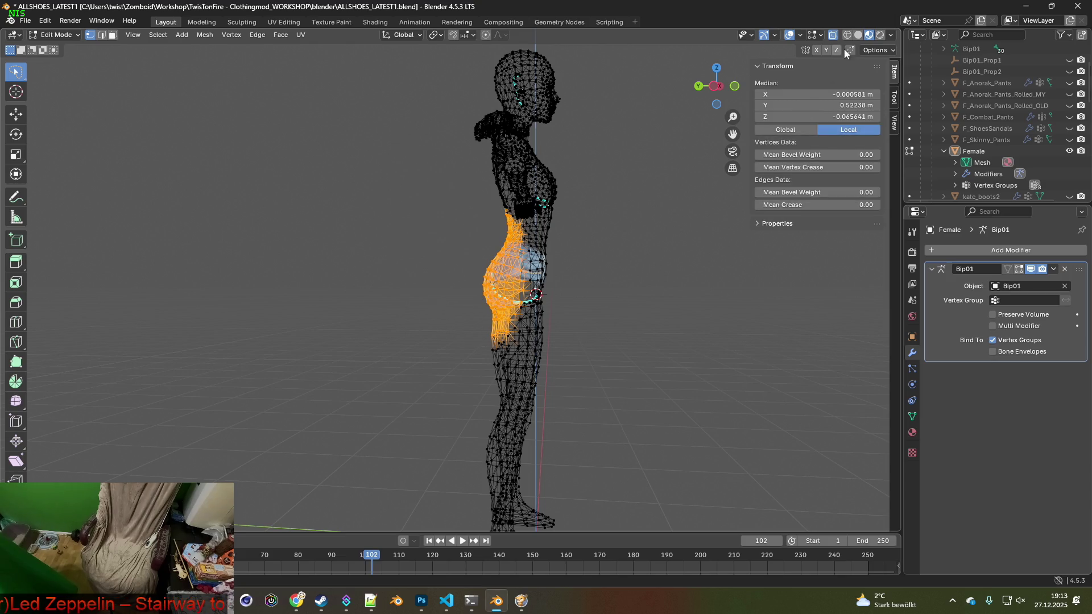
left_click(700, 147)
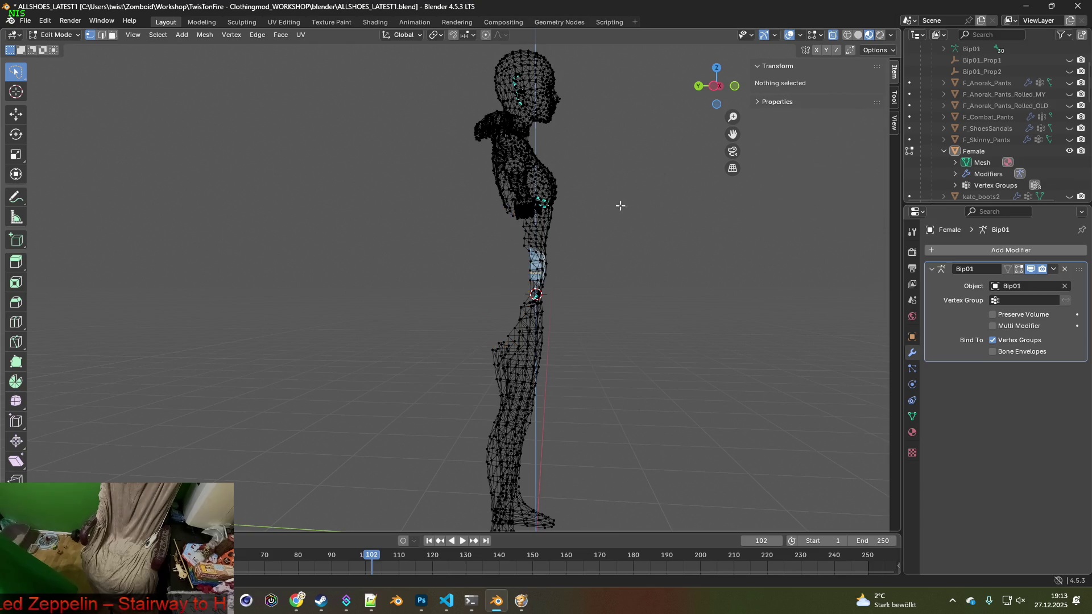
key("KP_1")
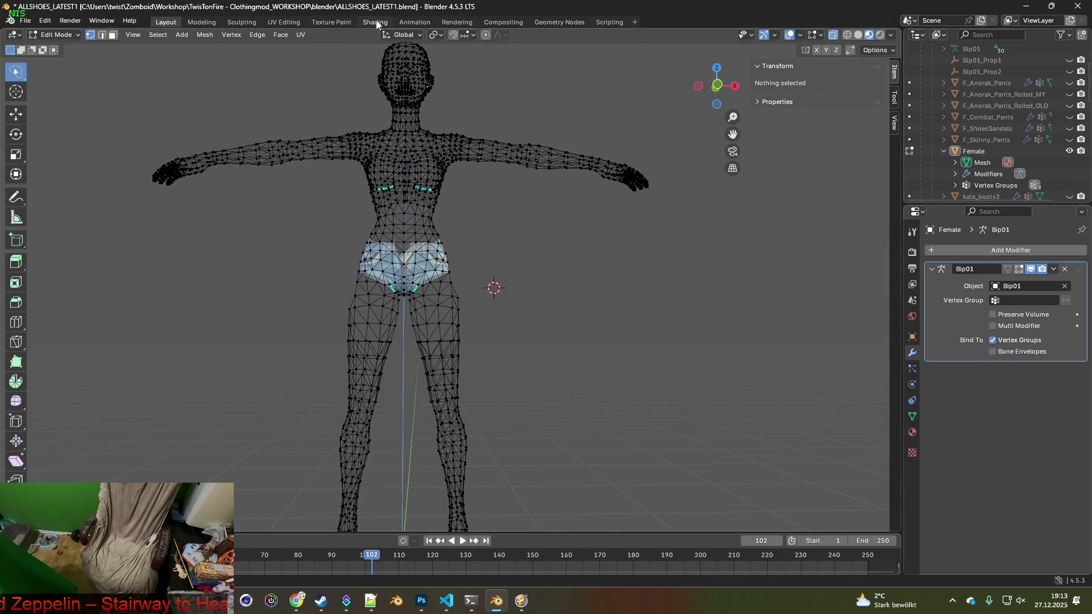
left_click(377, 24)
mouse_move(495, 244)
middle_mouse_down()
mouse_move(478, 256)
mouse_move(501, 253)
middle_mouse_up()
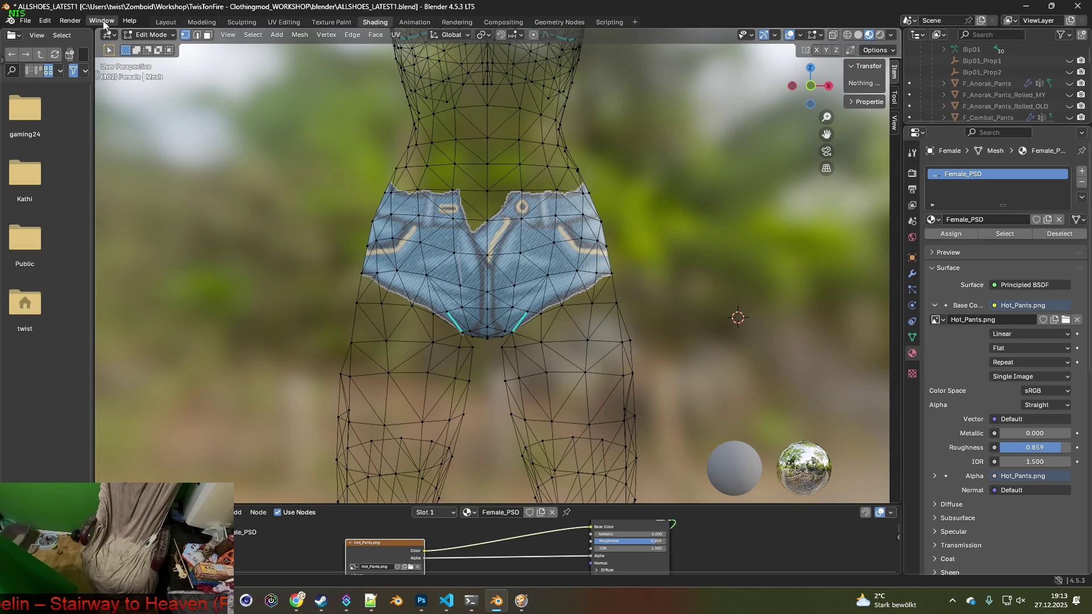
- Return to Object Mode and compare solid shading against the textured material preview
left_click(154, 34)
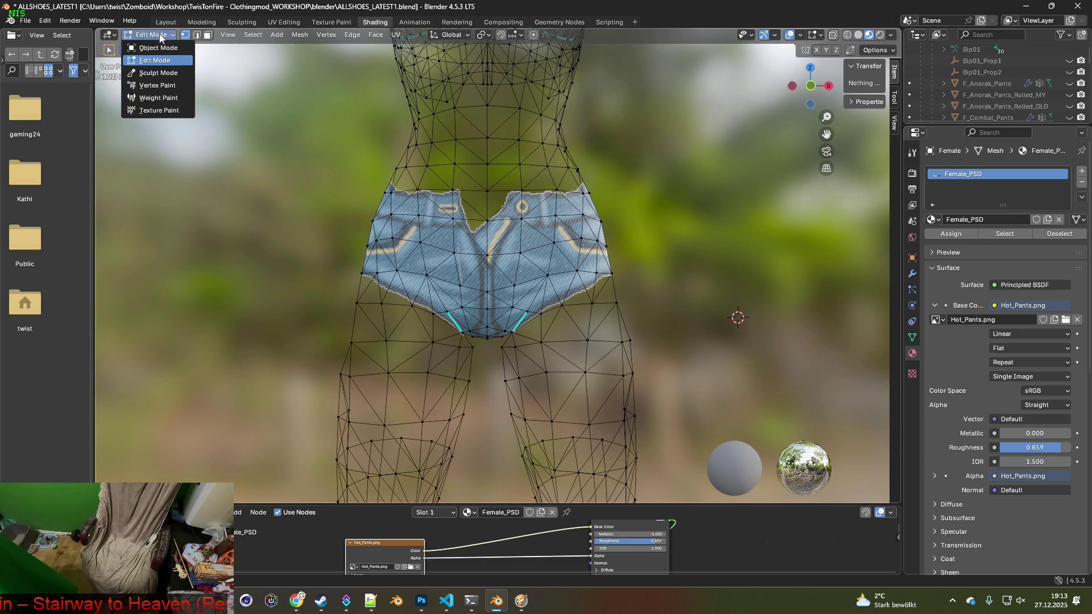
left_click(153, 47)
mouse_move(624, 249)
middle_mouse_down()
mouse_move(646, 264)
mouse_move(541, 263)
mouse_move(569, 256)
middle_mouse_up()
left_click(860, 35)
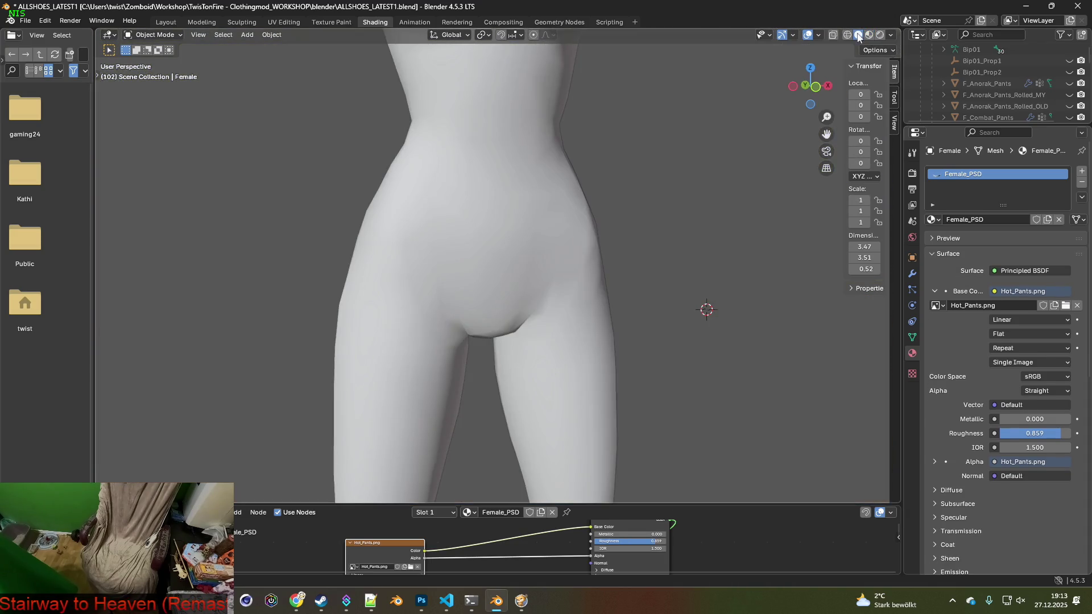
left_click(869, 35)
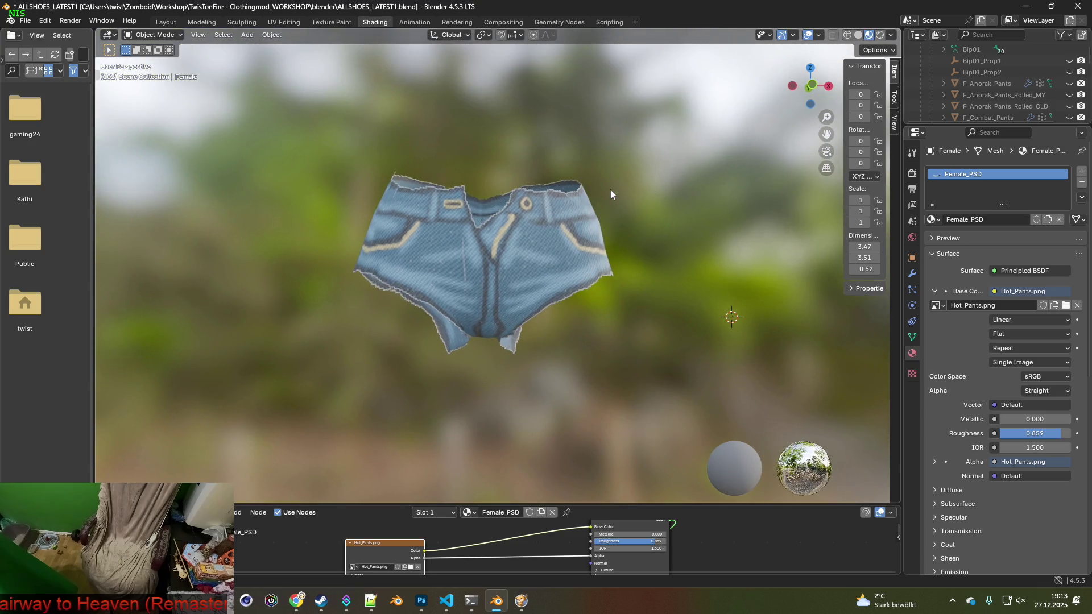
- Re-enter Edit Mode, select the seam-bounded region with L, and go back to Object Mode
left_click(143, 38)
left_click(149, 60)
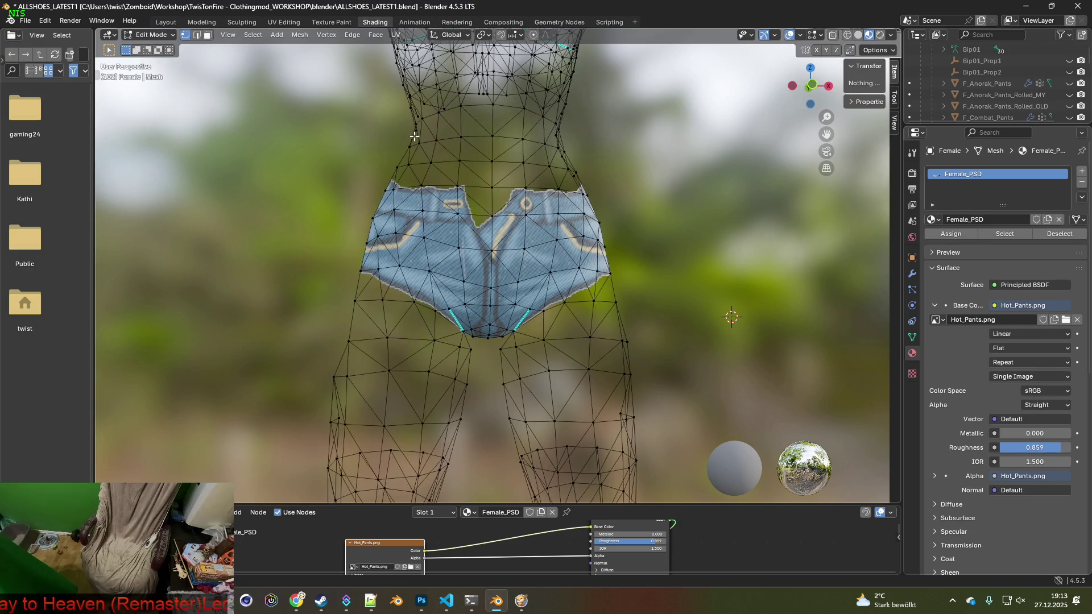
mouse_move(535, 162)
middle_mouse_down()
mouse_move(410, 165)
mouse_move(542, 178)
middle_mouse_up()
key("l")
left_click(149, 35)
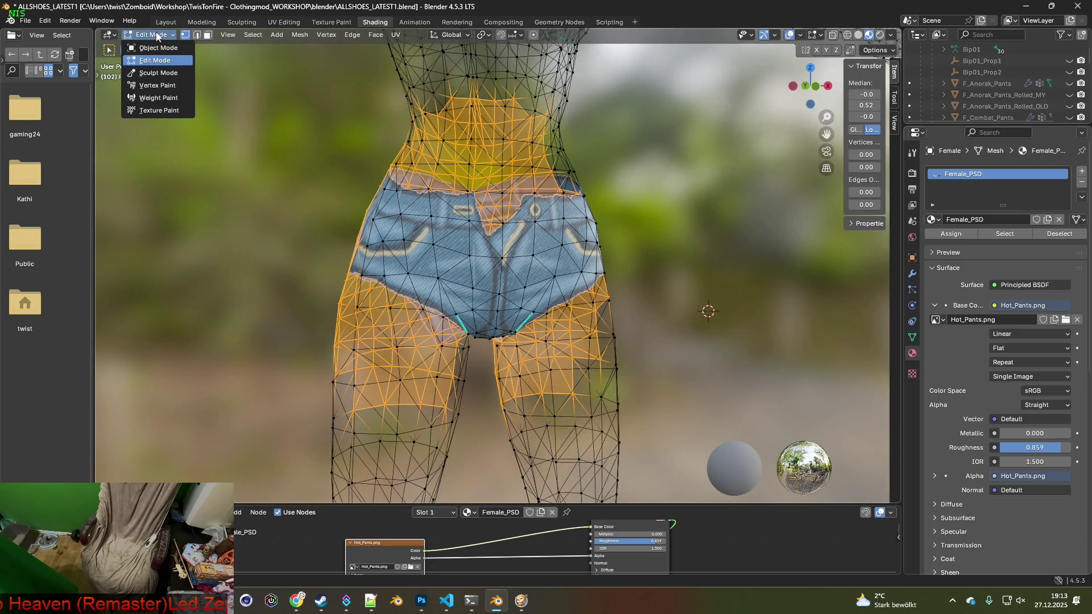
left_click(151, 45)
mouse_move(663, 204)
middle_mouse_down()
mouse_move(644, 190)
mouse_move(640, 208)
mouse_move(643, 181)
mouse_move(637, 210)
mouse_move(642, 190)
middle_mouse_up()
- Orbit to a straight front view of the shorts and place the 3D cursor beside them
mouse_move(445, 259)
middle_mouse_down()
mouse_move(575, 269)
mouse_move(391, 259)
mouse_move(642, 280)
mouse_move(627, 289)
mouse_move(653, 278)
mouse_move(637, 278)
middle_mouse_up()
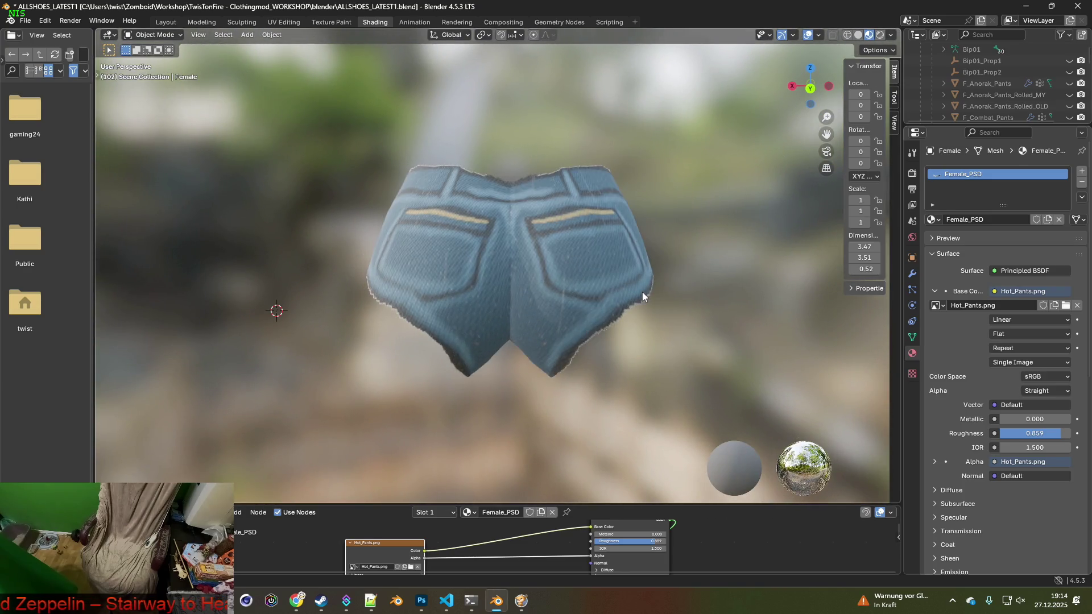
mouse_move(642, 292)
middle_mouse_down()
mouse_move(394, 274)
mouse_move(498, 278)
mouse_move(494, 265)
mouse_move(494, 289)
middle_mouse_up()
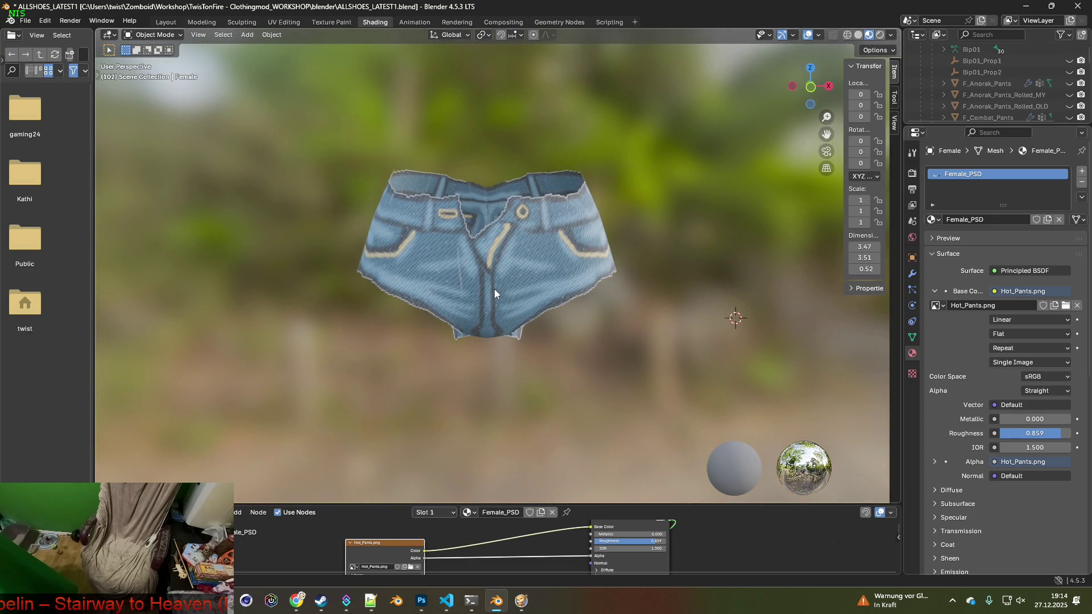
middle_click_drag(604, 291, 604, 295)
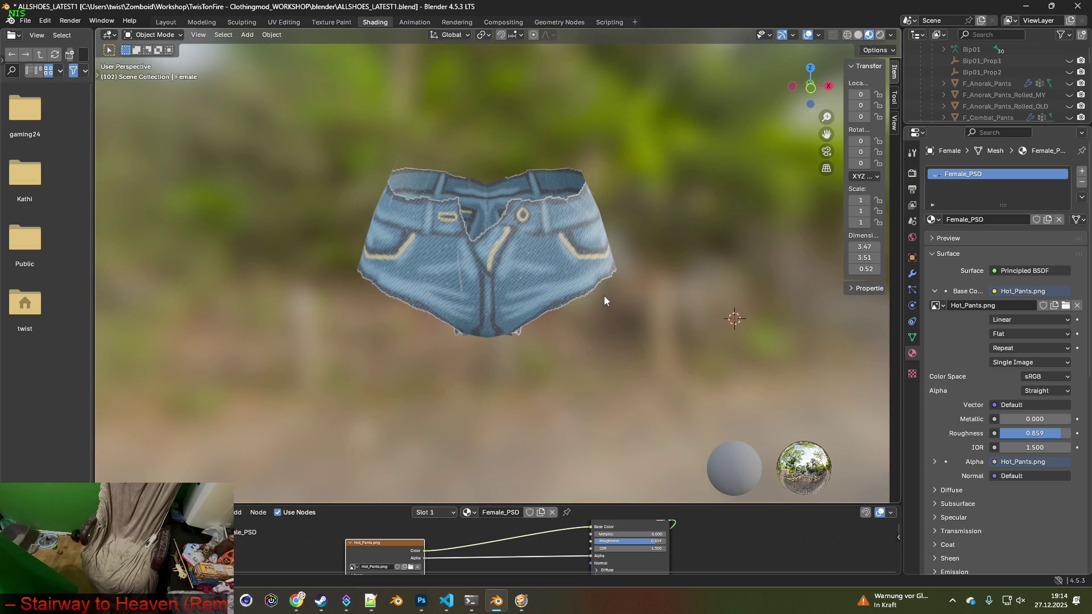
right_click(839, 344, "shift")
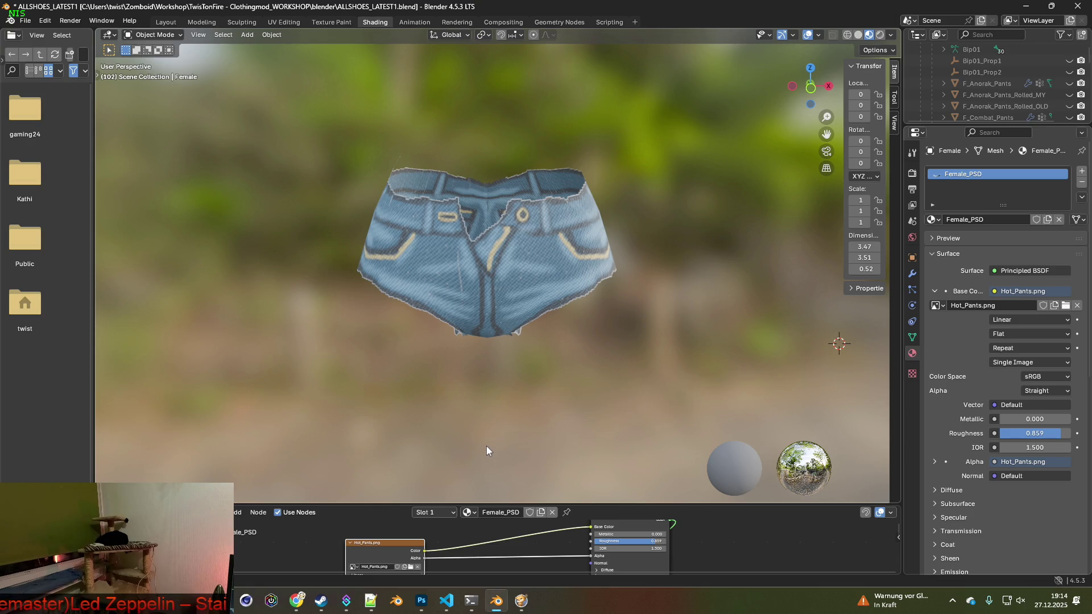
scroll(500, 424, "up", 1)
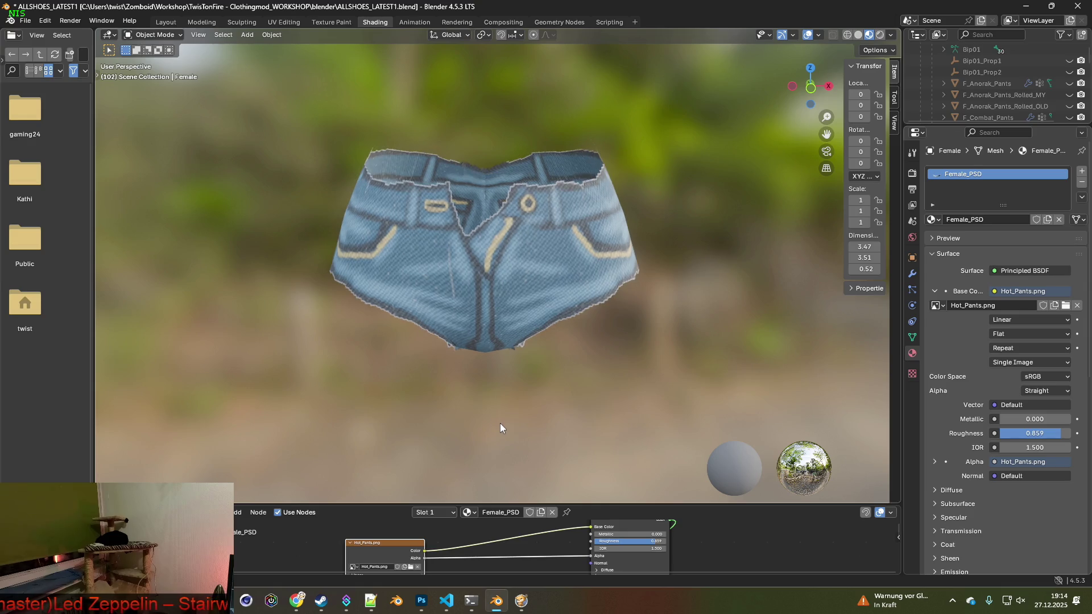
- Take a screen snip enclosing the whole blue shorts
key("super+shift+s")
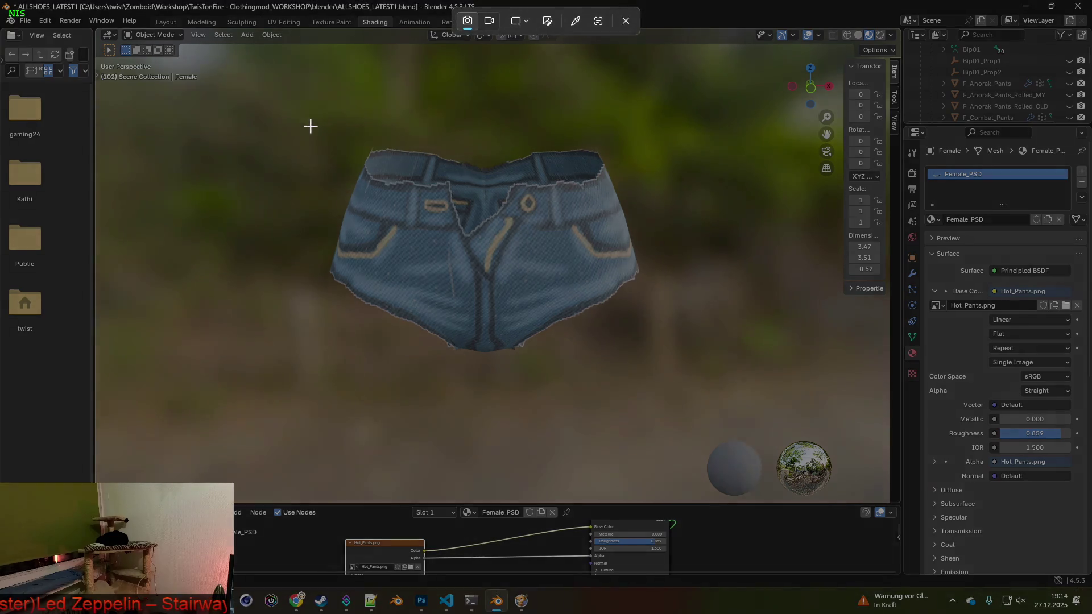
left_click_drag(292, 112, 427, 194)
left_click_drag(479, 230, 687, 398)
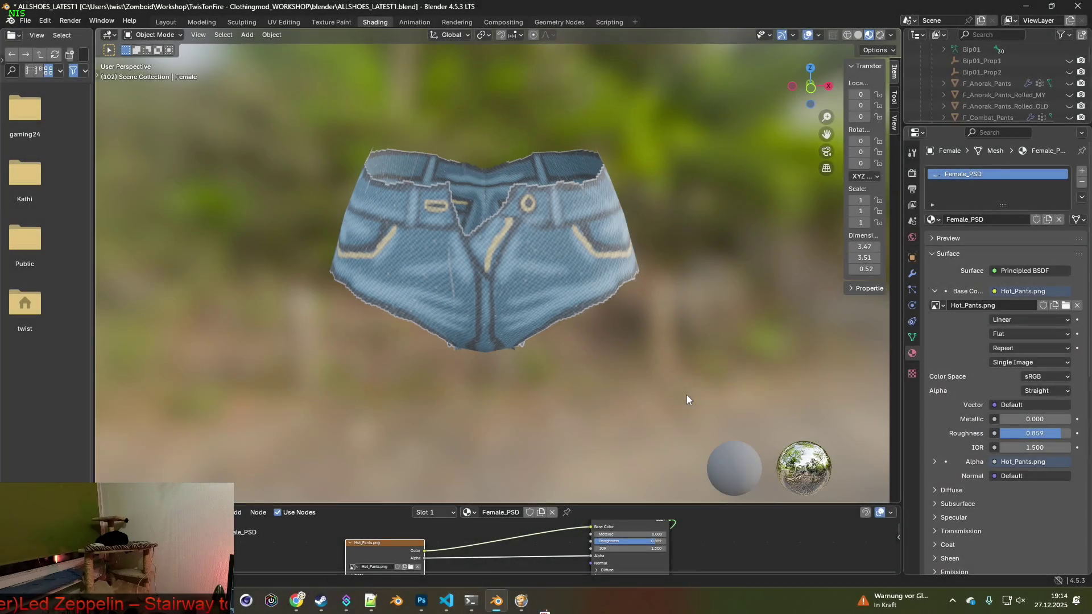
key("alt+Tab")
key("alt+Tab")
key("alt+Tab")
key("alt+Tab")
key("alt+Tab")
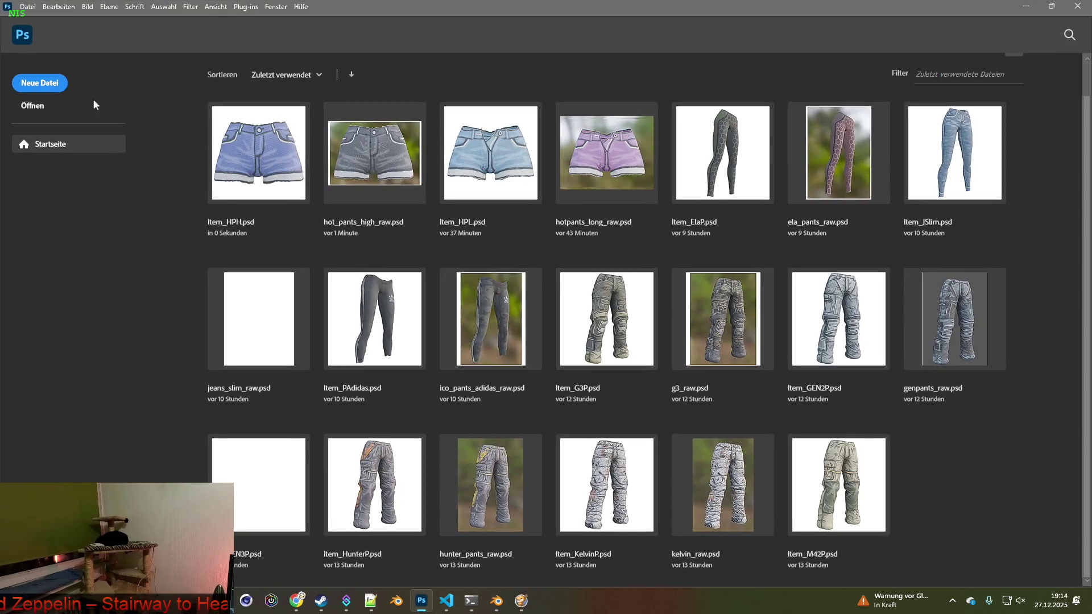
- Create a clipboard-sized Photoshop document and paste in the blue shorts snip
left_click(39, 82)
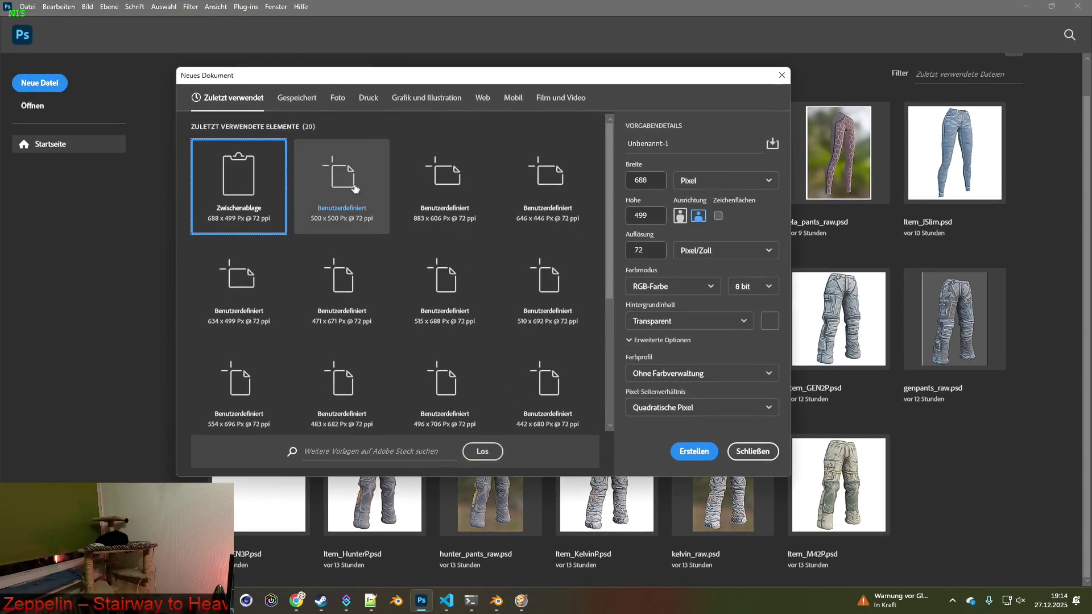
left_click(707, 447)
key("ctrl+v")
key("alt+Tab")
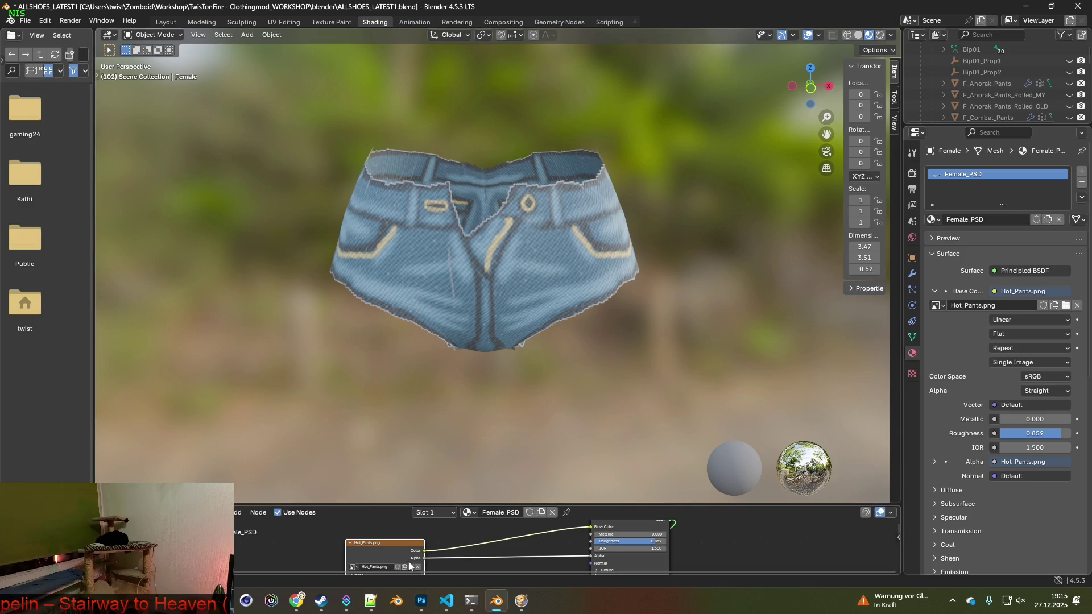
- Load Hot_Pants_2.png, snip the grey shorts and paste them as a Photoshop layer
left_click(410, 565)
left_click(449, 161)
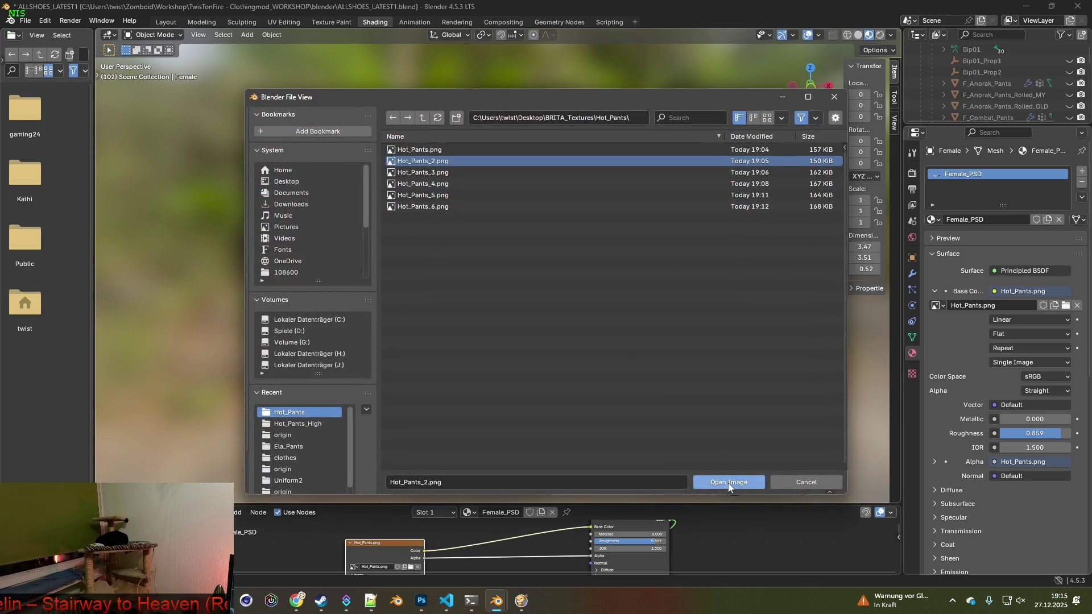
left_click(729, 483)
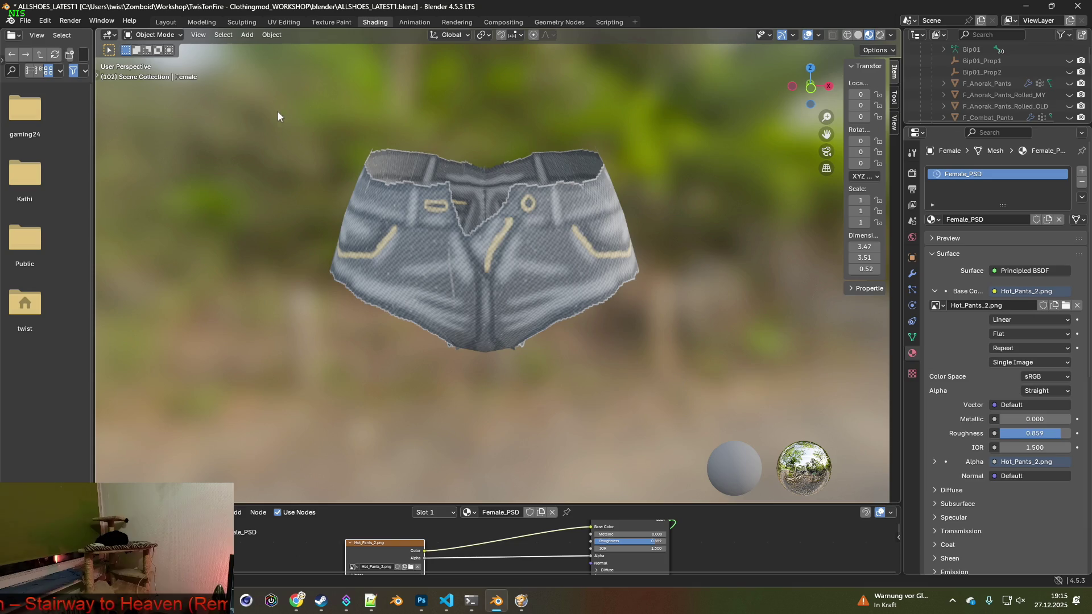
key("shift+super+s")
left_click_drag(293, 110, 674, 381)
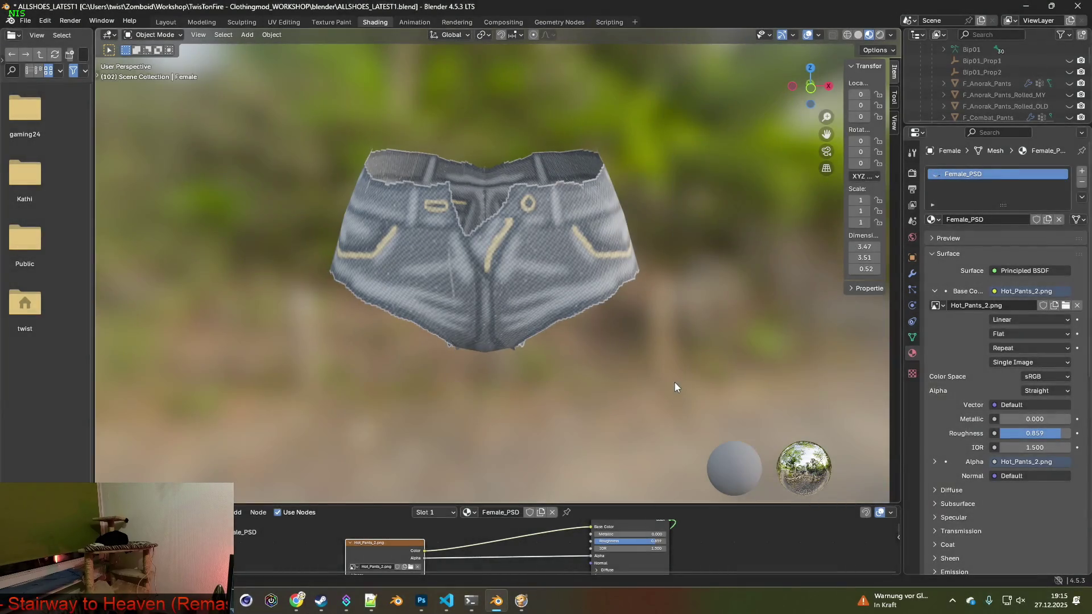
key("alt+Tab")
key("ctrl+v")
key("alt+Tab")
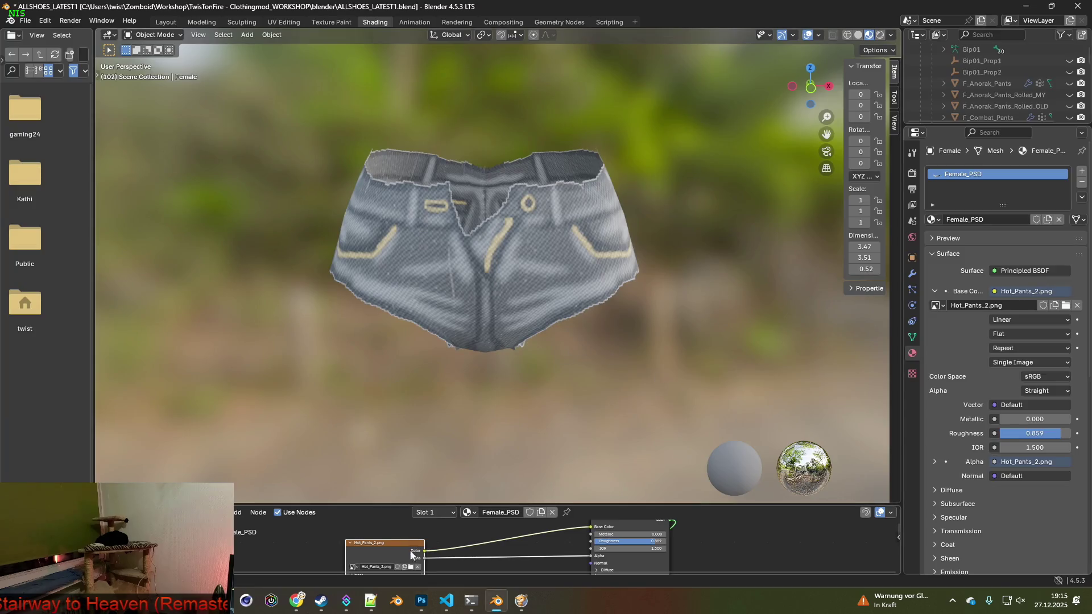
- Load Hot_Pants_3.png onto the shorts and snip the green version
left_click(411, 567)
left_click(436, 173)
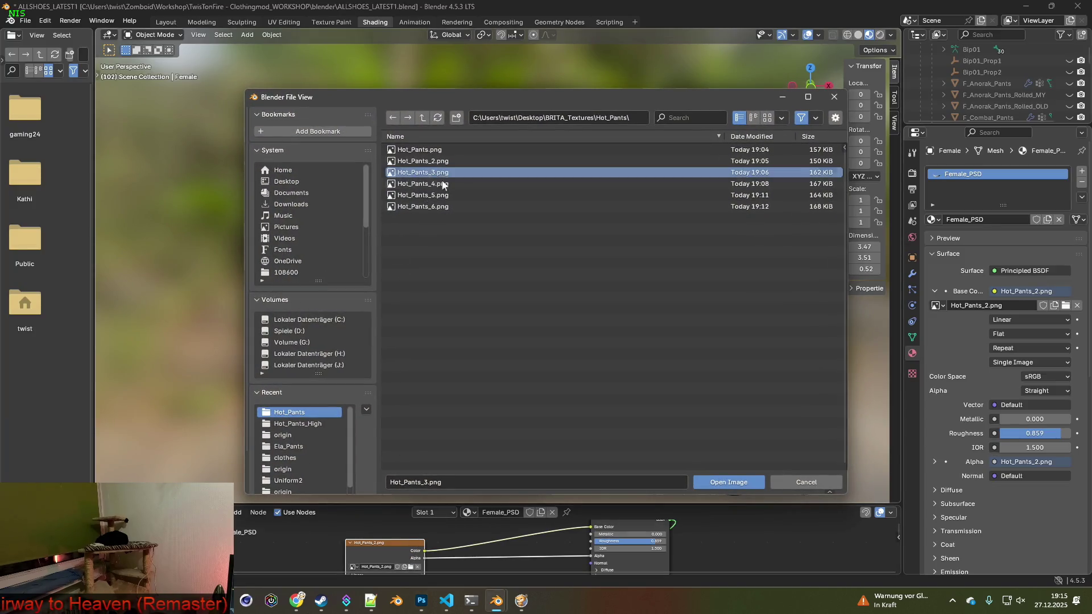
left_click(734, 482)
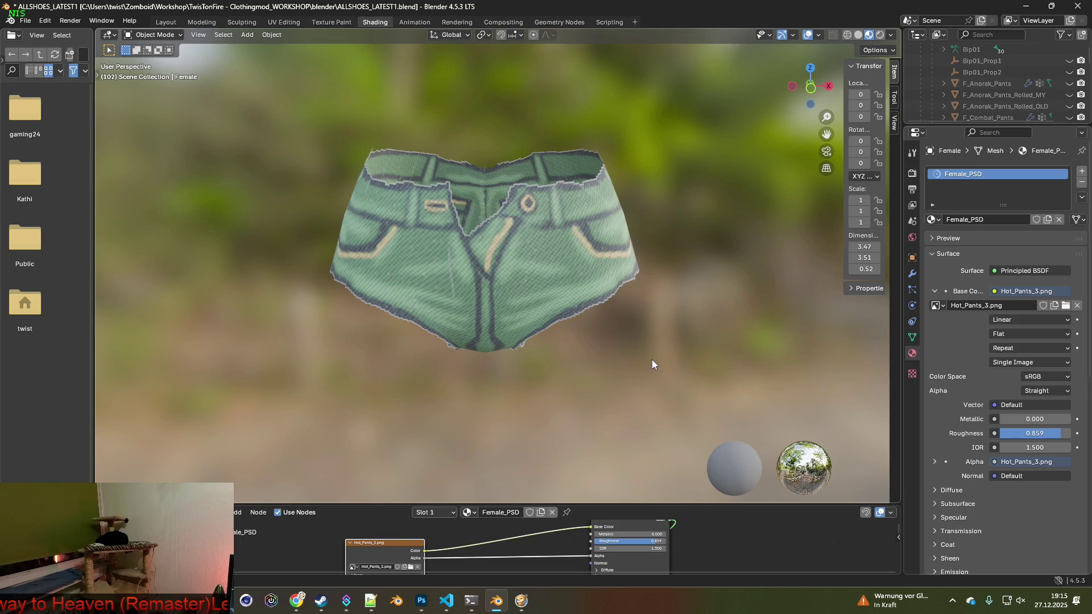
key("super+shift+s")
left_click_drag(307, 118, 676, 376)
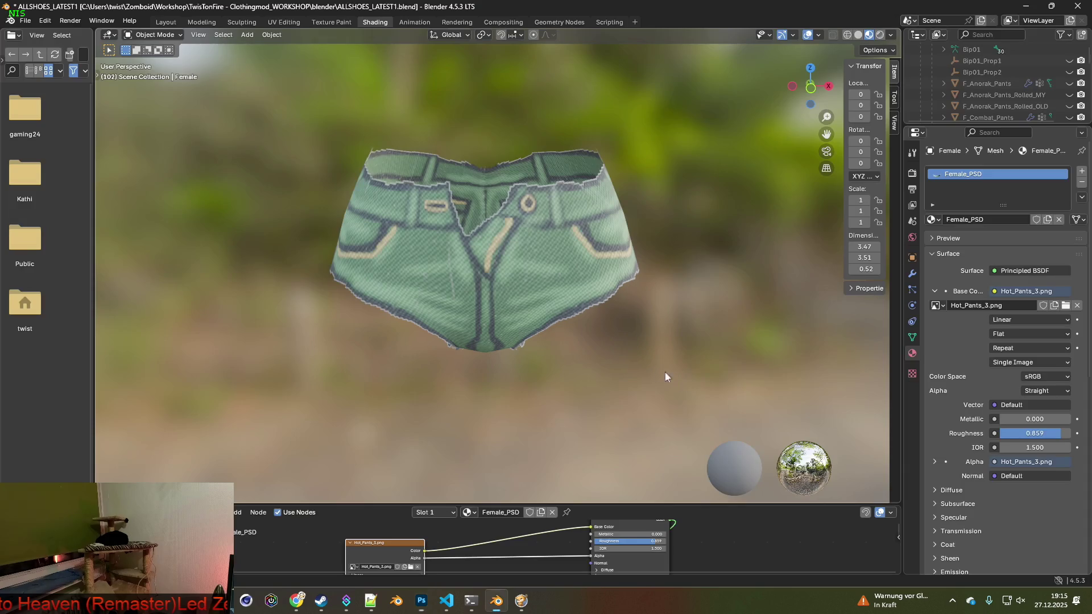
- Load Hot_Pants_4.png, snip the purple shorts and paste them into Photoshop
left_click(410, 567)
left_click(432, 184)
left_click(729, 482)
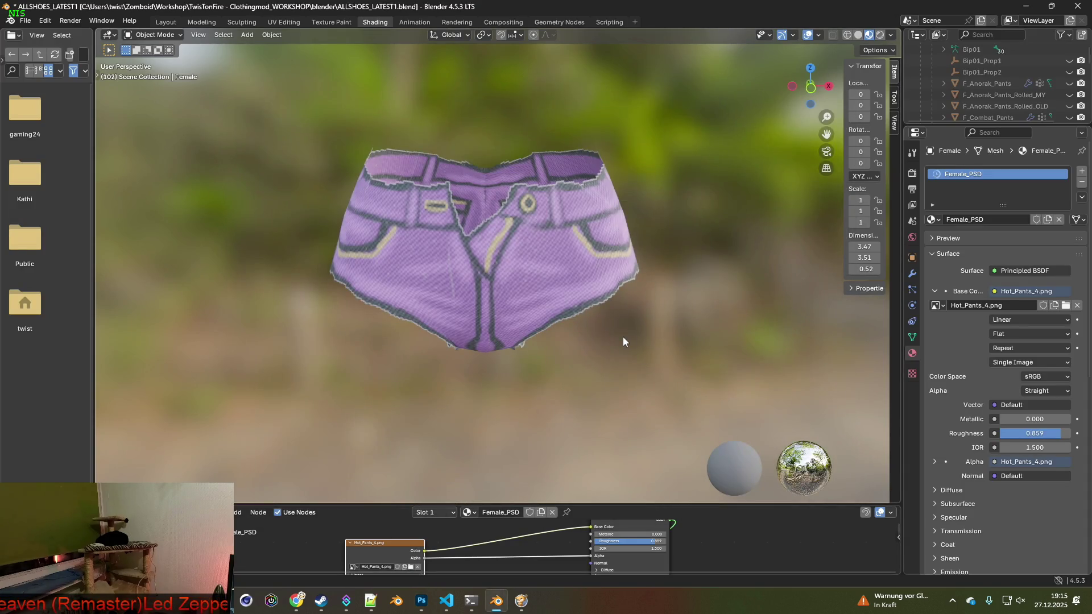
key("super+shift+s")
mouse_move(314, 114)
left_mouse_down()
mouse_move(674, 358)
mouse_move(677, 379)
left_mouse_up()
key("alt+Tab")
key("ctrl+v")
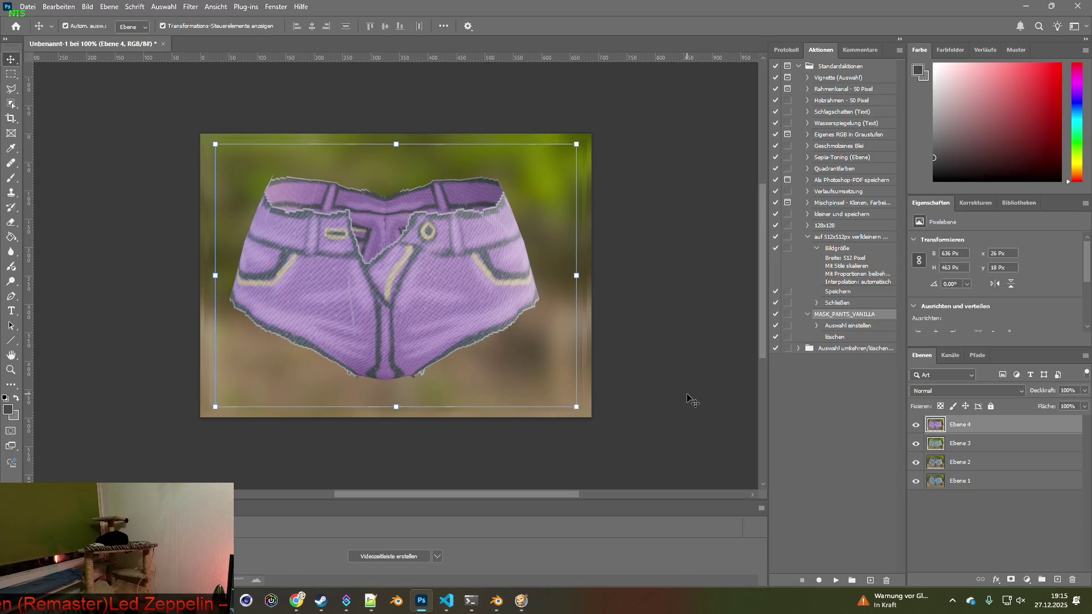
key("alt+Tab")
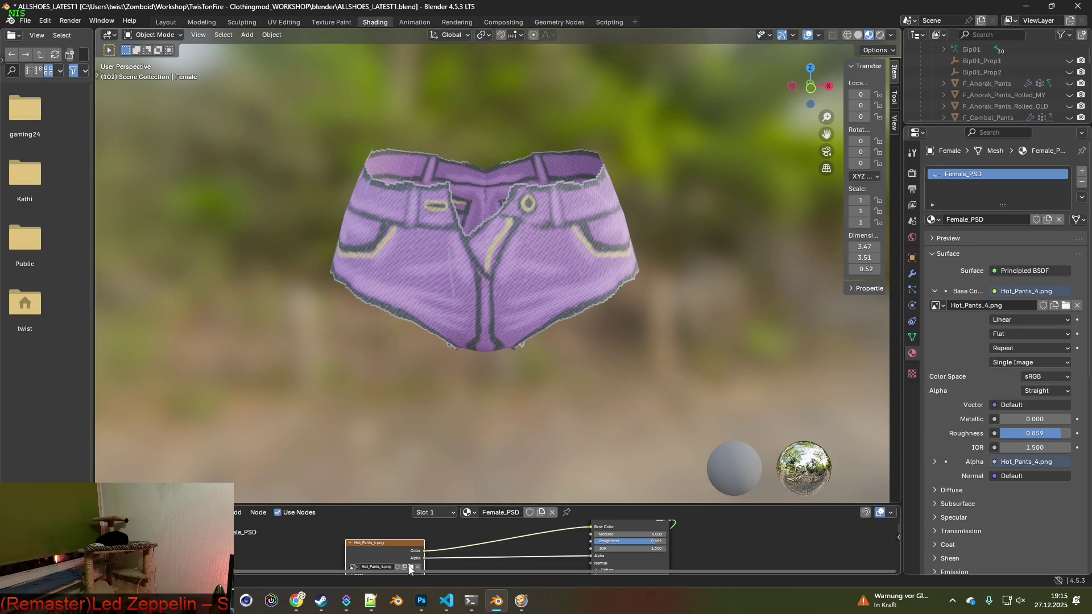
- Load Hot_Pants_5.png and snip the pink shorts for Photoshop
left_click(411, 567)
left_click(438, 195)
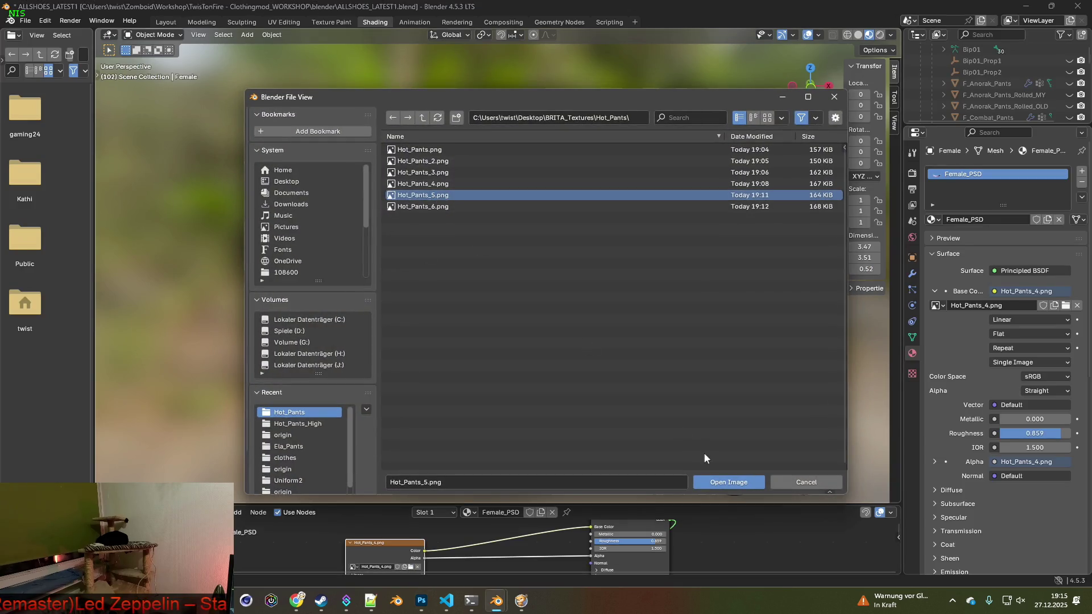
left_click(731, 482)
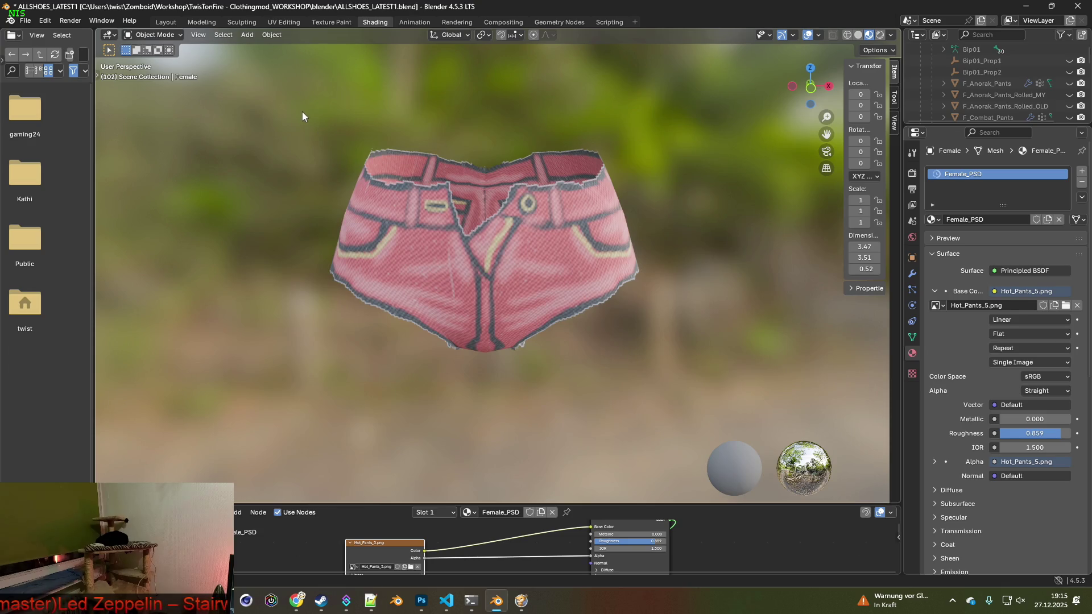
key("shift+super+s")
left_click_drag(302, 112, 674, 382)
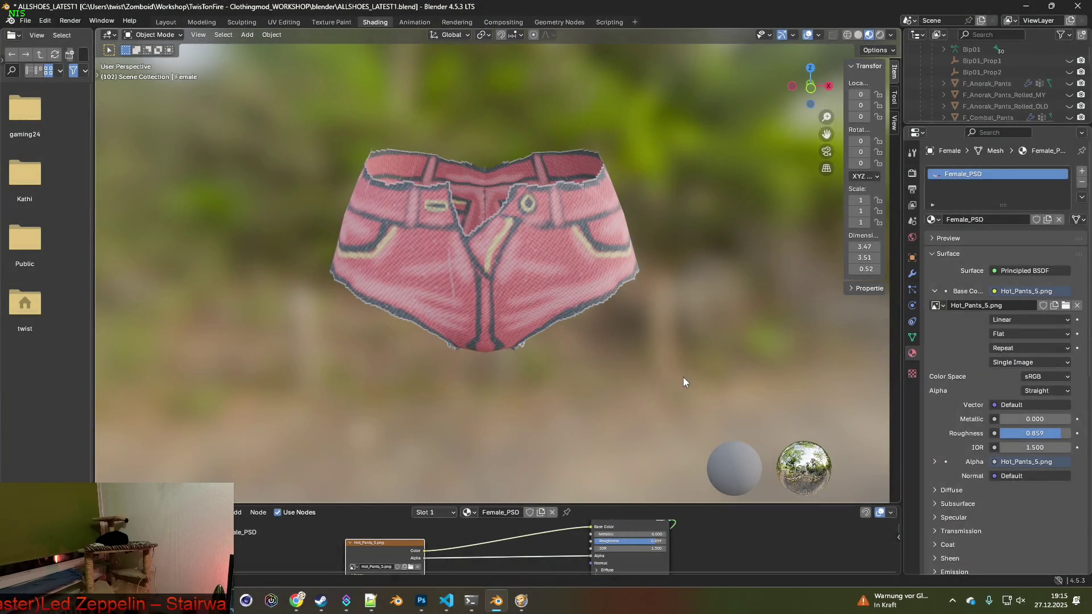
key("alt+Tab")
key("alt+Tab")
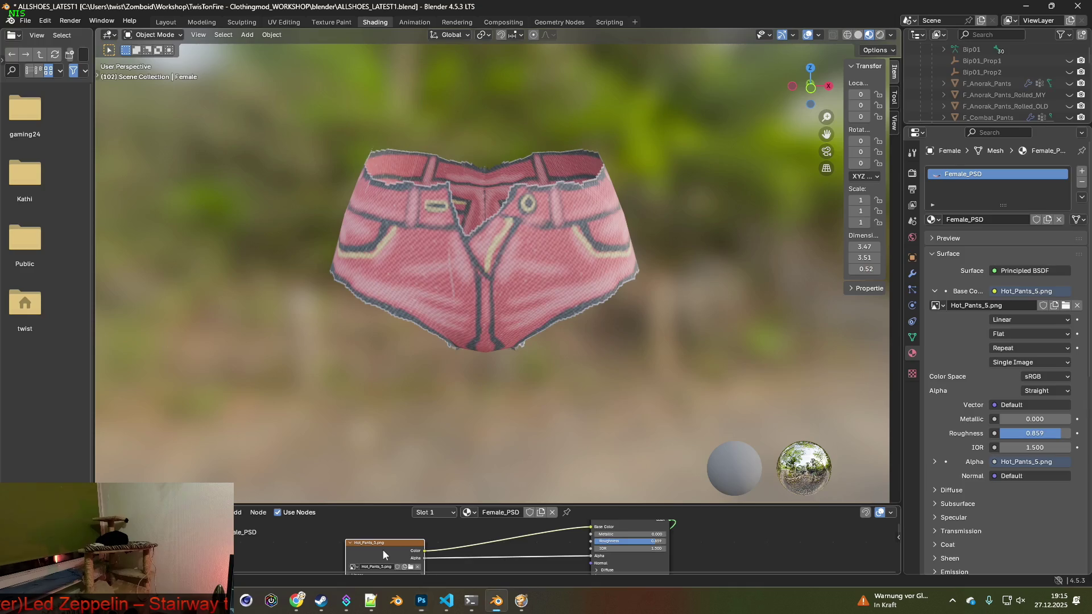
- Load Hot_Pants_6.png and snip the yellow shorts
left_click(411, 567)
left_click(512, 207)
left_click(731, 482)
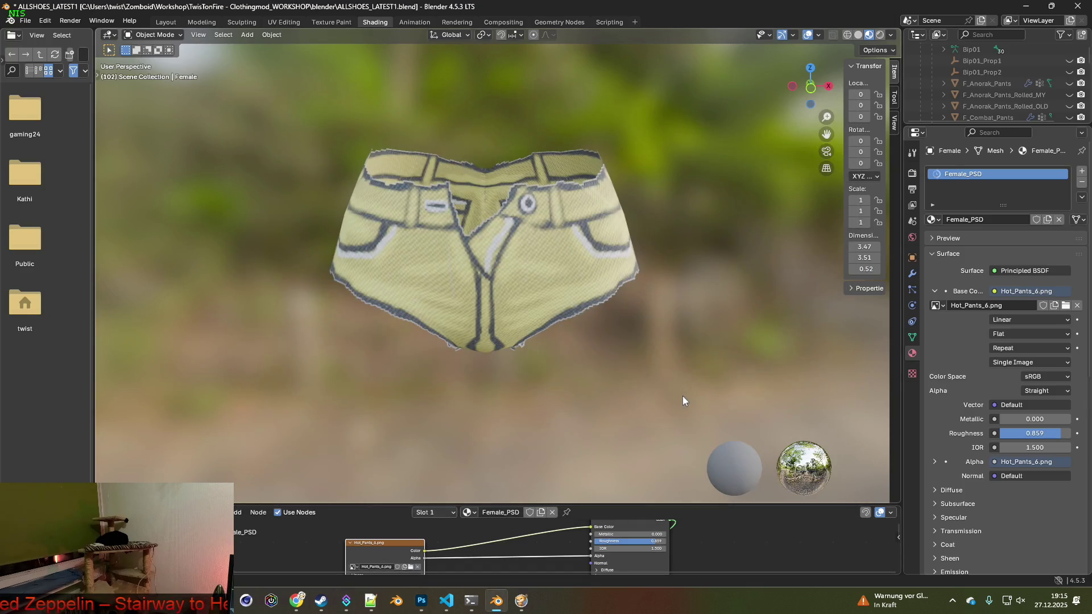
key("super+shift+s")
mouse_move(307, 118)
left_mouse_down()
mouse_move(689, 400)
mouse_move(681, 385)
left_mouse_up()
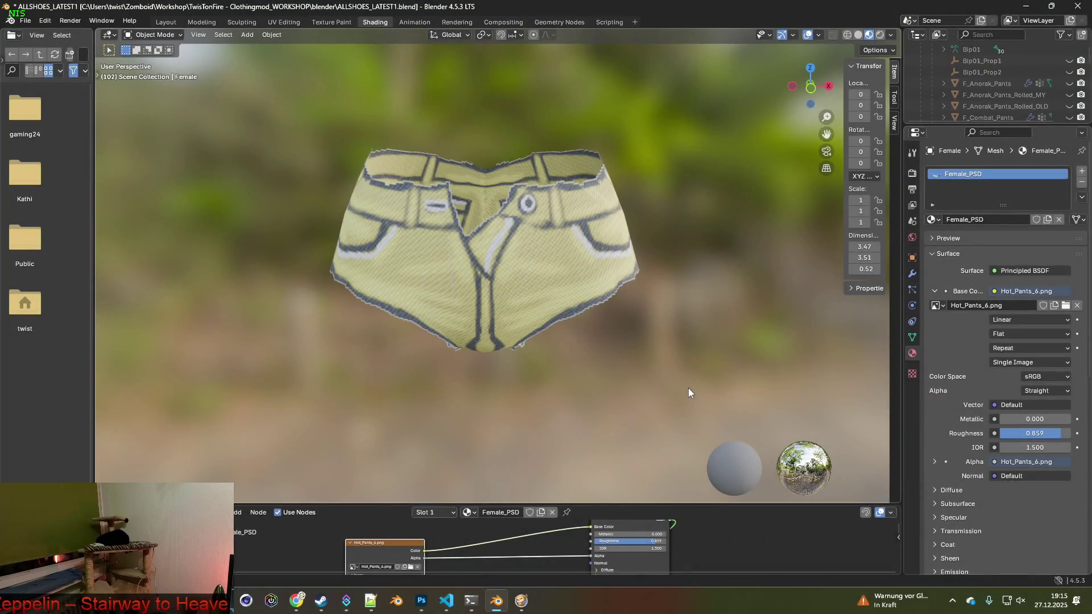
key("alt+Tab")
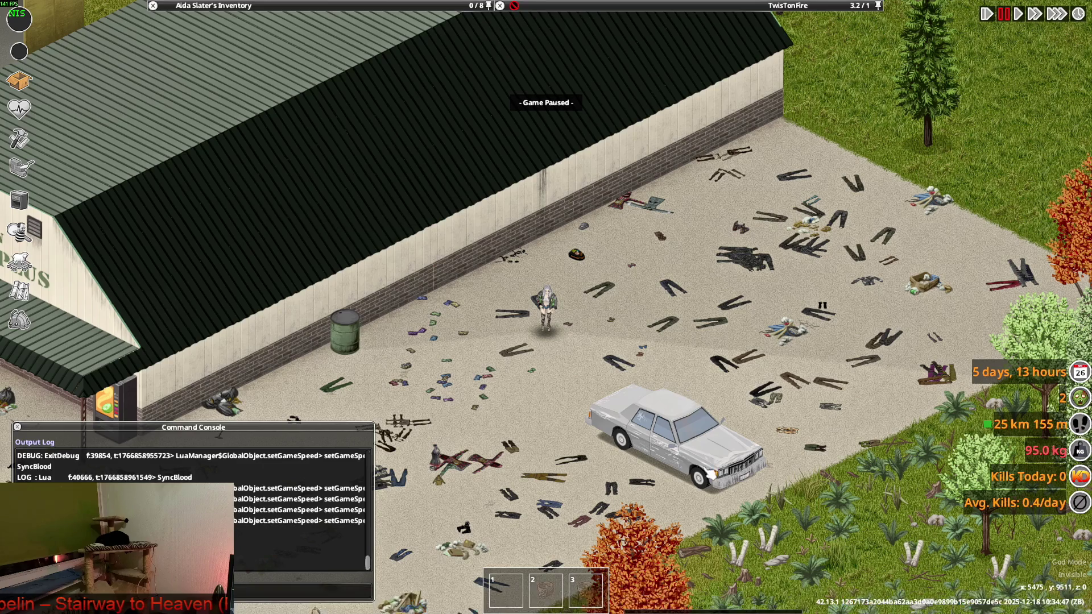
- Expand and collapse the Denim Shorts (Fold Up) stack in the inventory
mouse_move(273, 60)
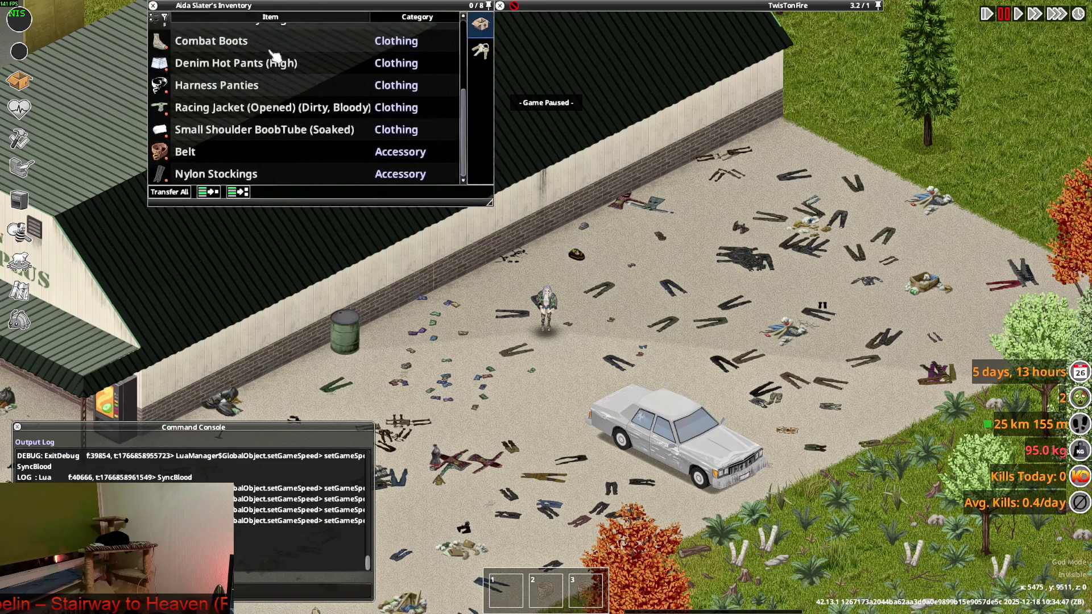
scroll(190, 80, "up", 3)
left_click(188, 74)
scroll(204, 97, "down", 3)
scroll(231, 142, "down", 5)
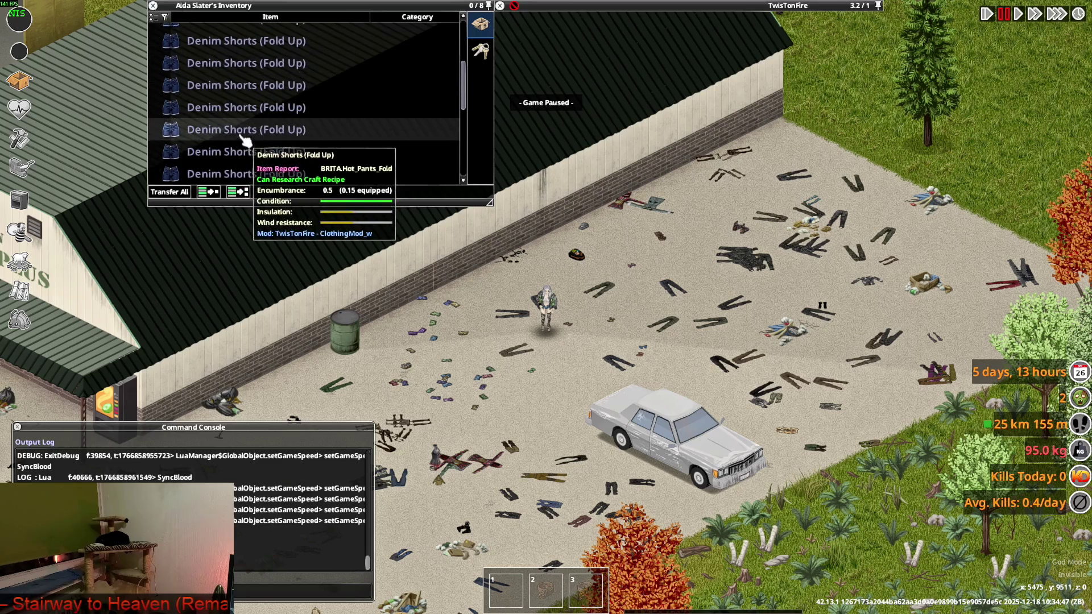
scroll(228, 165, "up", 3)
left_click(170, 122)
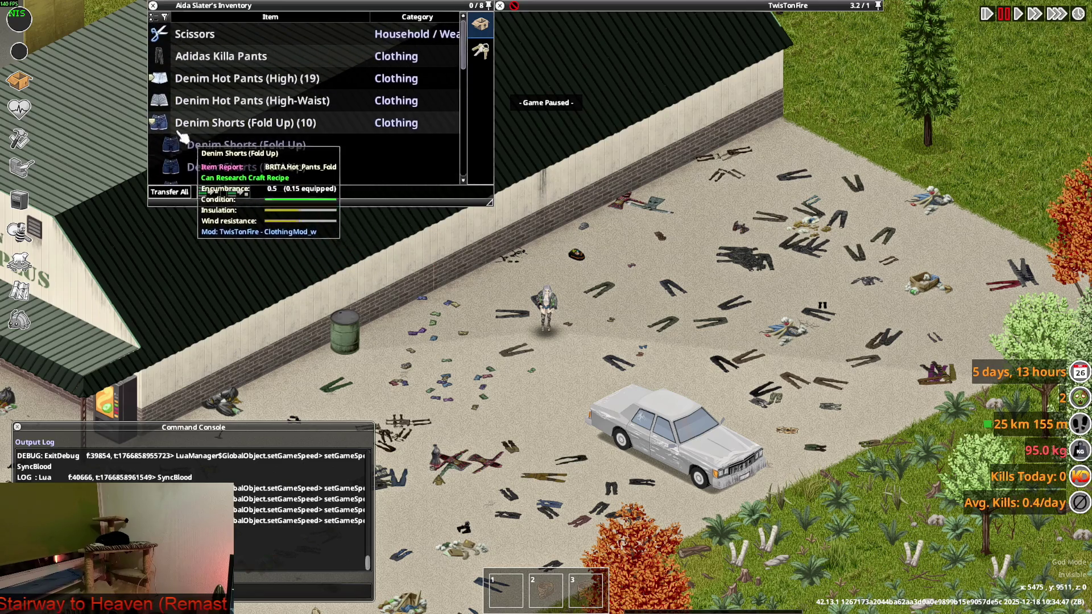
- Inspect the Denim Hot Pants (High-Waist) item and expand its stack, then return to Blender
left_click(184, 107)
left_click(227, 79)
scroll(231, 114, "down", 5)
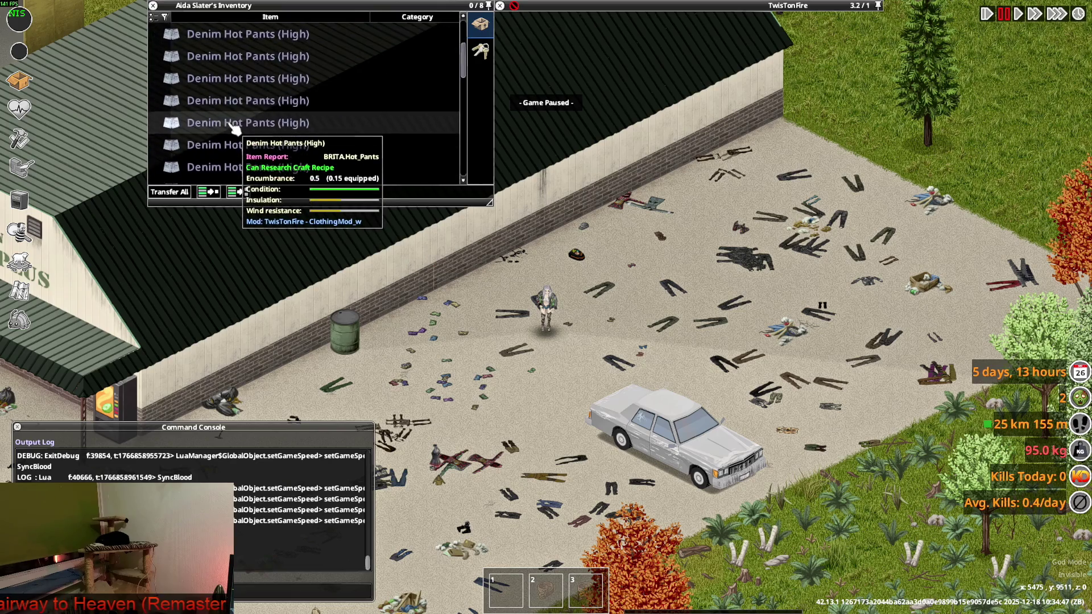
scroll(239, 142, "up", 3)
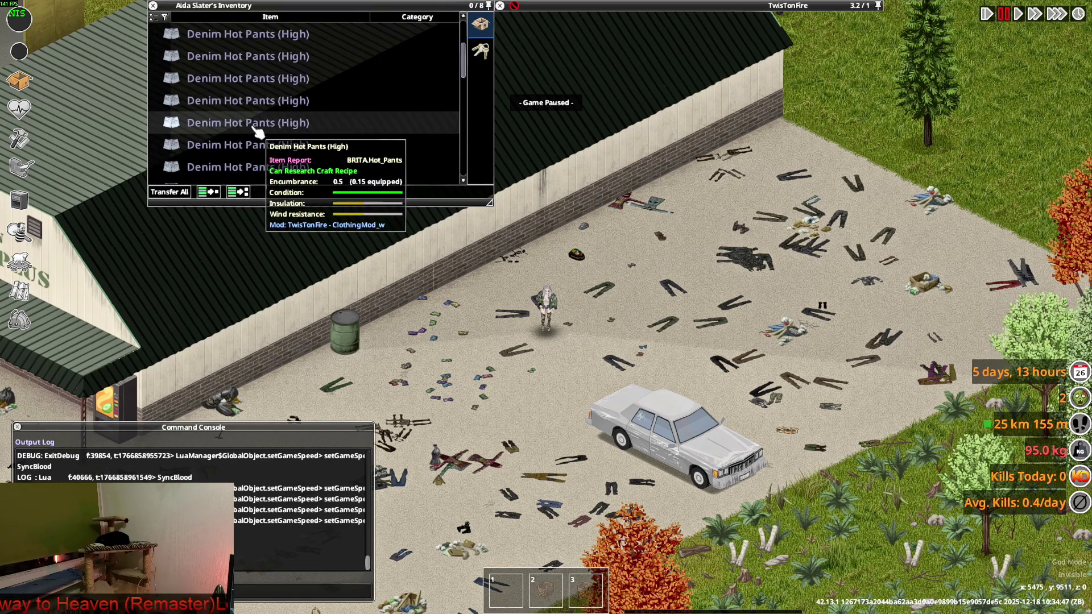
key("alt+Tab")
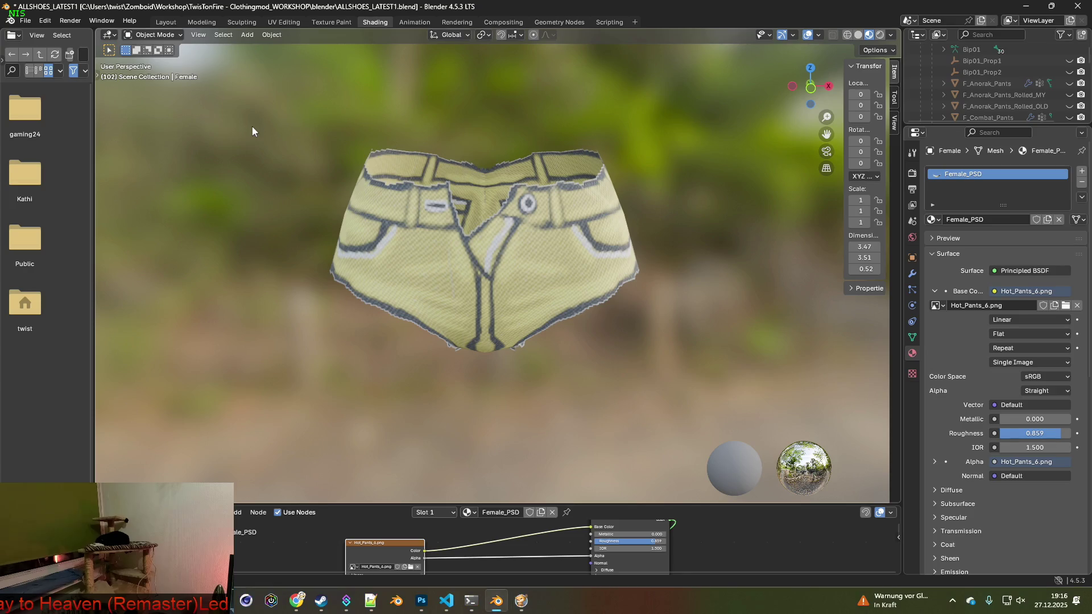
- Hide Ebene 4, Ebene 3 and Ebene 2, leaving only the blue Ebene 1 visible
key("alt+Tab")
key("alt+Tab")
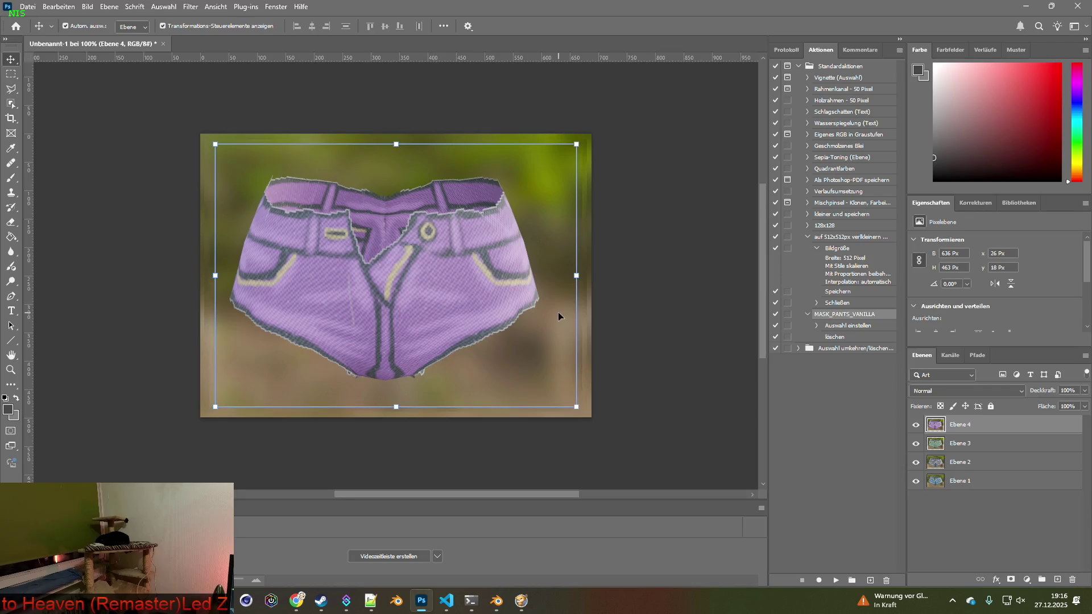
left_click(916, 425)
left_click(916, 443)
left_click(916, 462)
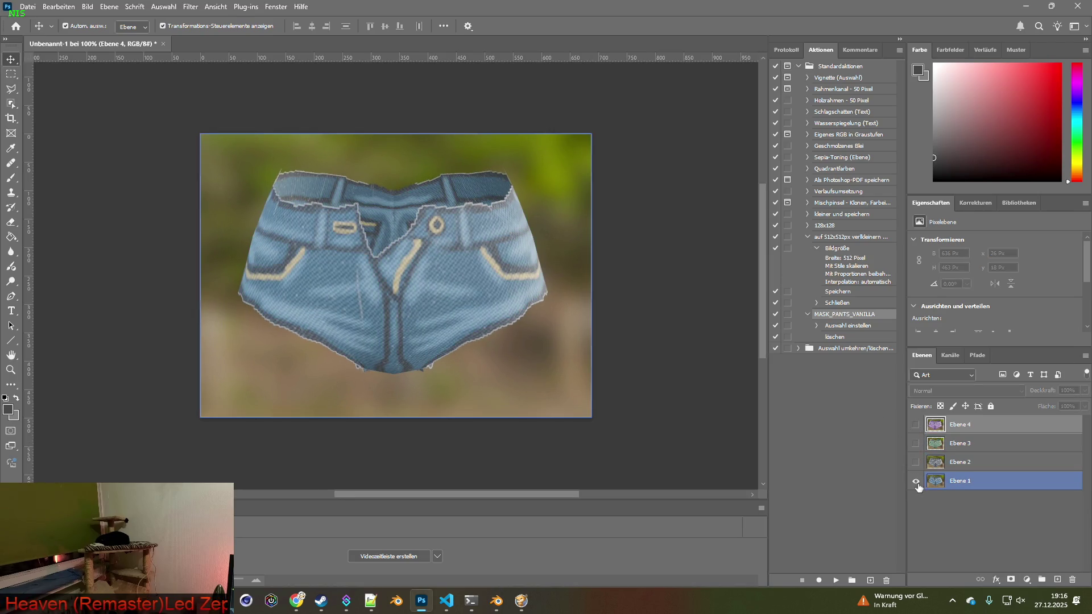
- Look over the Hot_Pants textures folder and Photoshop, then browse for another texture in Blender
key("alt+Tab")
key("Tab")
key("Tab")
key("Tab")
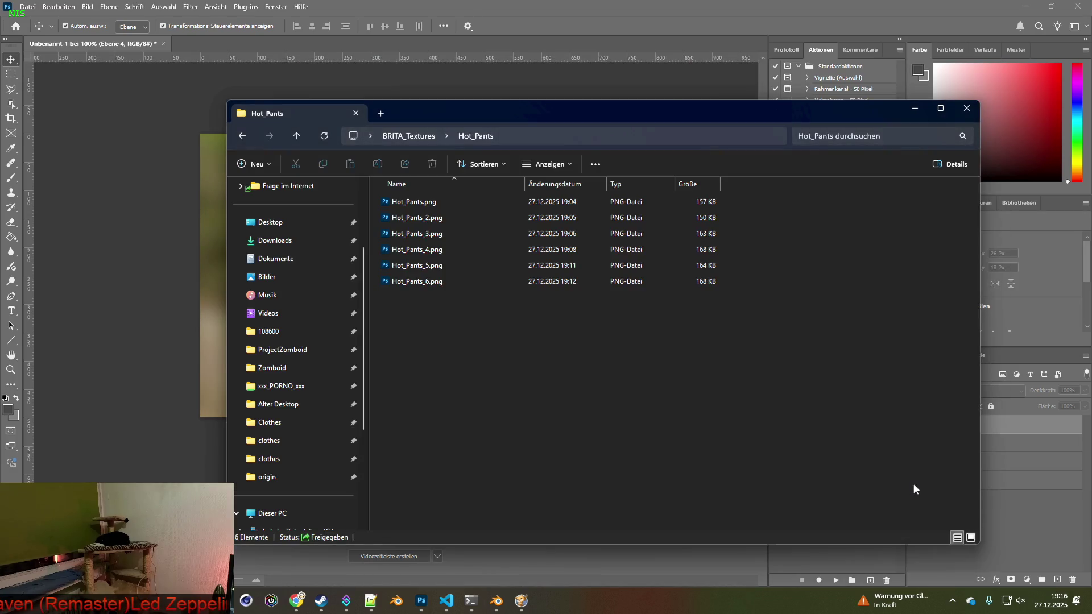
key("alt+Tab")
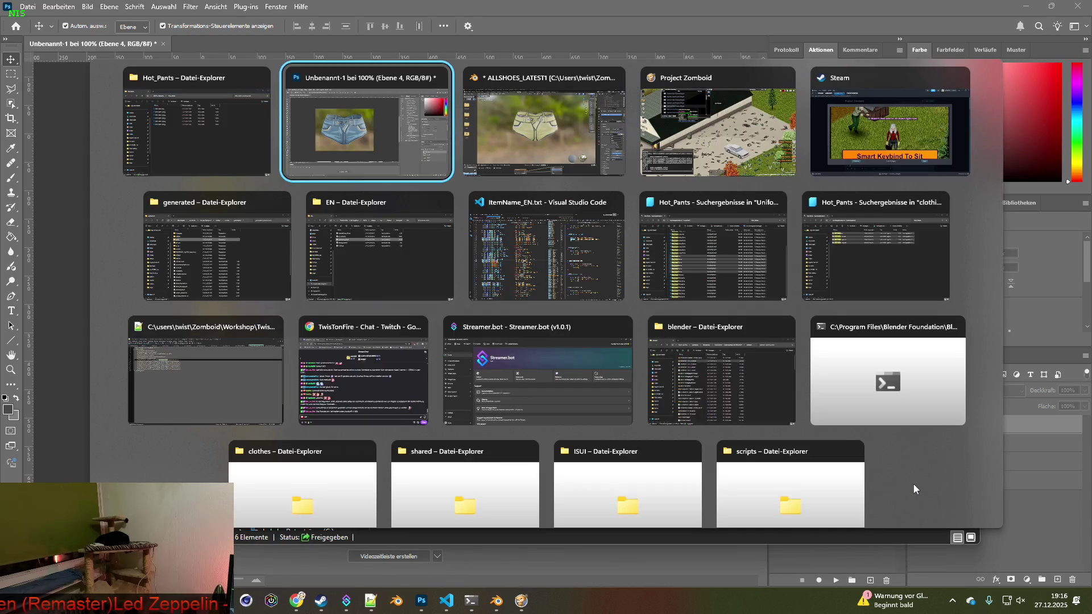
key("alt+Tab")
key("Tab")
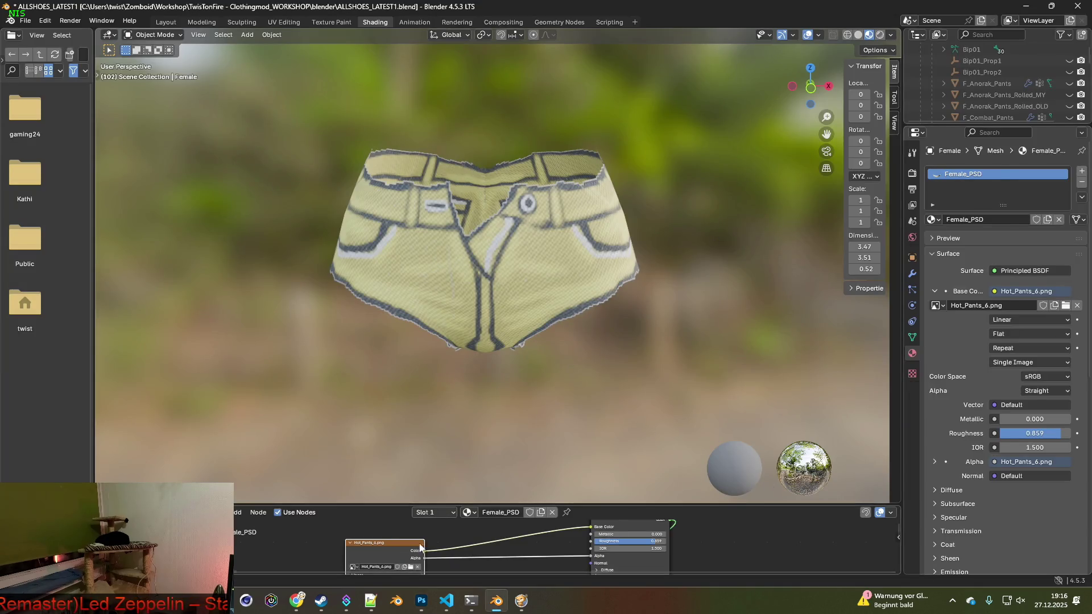
key("alt+Tab")
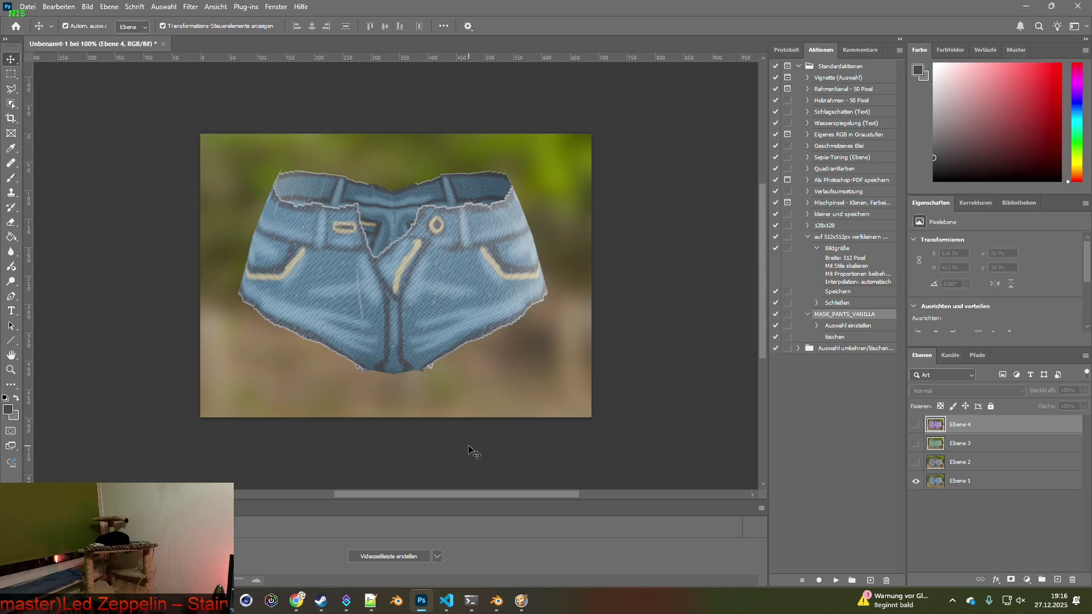
key("alt+Tab")
left_click(411, 567)
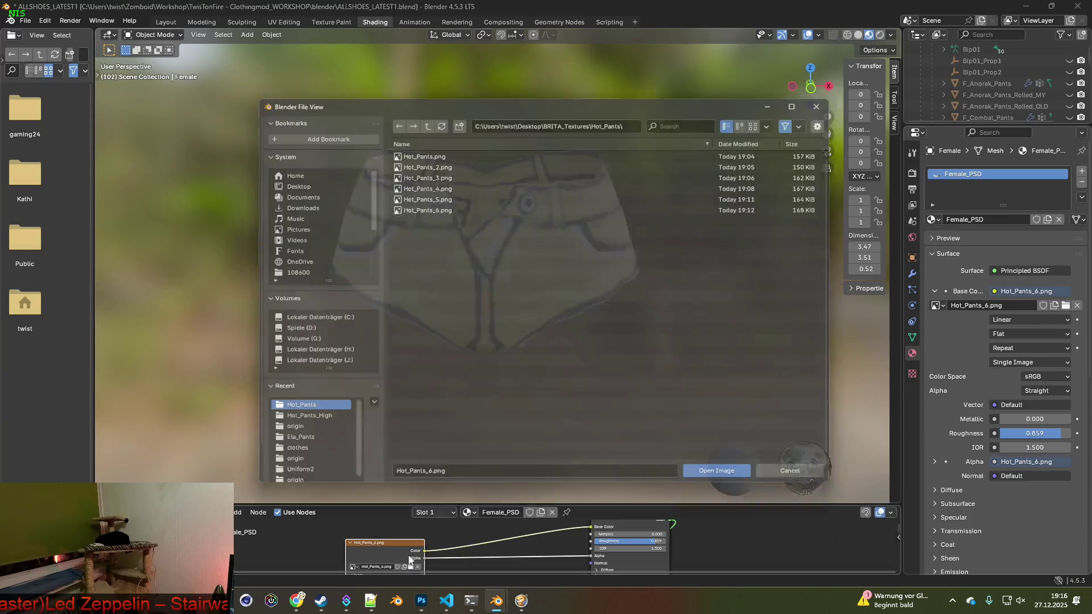
- Switch between Photoshop and Blender's texture file browser showing the Hot_Pants folder
key("alt+Tab")
key("alt+Tab")
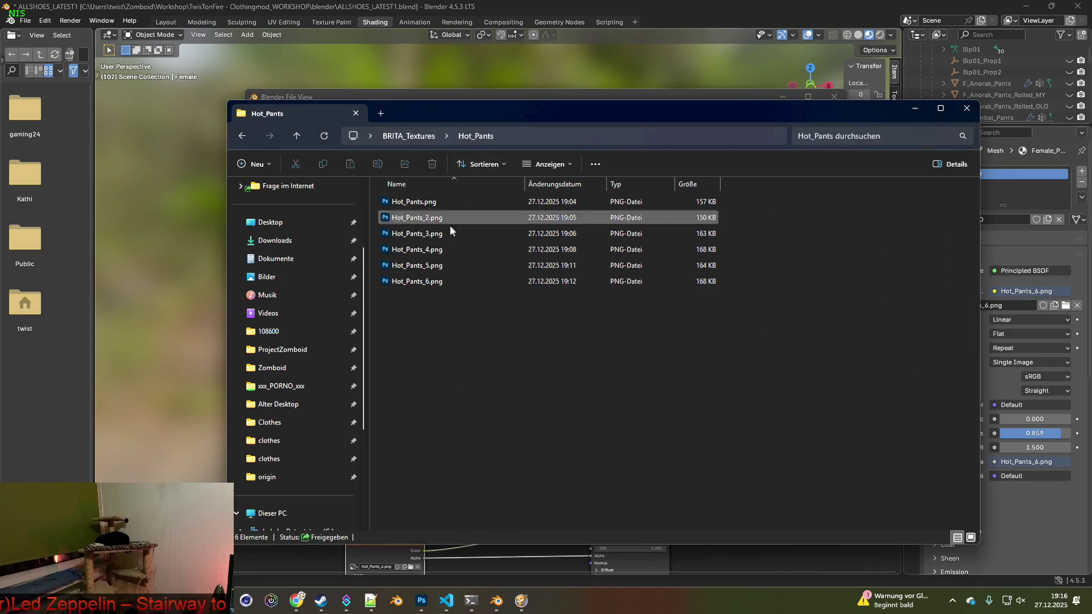
key("alt+Tab")
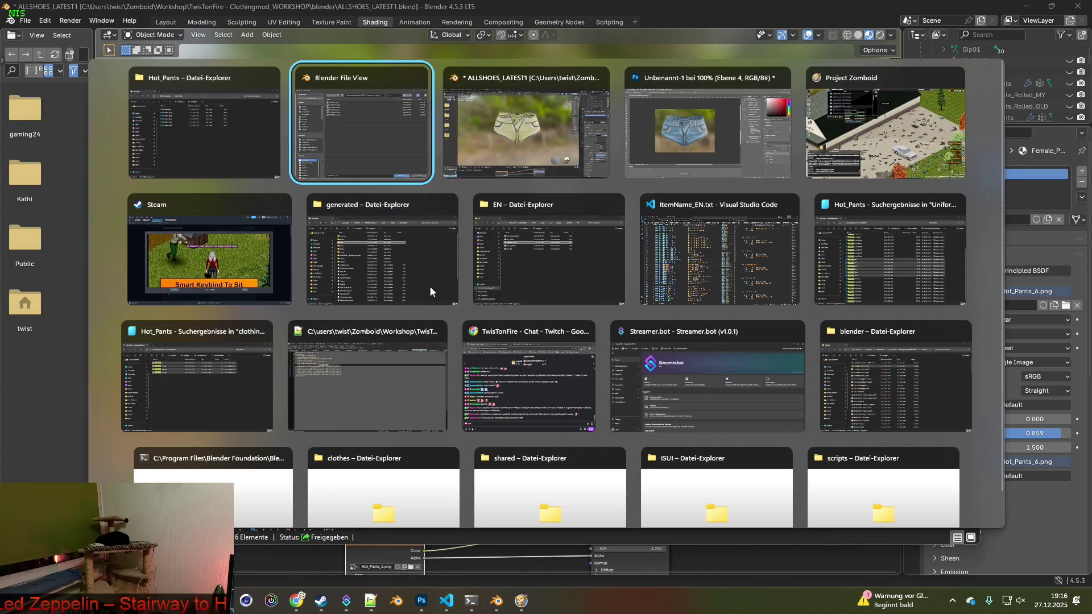
key("alt+Tab")
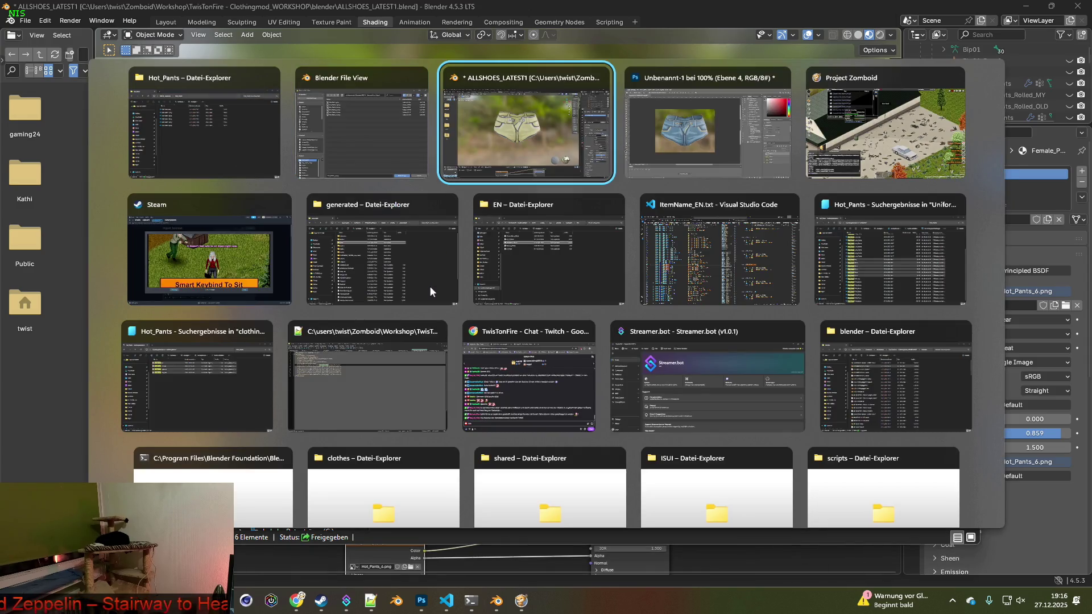
key("alt+Tab")
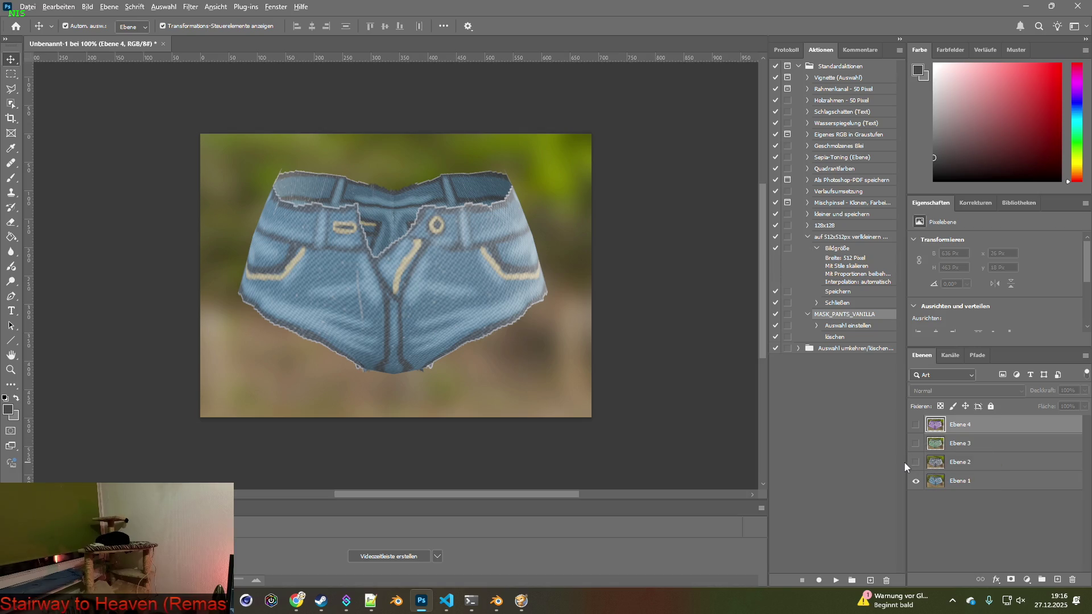
key("alt+Tab")
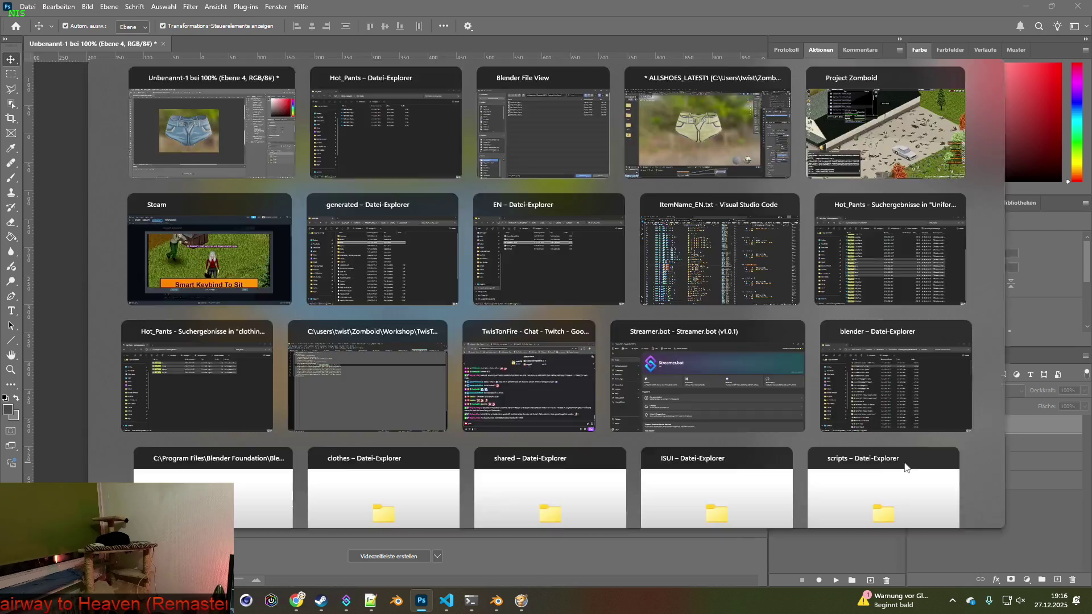
key("alt+Tab")
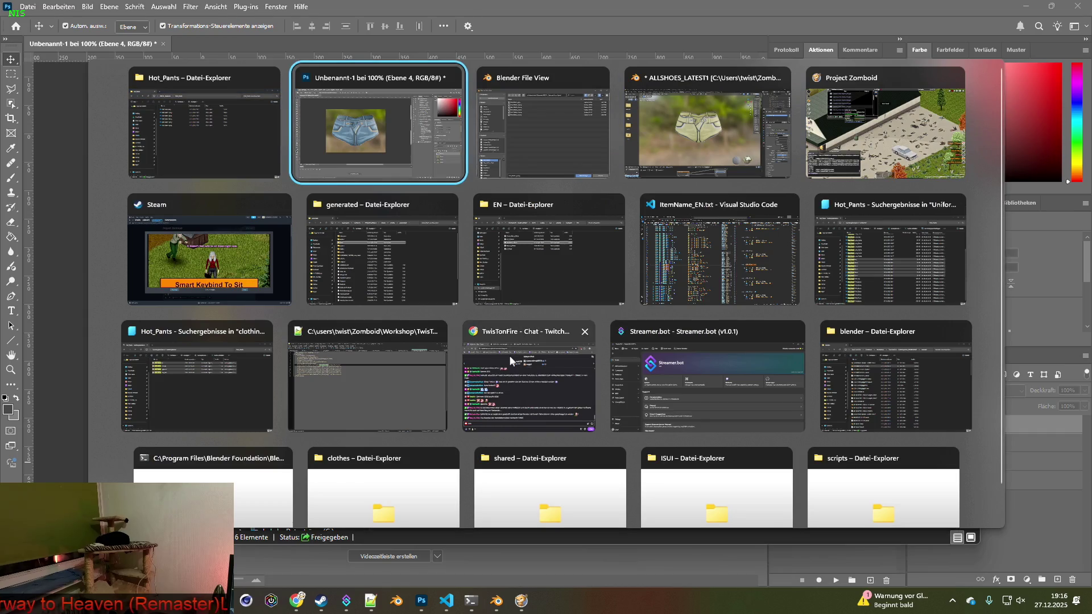
key("alt+Tab")
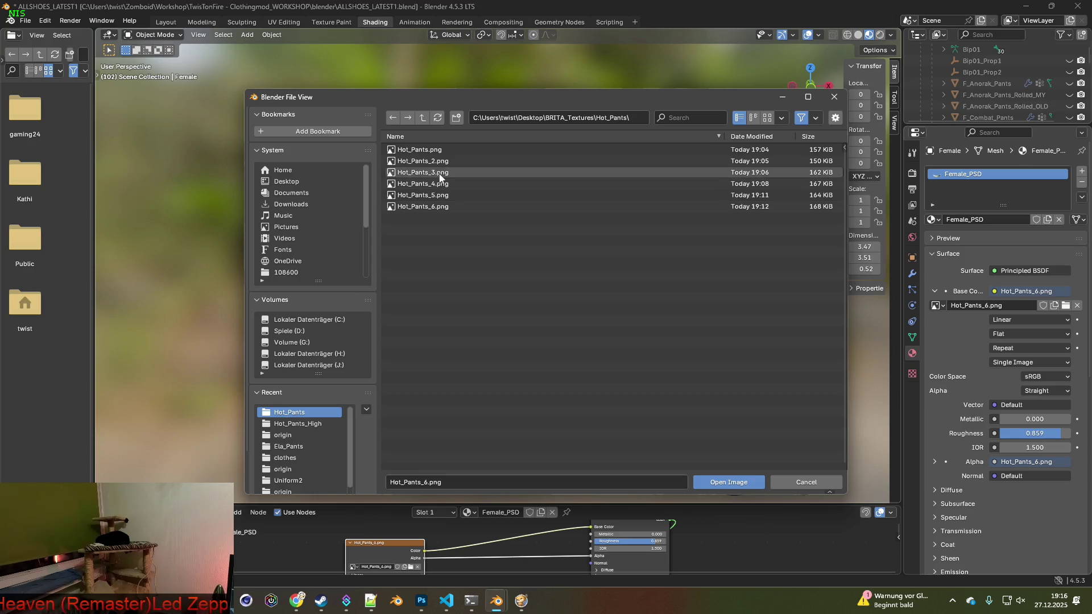
mouse_move(439, 176)
key("alt+Tab")
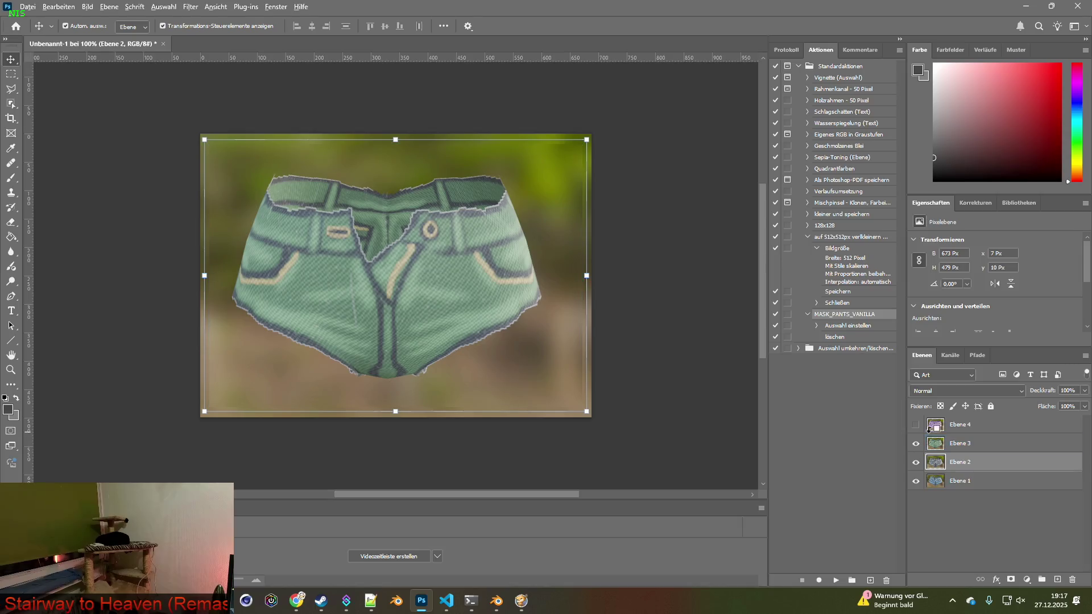
key("alt+Tab")
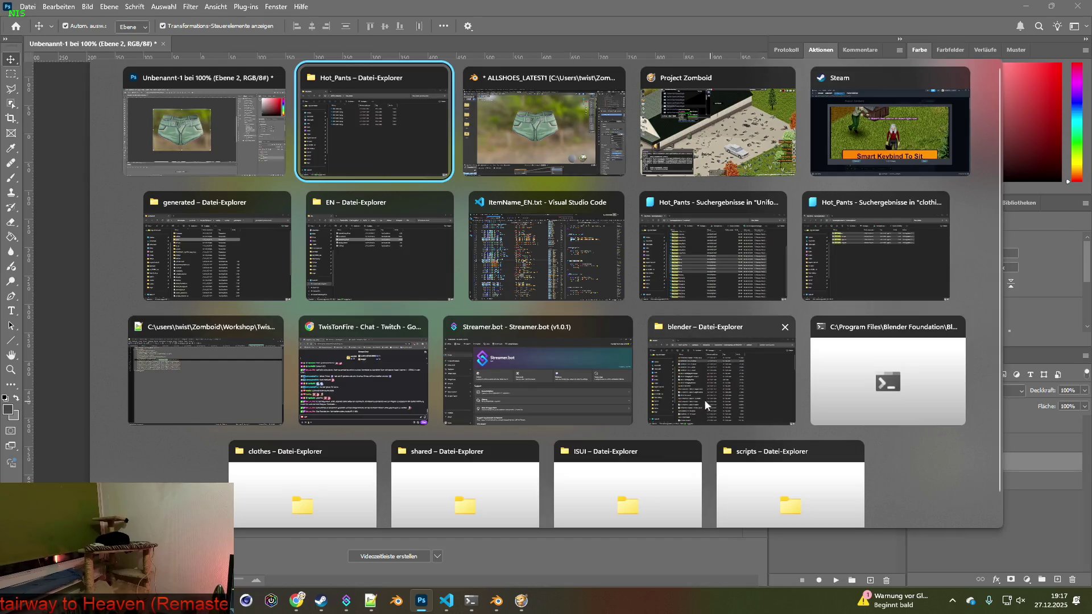
- Apply Hot_Pants_4.png to the shorts and unhide the purple Ebene 4 layer in Photoshop
key("alt+Tab")
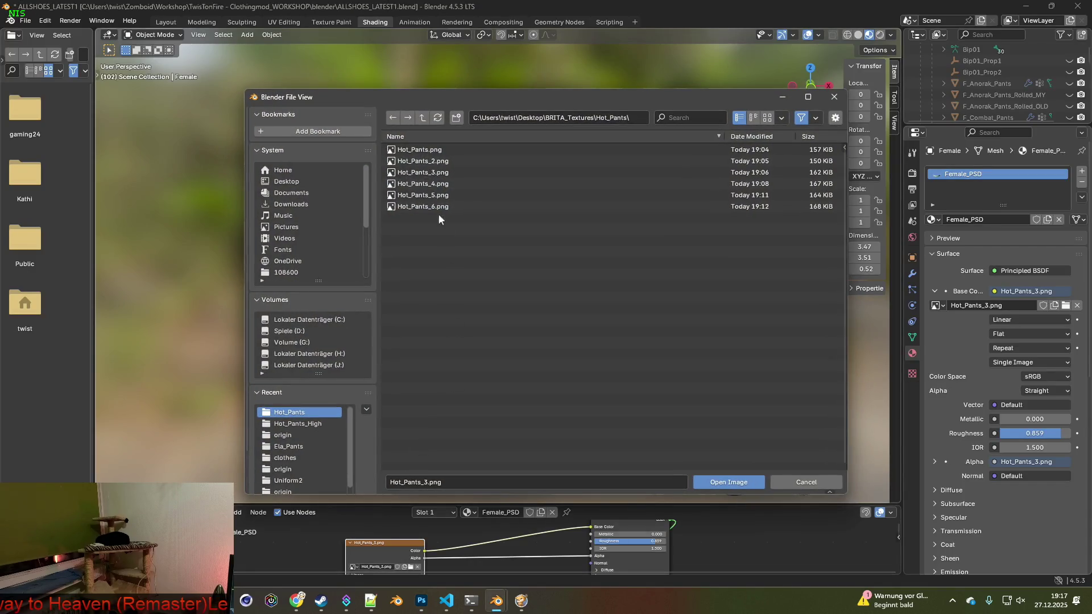
left_click(435, 184)
key("alt+Tab")
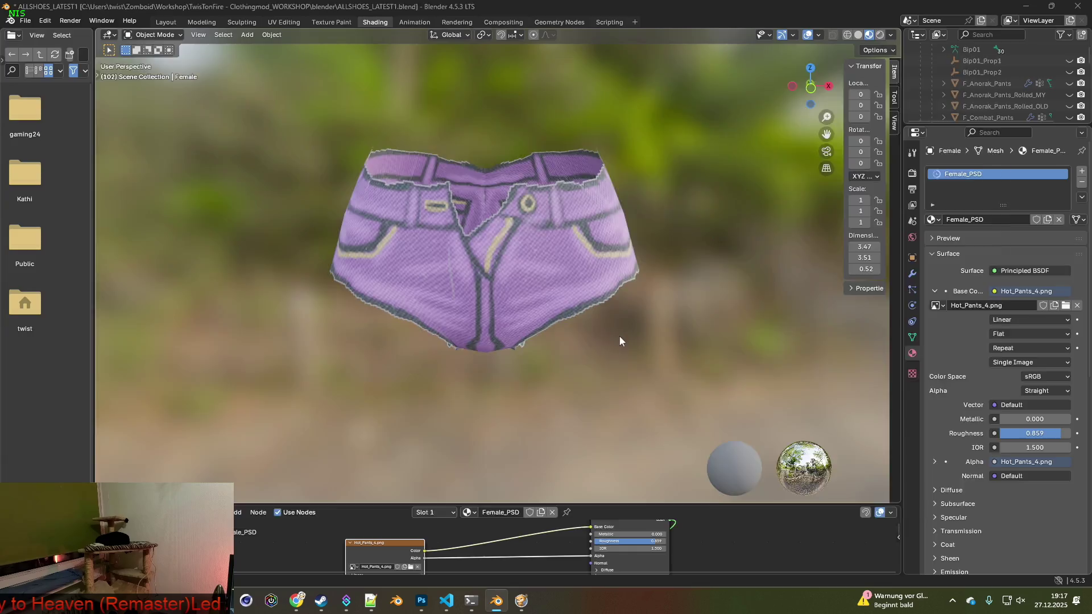
left_click(916, 426)
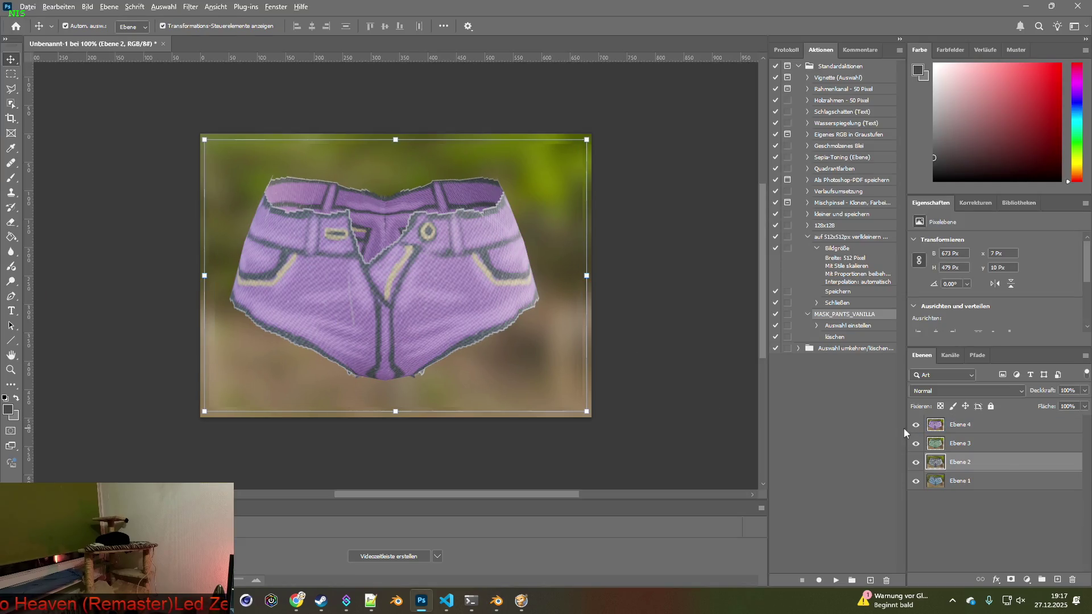
key("alt+Tab")
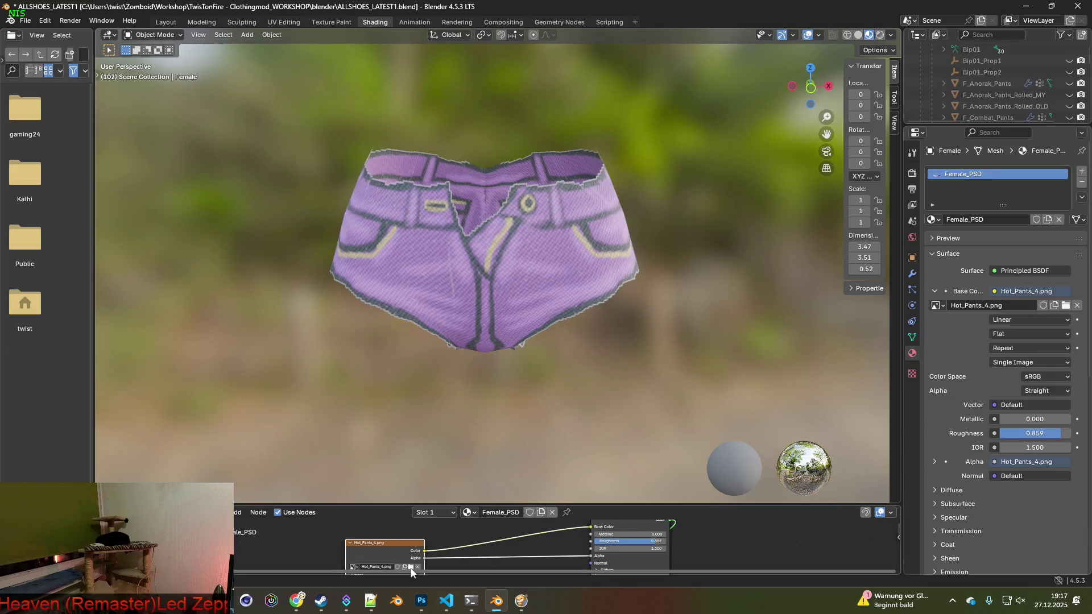
- Load Hot_Pants_5.png, snip the red shorts and paste them into Photoshop as a layer
left_click(410, 567)
left_click(432, 195)
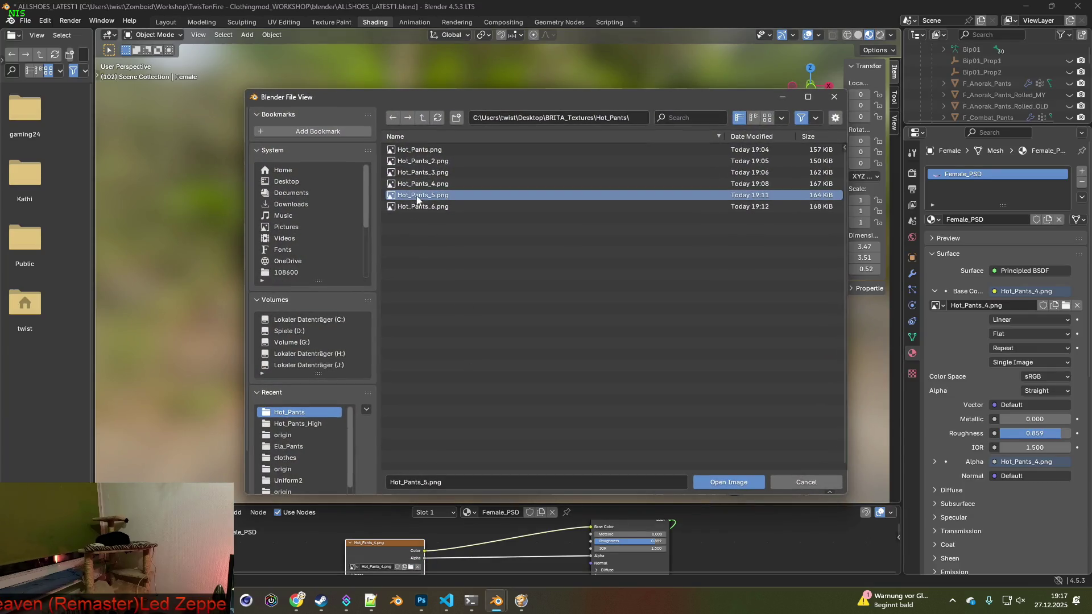
left_click(713, 484)
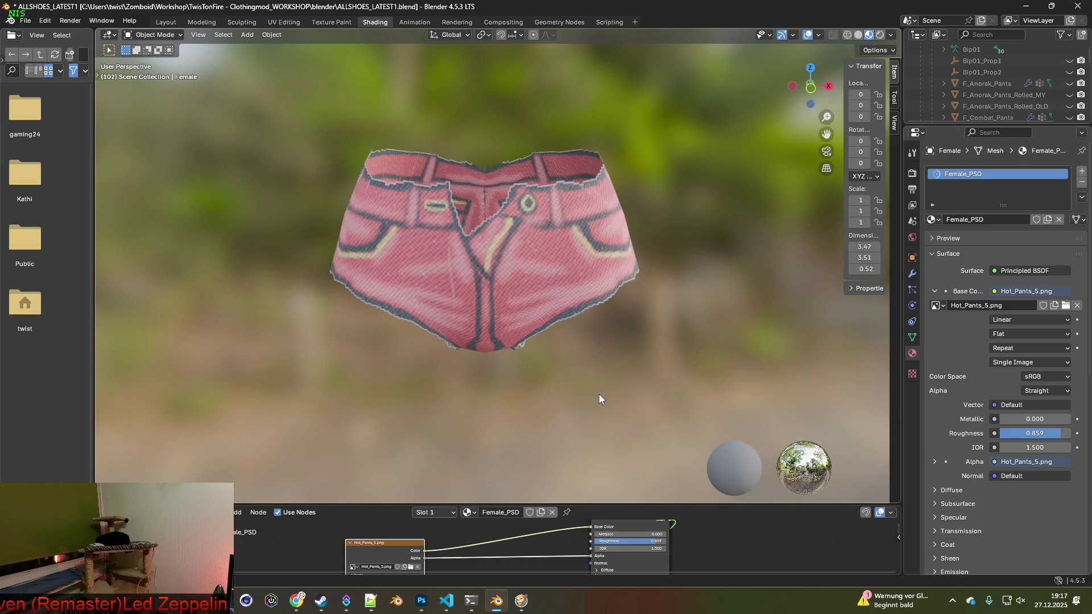
key("super+shift+s")
mouse_move(310, 110)
left_mouse_down()
mouse_move(517, 287)
mouse_move(670, 384)
left_mouse_up()
key("alt+Tab")
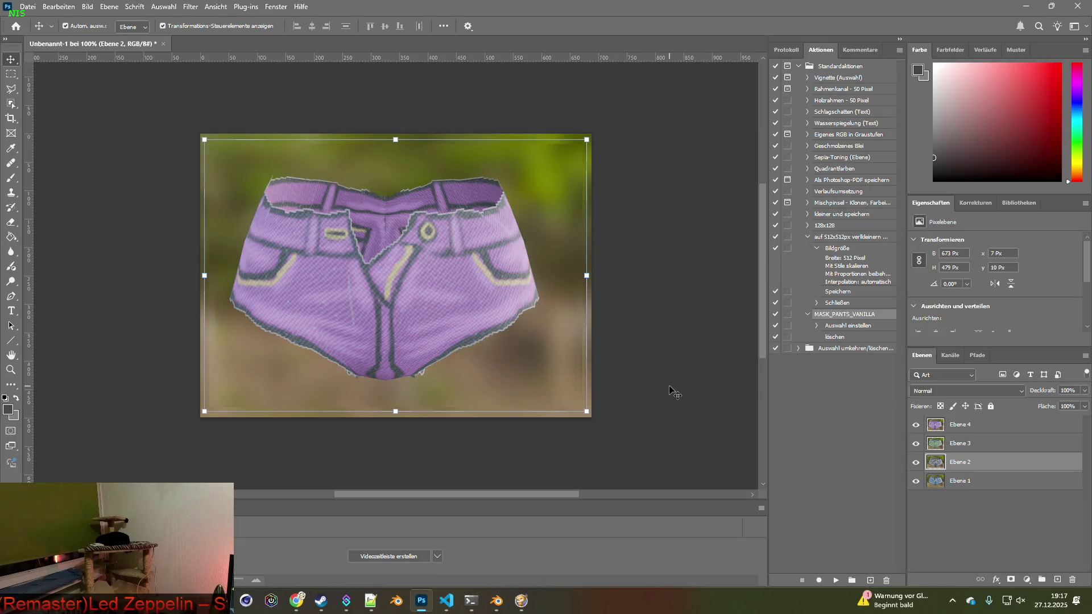
key("ctrl+v")
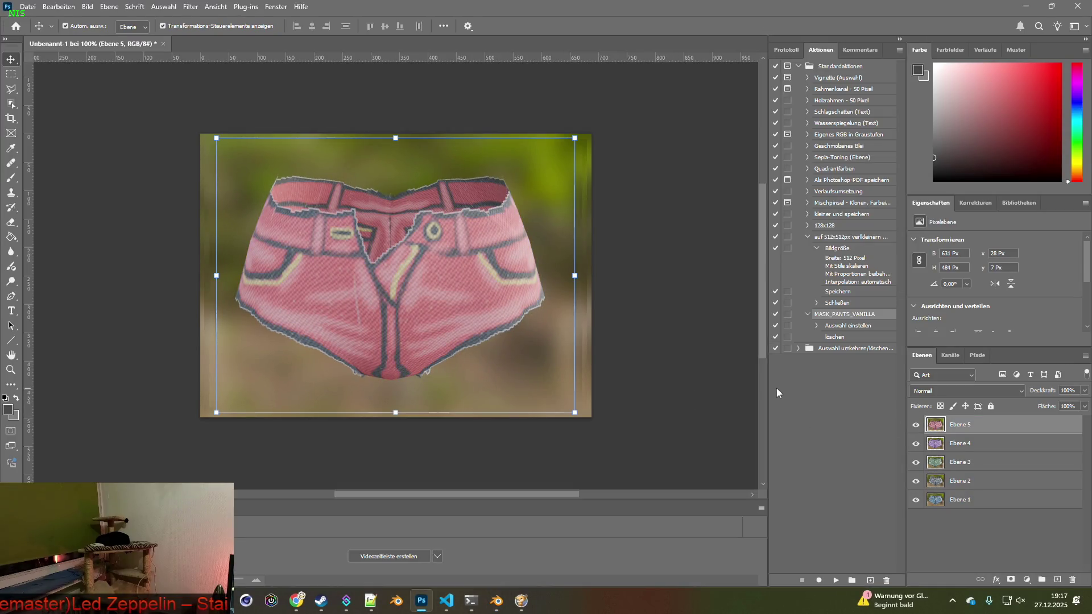
- Load Hot_Pants_6.png, snip the yellow shorts and paste them into Photoshop as Ebene 6
key("alt+Tab")
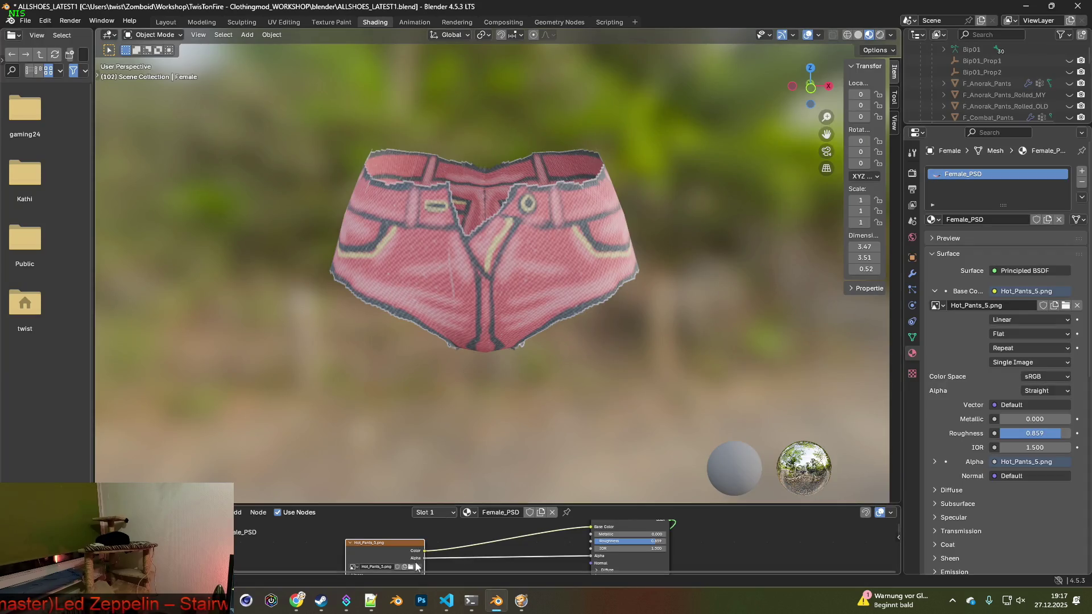
left_click(411, 566)
left_click(408, 207)
left_click(736, 479)
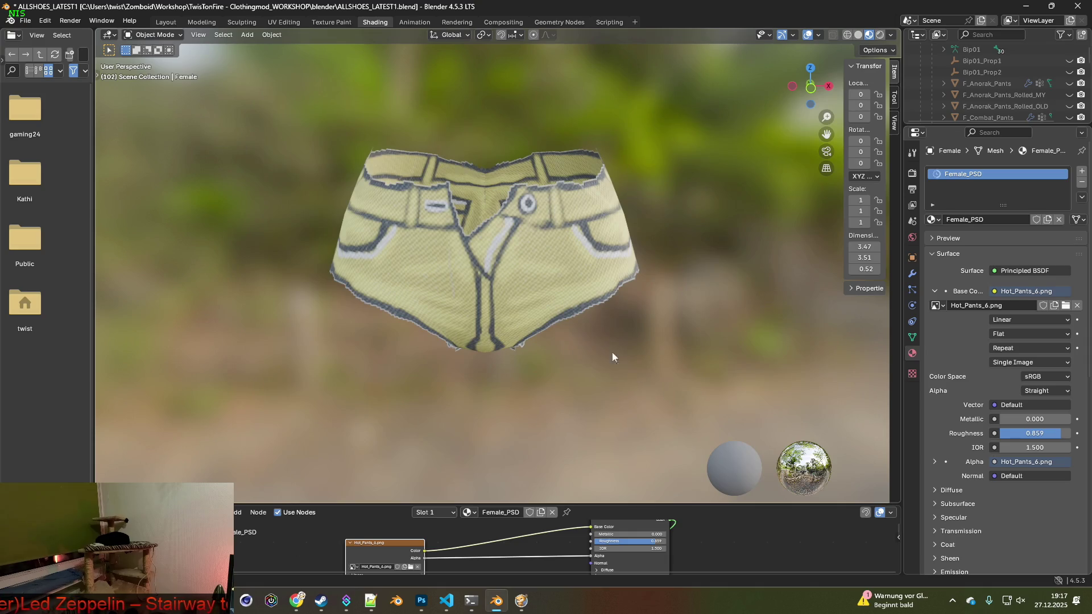
key("shift+super+s")
left_click_drag(300, 124, 670, 381)
key("alt+Tab")
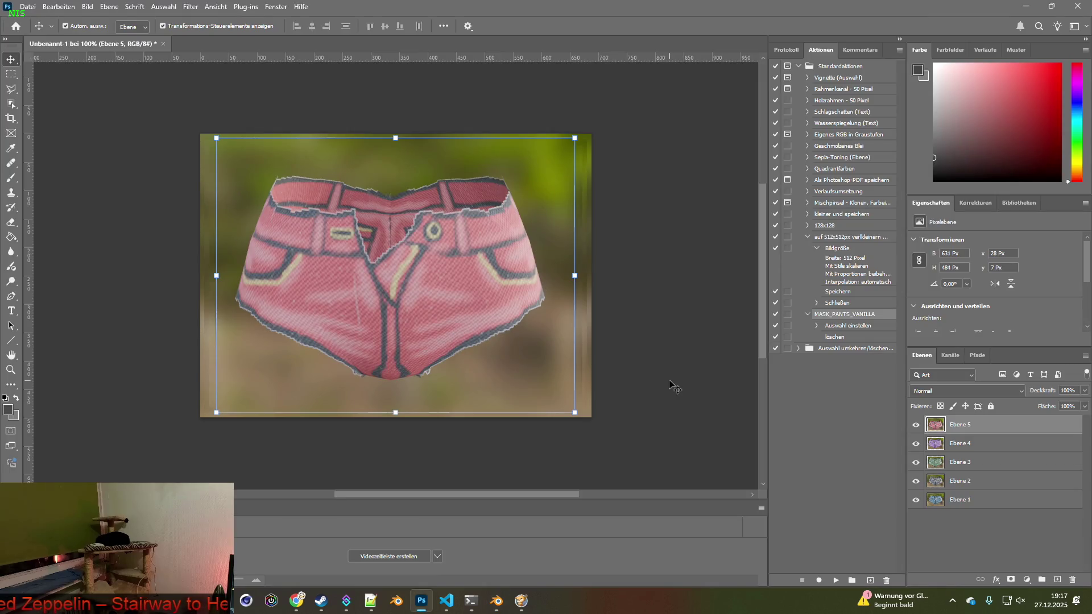
key("ctrl+v")
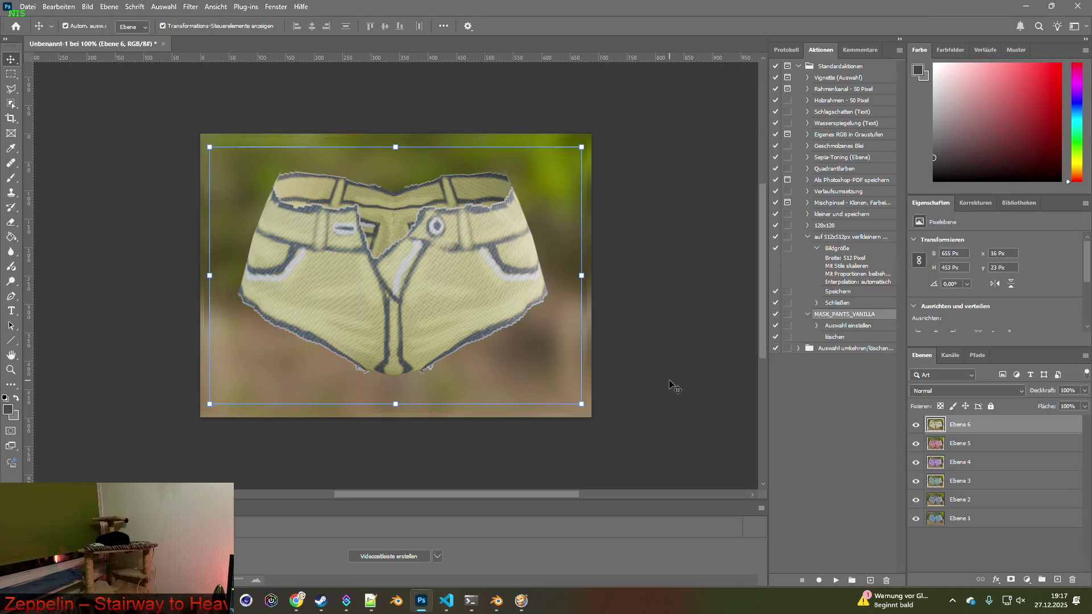
- Save the six-layer document as a PSD in BRITA_Textures/Hot_Pants with maximum compatibility
left_click(25, 7)
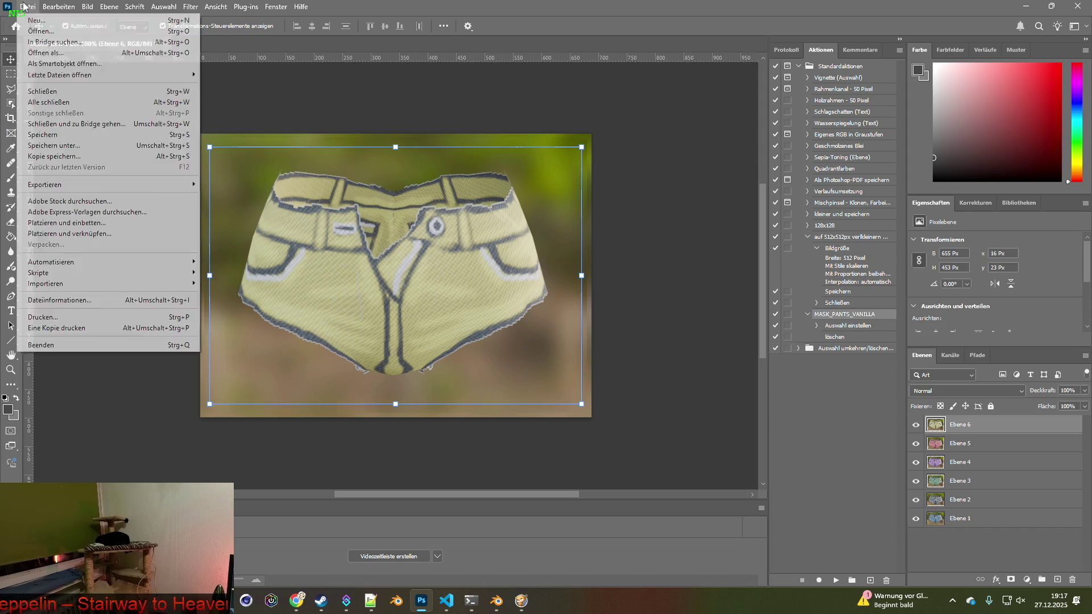
left_click(54, 146)
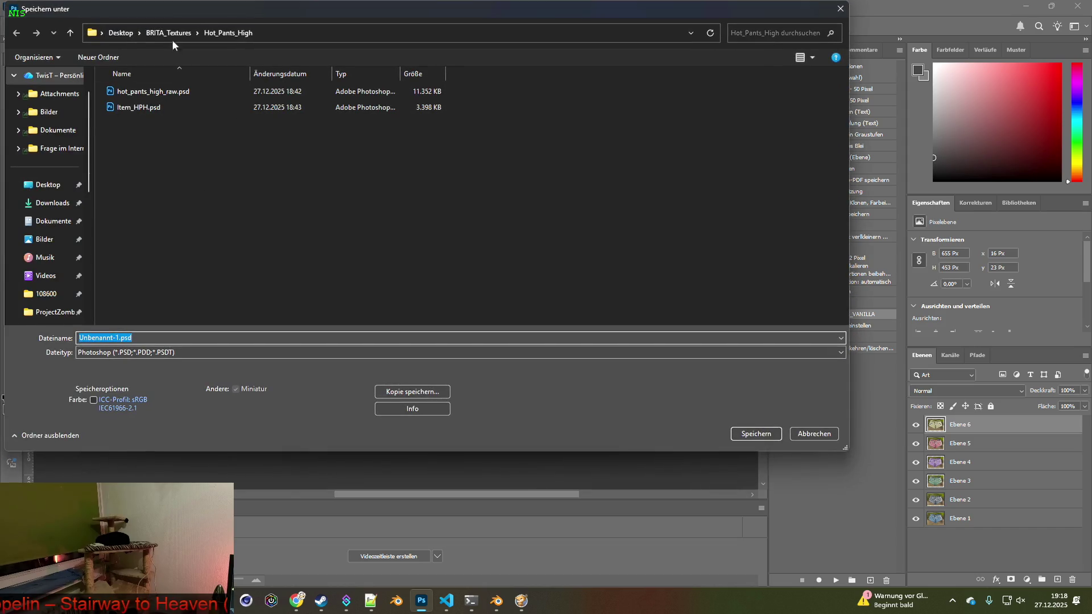
left_click(168, 33)
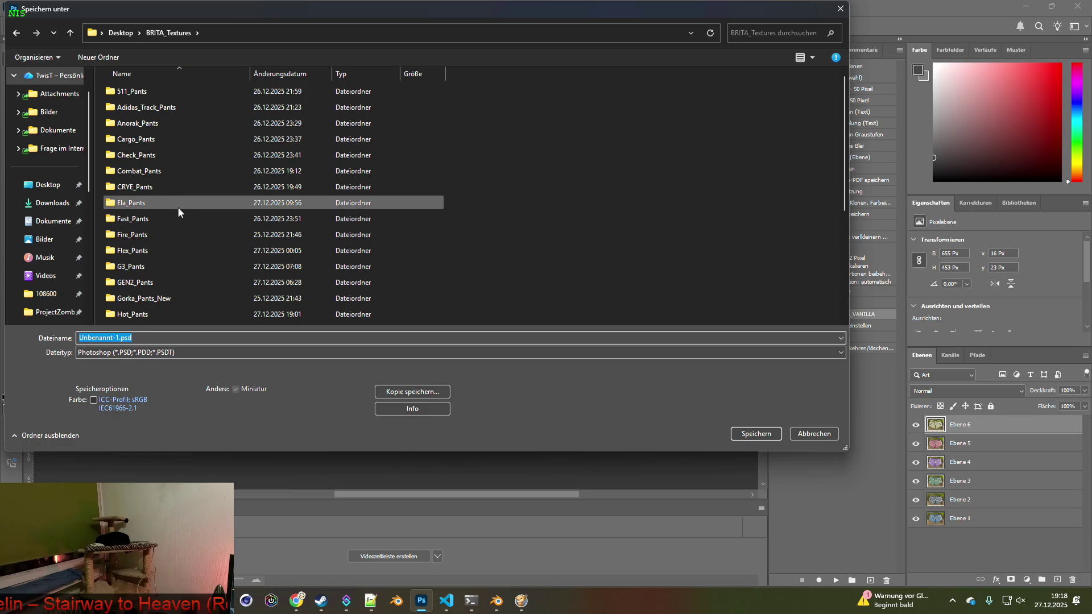
scroll(182, 222, "down", 4)
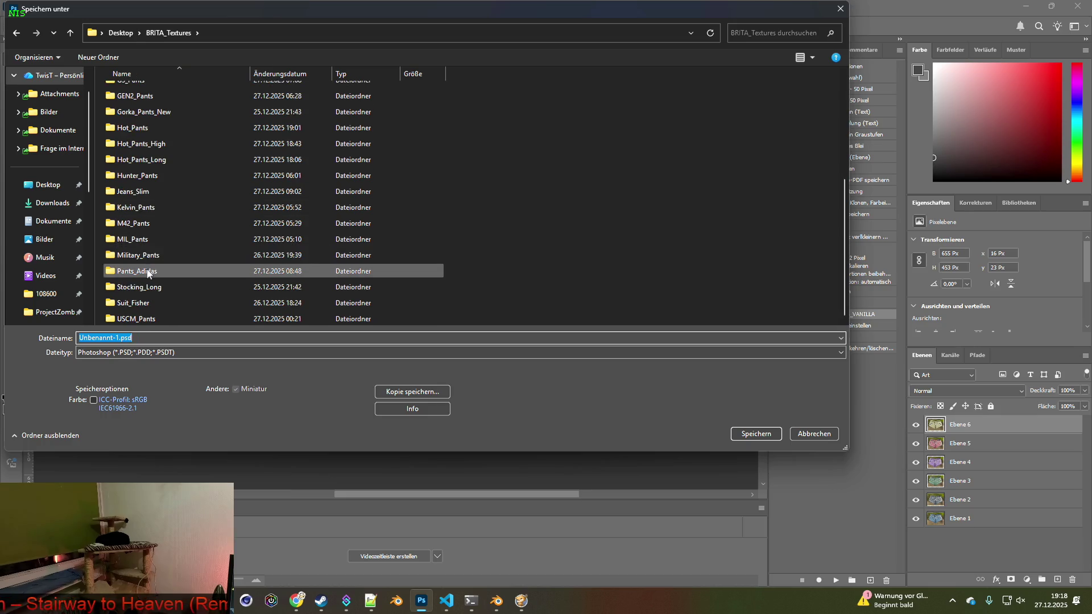
double_click(143, 220)
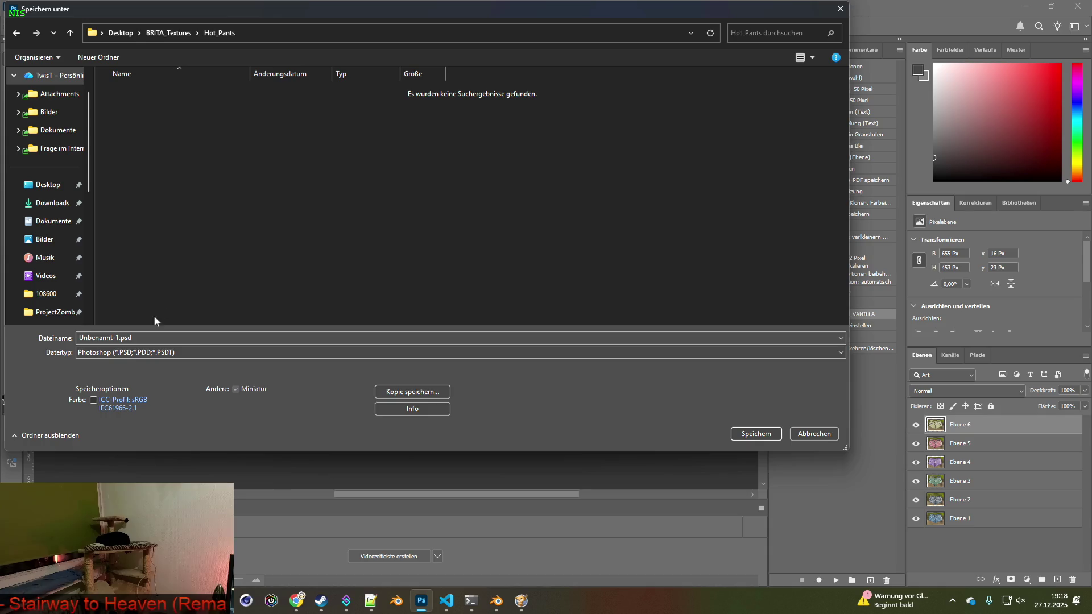
left_click(117, 337)
type("hot_pants_")
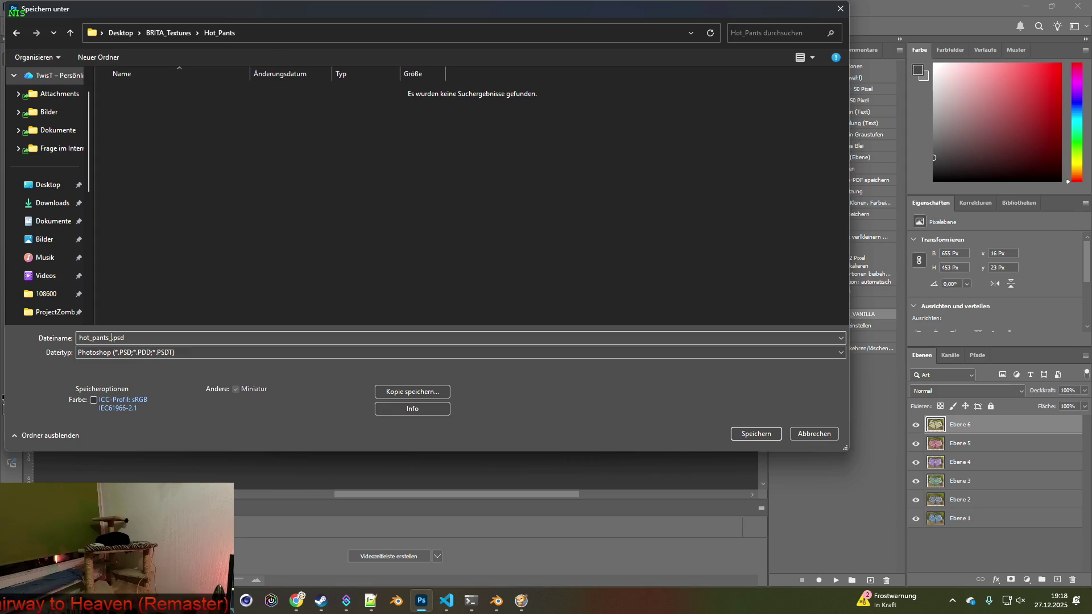
type("01")
key("Return")
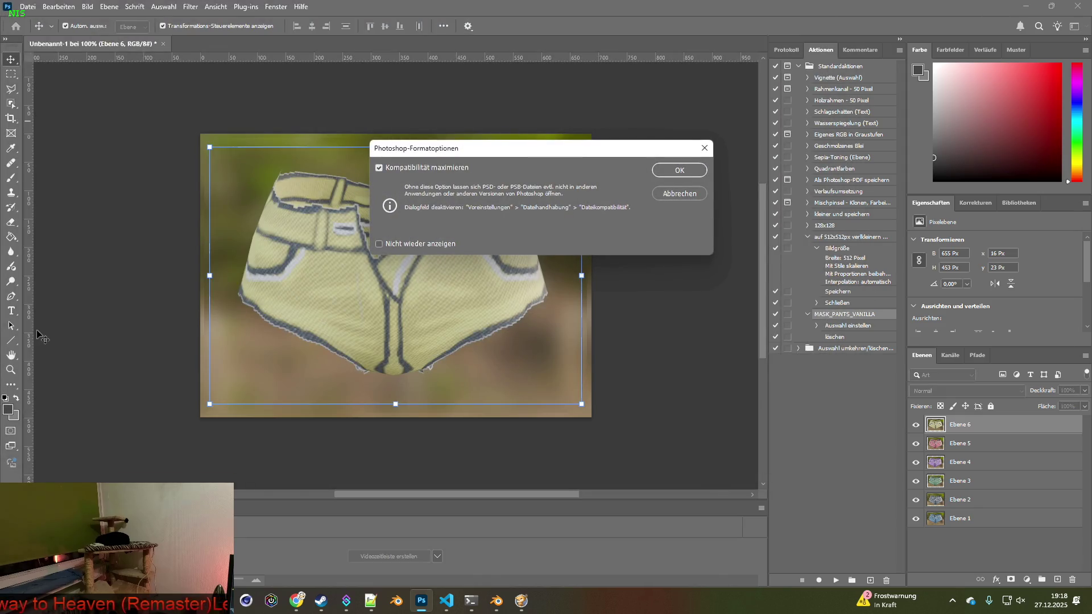
left_click(661, 178)
left_click(27, 6)
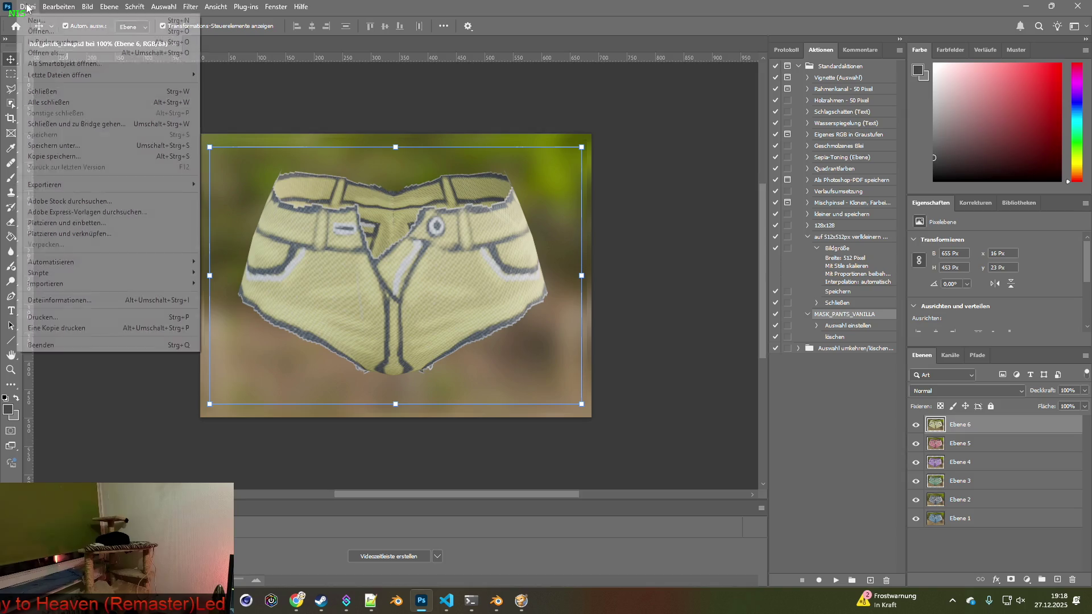
- Create a new transparent 500 × 500 px document
left_click(37, 21)
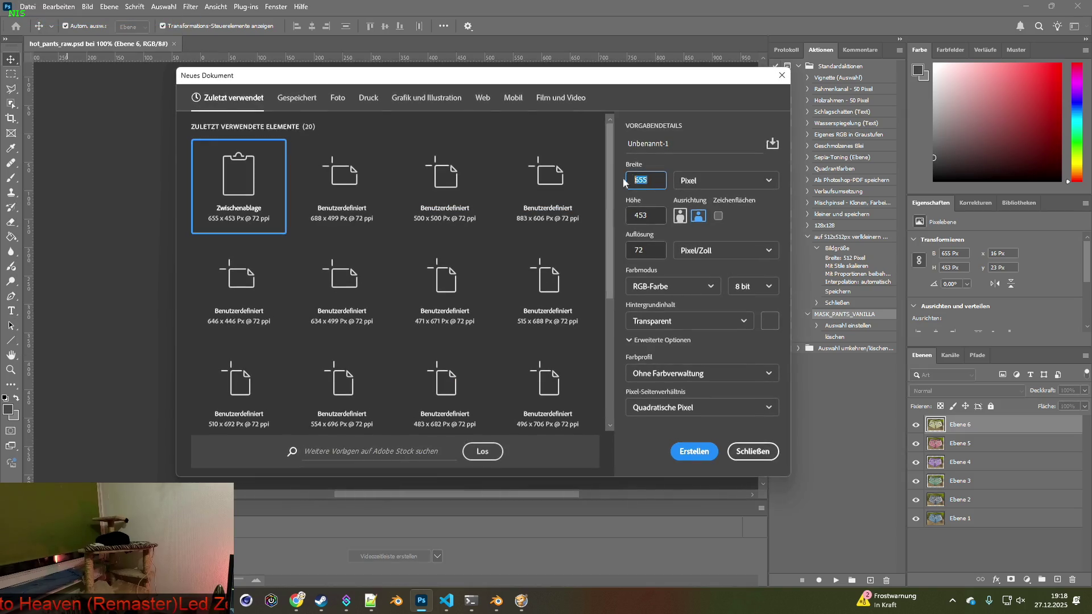
type("500")
key("Tab")
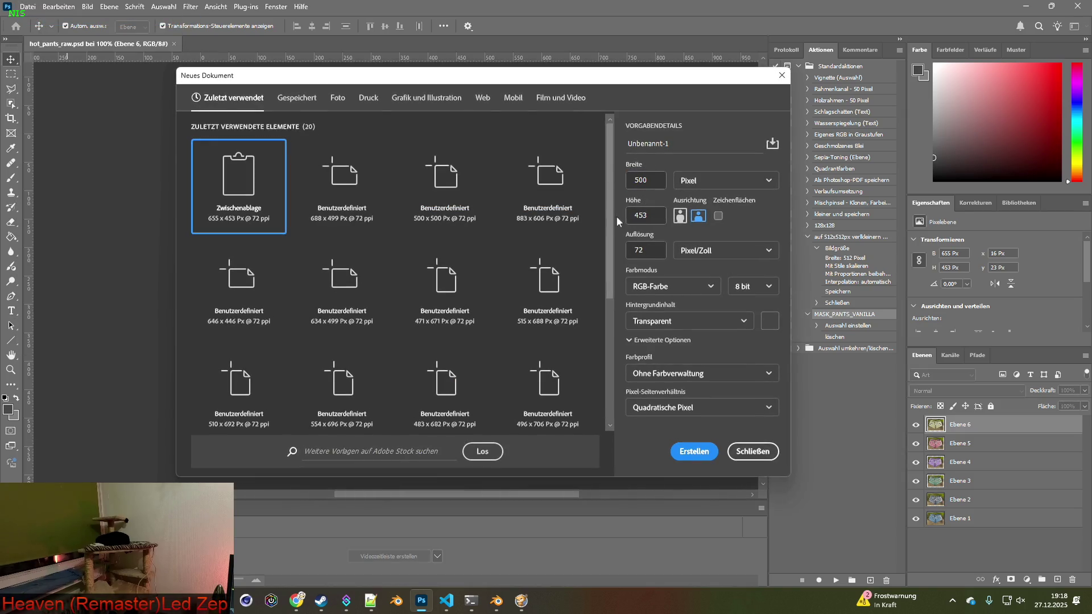
left_click(708, 449)
left_click_drag(217, 44, 57, 45)
- Save the blank document as Item_HotP.psd in the Hot_Pants folder
left_click(35, 7)
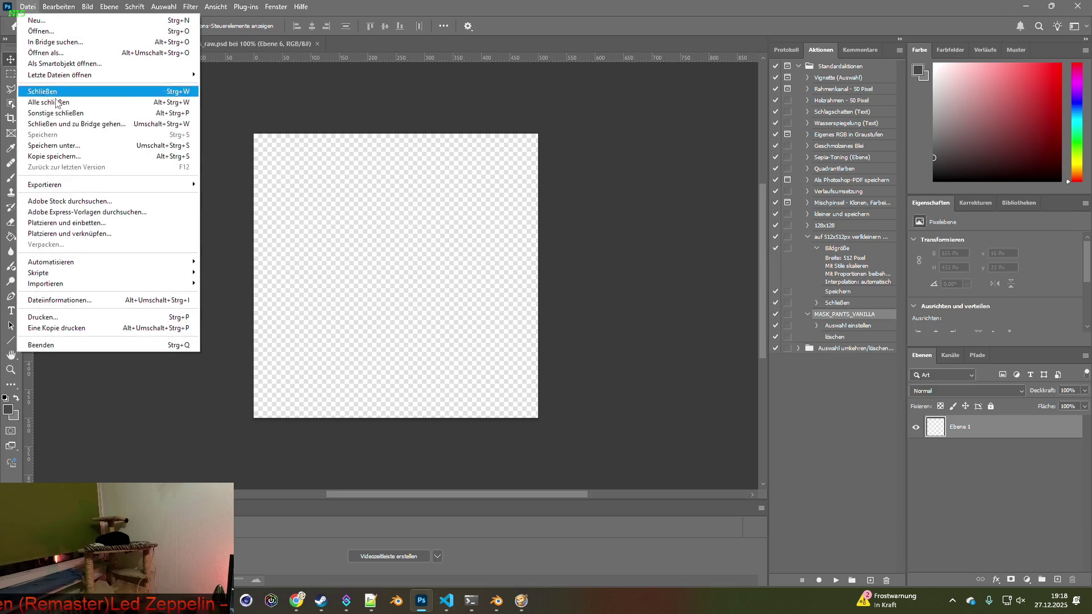
left_click(60, 143)
left_click_drag(118, 338, 68, 336)
key("BackSpace")
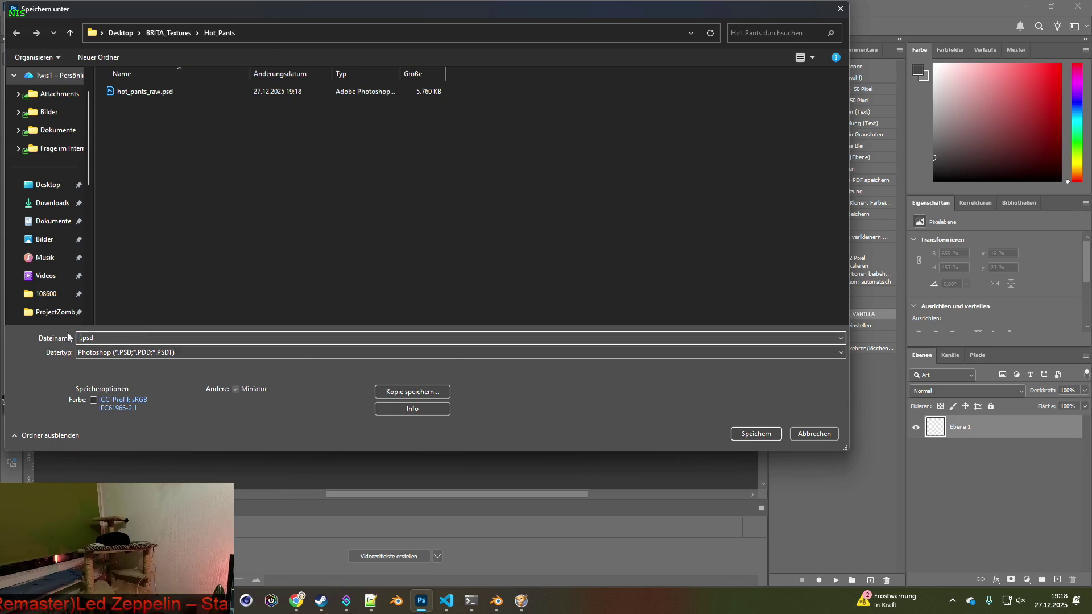
type("Item_")
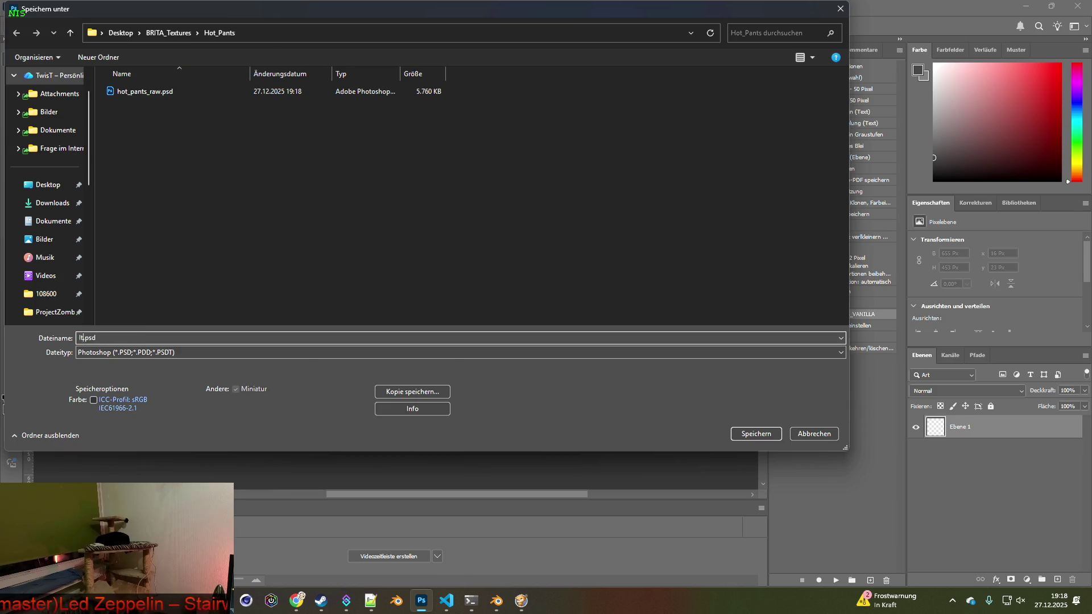
type("HP")
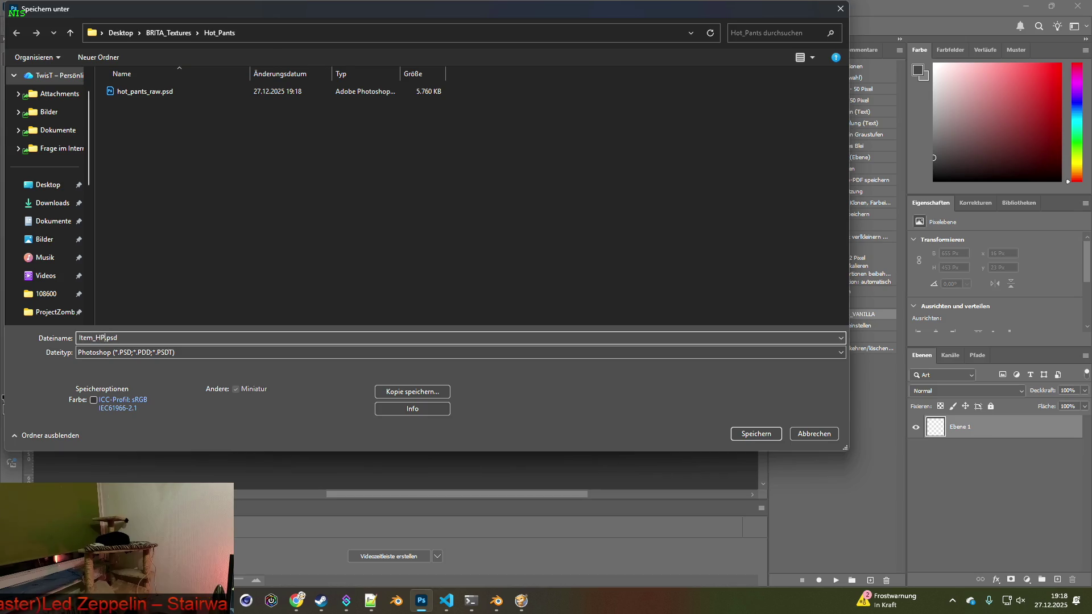
key("BackSpace")
type("otP;")
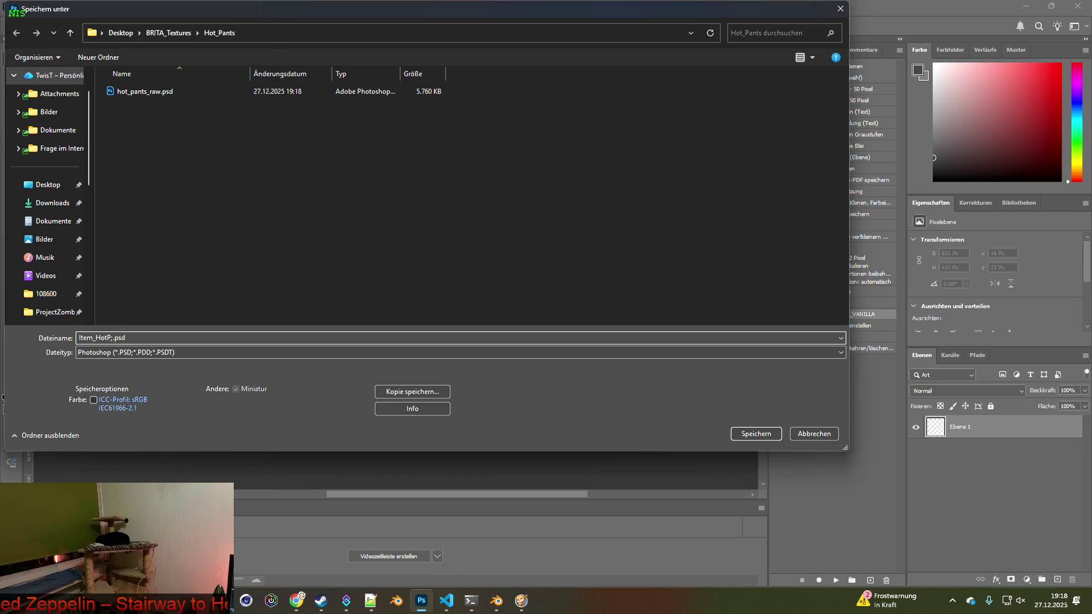
key("BackSpace")
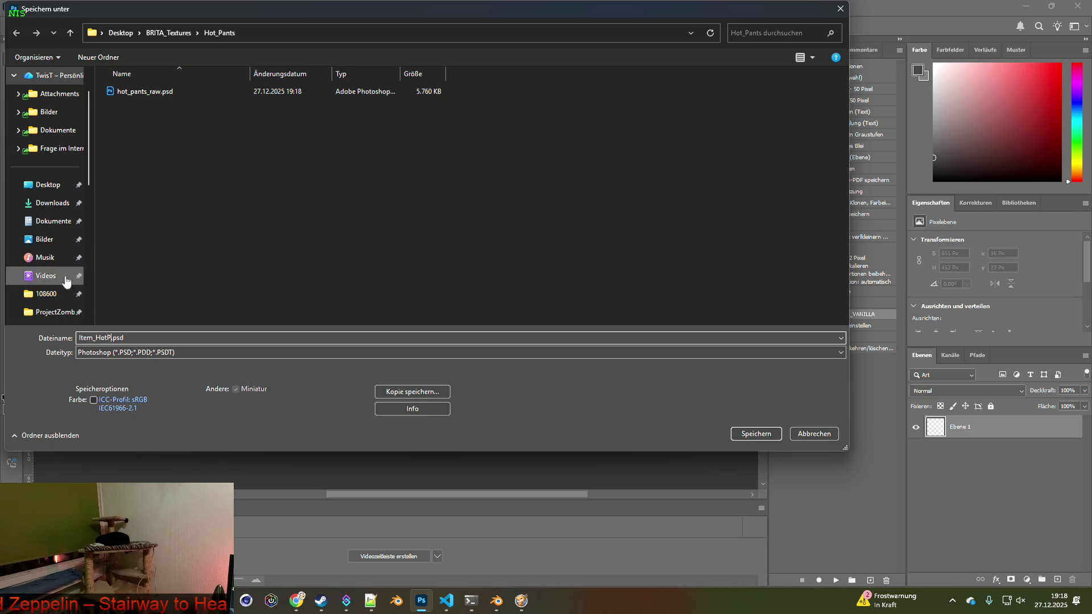
left_click_drag(96, 337, 113, 338)
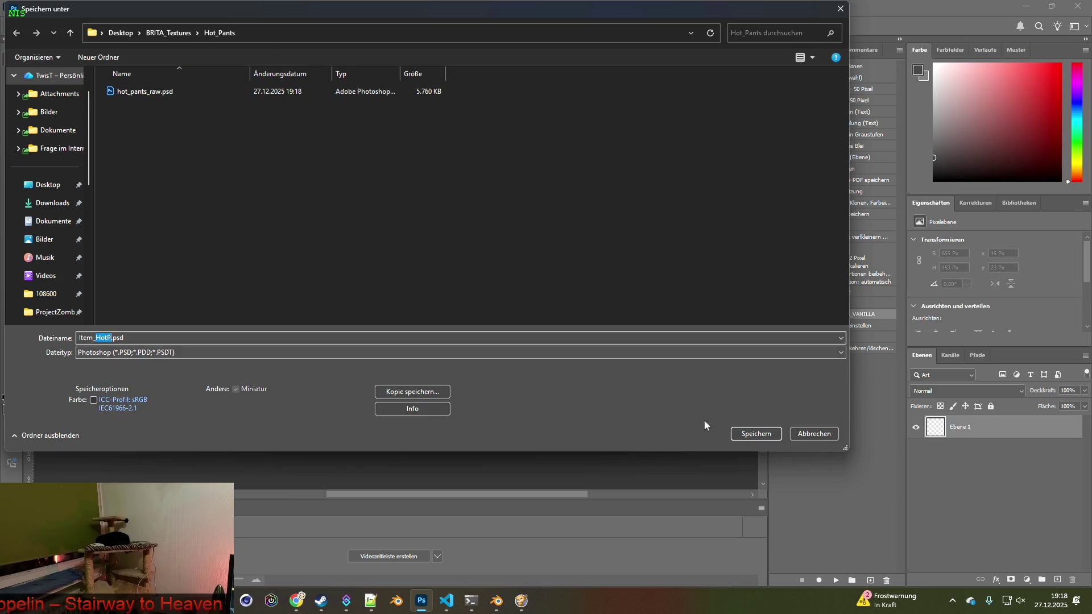
left_click(749, 434)
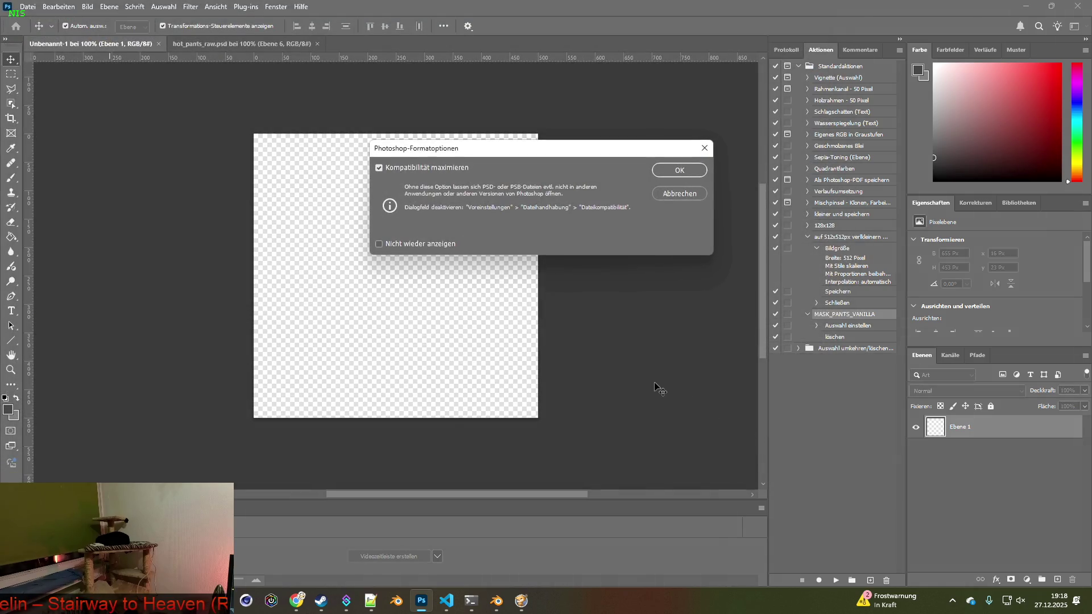
left_click(701, 171)
key("alt+Tab")
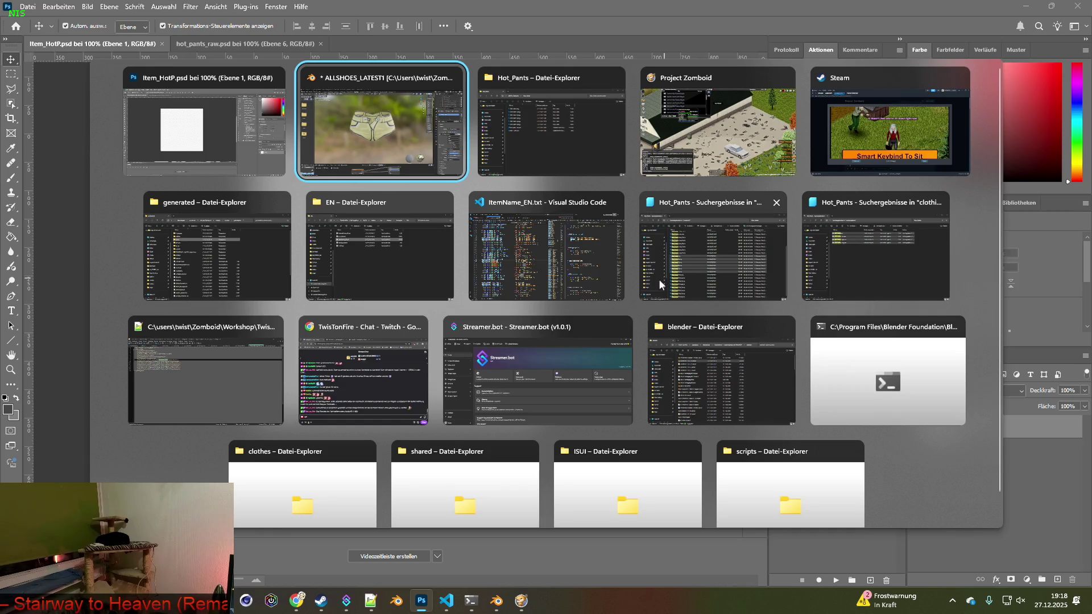
- In brita_clothing.txt, comment out the Hot_Pants Icon line with /* */
key("Tab")
key("Tab")
key("Tab")
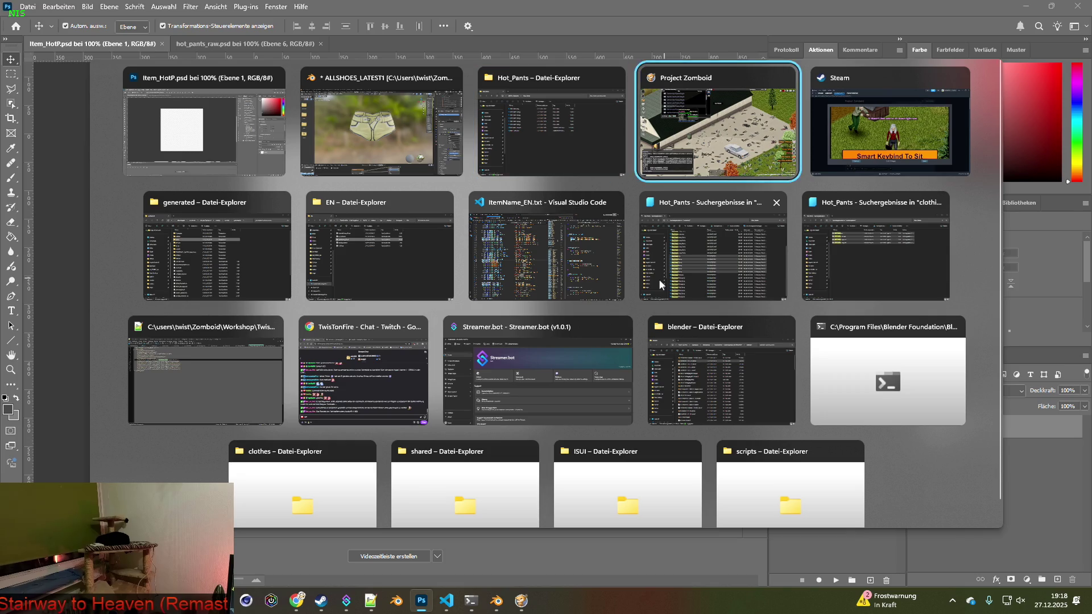
key("Tab")
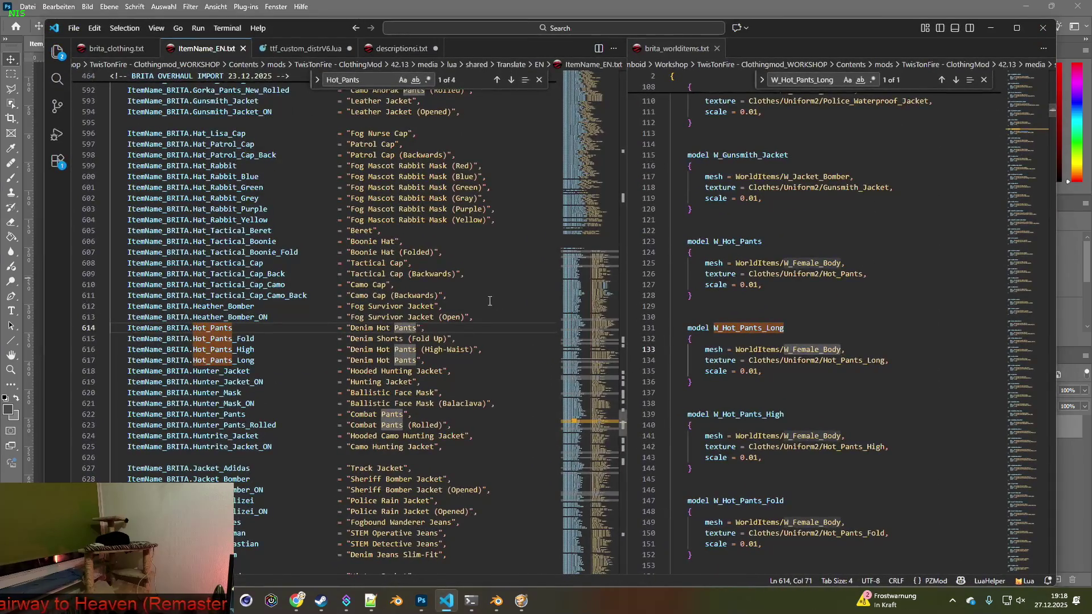
left_click(131, 51)
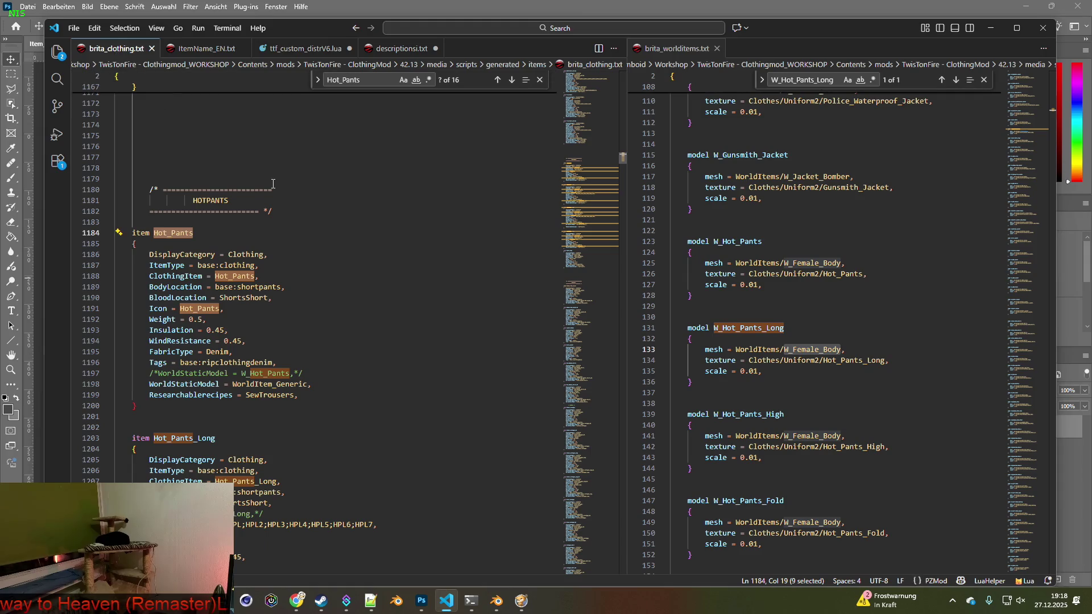
left_click(148, 308)
type("/*")
left_click(251, 308)
type("*/")
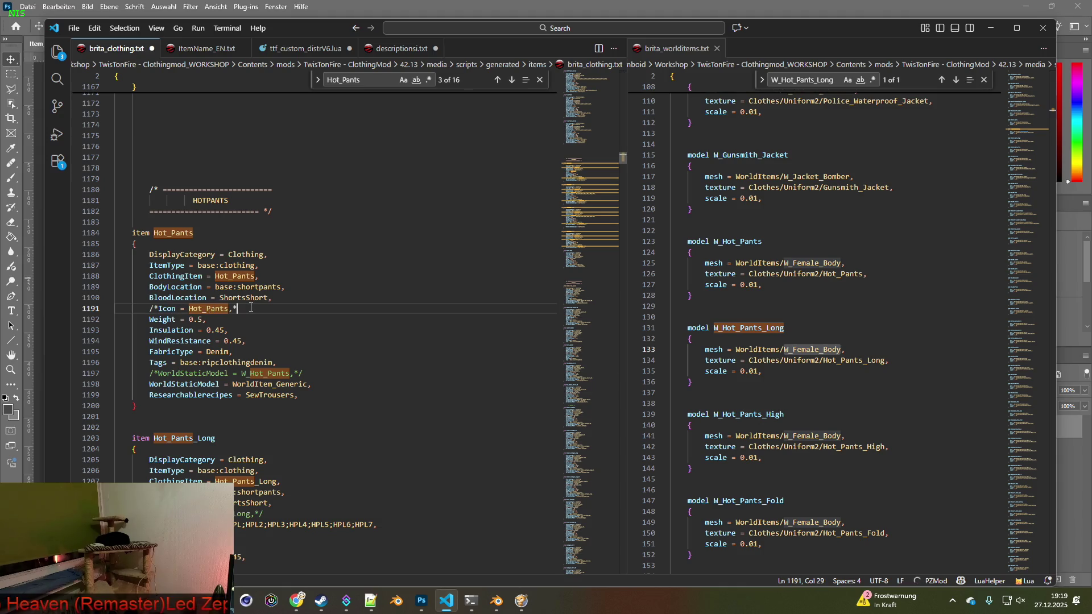
- Add a new line below it reading IconsForTexture = HotP
key("Return")
mouse_move(302, 324)
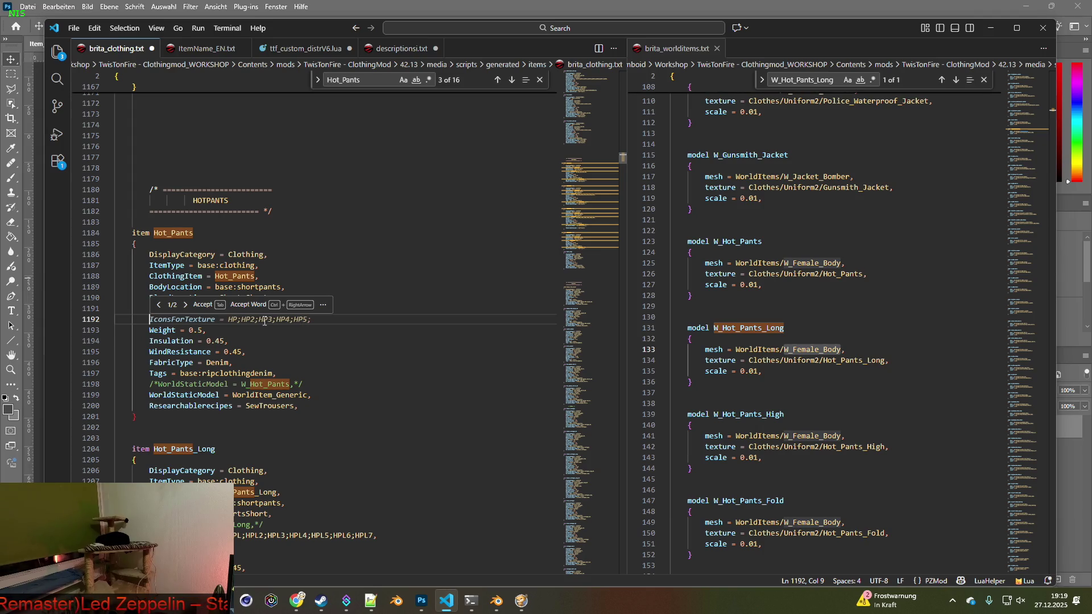
type("IconsFor")
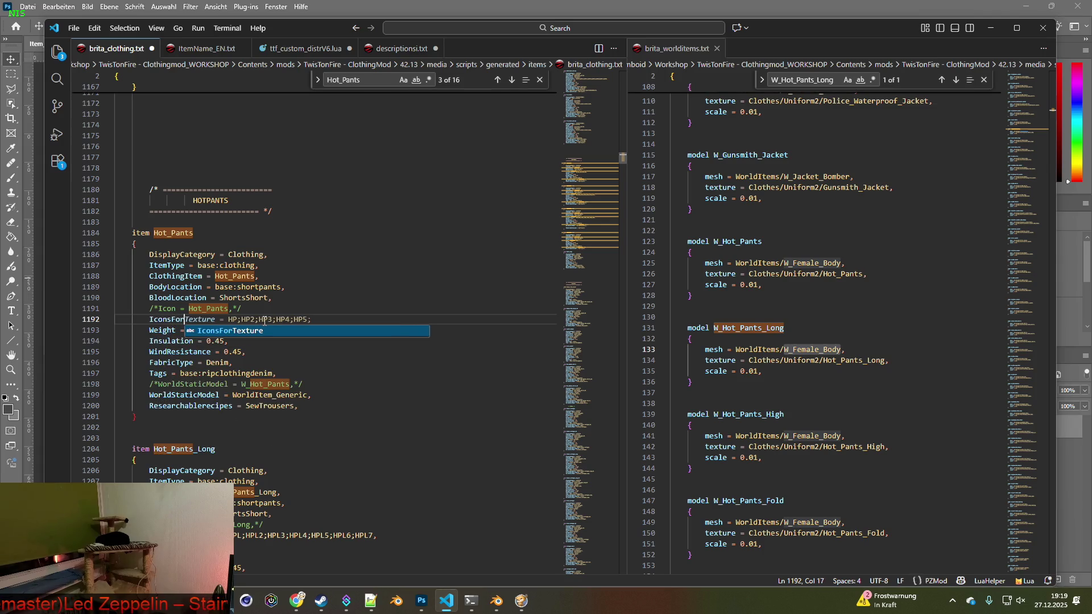
key("Tab")
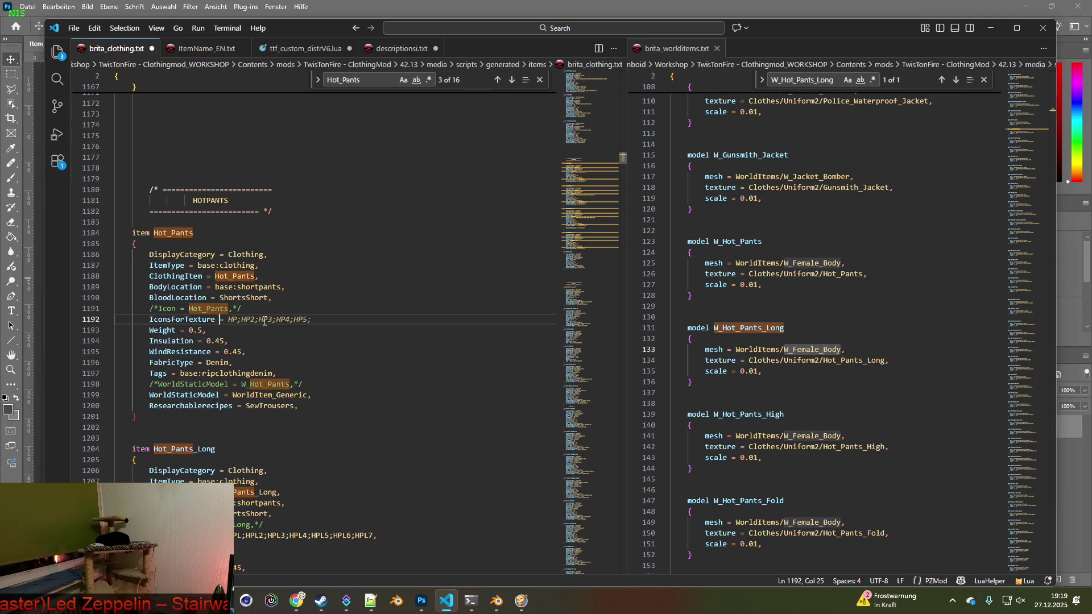
type("= HotP")
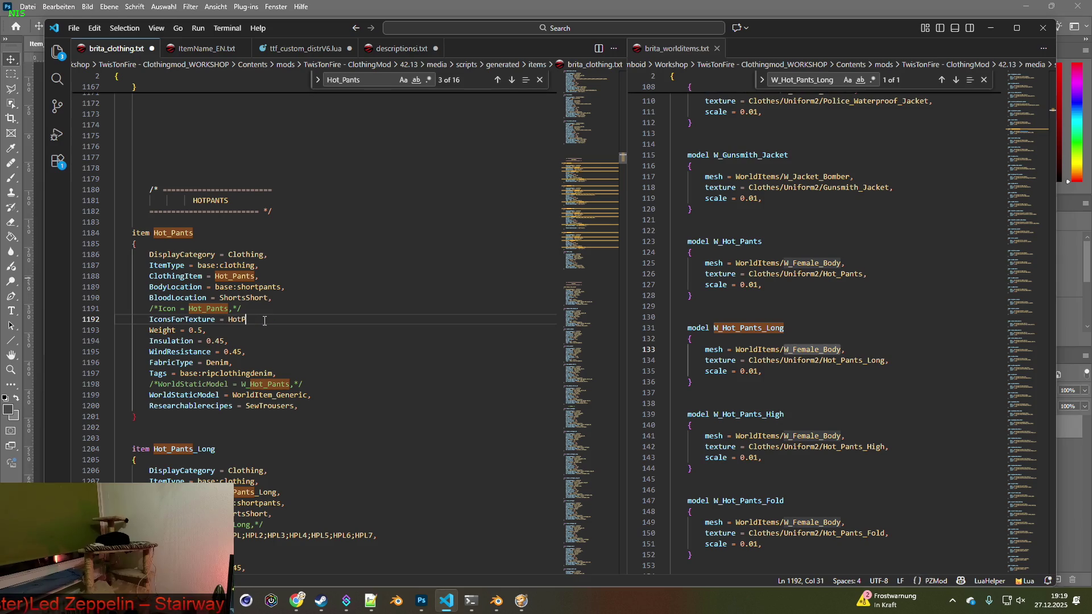
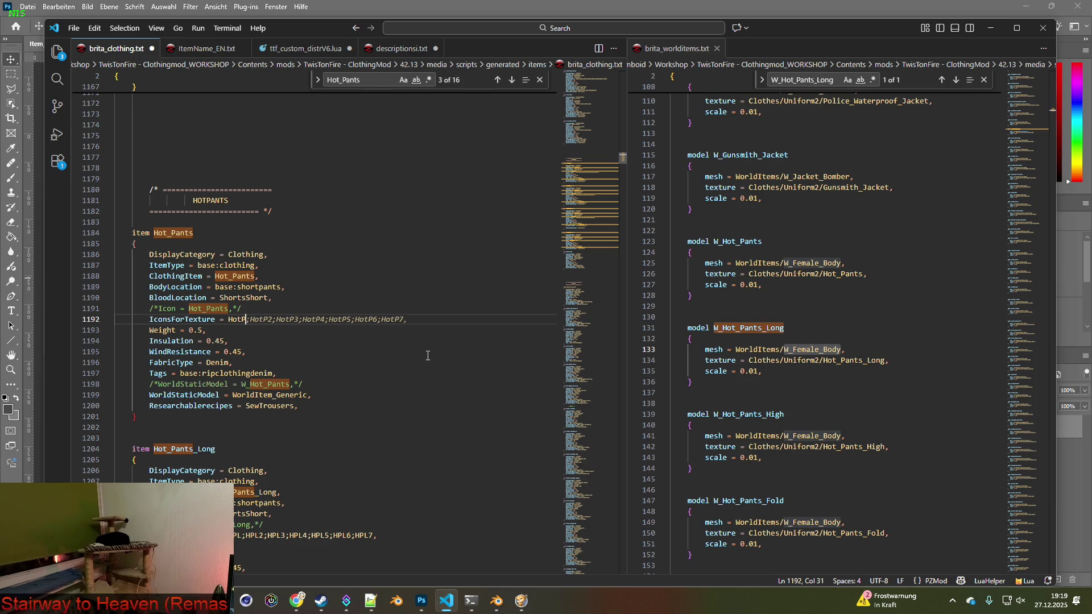
- Accept the suggested icon texture list, then check the Hot_Pants PNGs in the texture folder
mouse_move(418, 323)
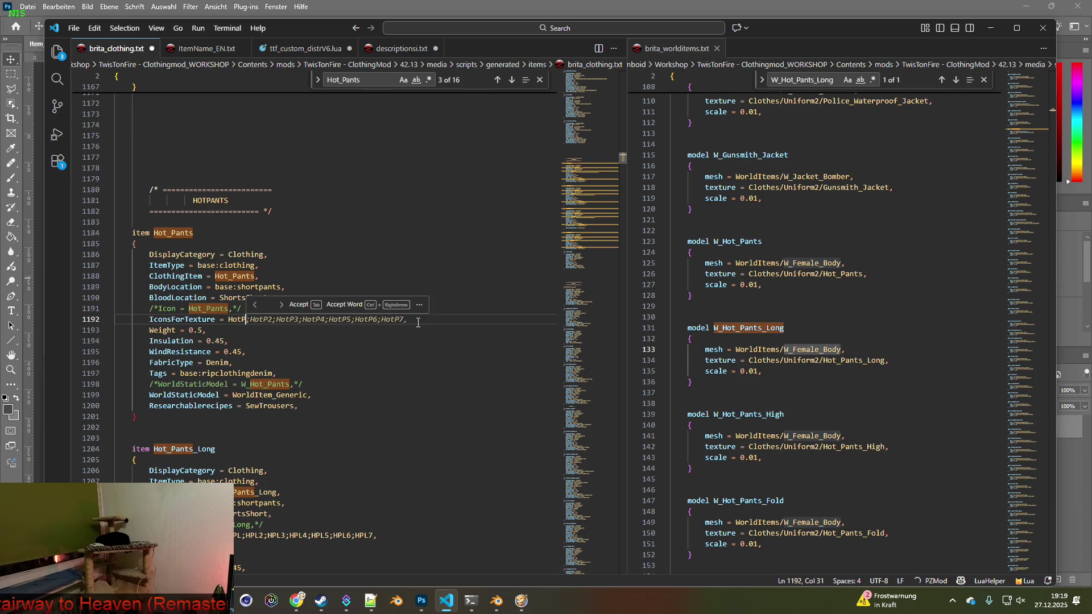
key("Tab")
key("alt+Tab")
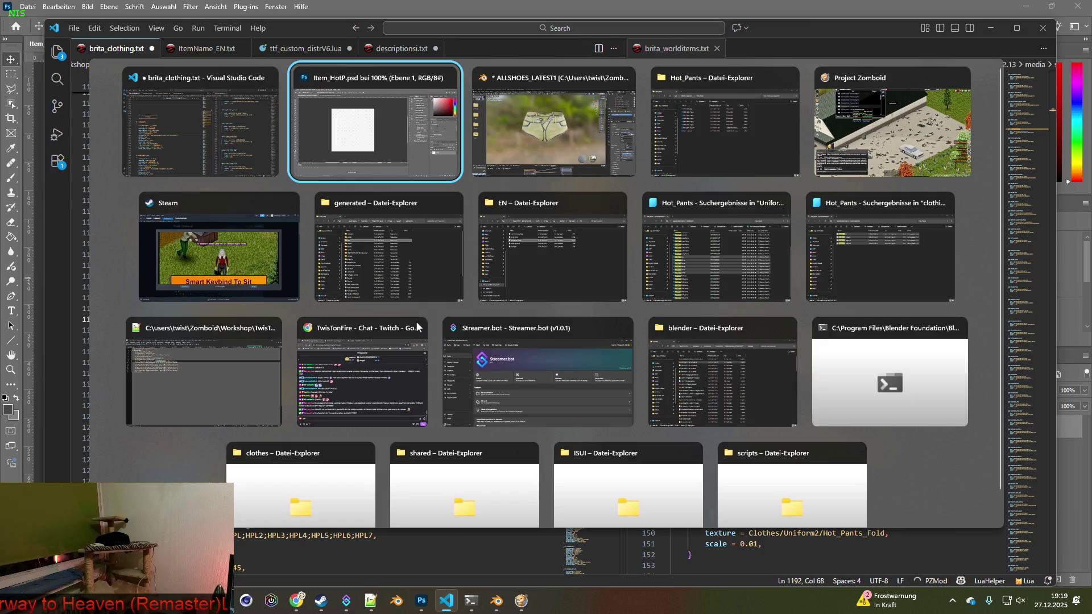
key("alt+Tab")
key("alt+Tab")
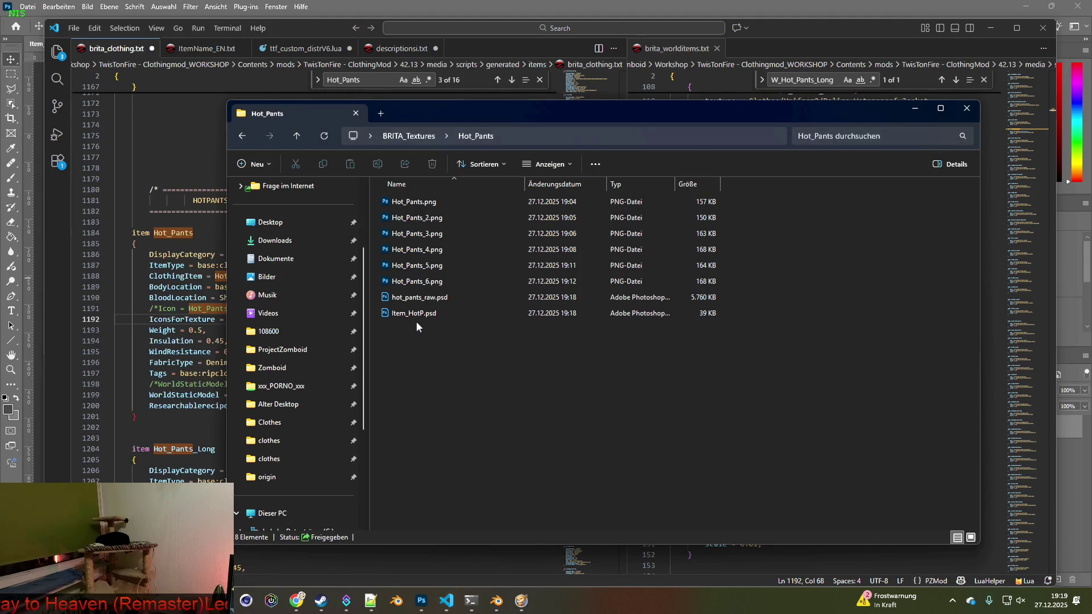
key("alt+Tab")
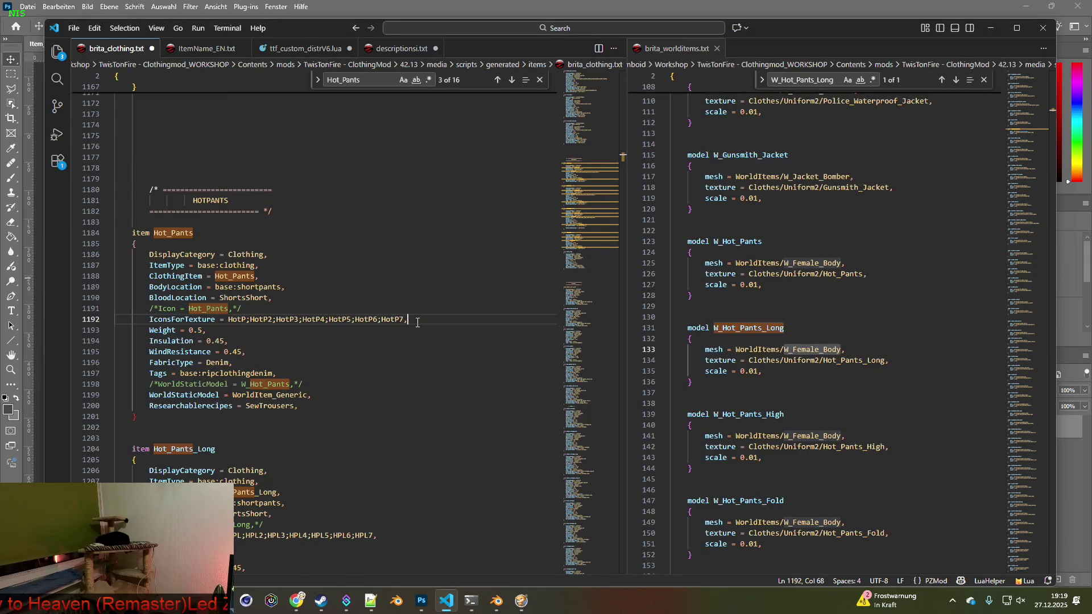
key("alt+Tab")
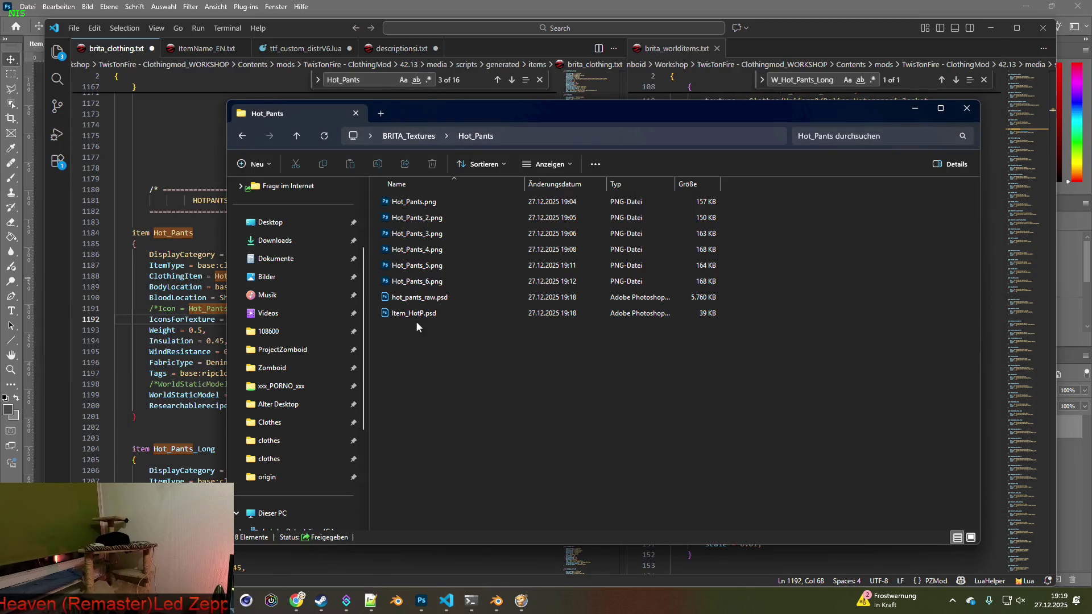
key("alt+Tab")
- Delete ';HotP7' from line 1192 so the icons run HotP through HotP6
left_click(405, 320)
key("BackSpace")
key("BackSpace")
key("BackSpace")
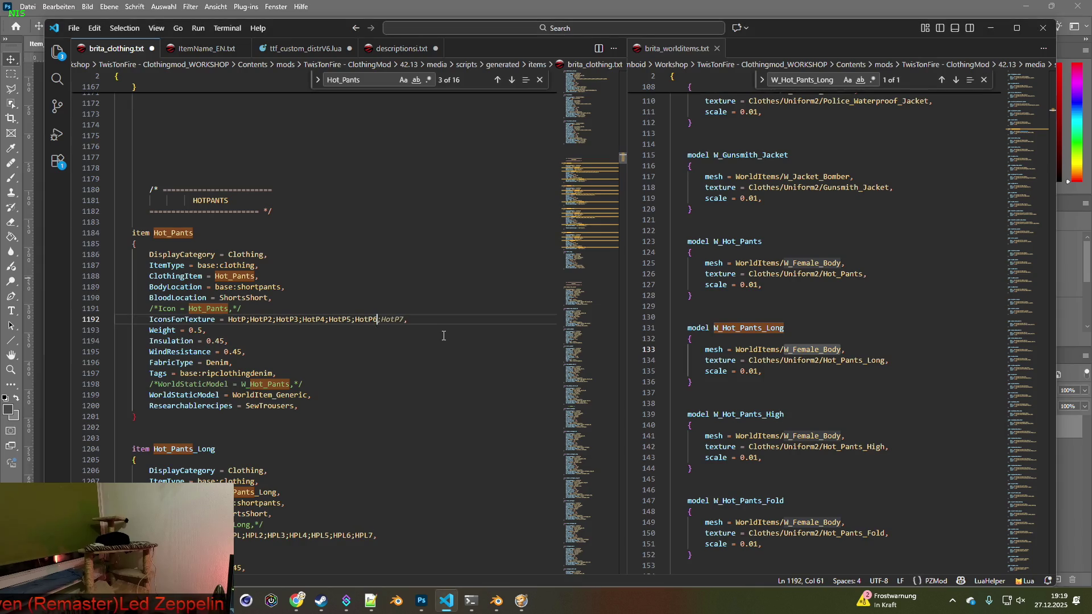
left_click(418, 385)
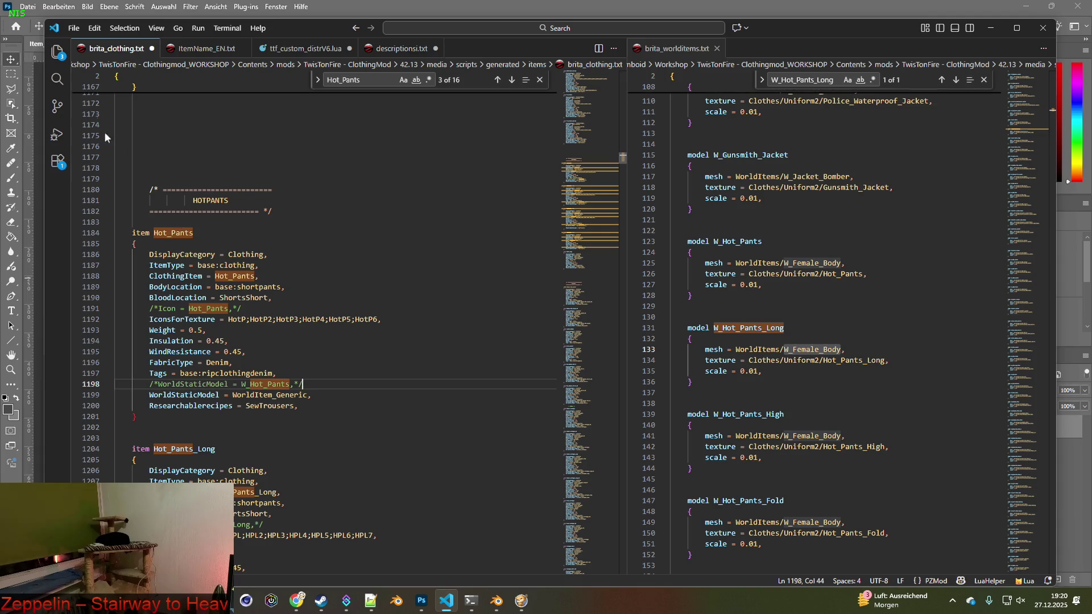
left_click(70, 31)
- Save the clothing script and close banner line 1180 with '*/'
left_click(99, 226)
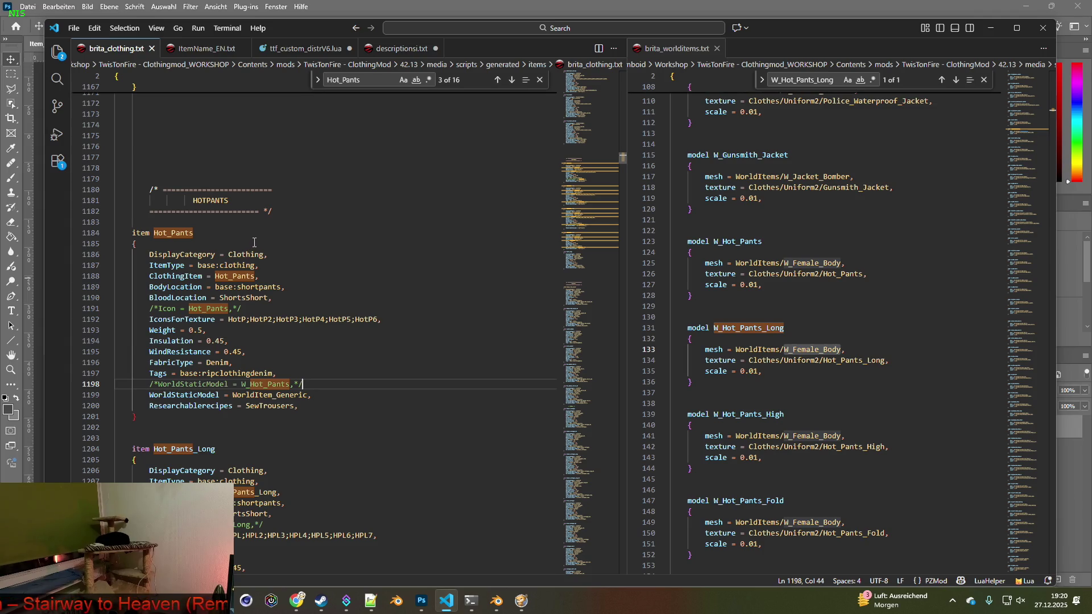
left_click(157, 189)
left_click(296, 194)
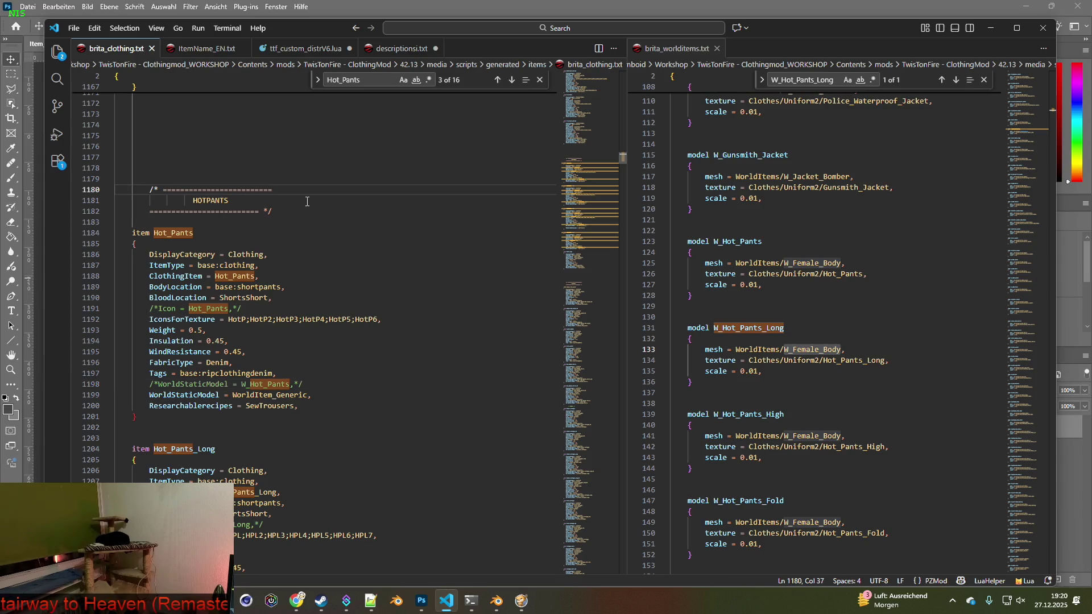
type("*/")
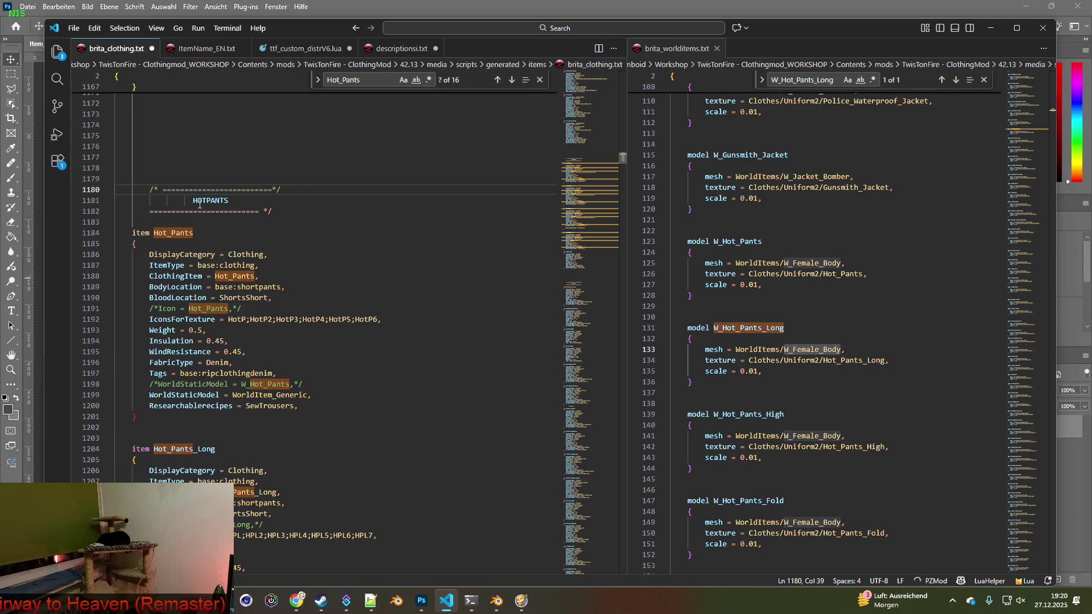
- Wrap the HOTPANTS line 1181 and line 1182 each in their own /* */ comment
left_click(151, 200)
type("/*")
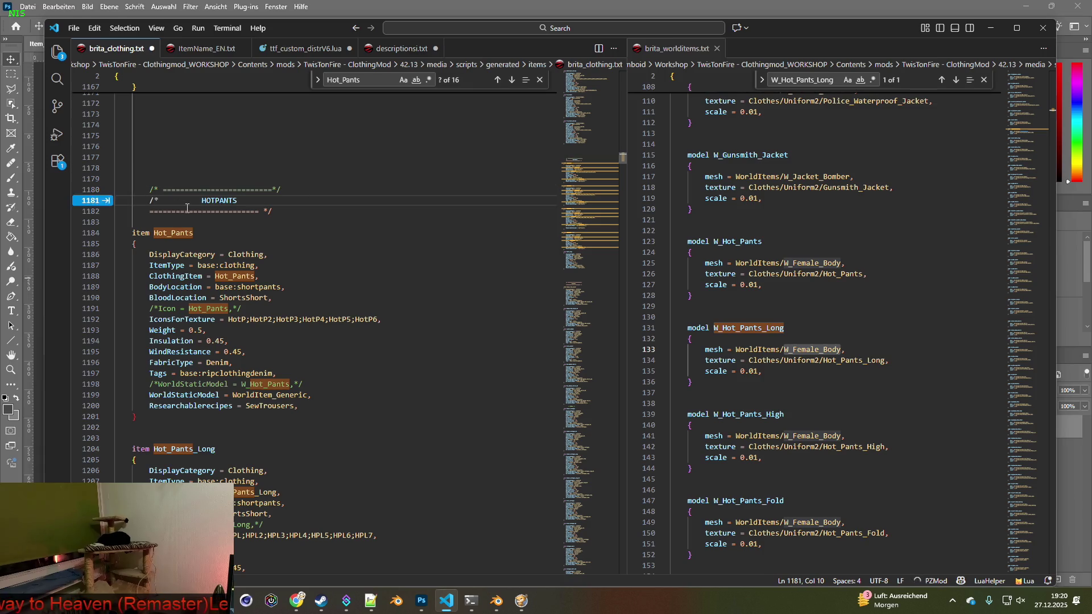
double_click(279, 202)
key("Tab")
type("*/")
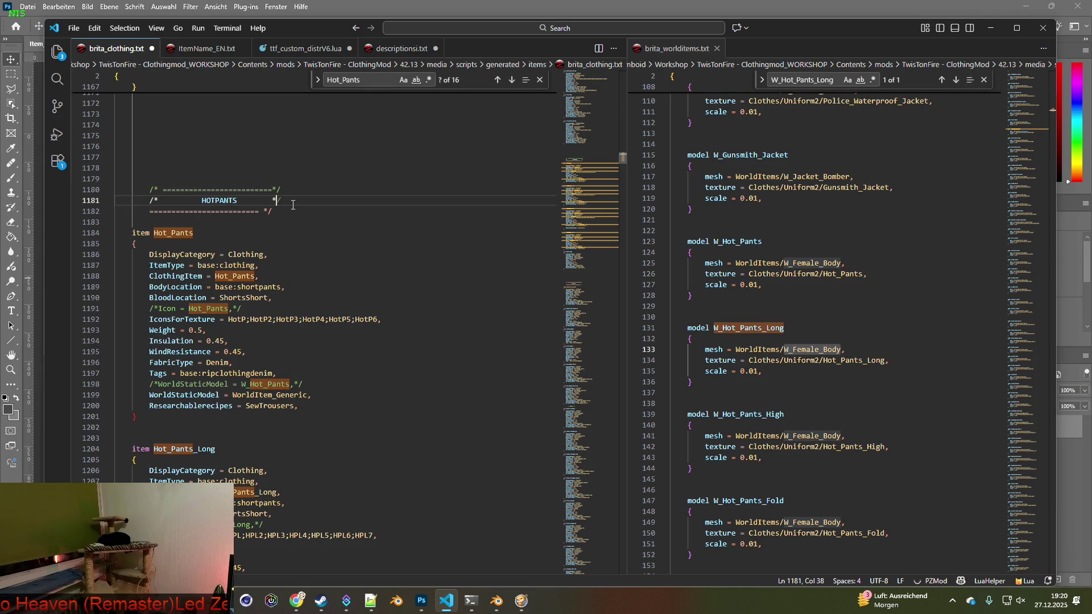
type("/*")
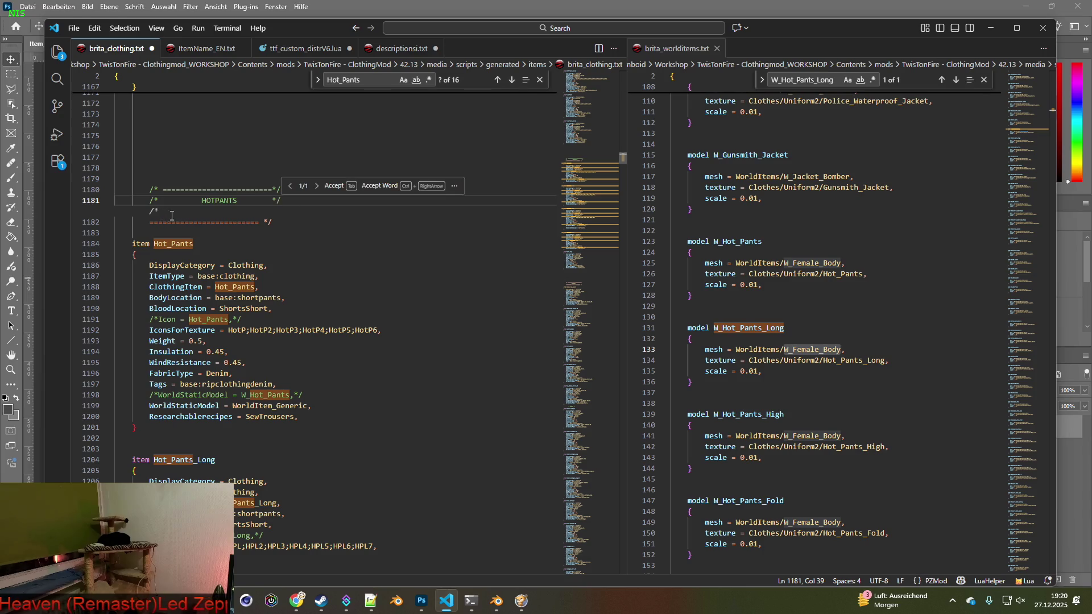
left_click(149, 222)
type("/*")
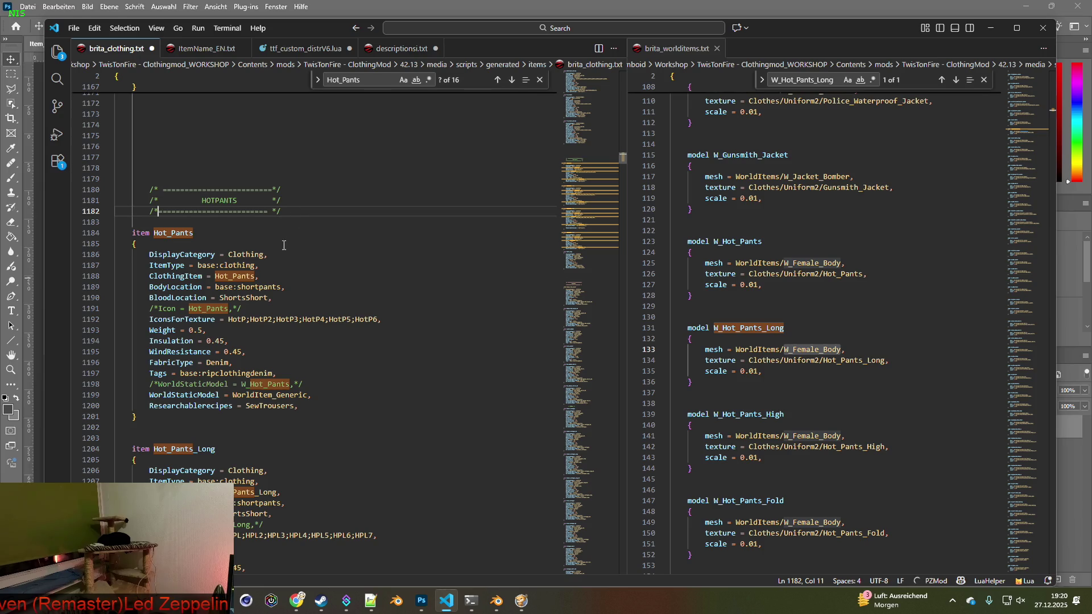
left_click(318, 353)
scroll(318, 354, "down", 2)
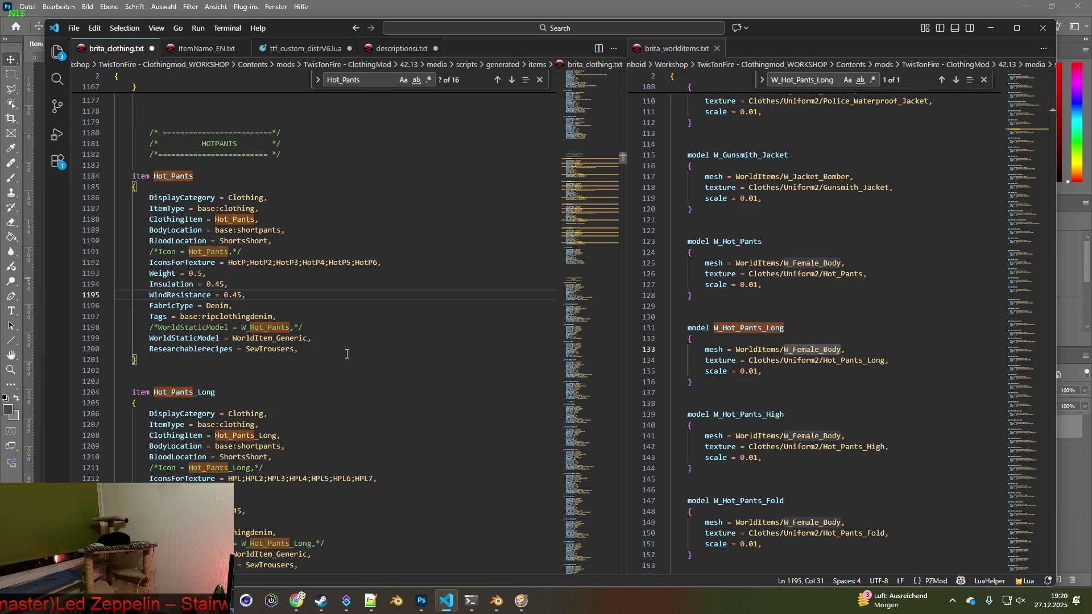
left_click(74, 27)
- In hot_pants_raw.psd, hide Ebene 2–6 so only the blue Ebene 1 shows, and select it
left_click(89, 226)
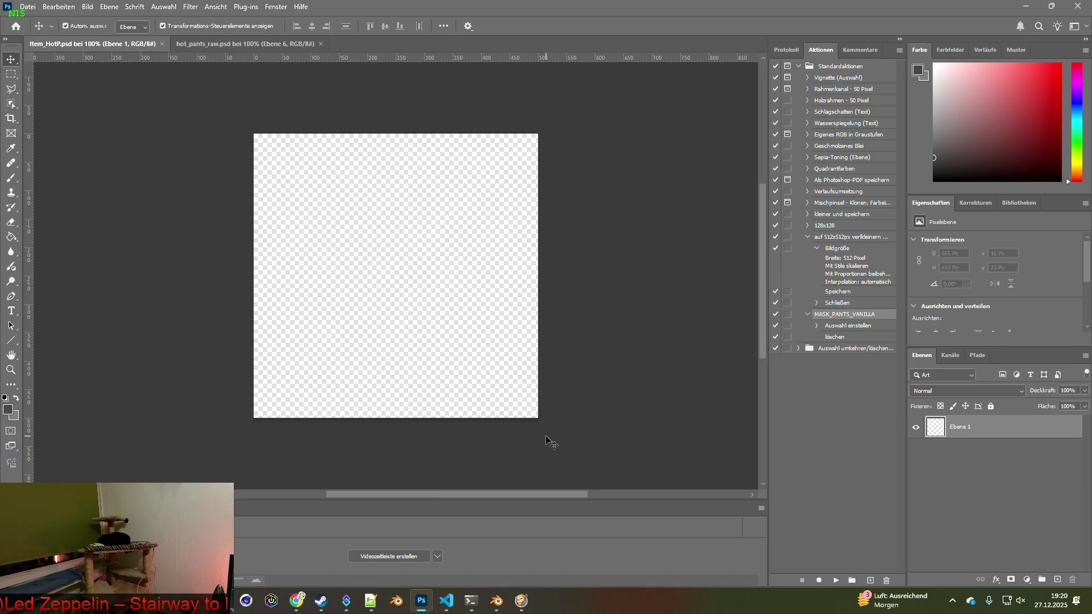
left_click(219, 44)
left_click(916, 425)
left_click(916, 443)
left_click(916, 462)
left_click(915, 481)
left_click(916, 499)
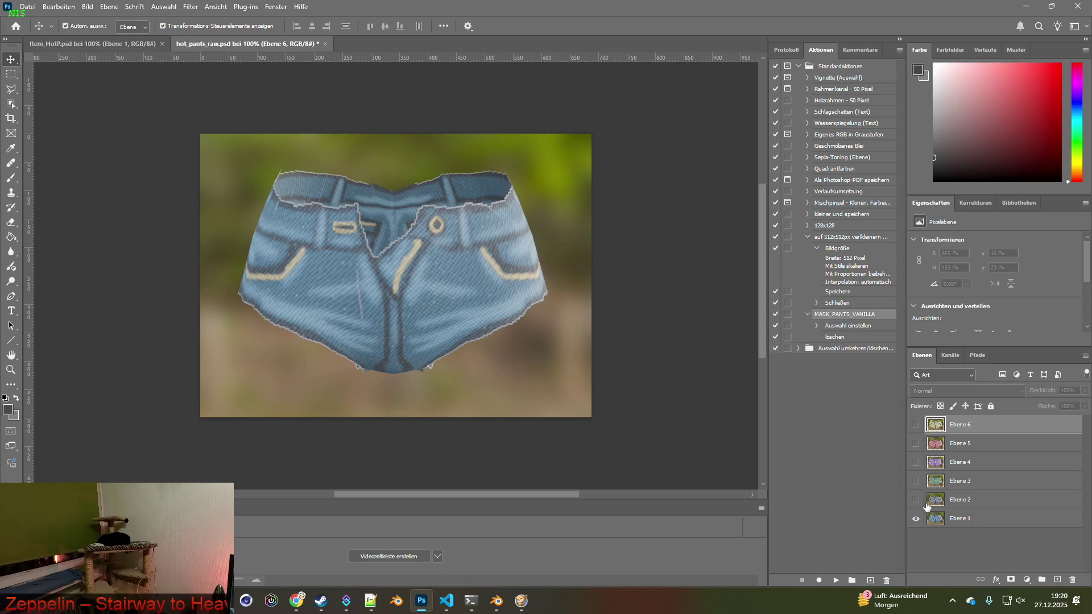
left_click(933, 519)
- Copy the blue shorts from Ebene 1 into Item_HotP.psd
left_click(11, 103)
mouse_move(221, 153)
left_mouse_down()
mouse_move(581, 389)
mouse_move(580, 380)
mouse_move(575, 392)
left_mouse_up()
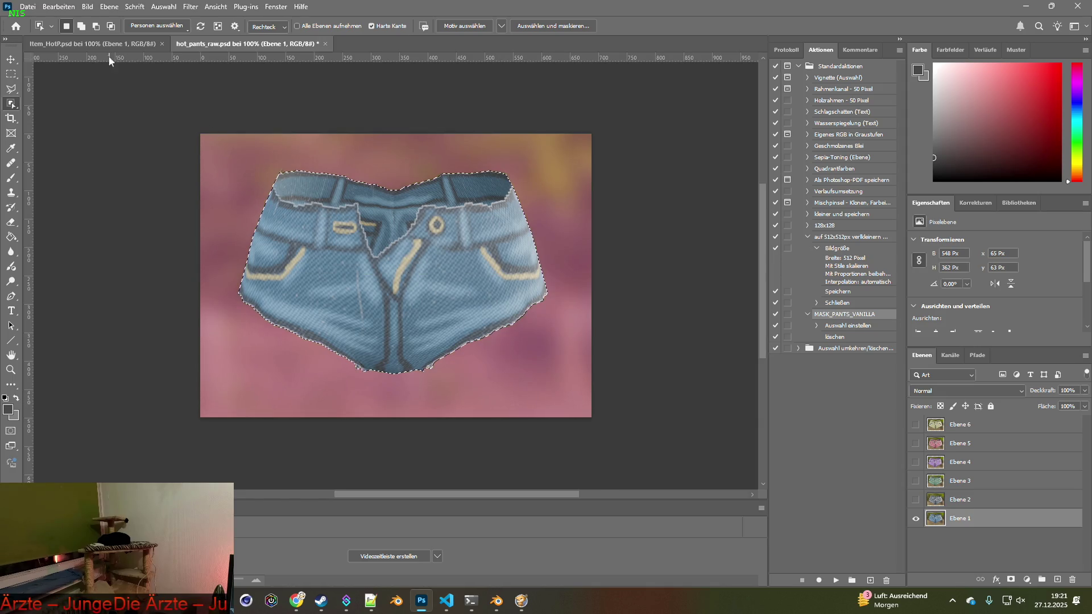
key("ctrl+c")
key("ctrl+Tab")
key("ctrl+v")
key("ctrl+Tab")
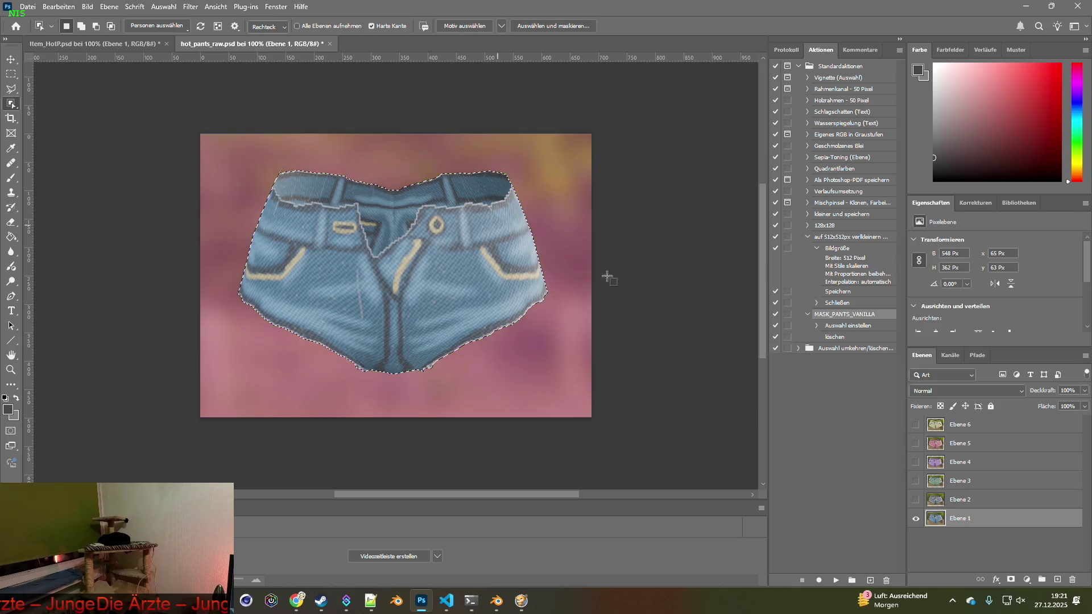
key("ctrl+d")
- Select the grey Ebene 2 shorts and add the green Ebene 3 shorts to Item_HotP.psd
left_click(922, 497)
mouse_move(226, 160)
left_mouse_down()
mouse_move(512, 318)
mouse_move(572, 396)
mouse_move(111, 49)
mouse_move(261, 86)
left_mouse_up()
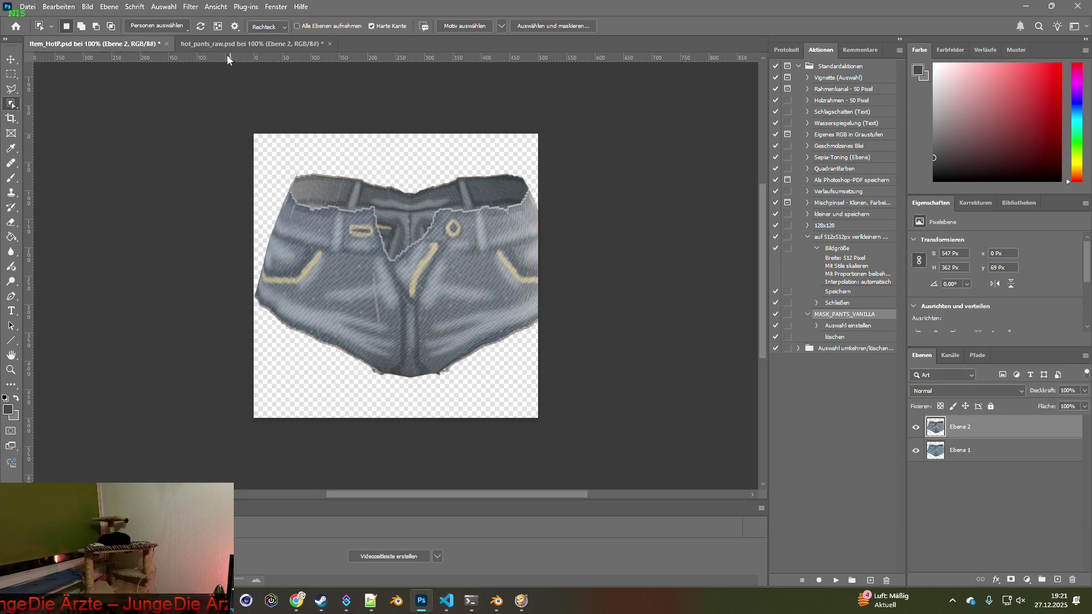
left_click(233, 44)
left_click(916, 499)
left_click(916, 480)
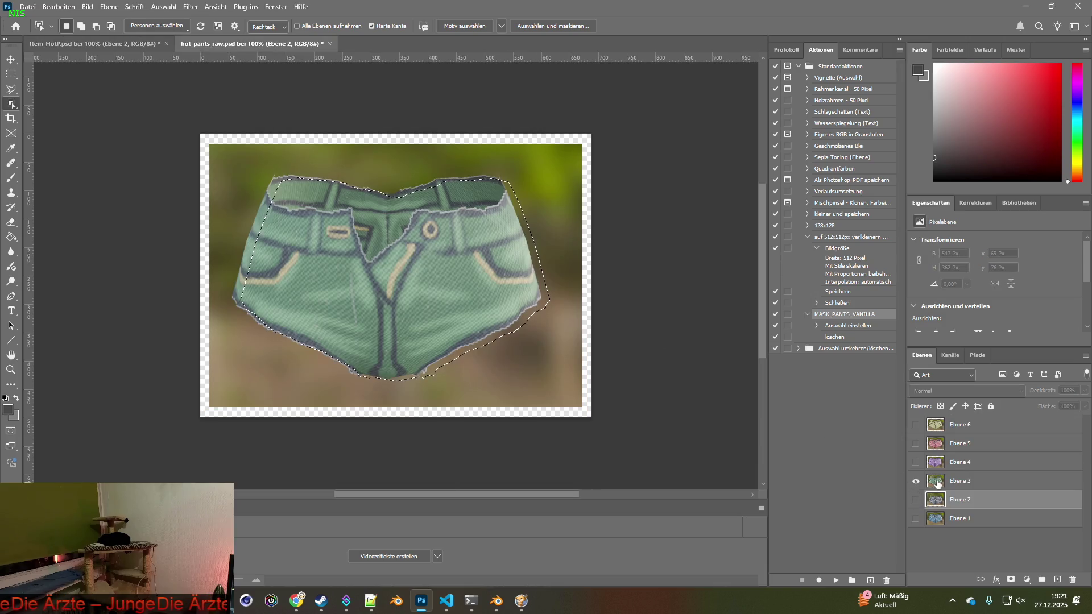
left_click(967, 481)
key("ctrl+d")
mouse_move(229, 159)
left_mouse_down()
mouse_move(578, 373)
mouse_move(579, 387)
left_mouse_up()
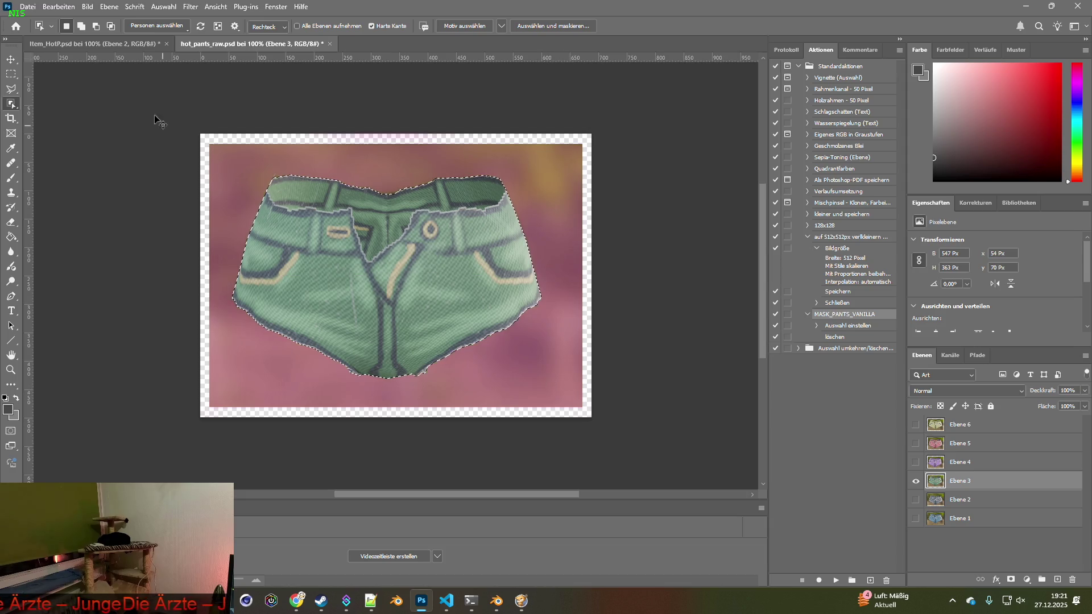
left_click(91, 44)
left_click(967, 462)
- Bring the purple Ebene 4 and pink Ebene 5 shorts into Item_HotP.psd
left_click(227, 46)
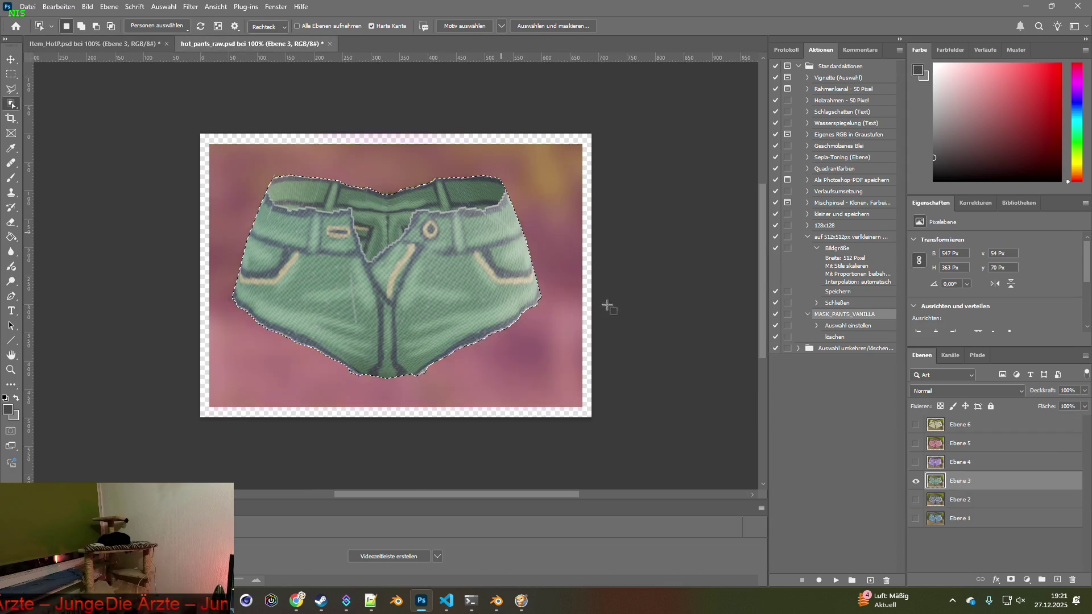
key("alt+bracketright")
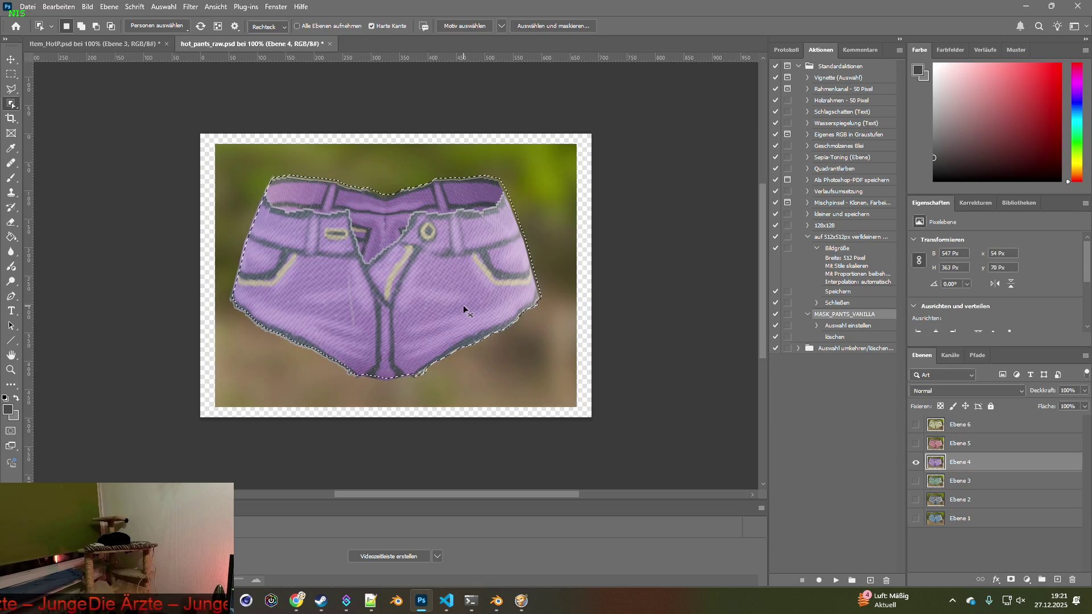
mouse_move(220, 156)
left_mouse_down()
mouse_move(428, 340)
mouse_move(562, 394)
left_mouse_up()
left_click(137, 45)
key("alt+bracketright")
left_click(213, 46)
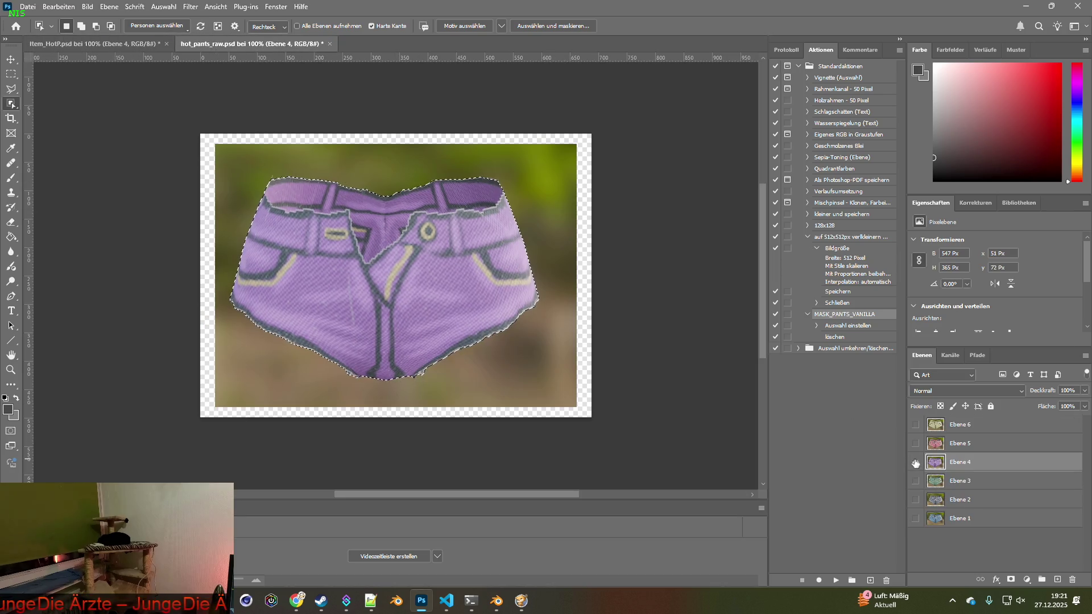
key("alt+bracketright")
mouse_move(227, 154)
left_mouse_down()
mouse_move(565, 341)
mouse_move(592, 378)
mouse_move(574, 398)
left_mouse_up()
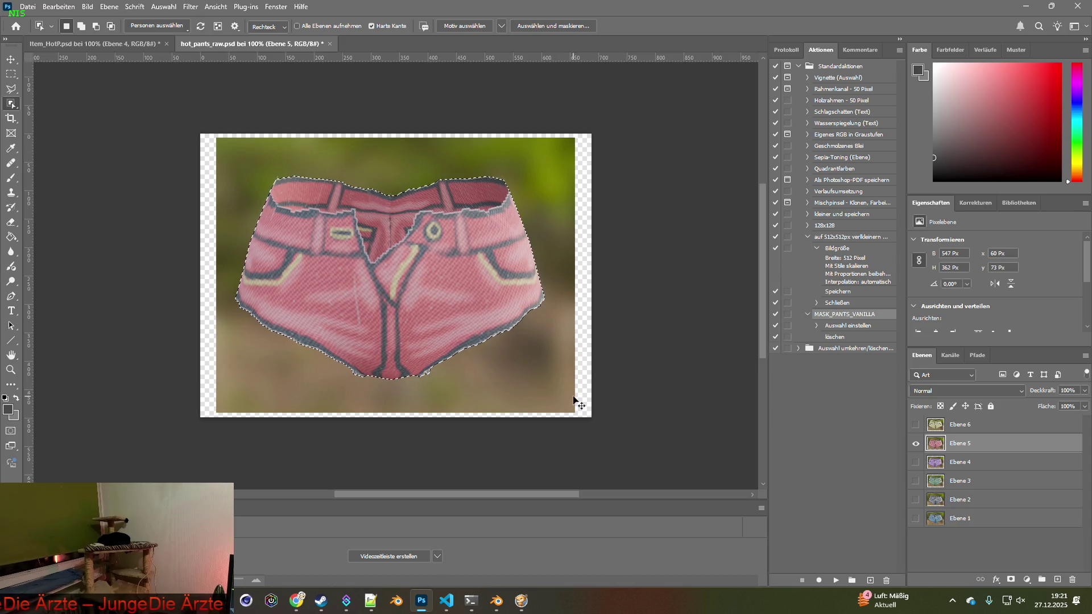
left_click(104, 44)
key("alt+bracketright")
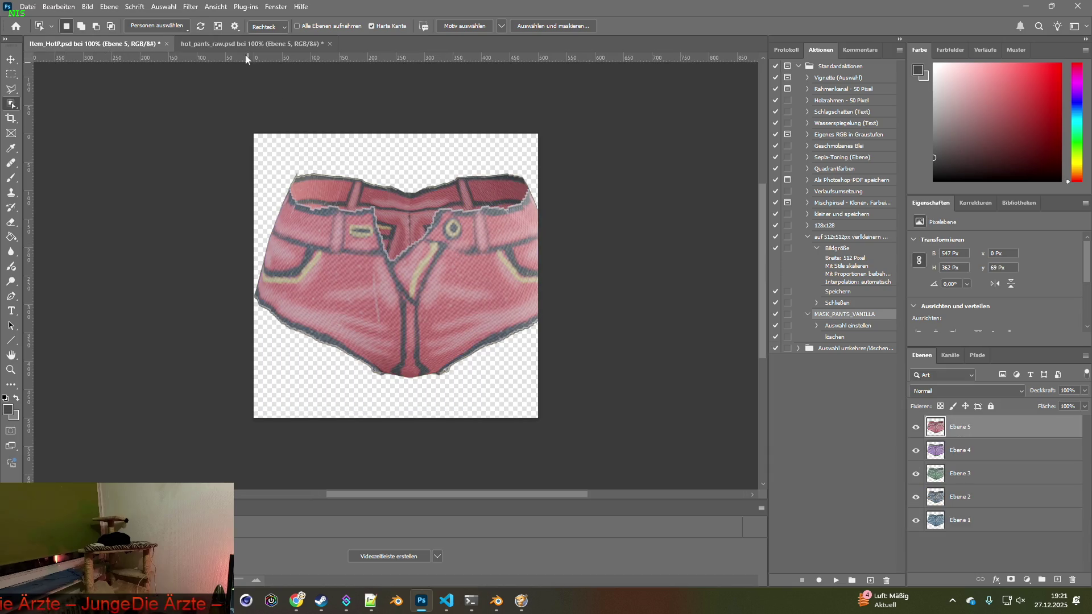
- Copy the yellow Ebene 6 shorts into Item_HotP.psd as a new layer
left_click(250, 44)
key("alt+bracketright")
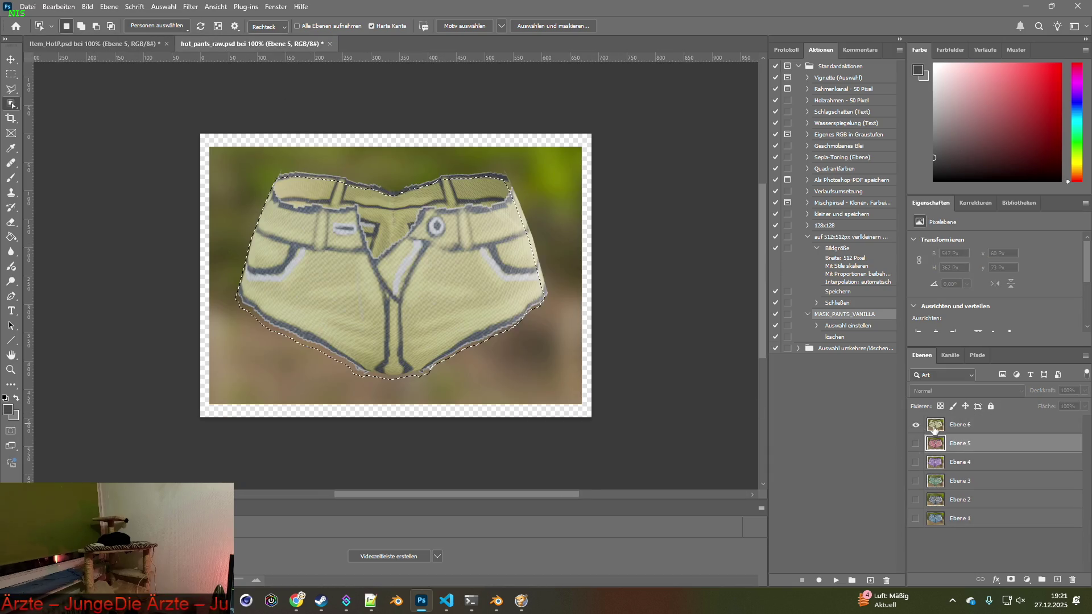
key("ctrl+d")
mouse_move(222, 159)
left_mouse_down()
mouse_move(535, 316)
mouse_move(579, 355)
mouse_move(566, 391)
left_mouse_up()
key("ctrl+c")
left_click(90, 44)
key("ctrl+v")
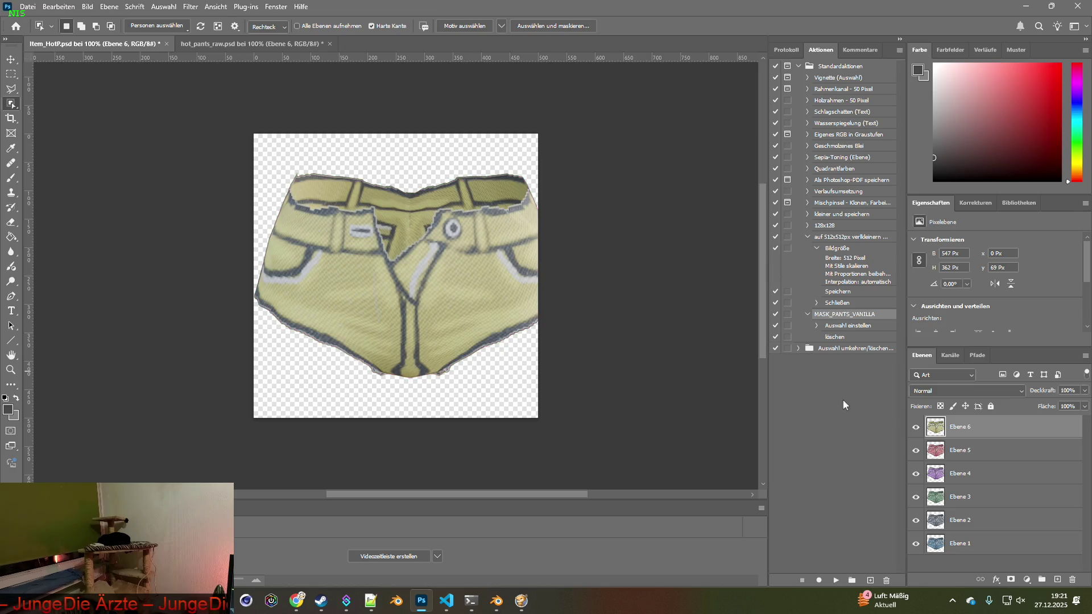
- Save and close hot_pants_raw.psd, then select layers Ebene 1 through Ebene 6 in Item_HotP
left_click(214, 44)
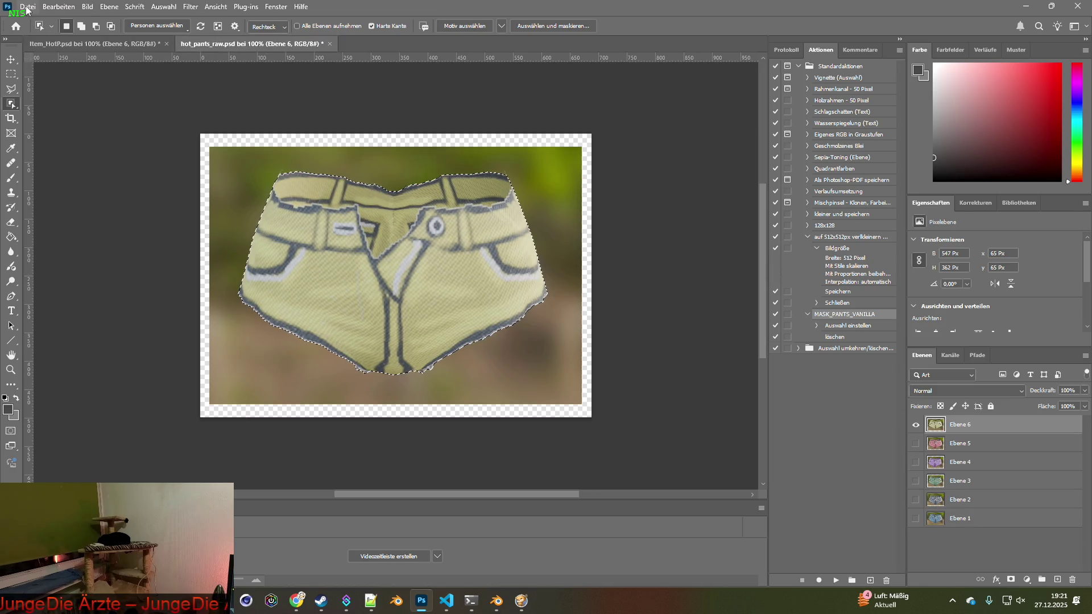
key("ctrl+d")
left_click(27, 6)
left_click(51, 134)
left_click(326, 44)
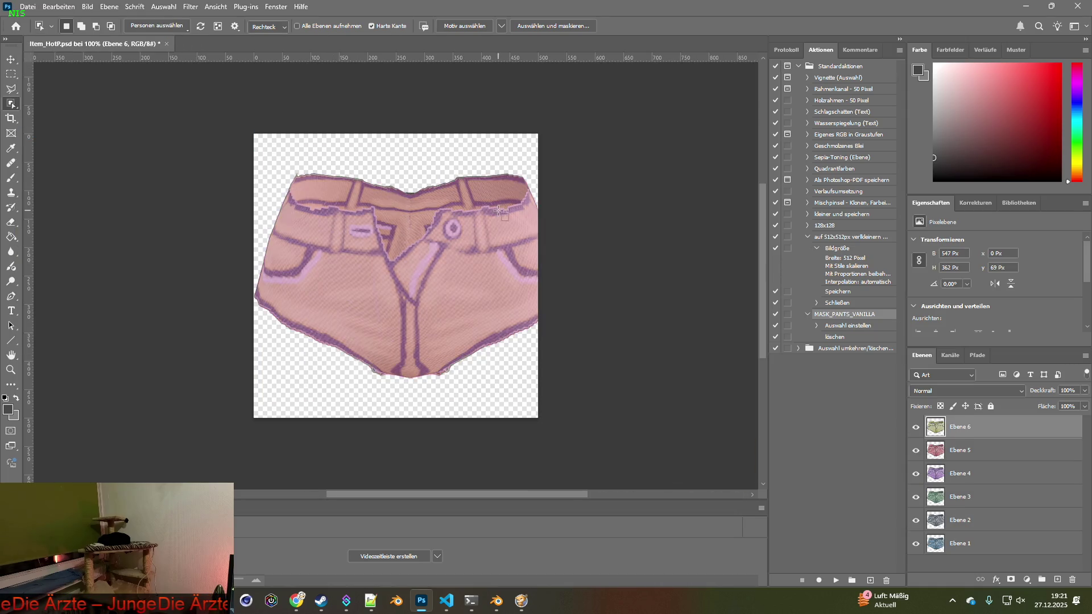
left_click(969, 549)
left_click(961, 429, "shift")
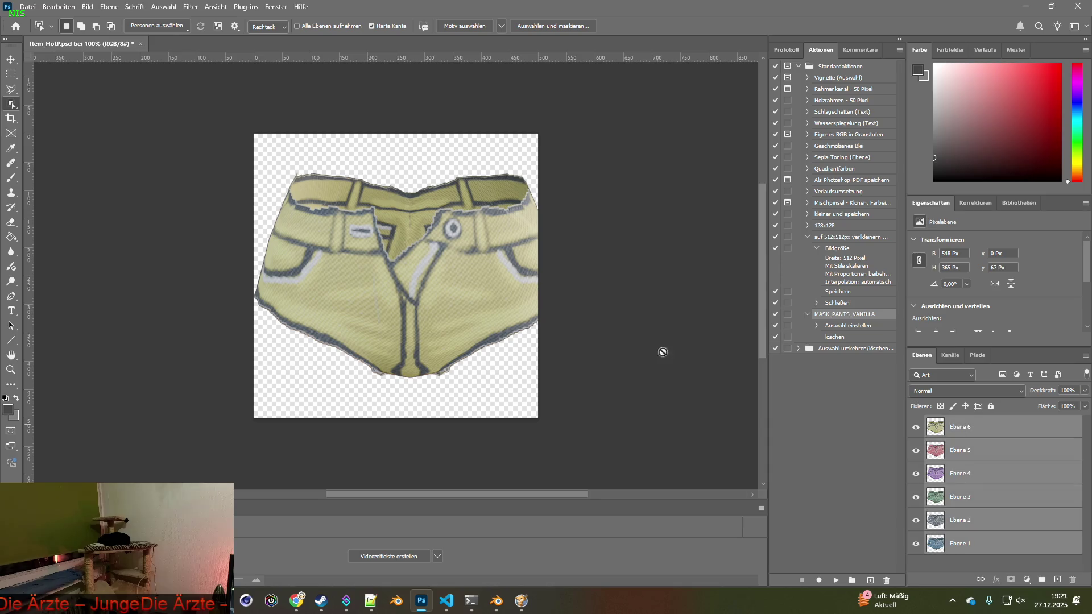
- Scale all six shorts layers to about 88% and centre them on the canvas
key("v")
left_click_drag(565, 171, 532, 191)
left_click_drag(396, 283, 397, 276)
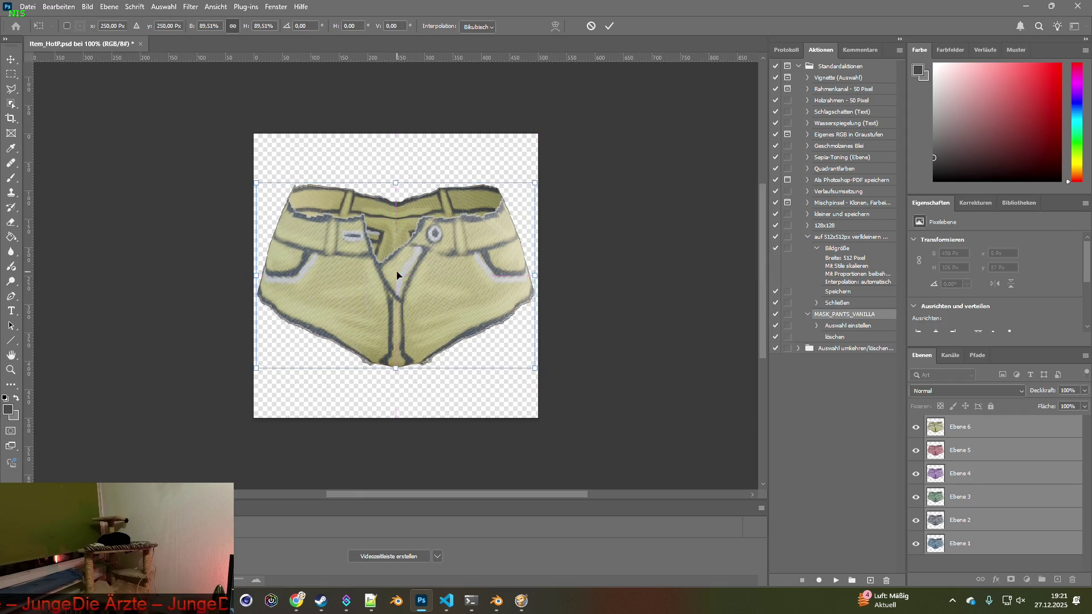
left_click_drag(533, 185, 528, 189)
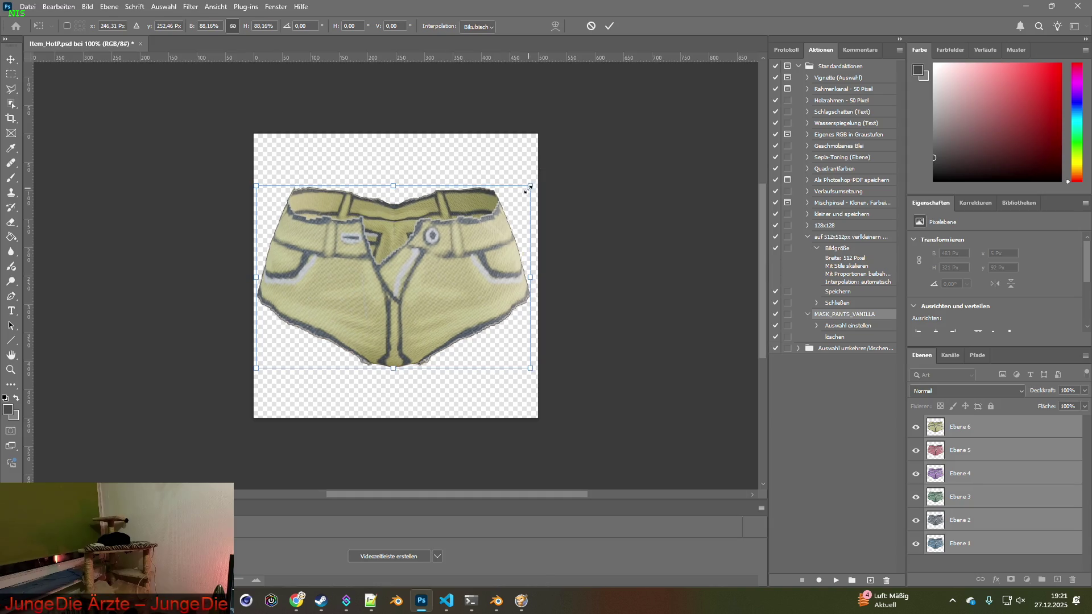
left_click_drag(434, 270, 434, 271)
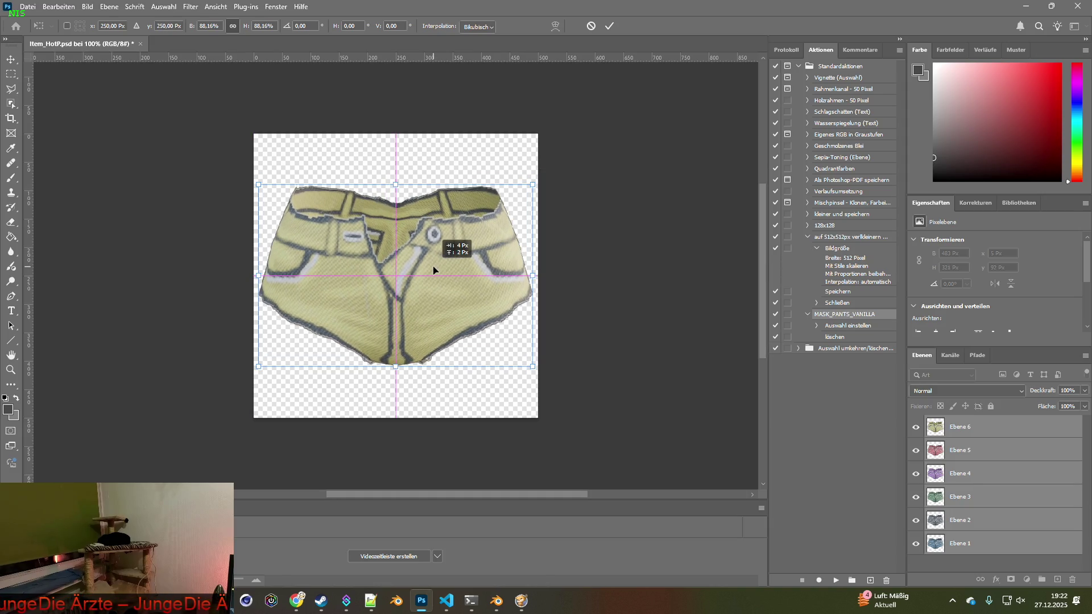
left_click(11, 59)
- Hide Ebene 2–6 so only the blue Ebene 1 shows, and save Item_HotP.psd
left_click(643, 259)
left_click(916, 426)
left_click(916, 450)
left_click(916, 473)
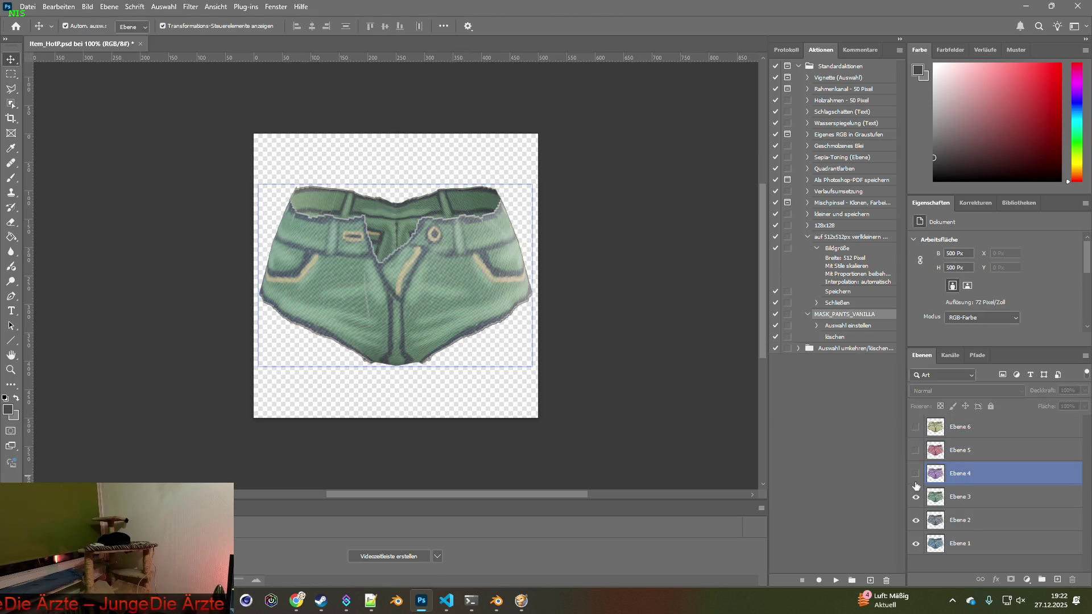
left_click(916, 497)
left_click(916, 520)
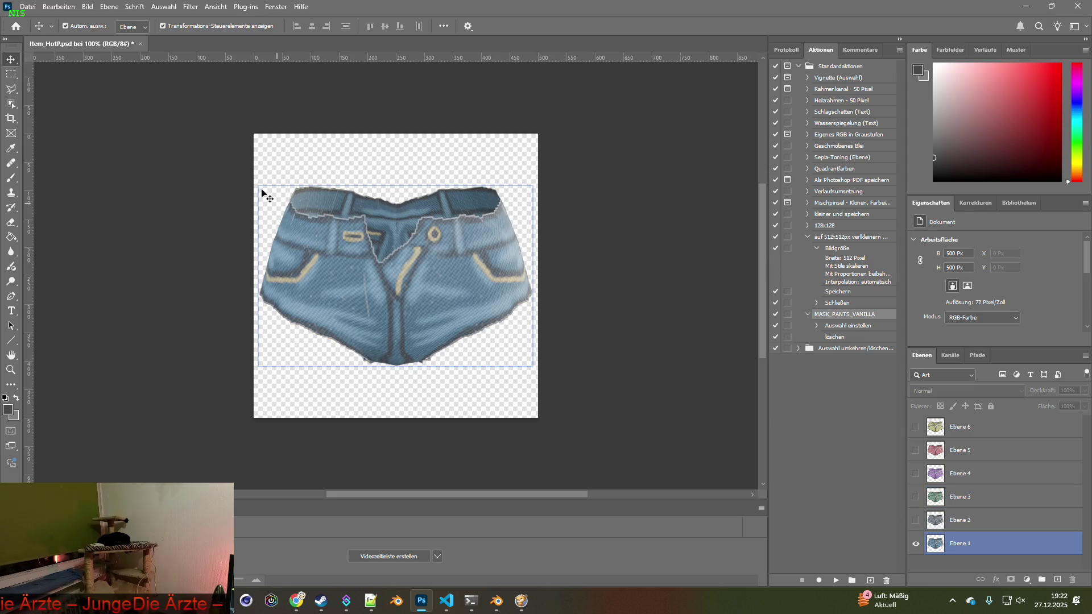
left_click(27, 6)
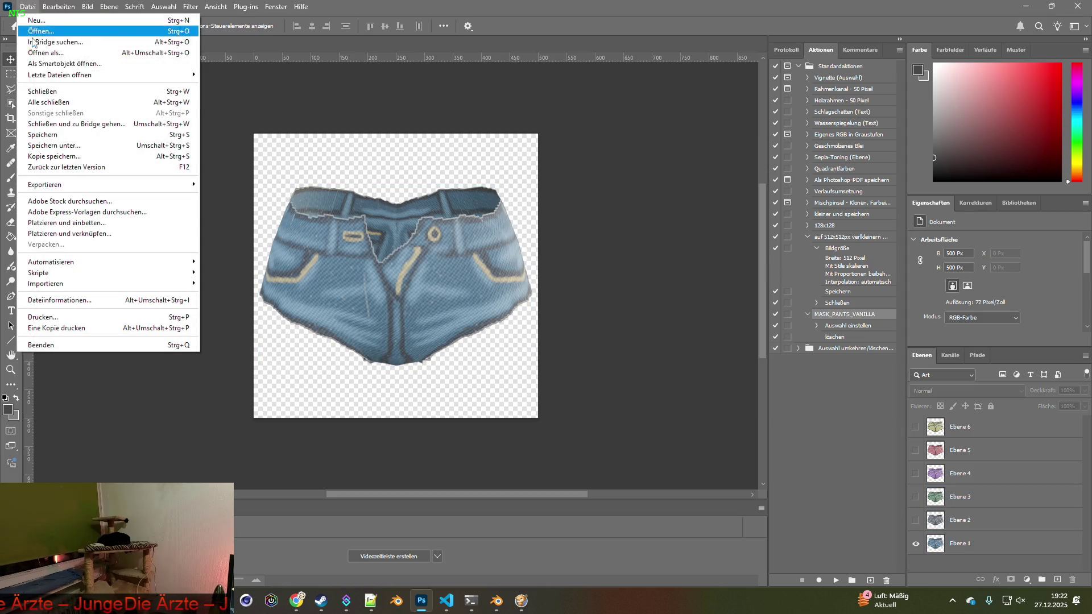
left_click(56, 138)
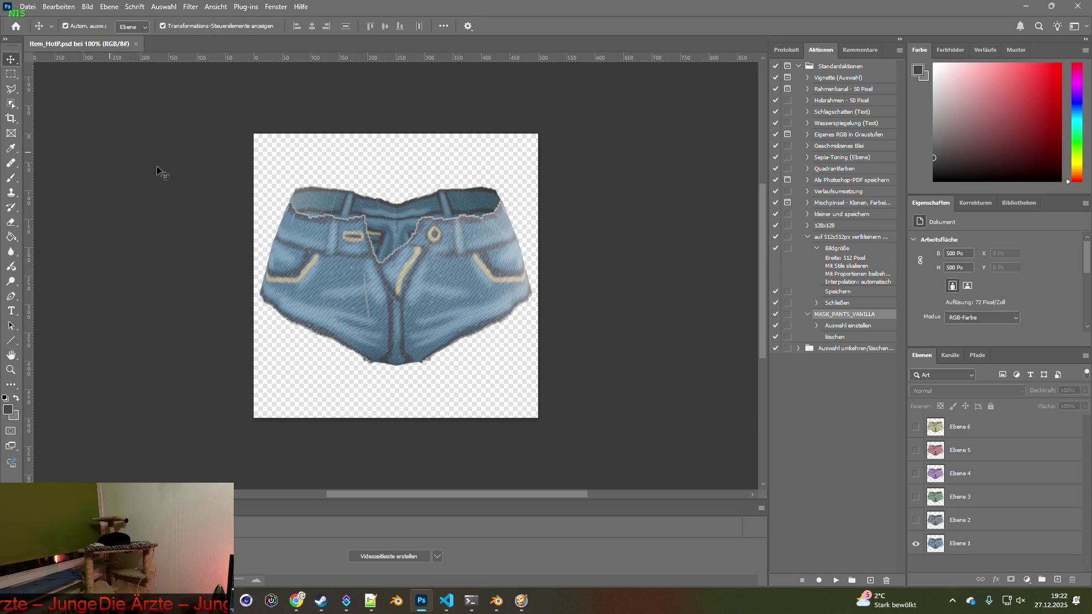
left_click(342, 202)
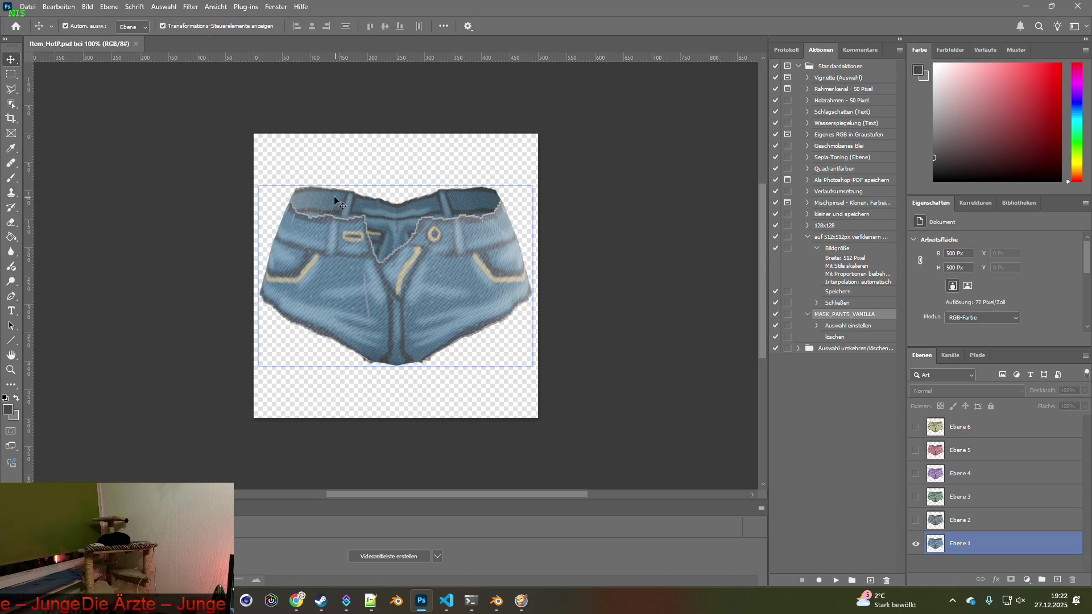
left_click(610, 254)
left_click(25, 5)
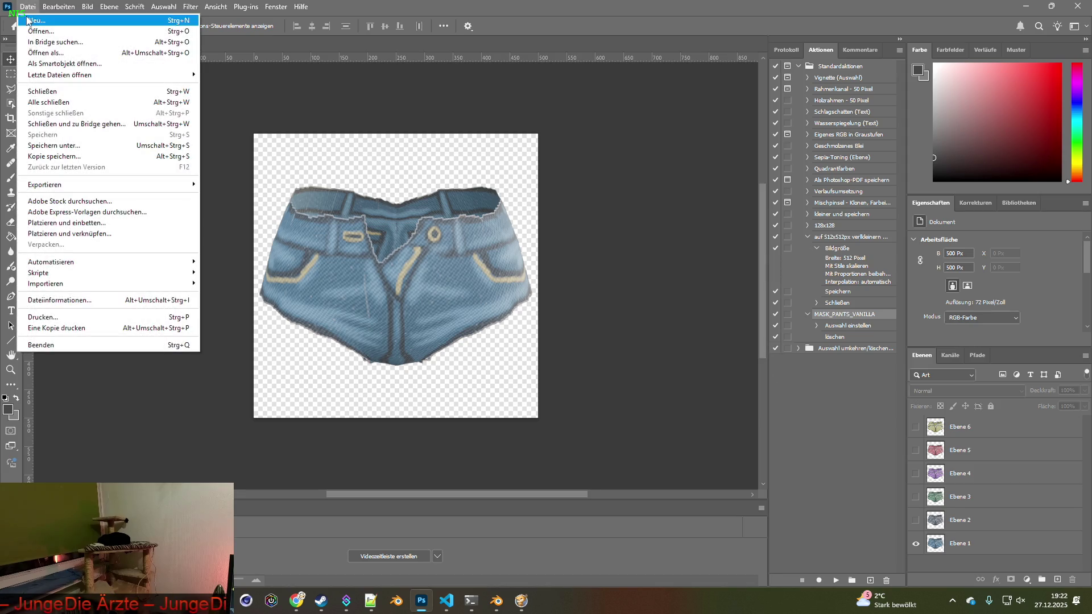
- Resize the image to 64 × 64 pixels and quick-export the blue version as PNG into the textures folder
left_click(104, 96)
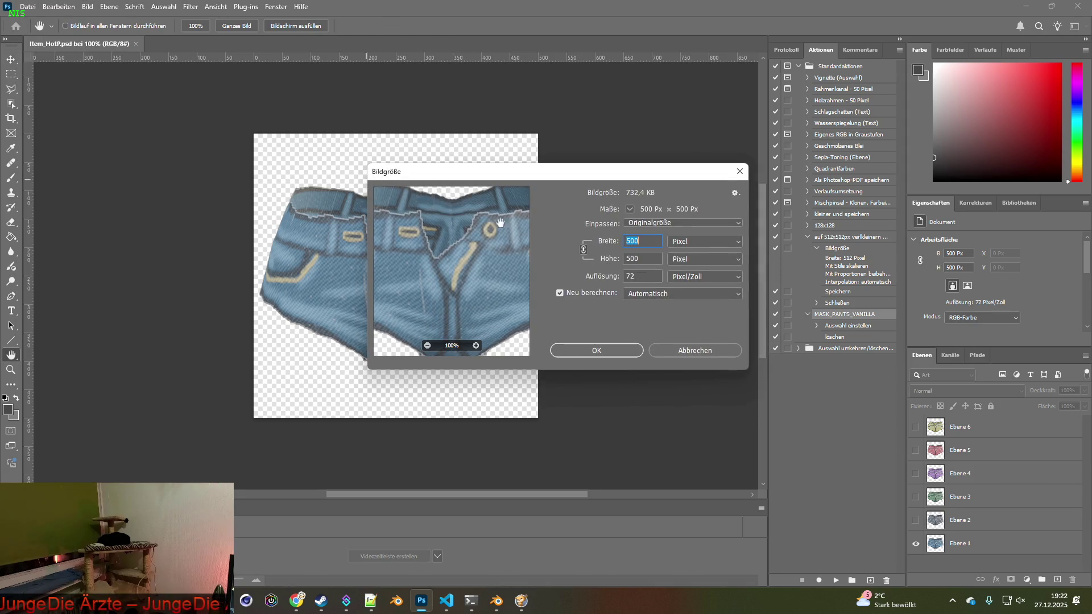
type("64")
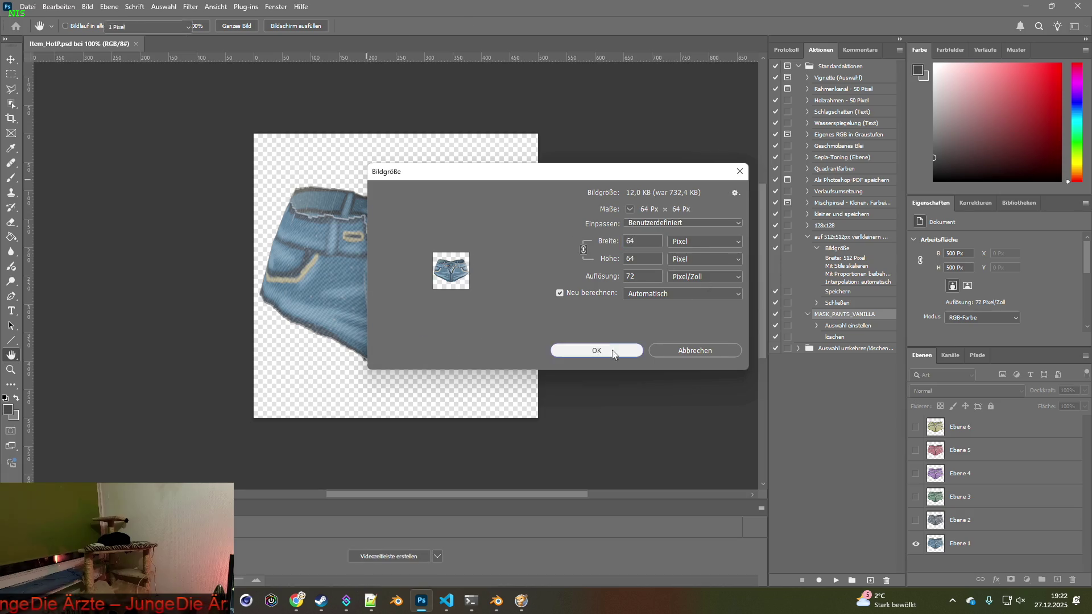
left_click(600, 351)
left_click(27, 6)
mouse_move(48, 183)
left_click(236, 184)
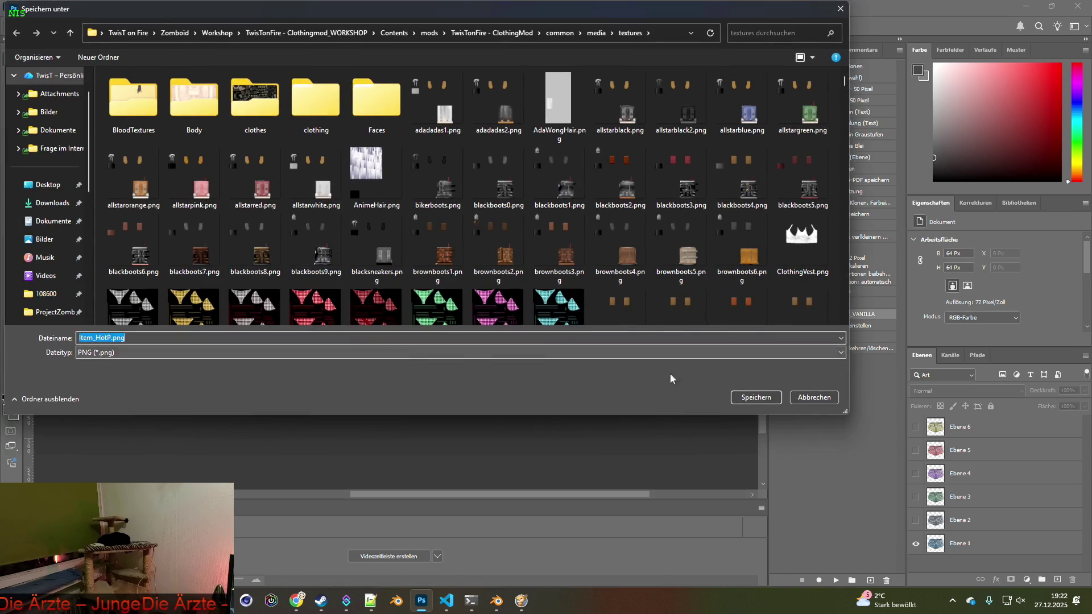
left_click(754, 397)
- Show the Ebene 2 version and quick-export it as a PNG with an edited file name
left_click(916, 523, "alt")
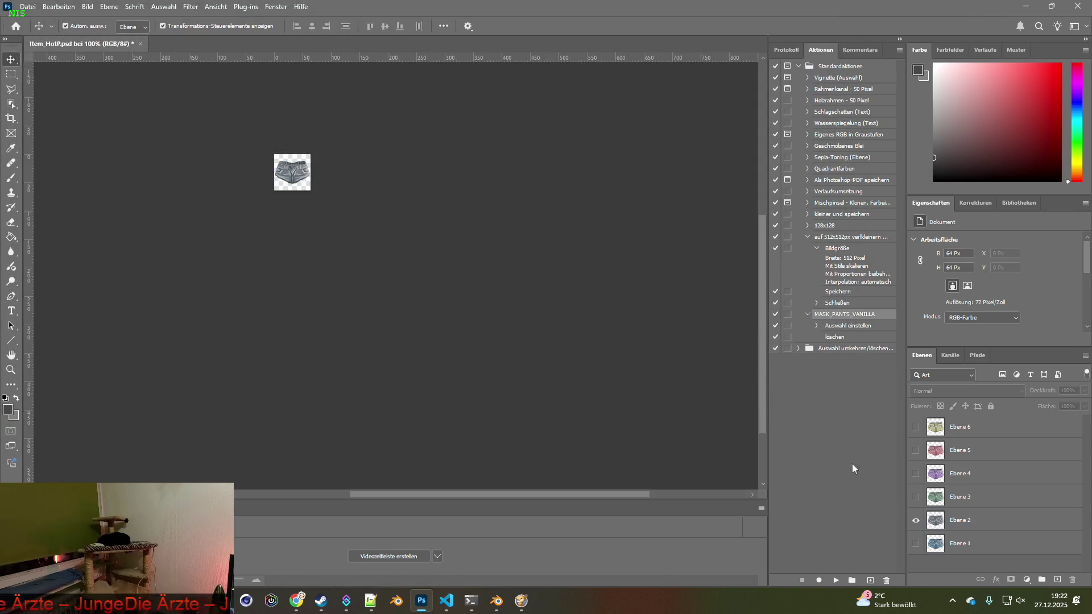
left_click(26, 7)
mouse_move(48, 184)
left_click(226, 184)
left_click(111, 337)
left_click(756, 397)
- Switch to the green Ebene 3 version and export it as Item_HotP3.png
left_click(916, 519)
left_click(915, 497)
left_click(26, 7)
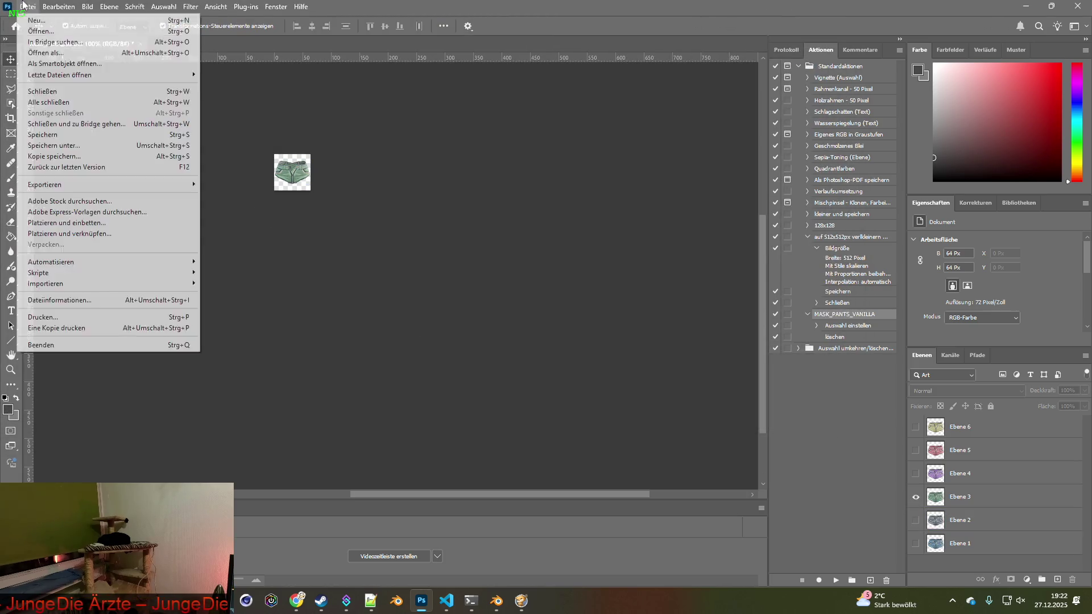
mouse_move(49, 184)
left_click(225, 185)
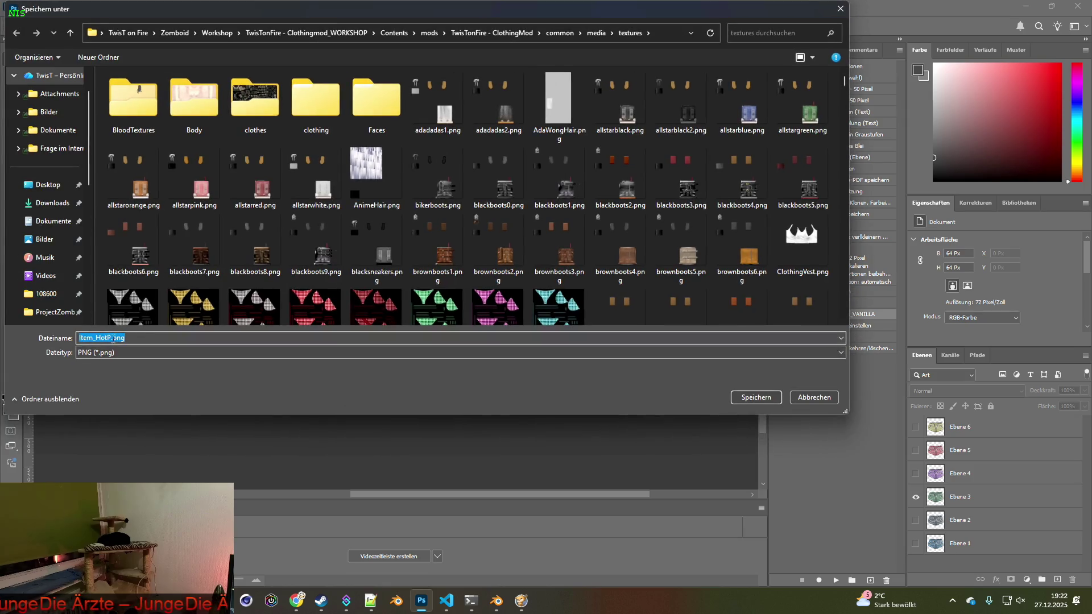
left_click(741, 398)
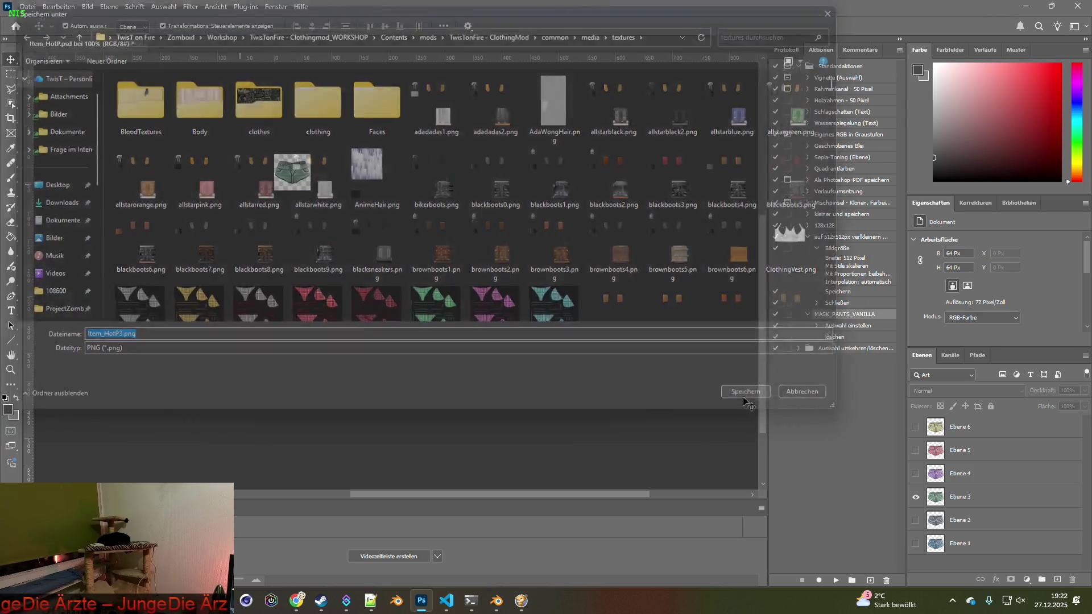
- Switch to the purple Ebene 4 version and quick-export it as a PNG
left_click(916, 496)
left_click(915, 473)
left_click(26, 7)
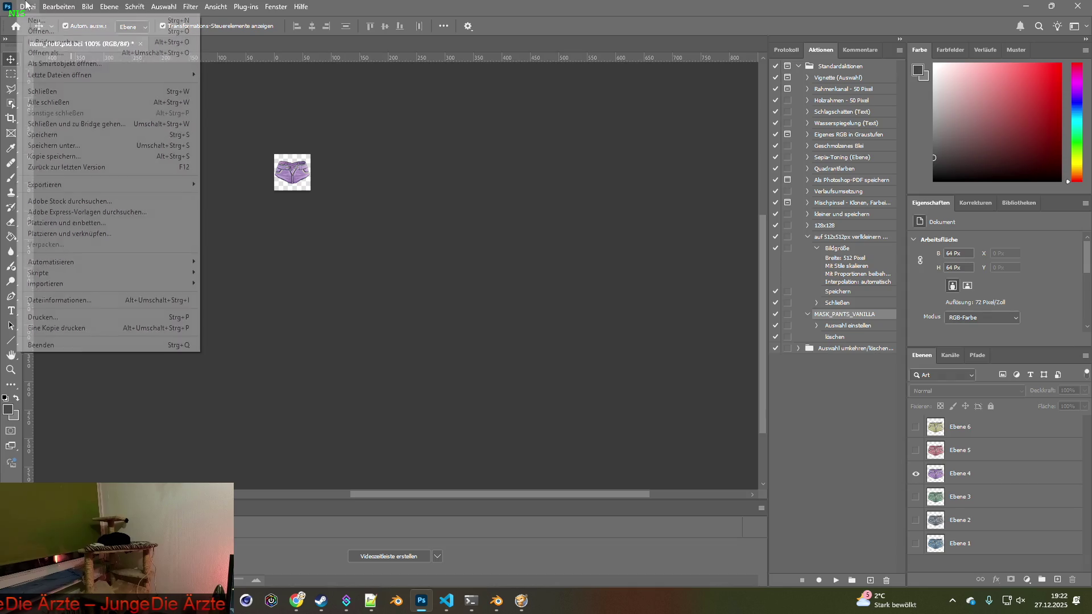
mouse_move(54, 183)
left_click(239, 185)
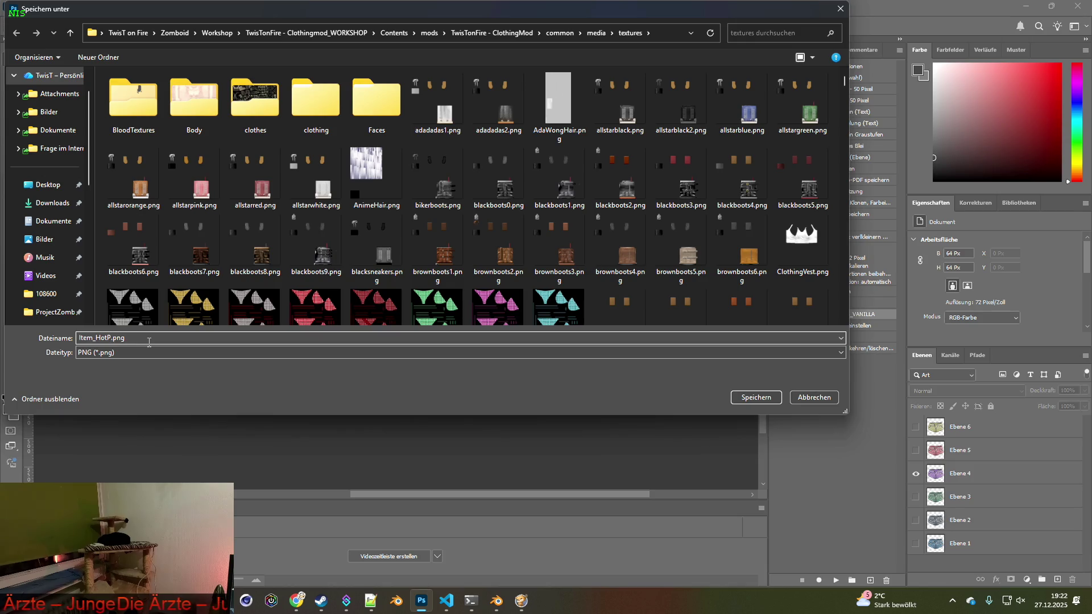
left_click(756, 397)
- Switch to the pink Ebene 5 version and export it as Item_HotP5.png
left_click(915, 473)
left_click(916, 450)
left_click(27, 7)
mouse_move(63, 184)
left_click(220, 185)
key("Right")
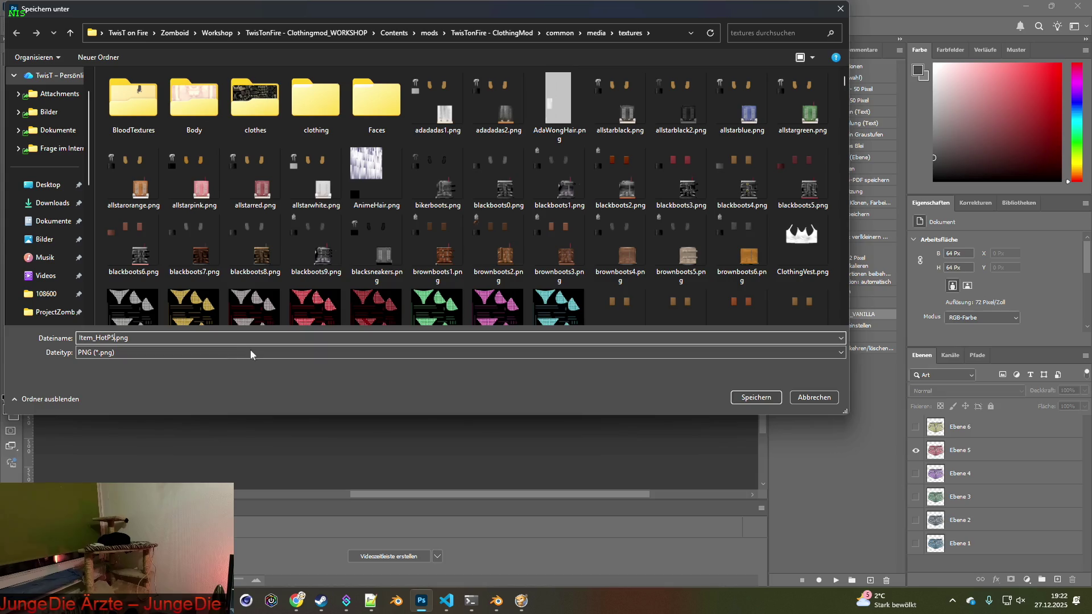
left_click(745, 398)
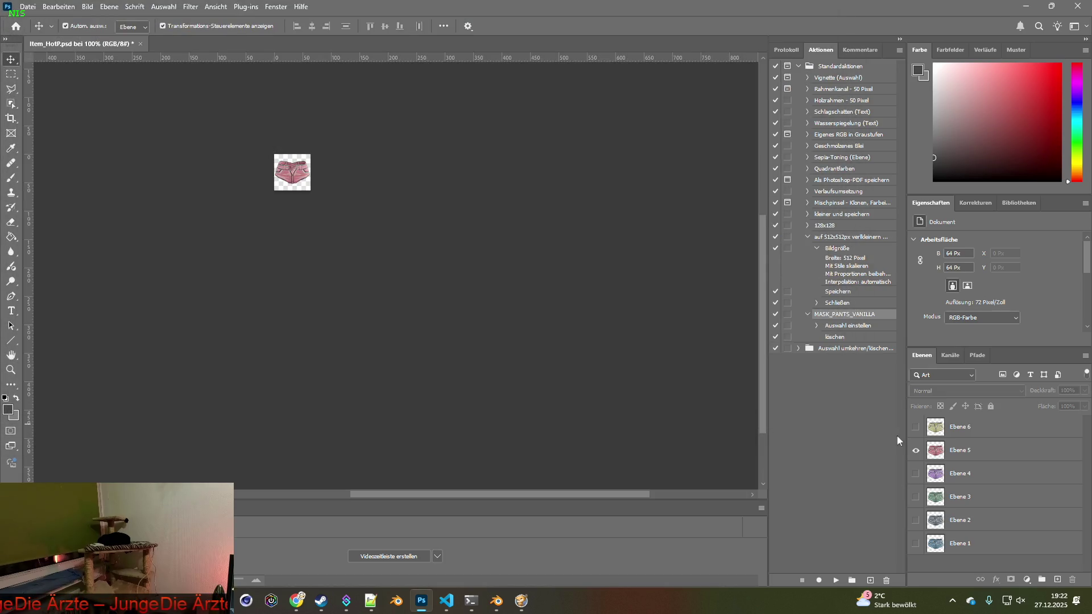
- Switch to the yellow Ebene 6 version and export it as Item_HotP6.png
left_click(915, 451)
left_click(916, 452)
left_click(916, 428)
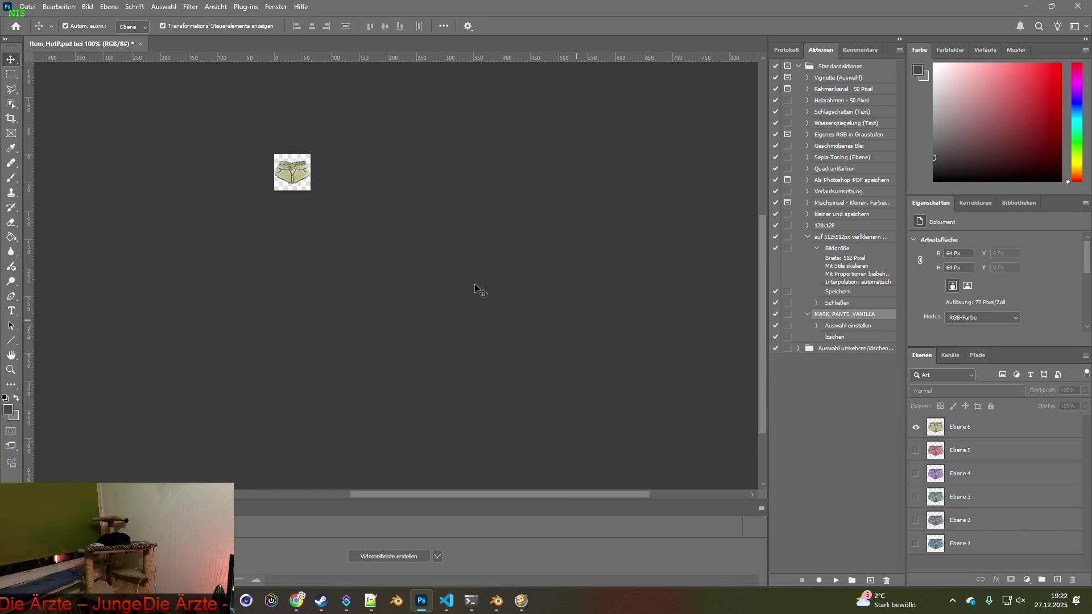
left_click(27, 6)
mouse_move(69, 188)
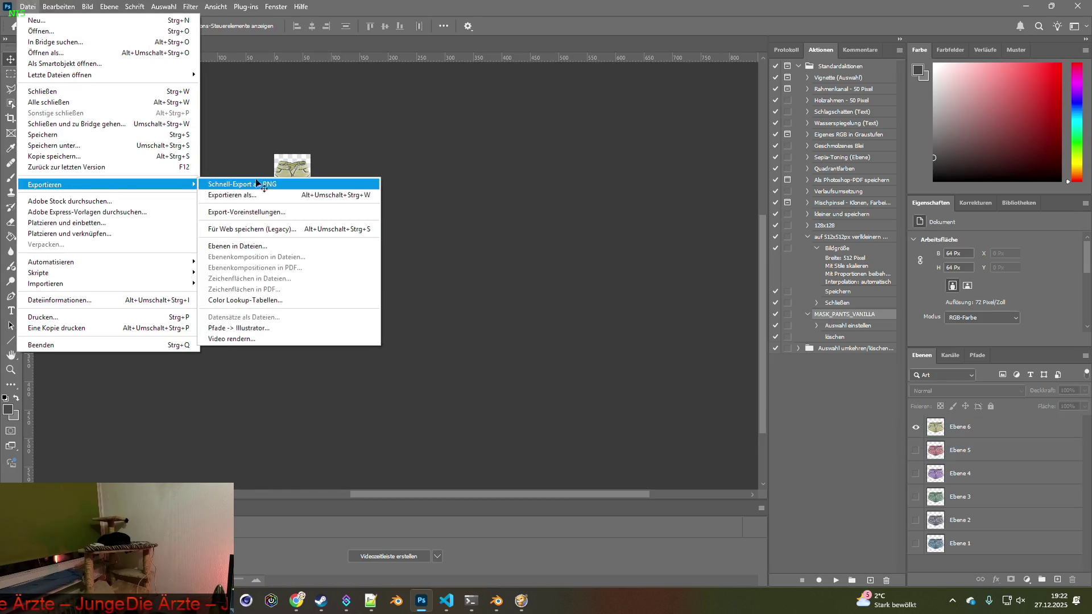
left_click(264, 182)
left_click(112, 338)
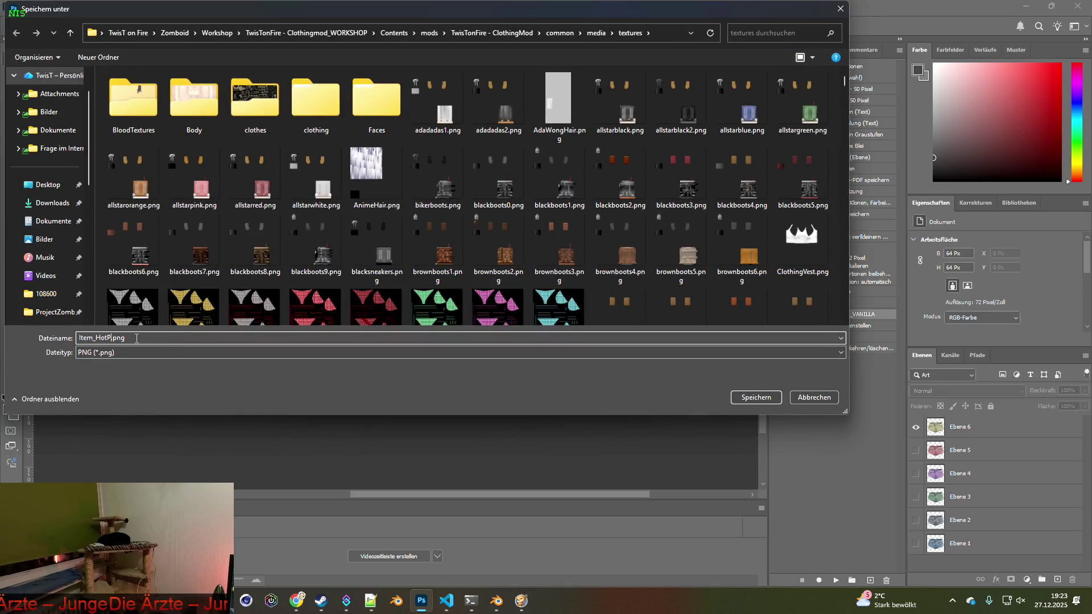
left_click(764, 398)
- Try re-exporting purple as Item_HotP4.png, decline overwriting, then close Item_HotP discarding changes
left_click(916, 426)
left_click(916, 473)
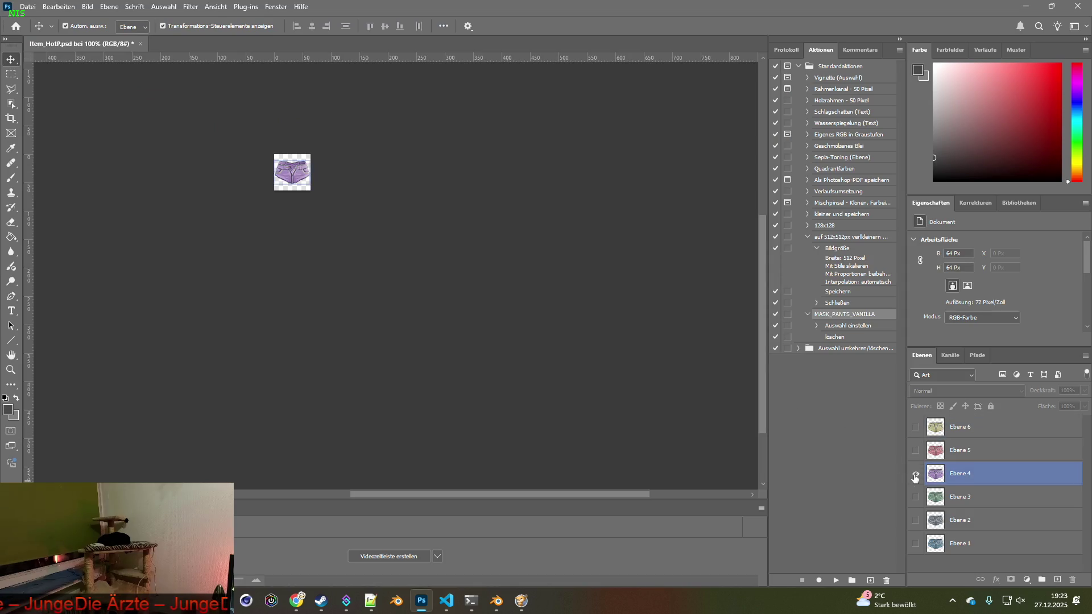
left_click(25, 7)
mouse_move(69, 181)
left_click(239, 181)
left_click(114, 338)
type("4.png")
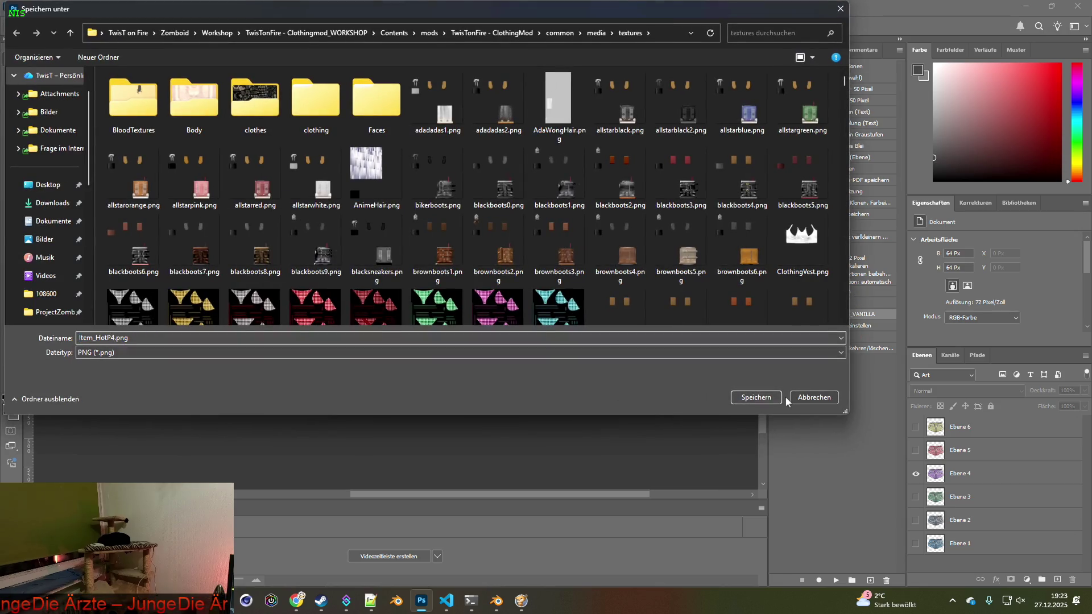
left_click(774, 399)
left_click(625, 301)
left_click(810, 399)
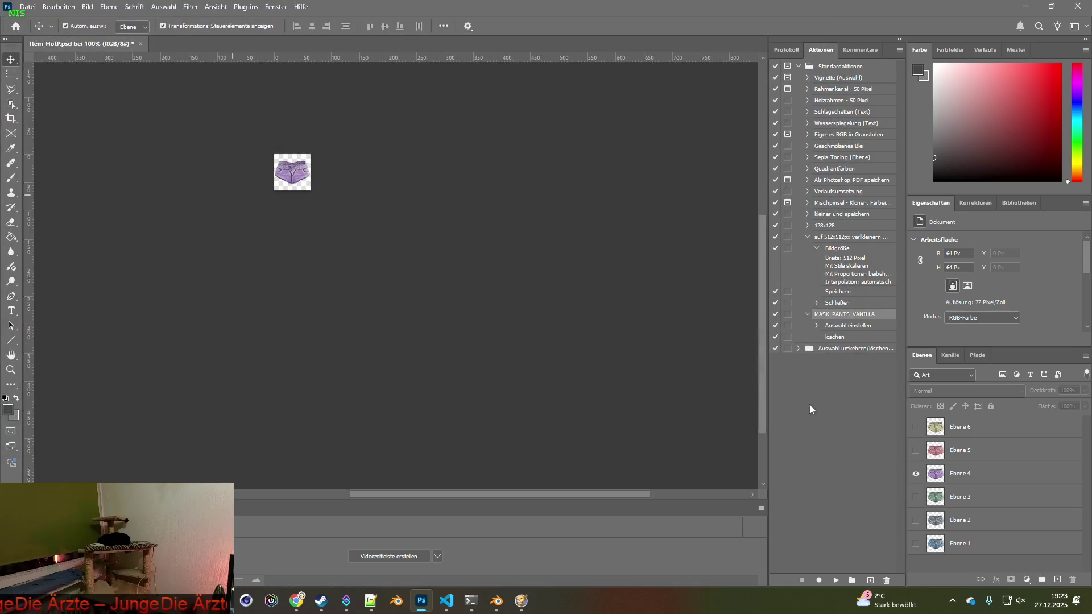
left_click(142, 43)
left_click(548, 241)
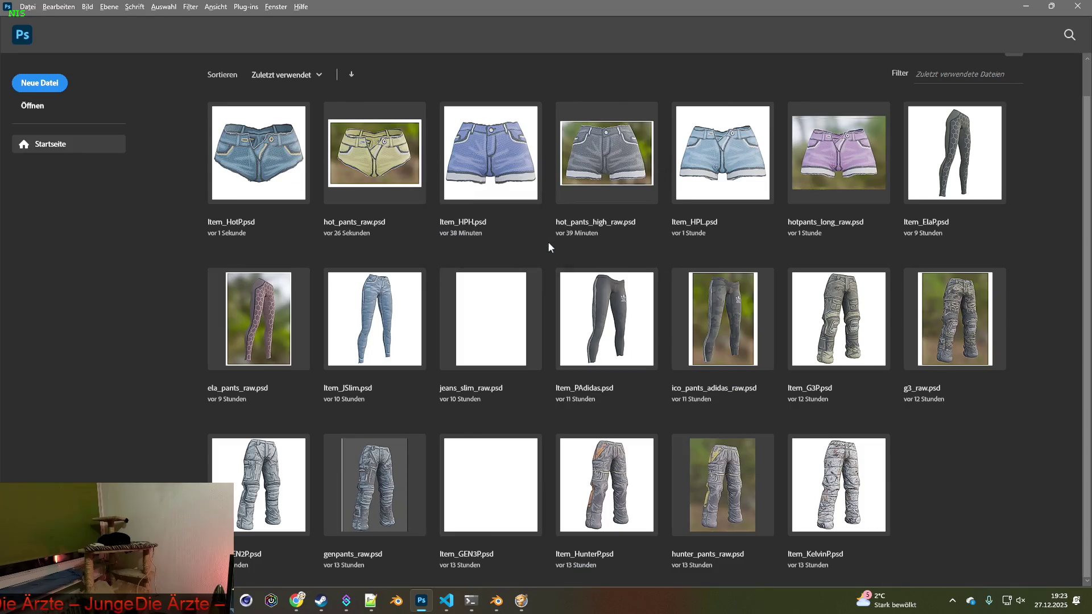
- Switch to Project Zomboid, unpause it, and quit the game to the desktop
key("alt+Tab")
key("Tab")
key("Tab")
key("Tab")
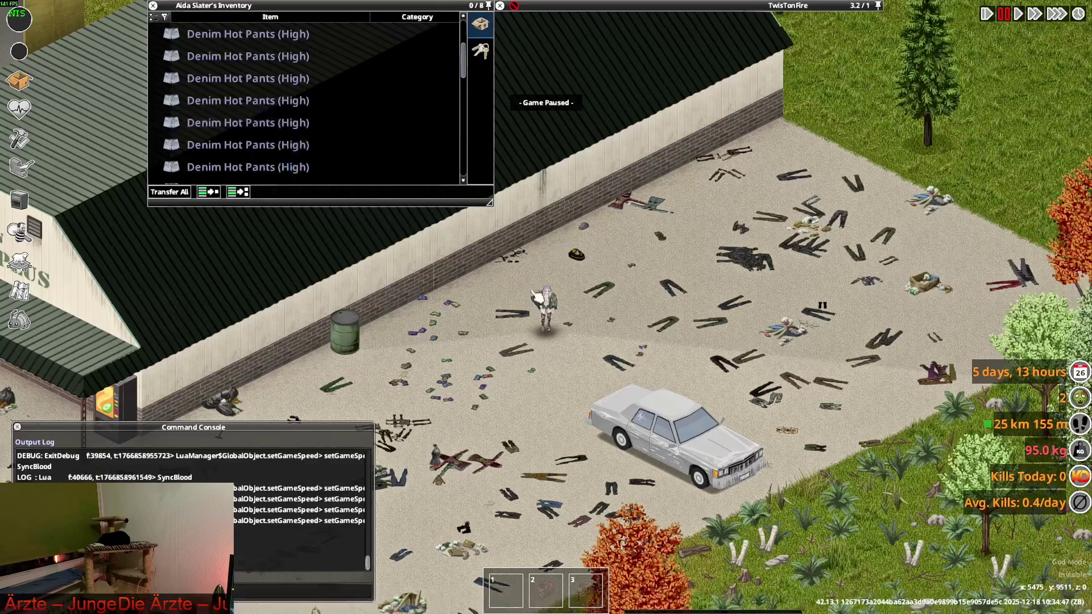
key("space")
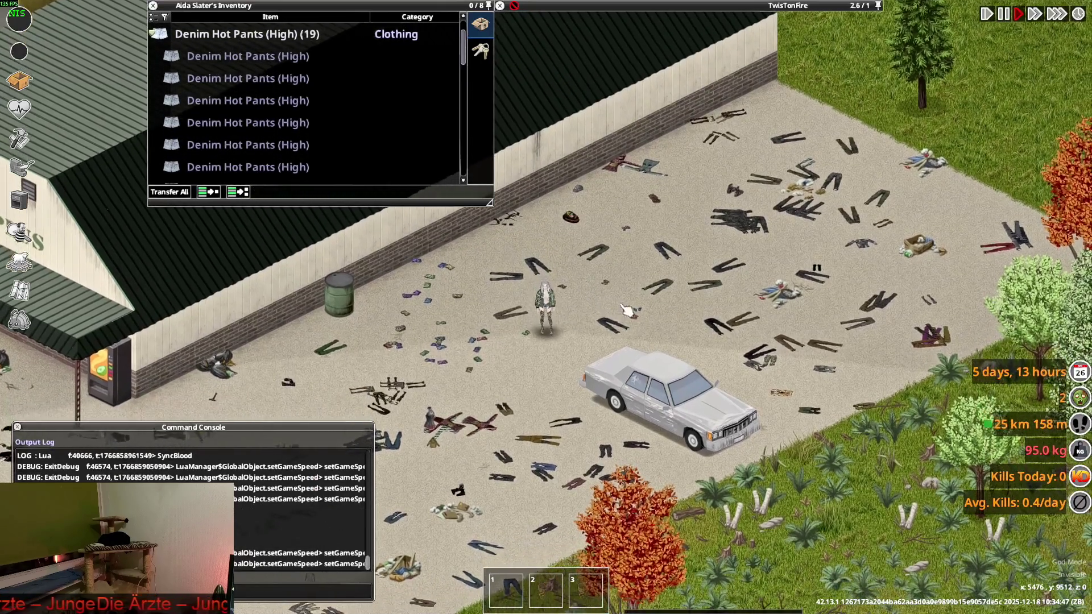
key("Escape")
left_click(171, 441)
left_click(510, 326)
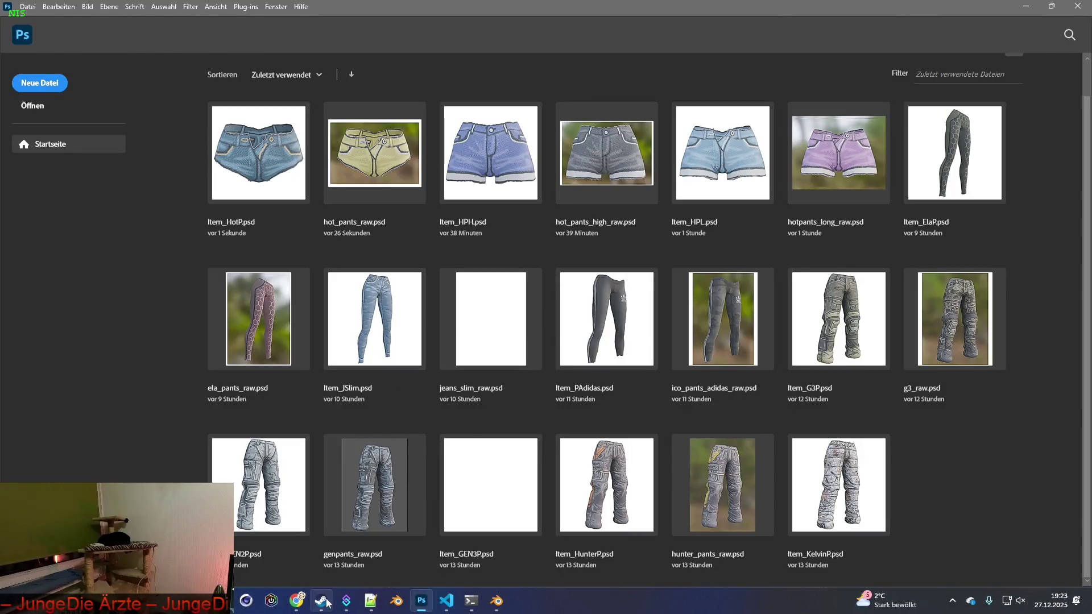
- Launch Project Zomboid from the Steam library with the default option and continue the latest save
left_click(320, 601)
left_click(122, 31)
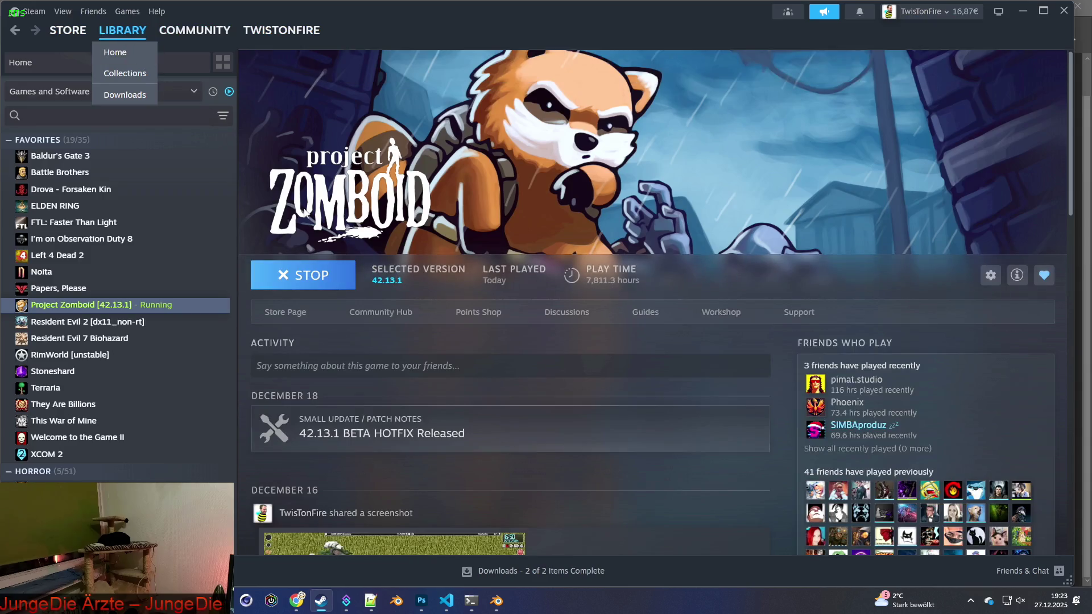
left_click(324, 277)
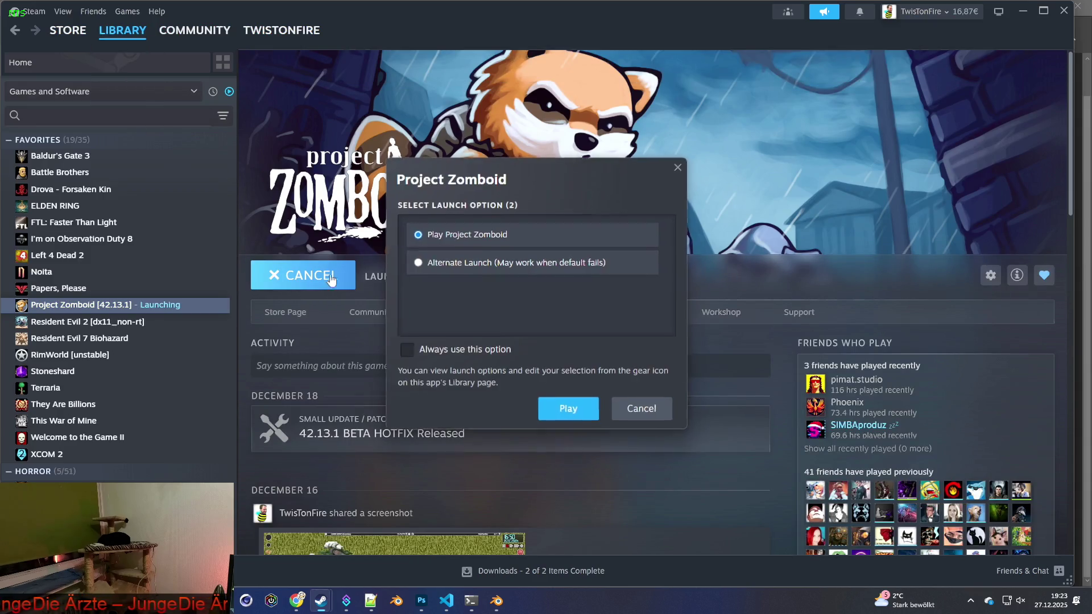
left_click(564, 411)
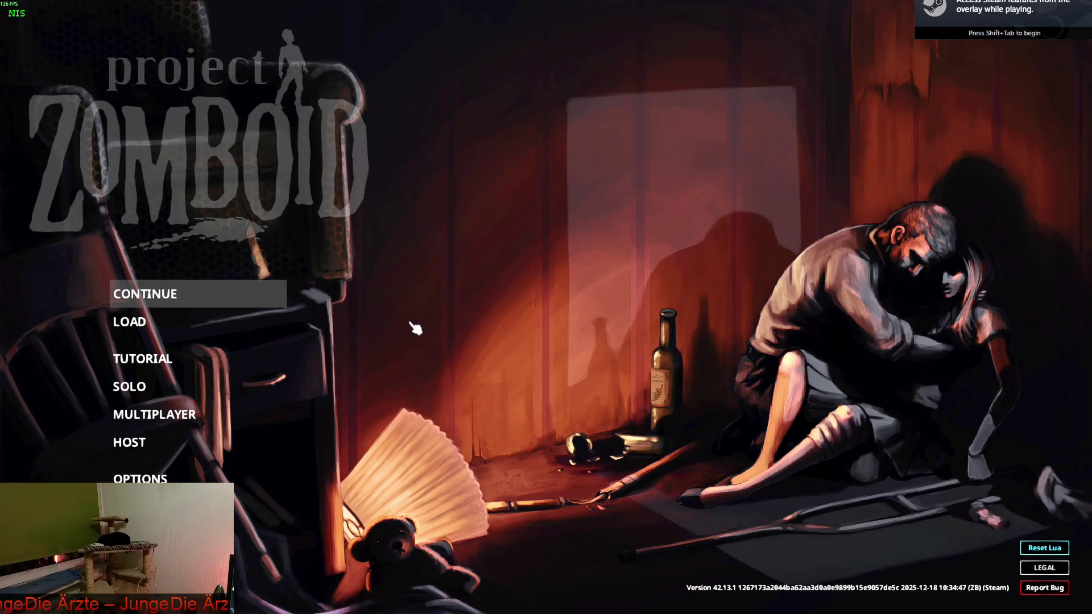
key("Return")
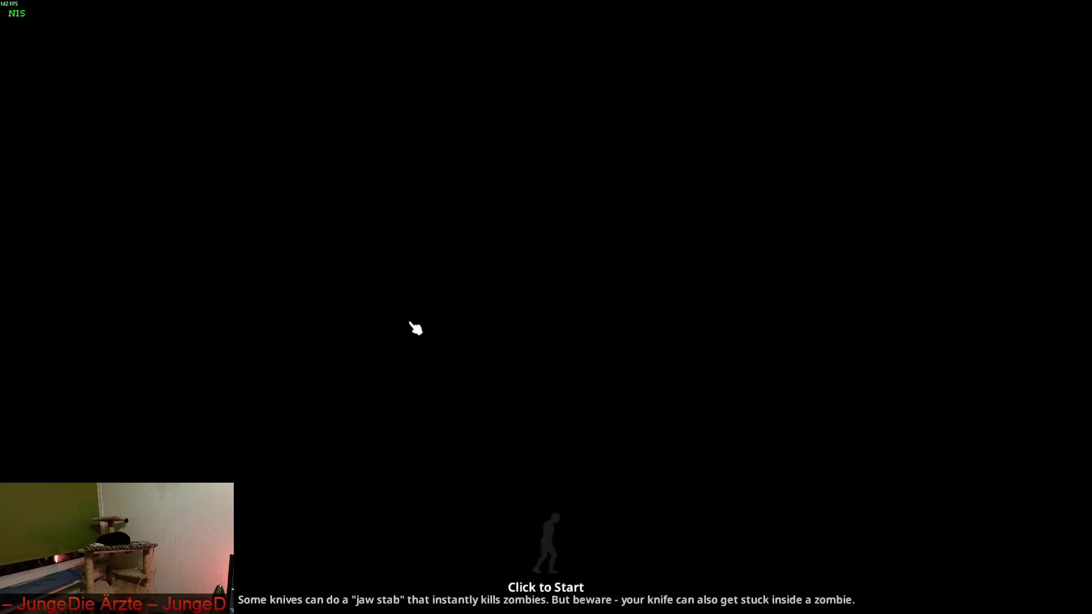
- Start the loaded game and walk the character to a clear spot
left_click(415, 328)
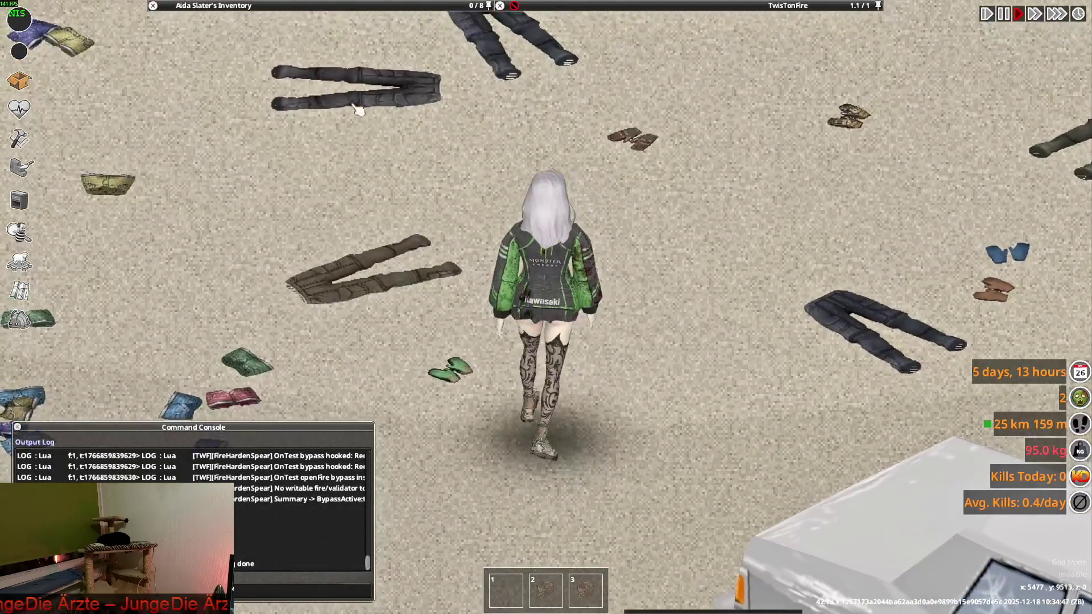
mouse_move(267, 103)
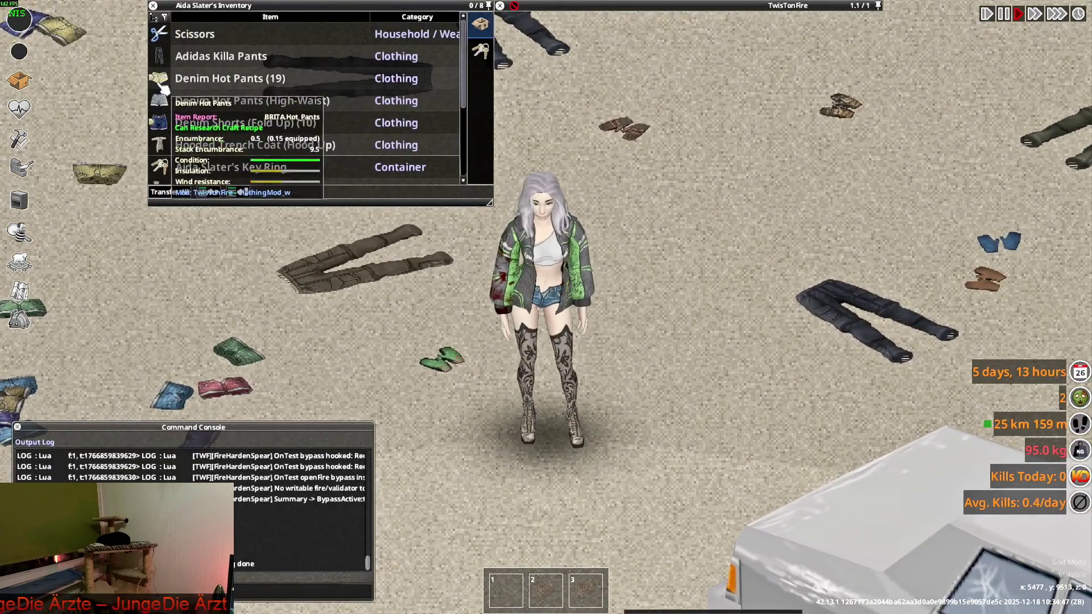
scroll(270, 108, "down", 4)
key("w")
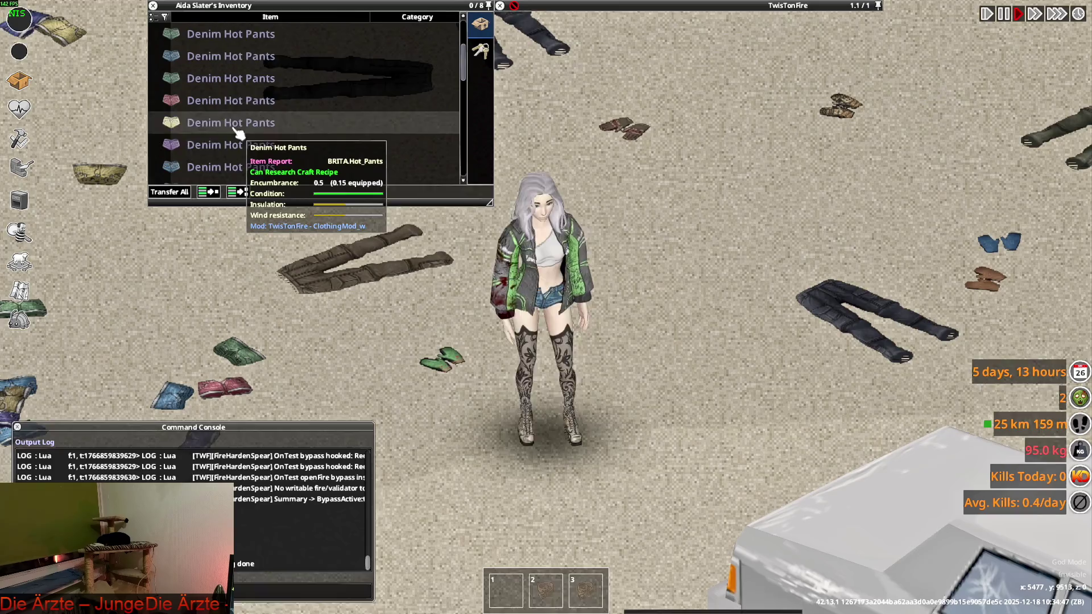
key("s")
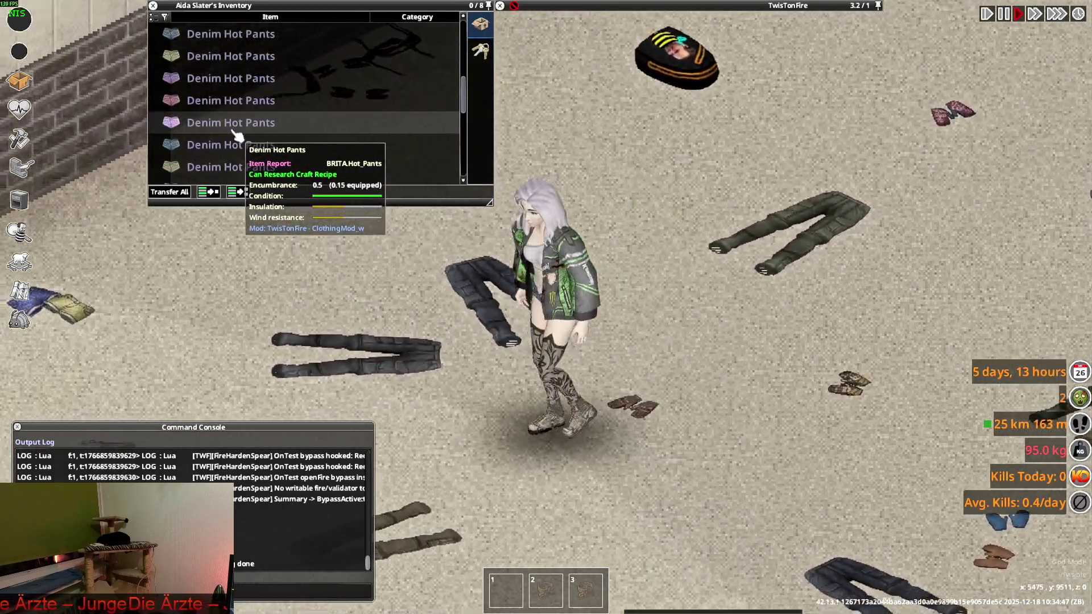
key("d")
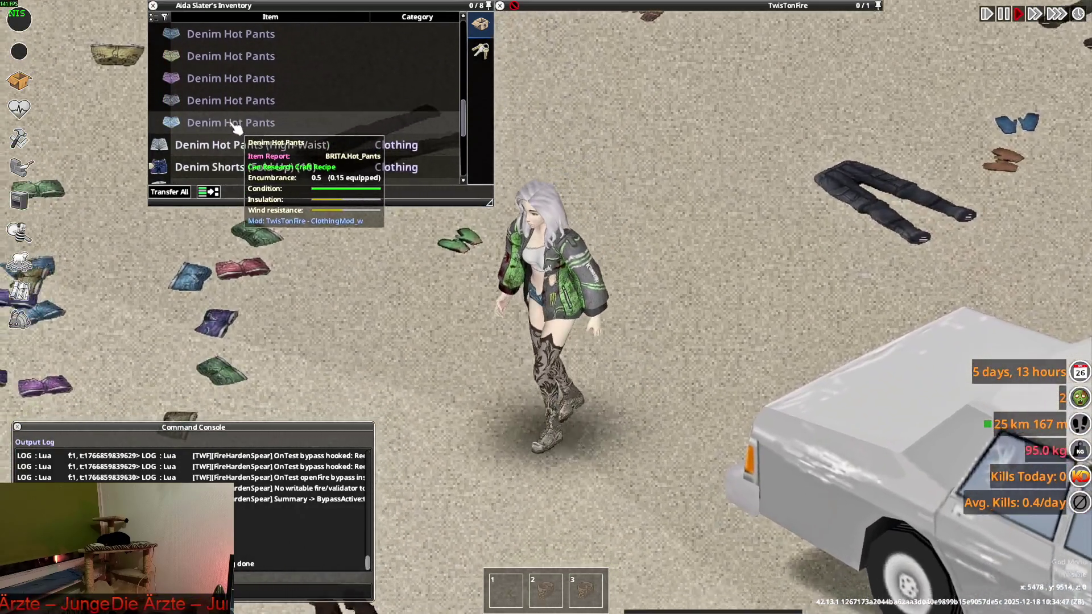
key("s")
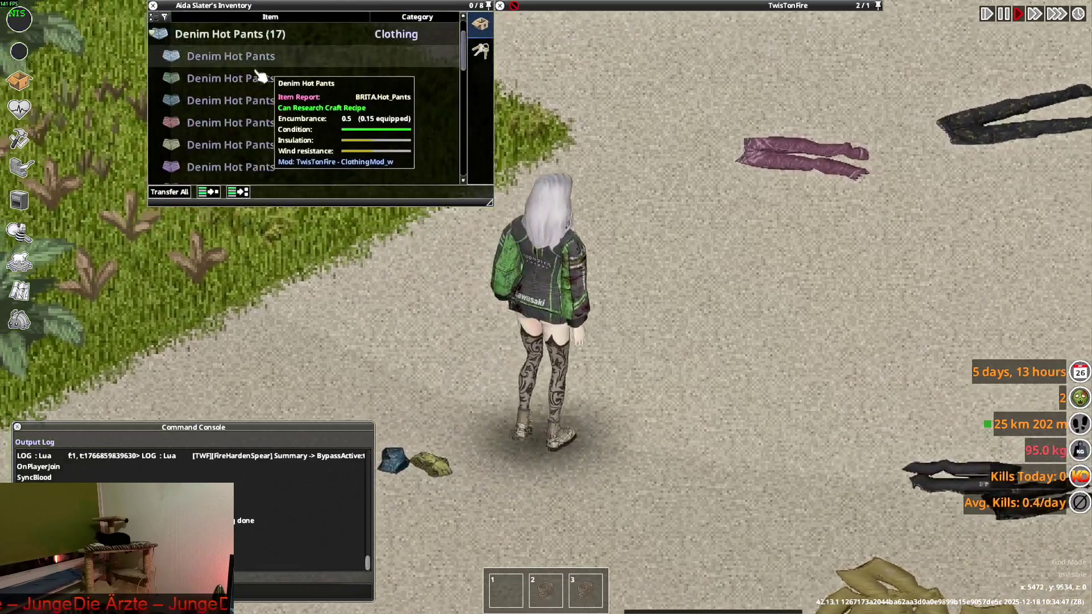
- Drop four Denim Hot Pants variants and the Denim Hot Pants (High-Waist) on the floor
left_click_drag(231, 100, 521, 360)
double_click(228, 102)
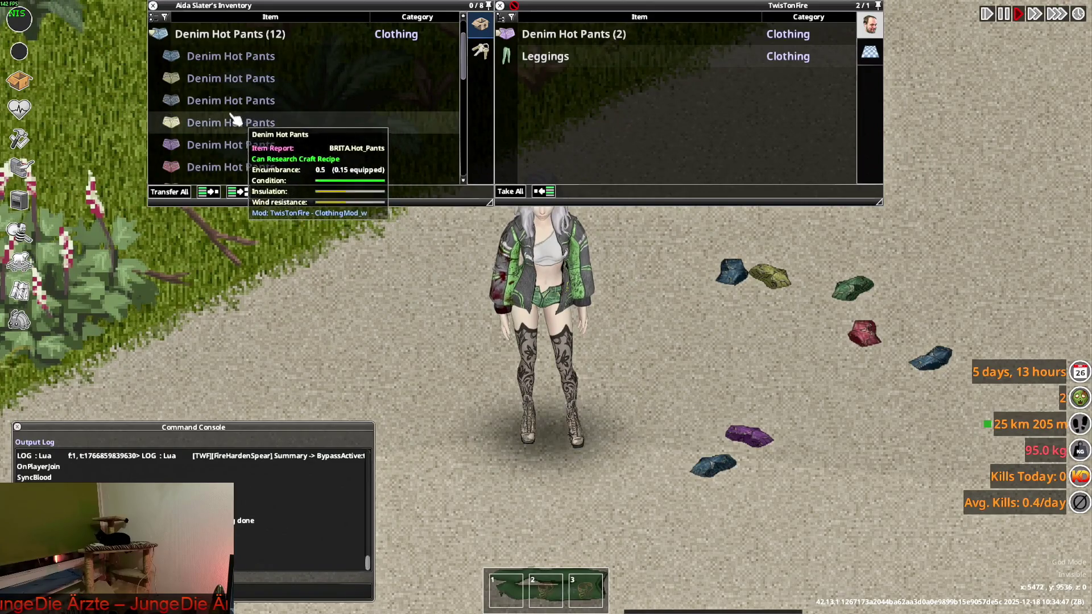
double_click(248, 141)
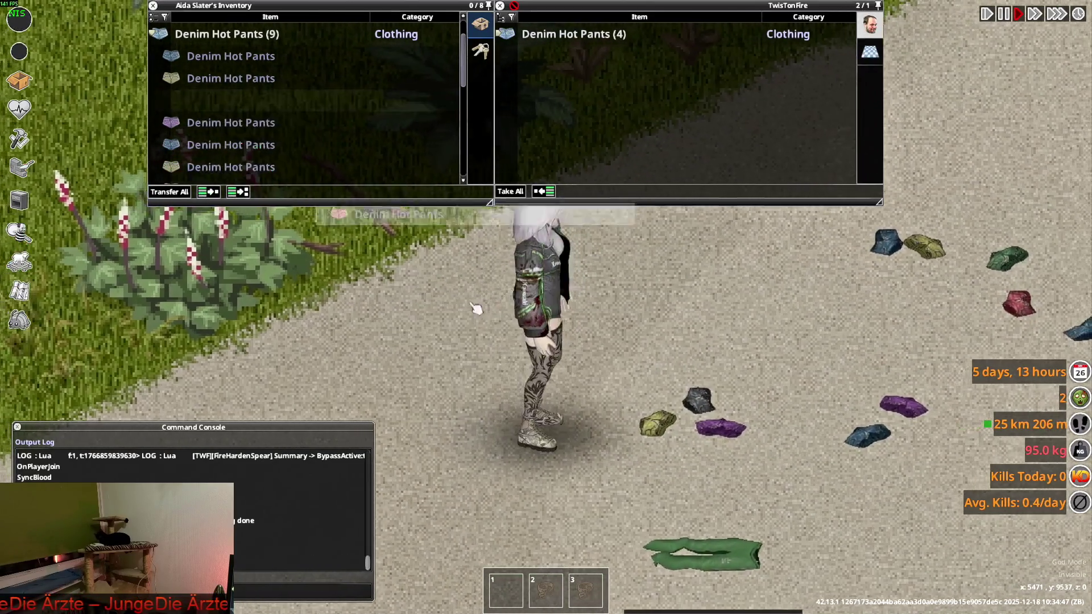
double_click(215, 91)
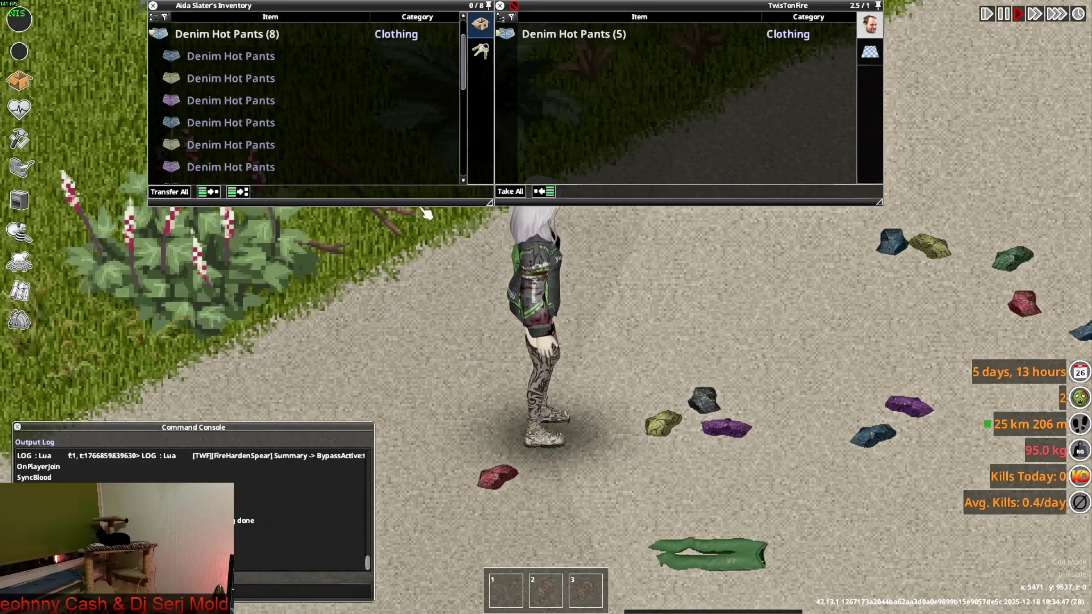
key("d")
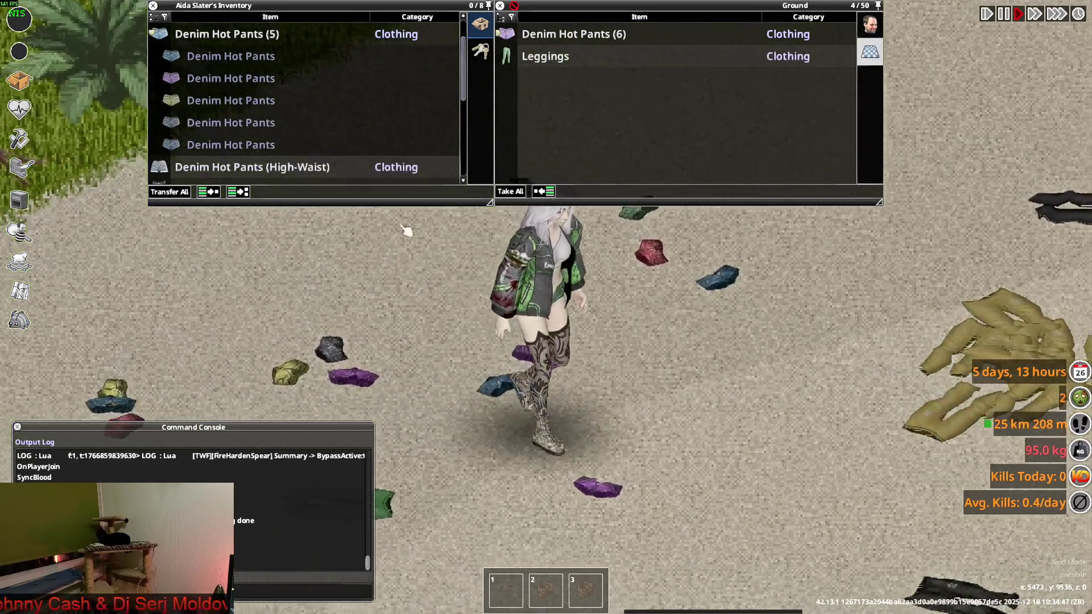
key("d")
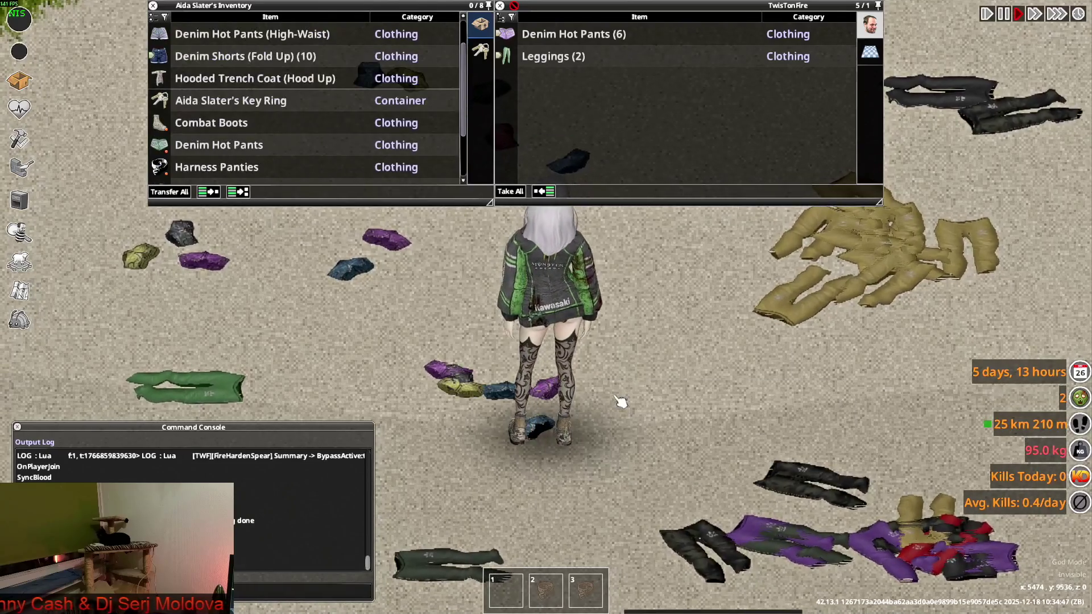
scroll(196, 85, "up", 1)
key("w")
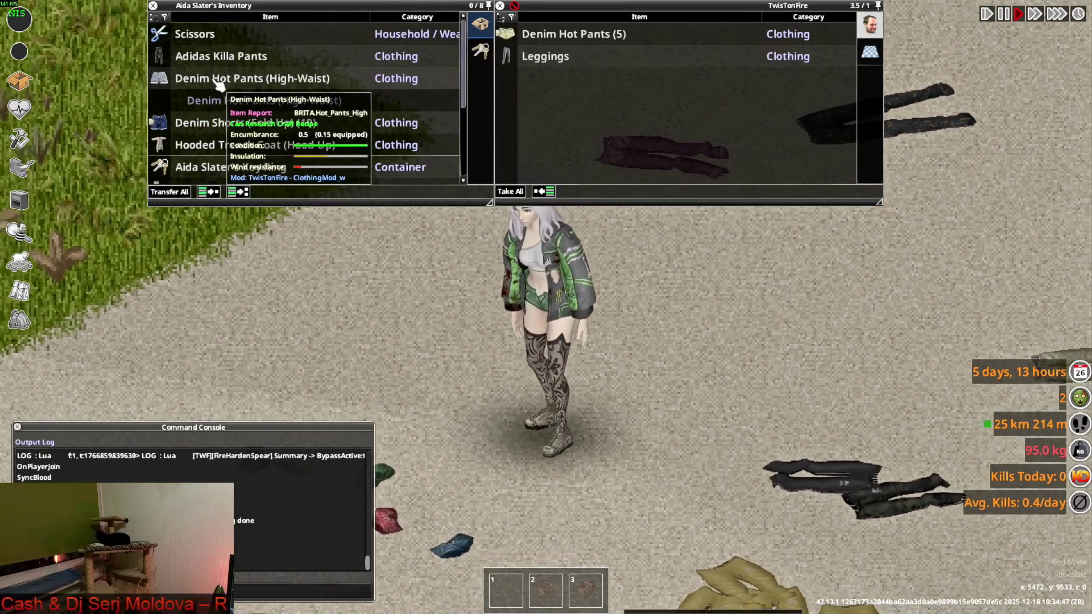
double_click(218, 83)
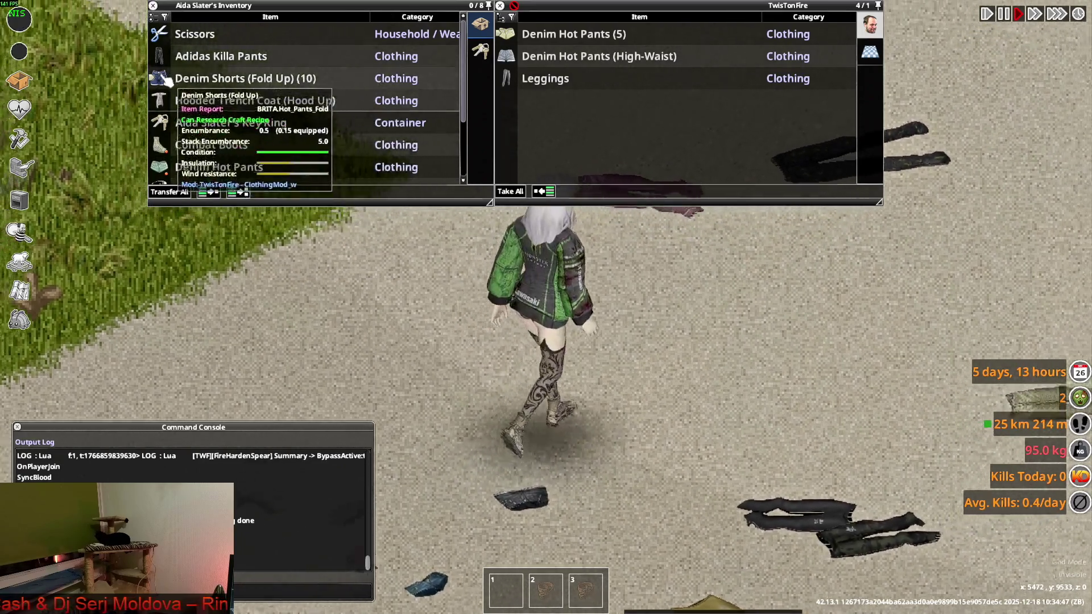
- Expand the Denim Shorts (Fold Up) stack, walk around the dropped pants, then return to Visual Studio Code
left_click(161, 79)
scroll(749, 339, "down", 5)
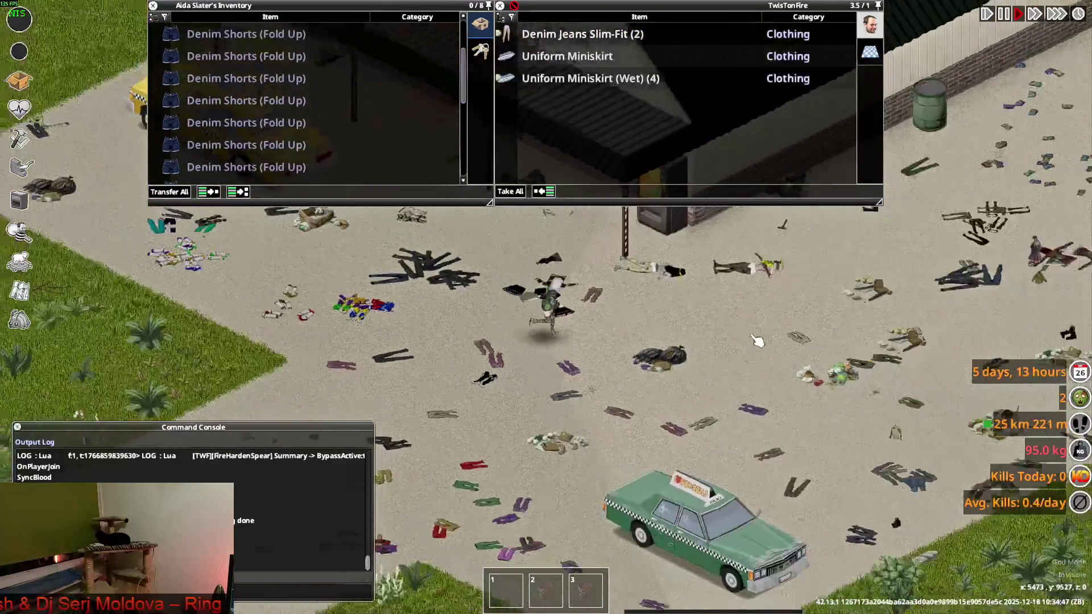
key("d")
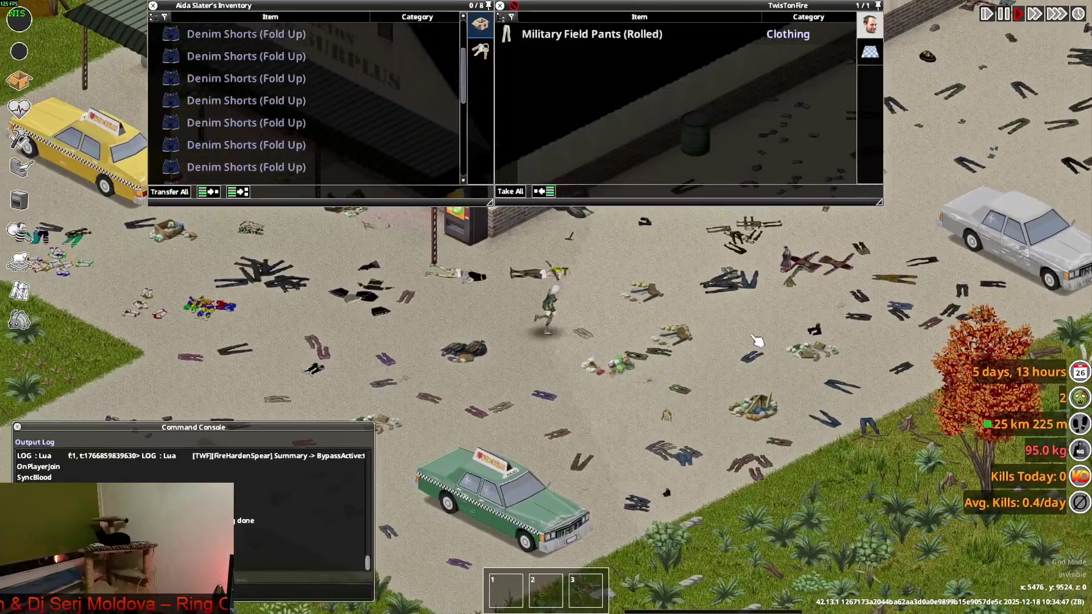
scroll(740, 338, "up", 5)
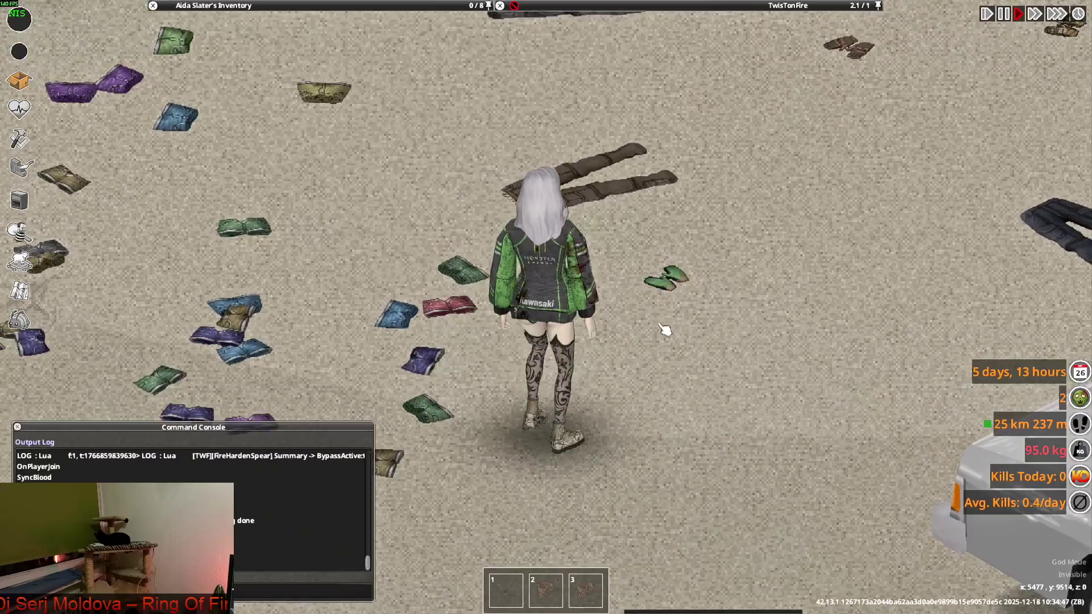
key("s")
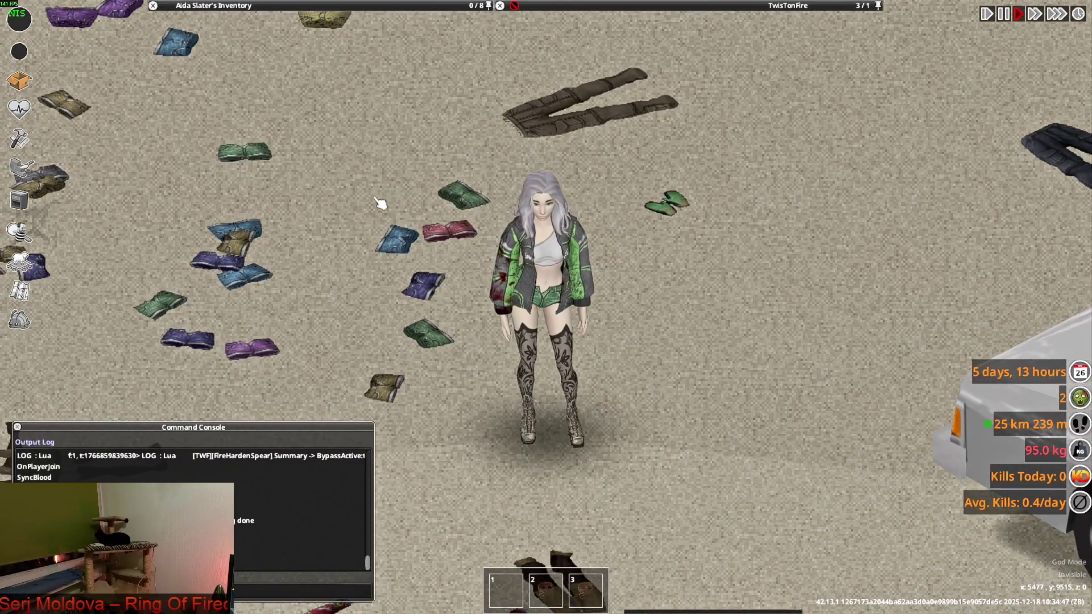
key("alt+Tab")
key("Tab")
key("Tab")
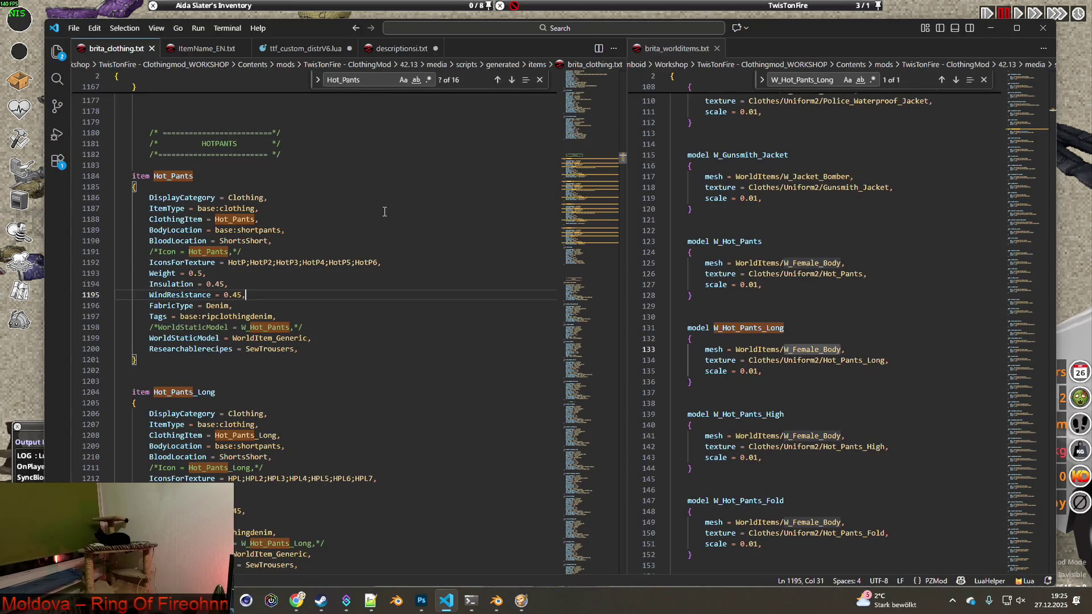
- Select the Hot_Pants_Fold item name on line 1245, then bring the Hot_Pants Explorer results forward
scroll(382, 209, "down", 15)
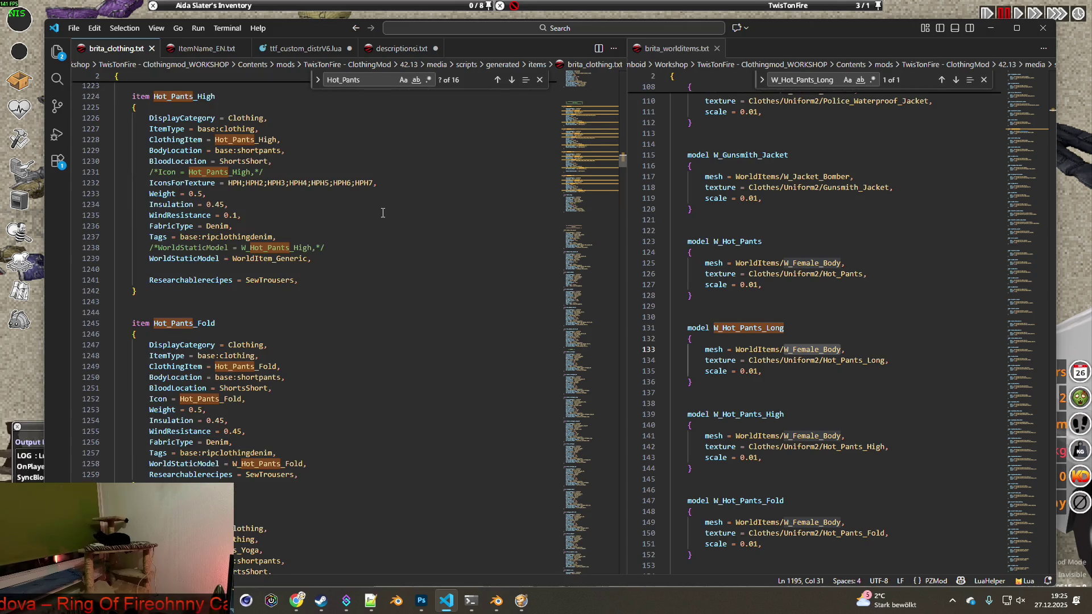
scroll(382, 213, "down", 3)
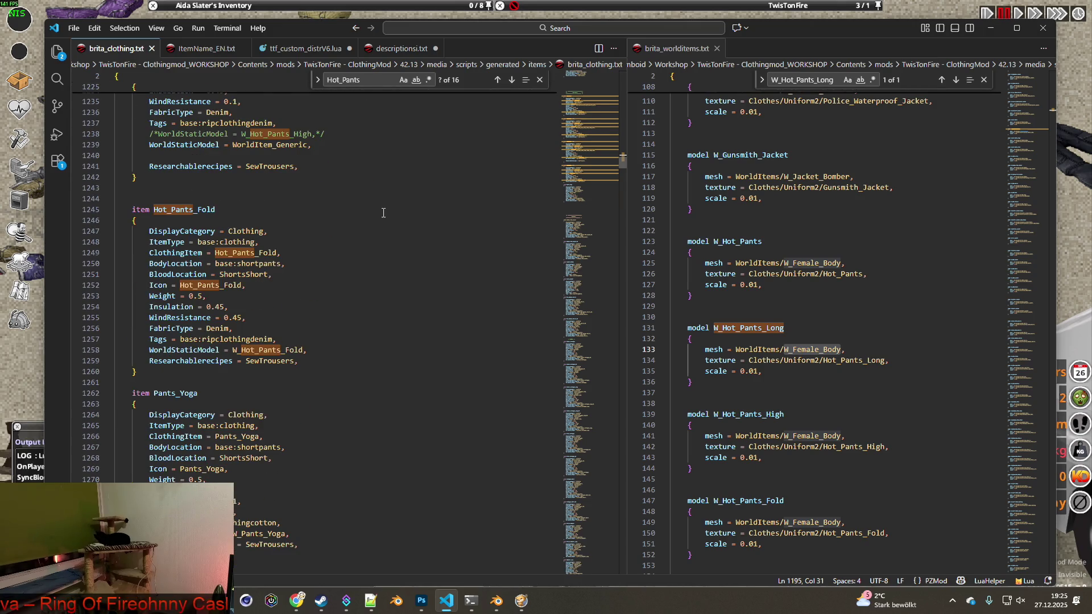
scroll(383, 212, "down", 1)
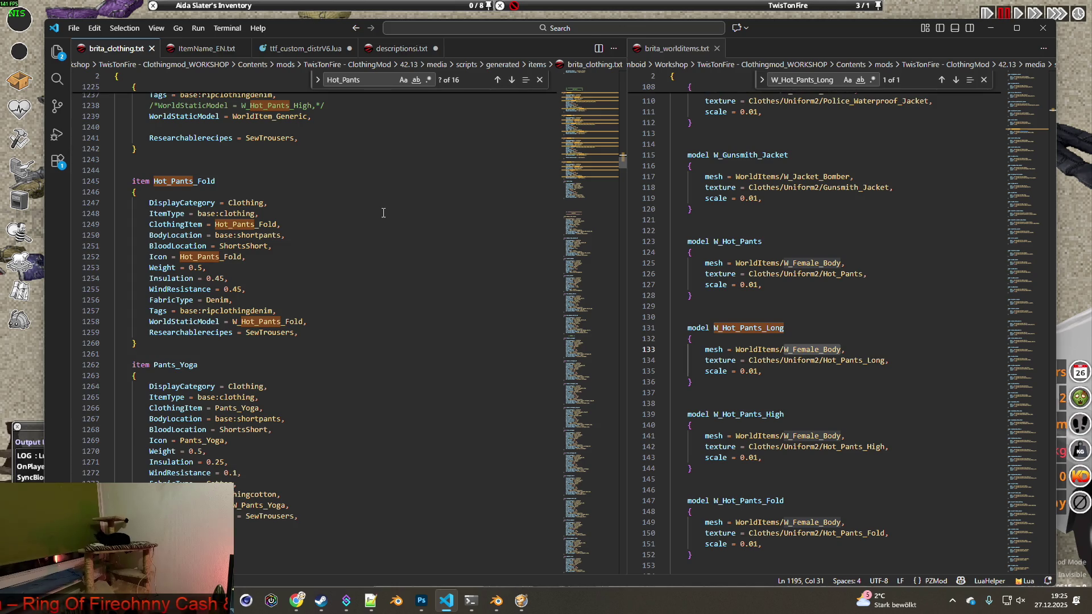
left_click_drag(285, 429, 198, 431)
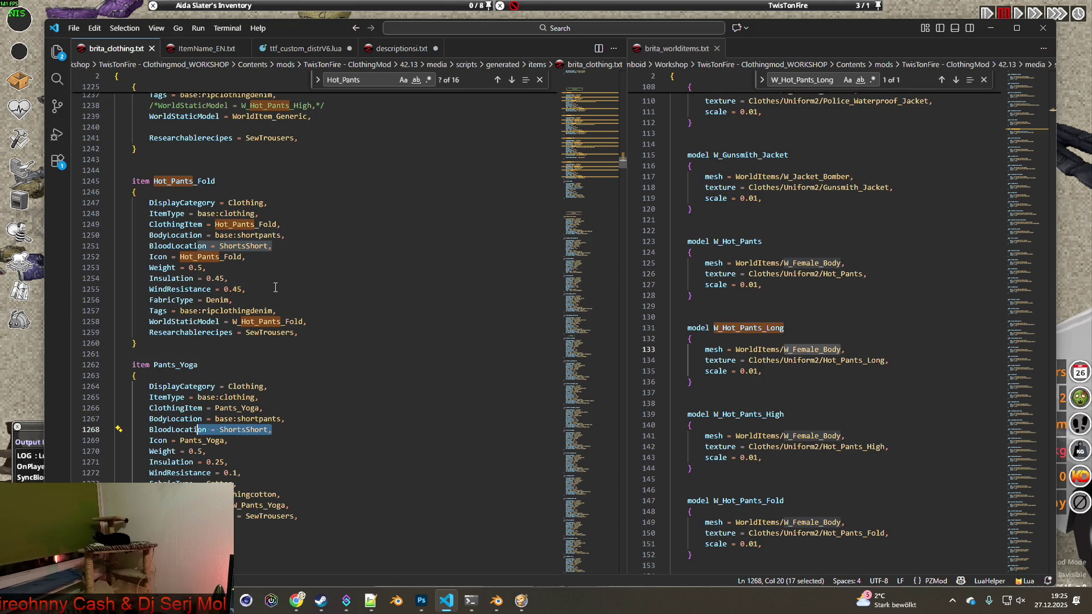
left_click(198, 182)
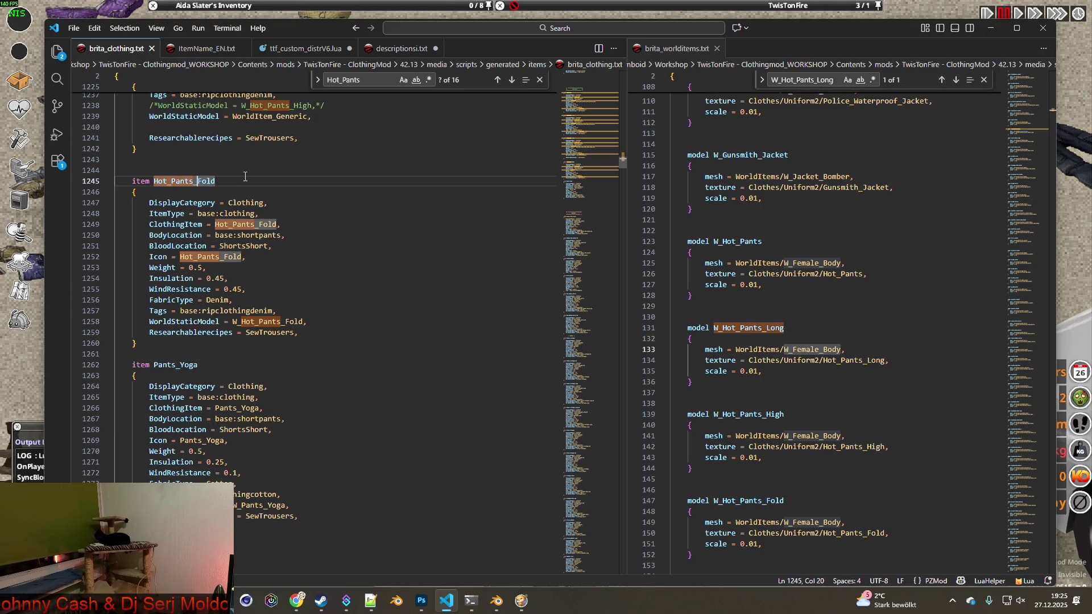
left_click(154, 180, "shift")
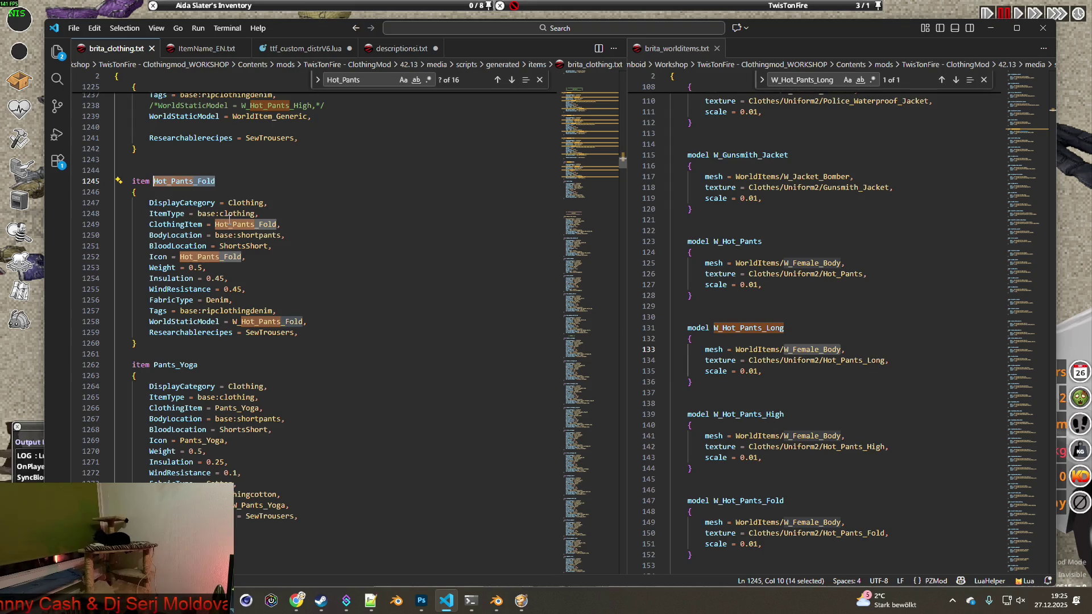
mouse_move(303, 548)
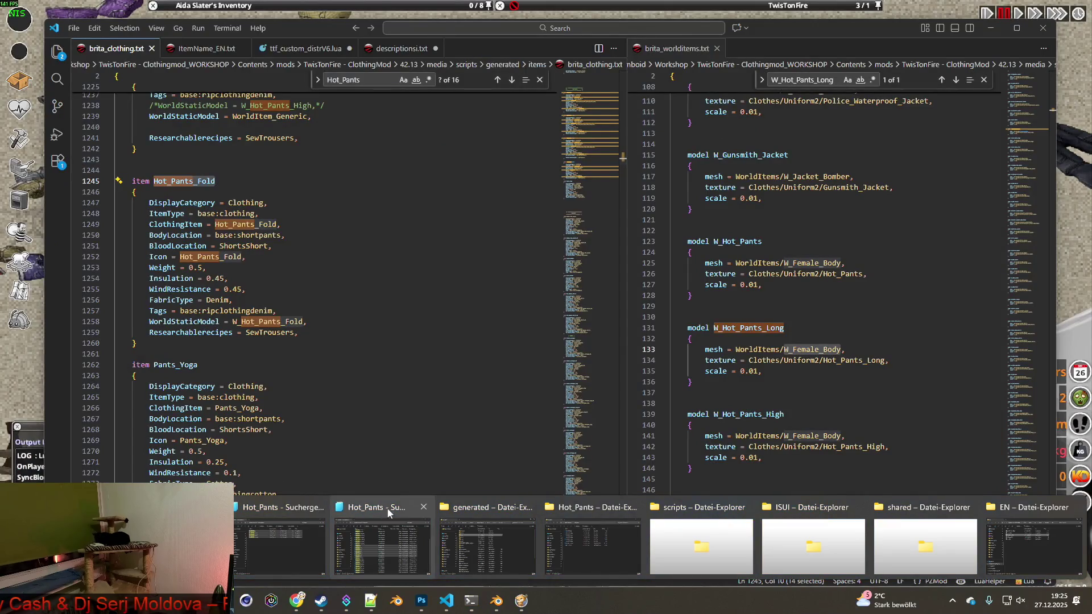
left_click(388, 513)
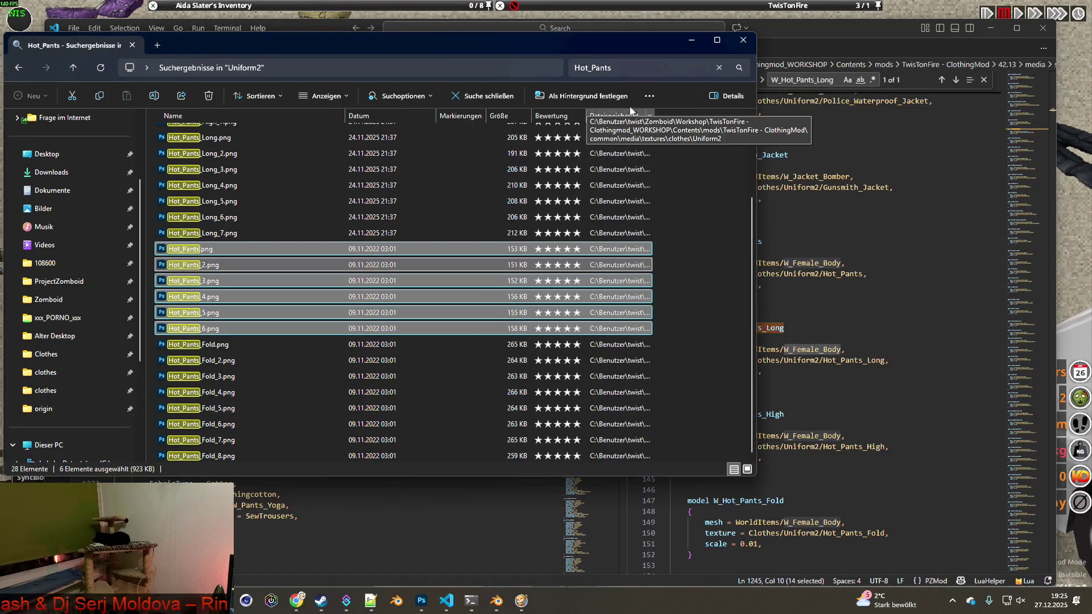
- Narrow the Uniform2 search to Hot_Pants_Fold and go up to BRITA_Textures in another window
left_click(620, 67)
type("_Fold")
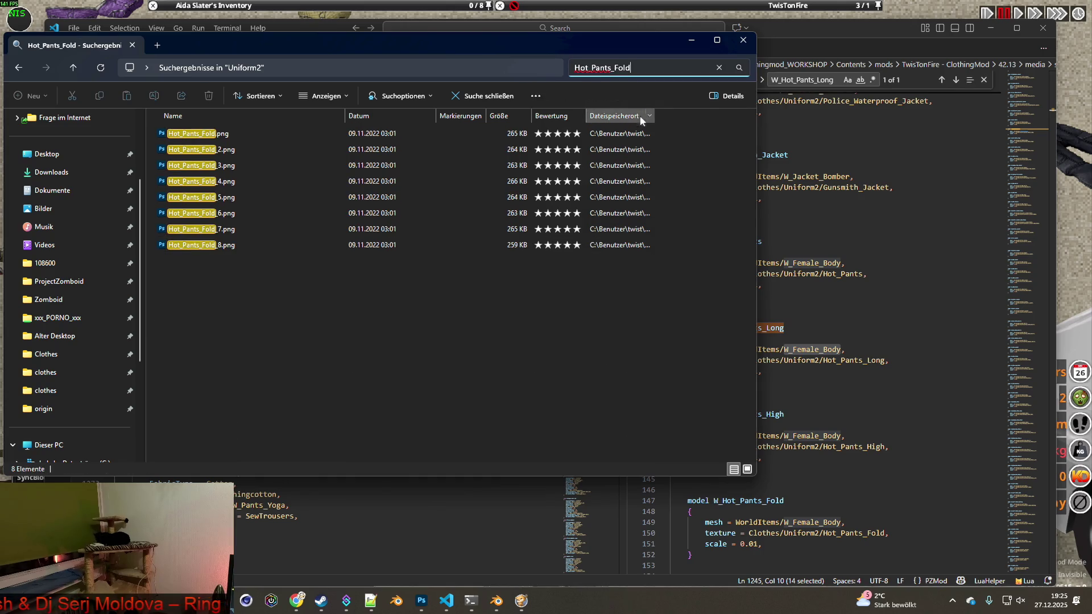
key("alt+Tab")
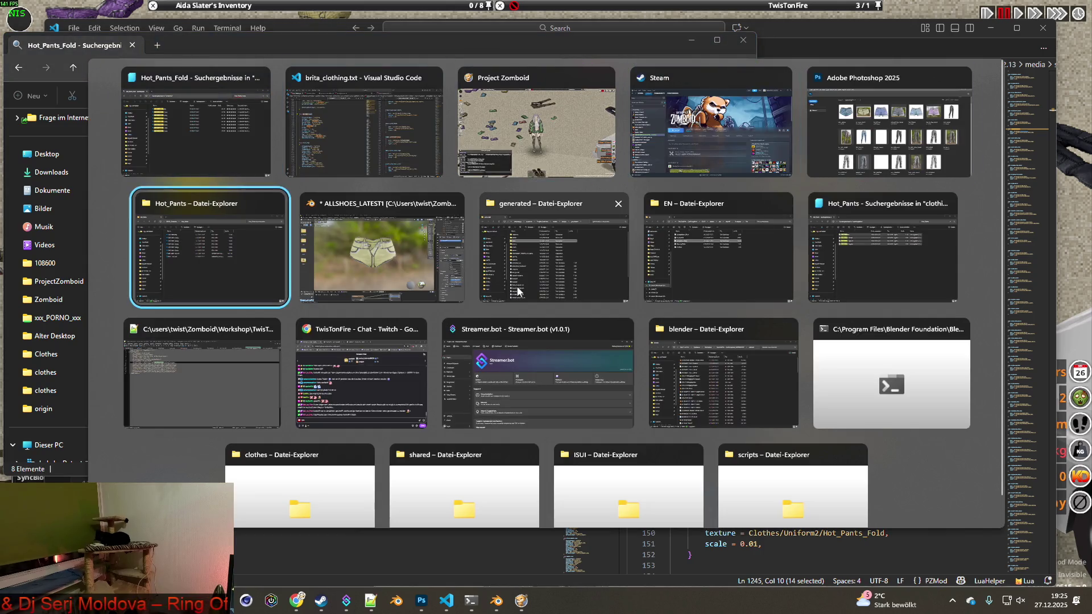
key("alt+Tab")
key("alt+Tab")
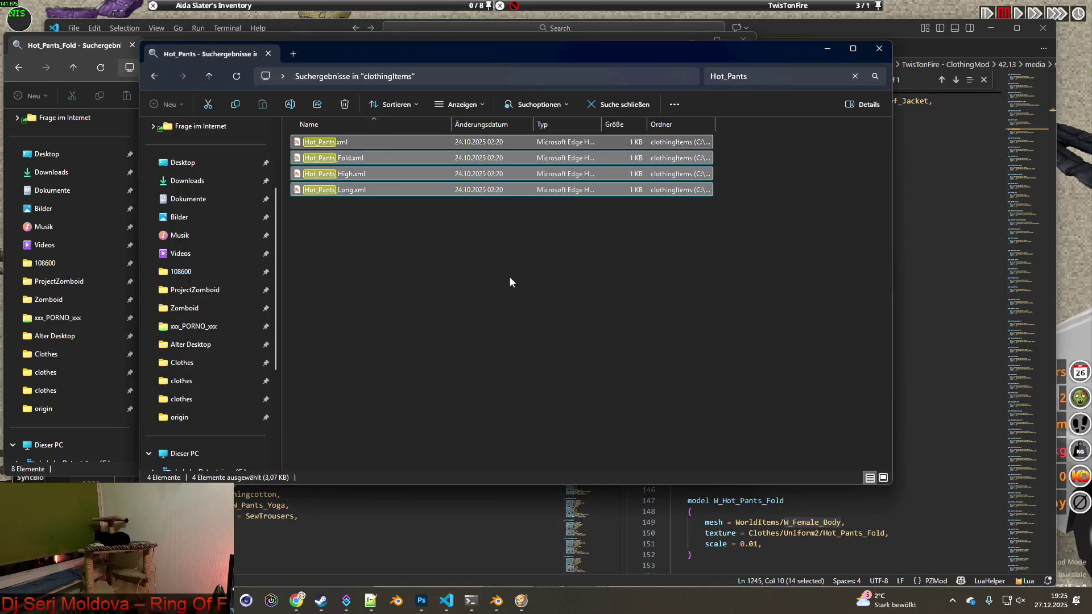
key("alt+Tab")
key("alt+Tab")
key("alt+Tab")
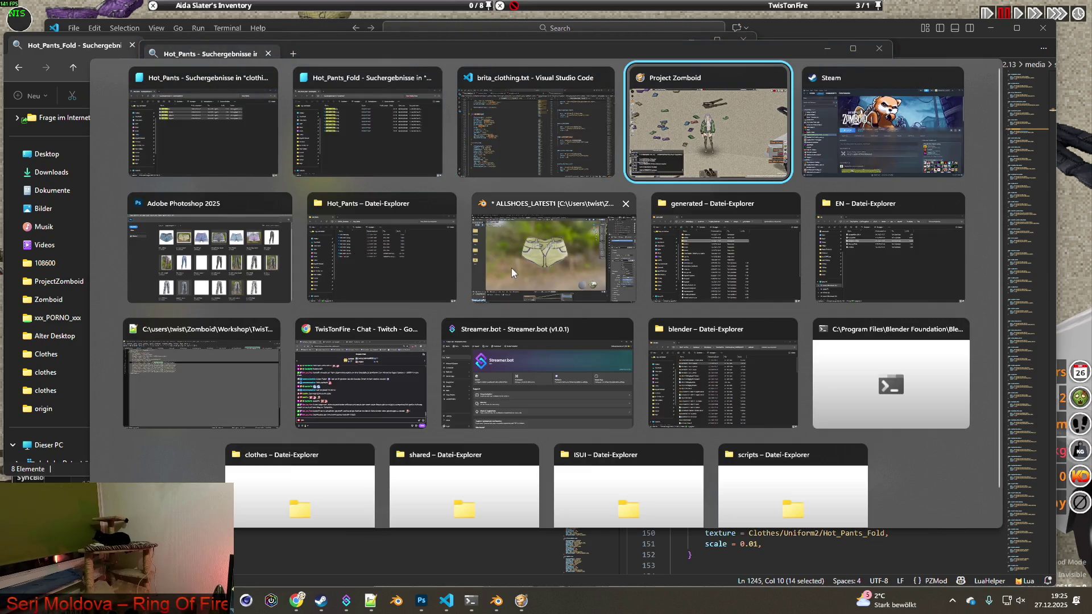
key("alt+Tab")
key("alt+Tab")
key("alt+Tab")
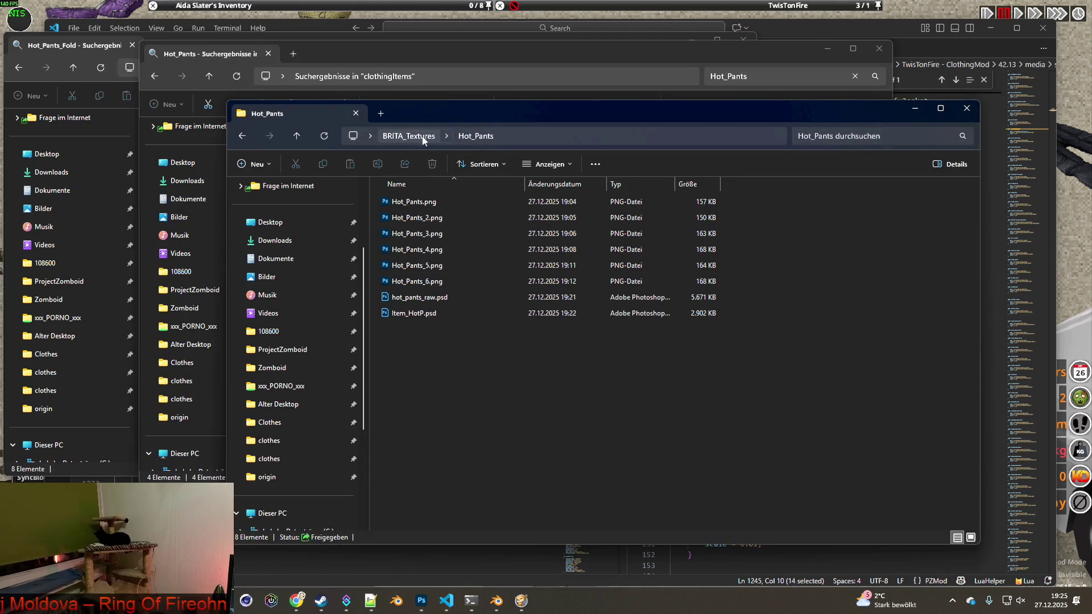
left_click(423, 137)
- Create a new folder named Hot_Pants_Fold in BRITA_Textures and open it
right_click(376, 365)
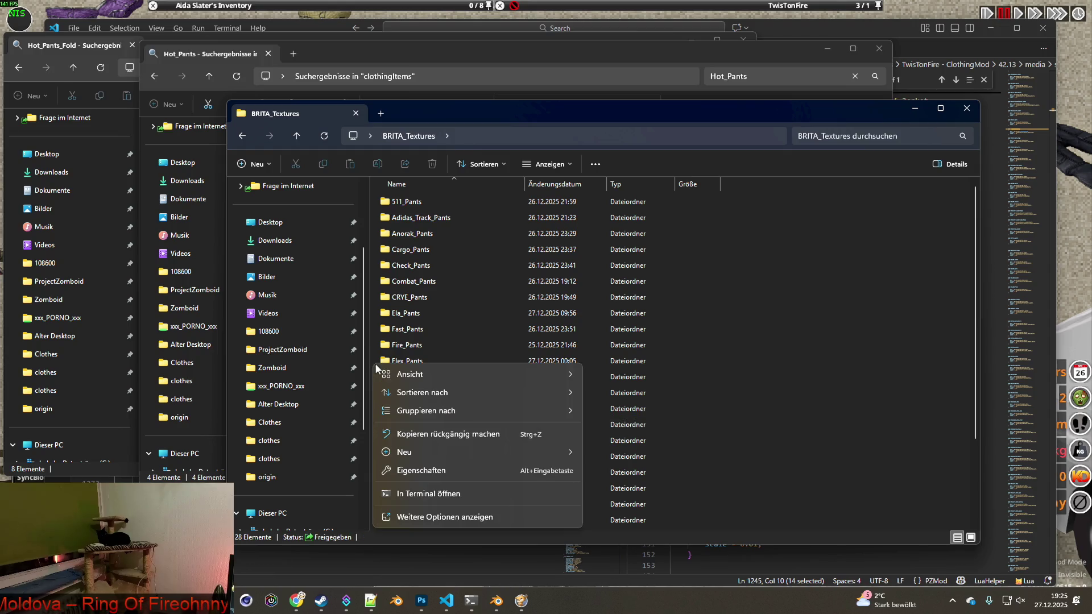
mouse_move(411, 453)
left_click(604, 451)
type("Hot_Pants_Fold")
key("Return")
double_click(486, 444)
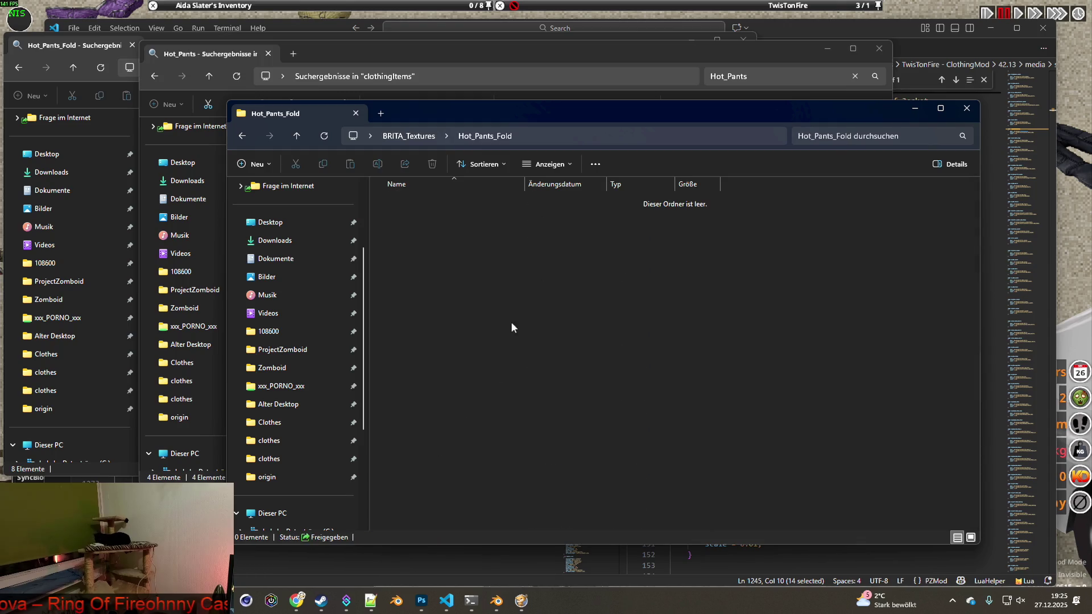
left_click_drag(457, 114, 724, 122)
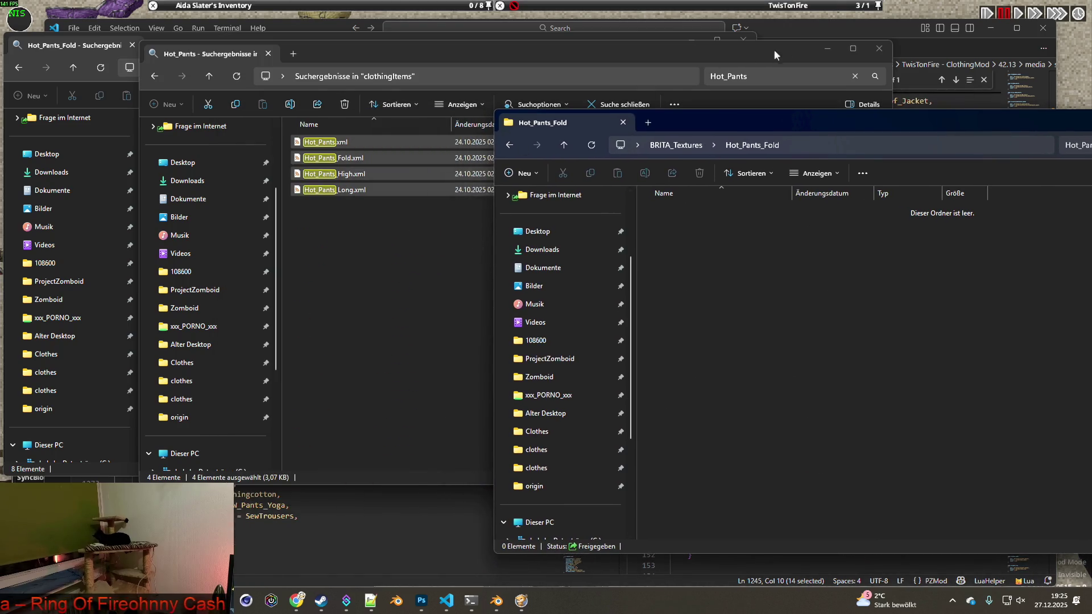
- Copy the eight Hot_Pants_Fold PNGs from the search results into the new Hot_Pants_Fold folder
left_click(880, 48)
left_click(300, 282)
mouse_move(367, 303)
left_mouse_down()
mouse_move(194, 166)
mouse_move(181, 135)
left_mouse_up()
mouse_move(192, 151)
right_mouse_down()
mouse_move(865, 211)
mouse_move(924, 308)
right_mouse_up()
left_click(937, 314)
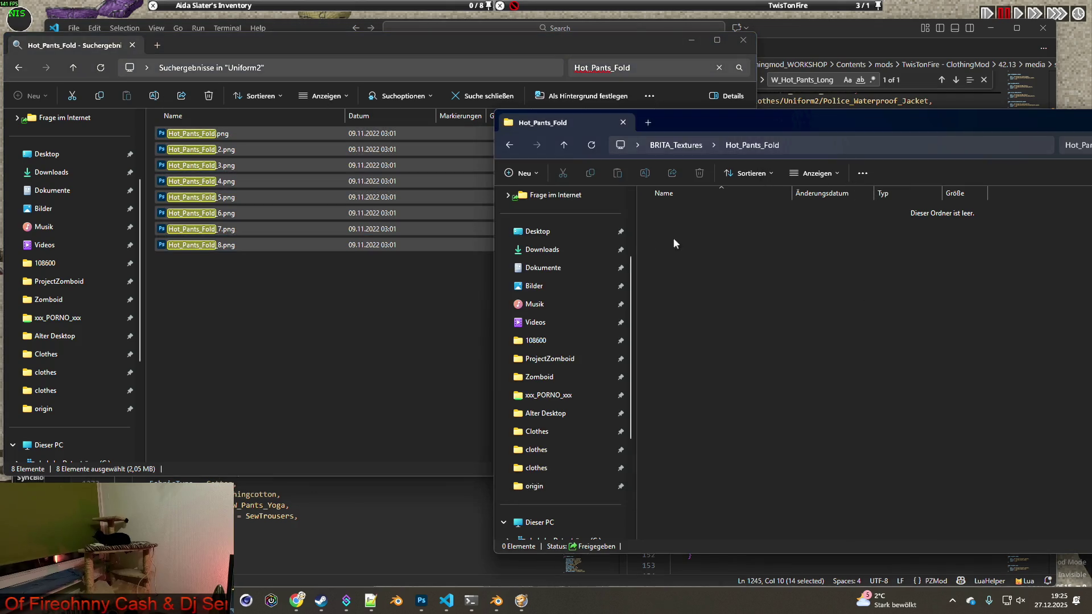
left_click(691, 39)
left_click(221, 600)
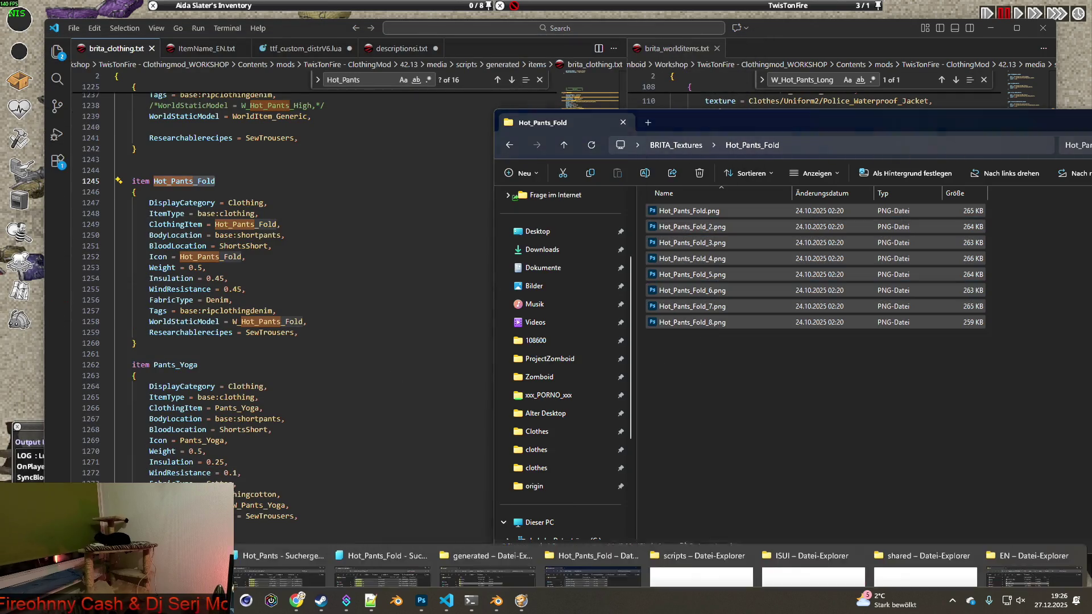
- Copy the seven Hot_Pants_High PNGs into Uniform2, replacing the existing files
left_click(382, 513)
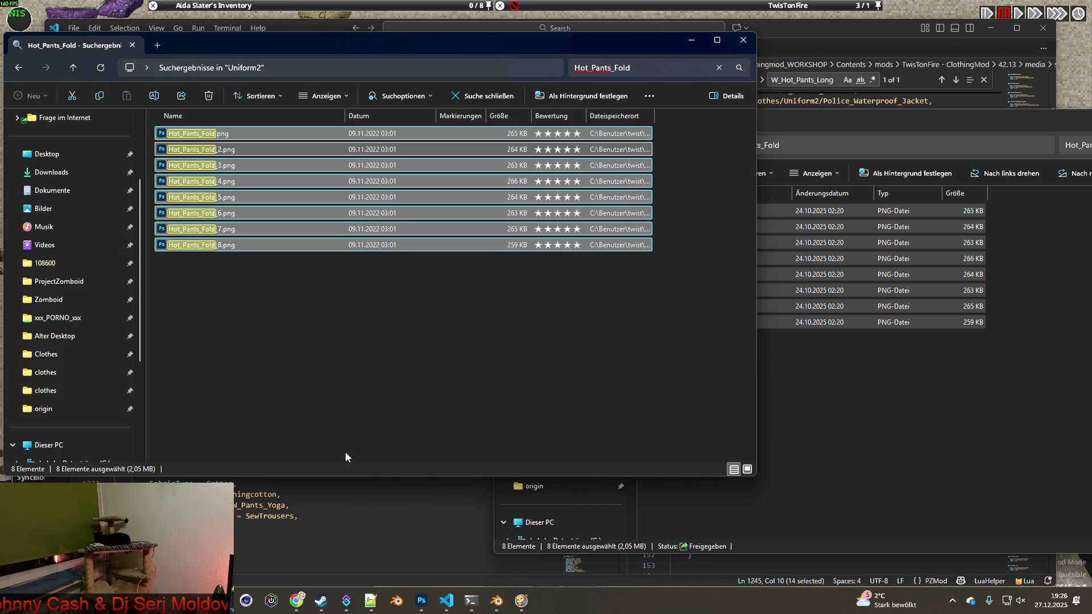
left_click(18, 67)
left_click_drag(850, 126, 780, 111)
left_click(606, 136)
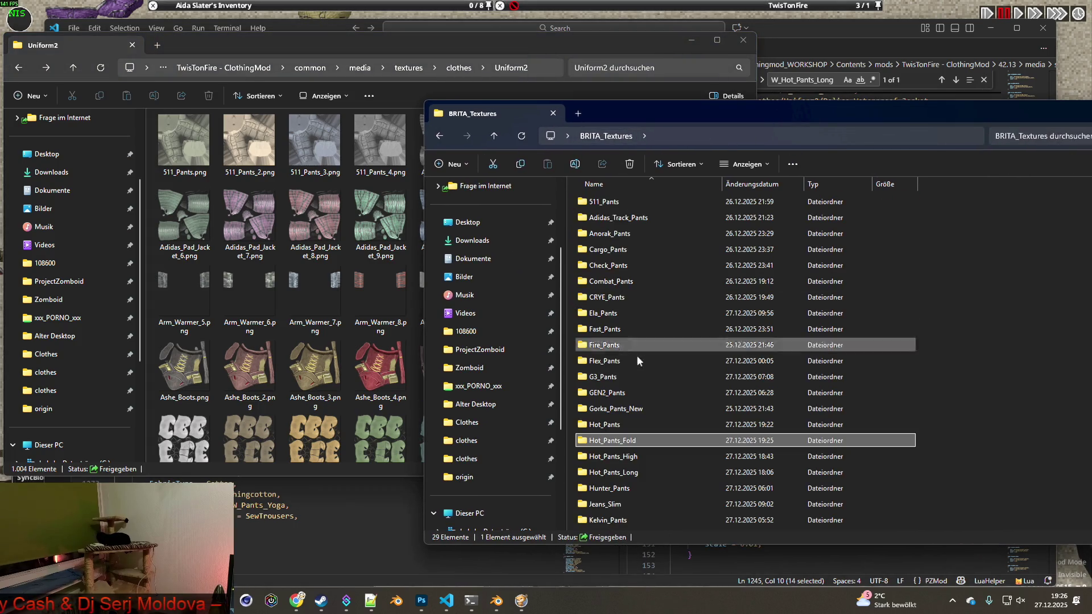
double_click(627, 456)
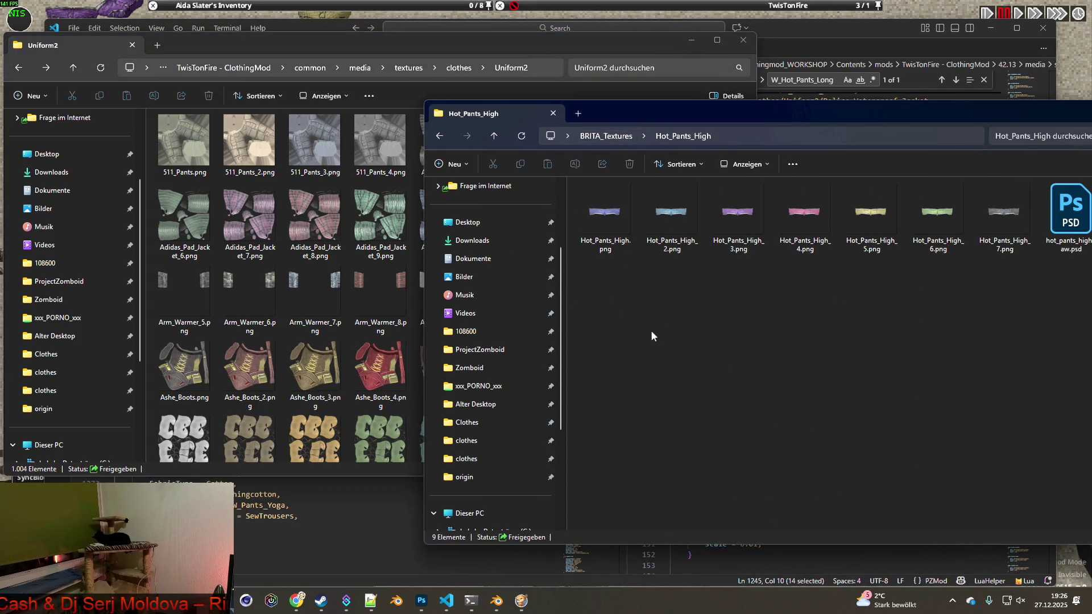
left_click_drag(592, 292, 995, 181)
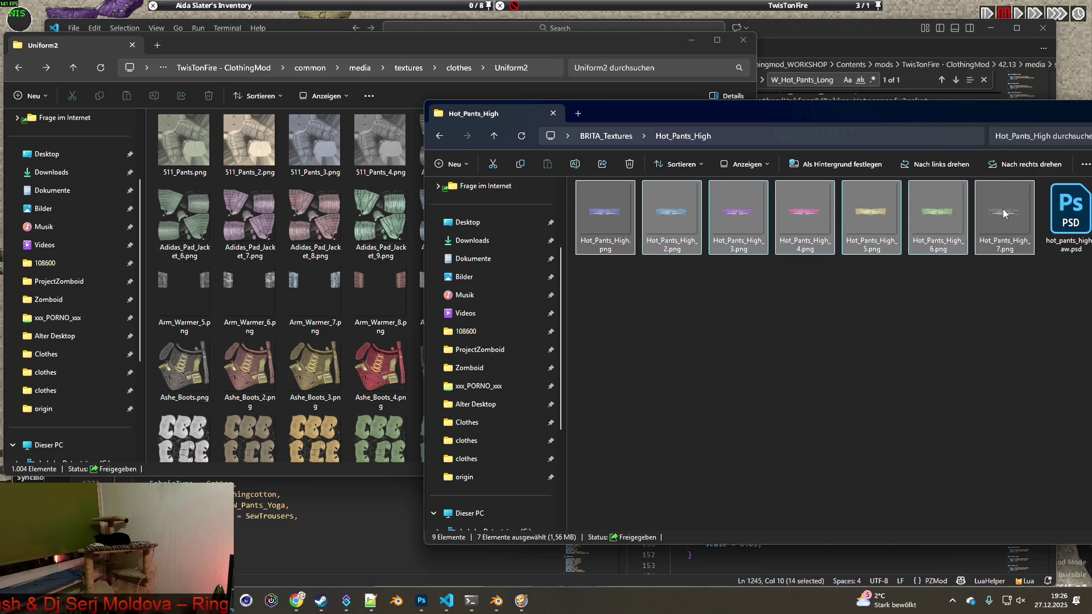
mouse_move(757, 218)
right_mouse_down()
mouse_move(293, 312)
mouse_move(290, 300)
right_mouse_up()
left_click(324, 313)
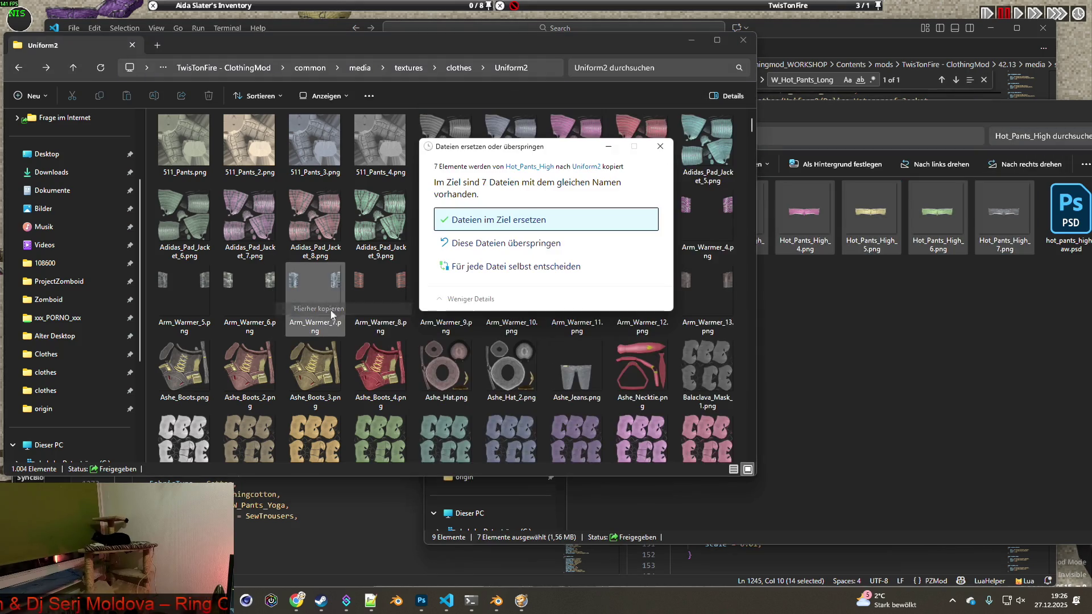
left_click(534, 219)
- Copy the six Hot_Pants PNGs into Uniform2, replacing the existing files
left_click(862, 117)
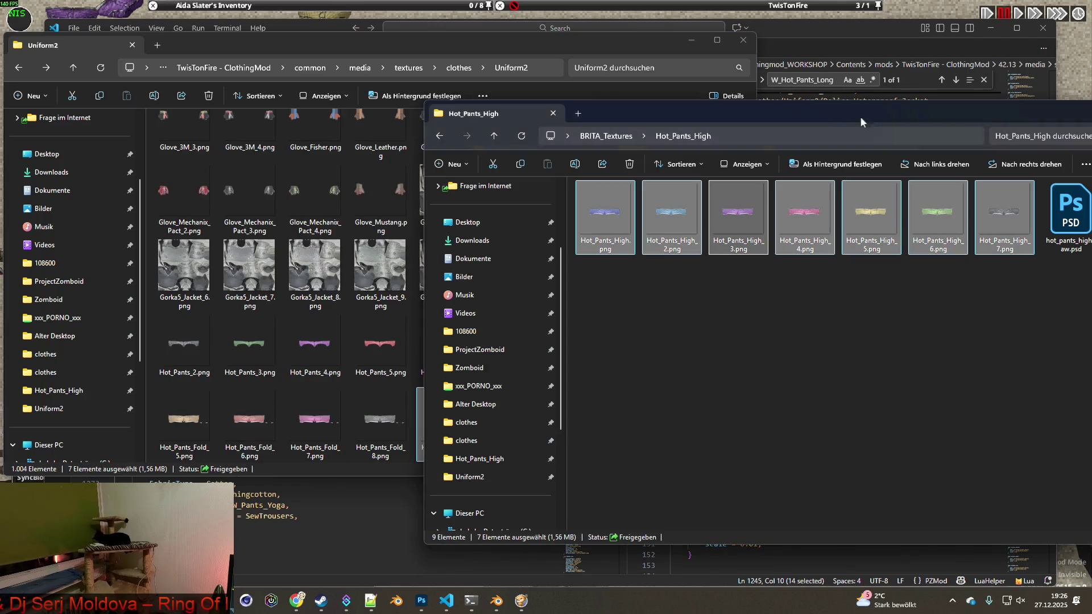
left_click(442, 136)
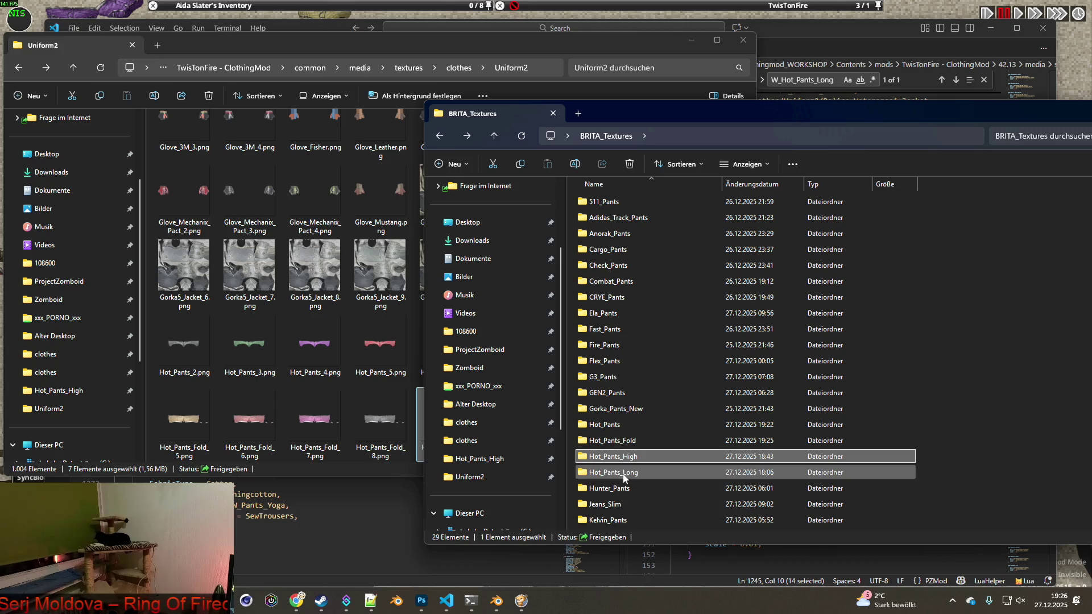
mouse_move(625, 479)
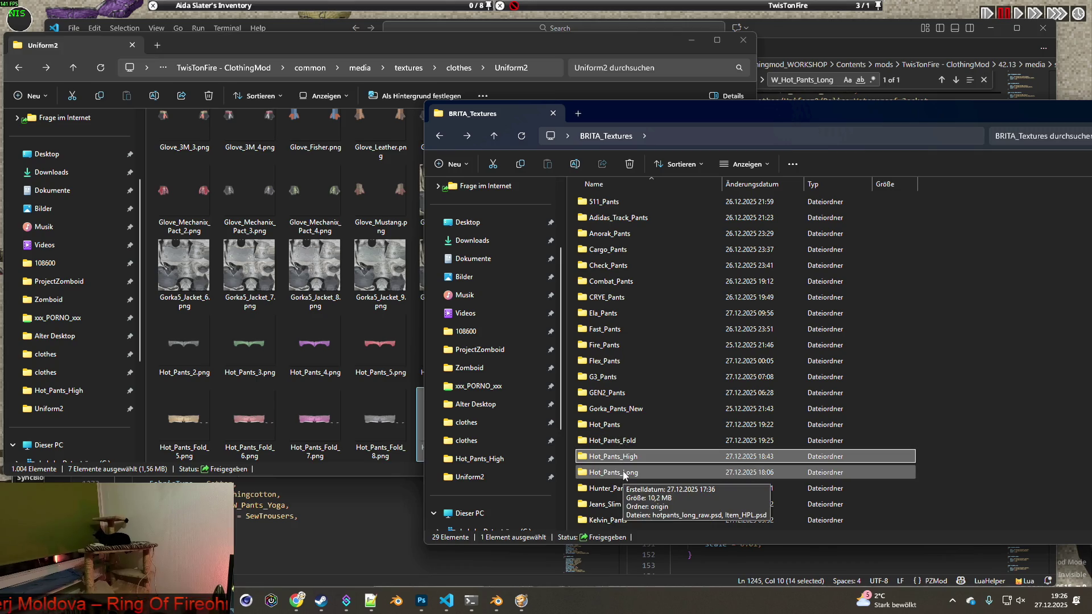
double_click(614, 424)
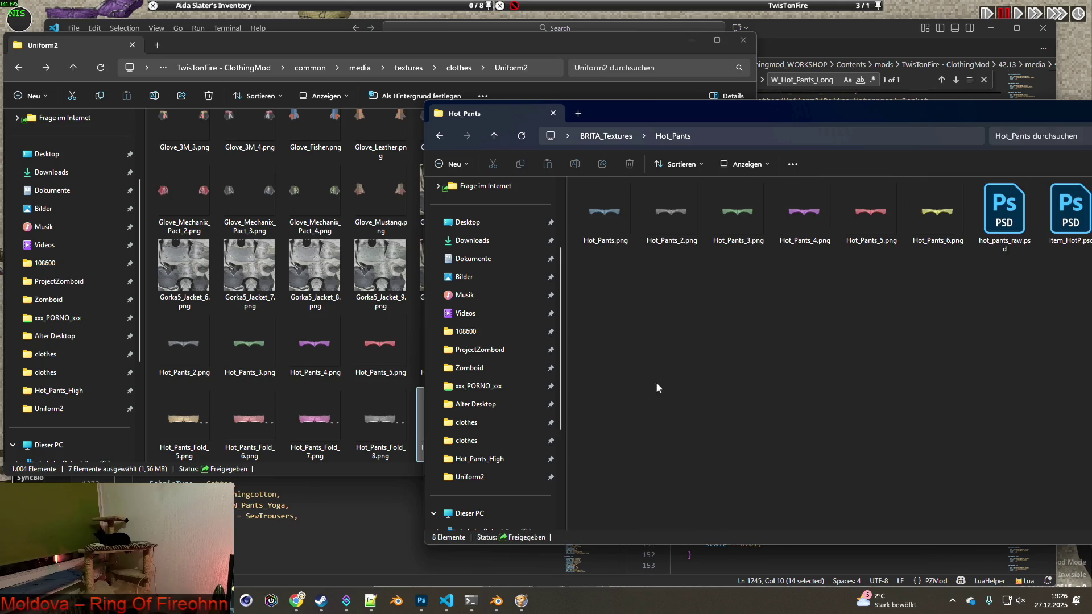
left_click_drag(593, 272, 961, 183)
right_click_drag(867, 216, 285, 251)
left_click(322, 264)
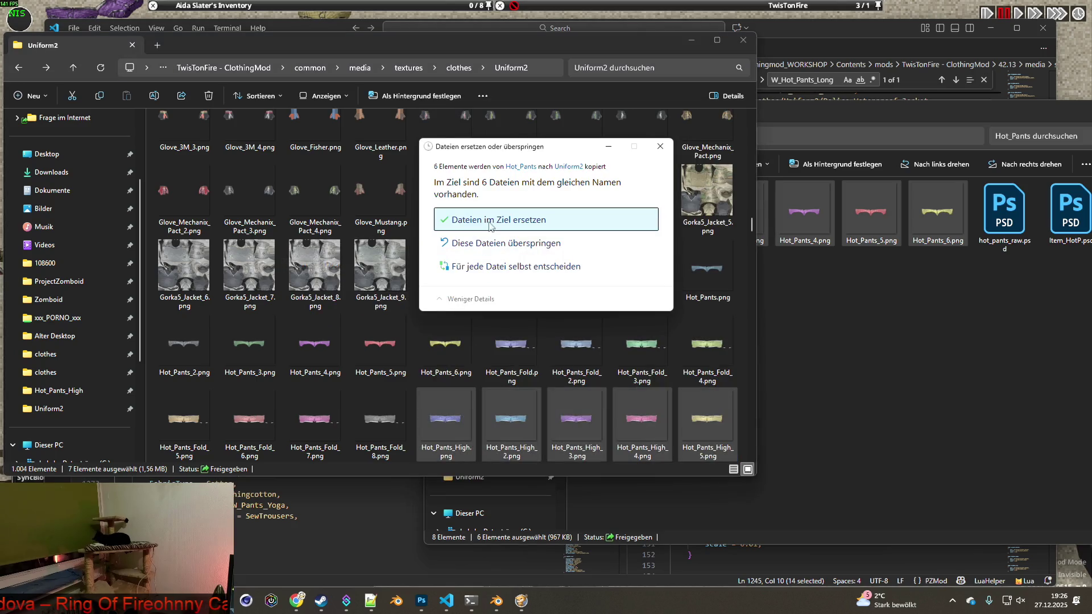
left_click(508, 227)
- Copy the seven Hot_Pants_Long origin PNGs into Uniform2, replacing the existing files
left_click(814, 313)
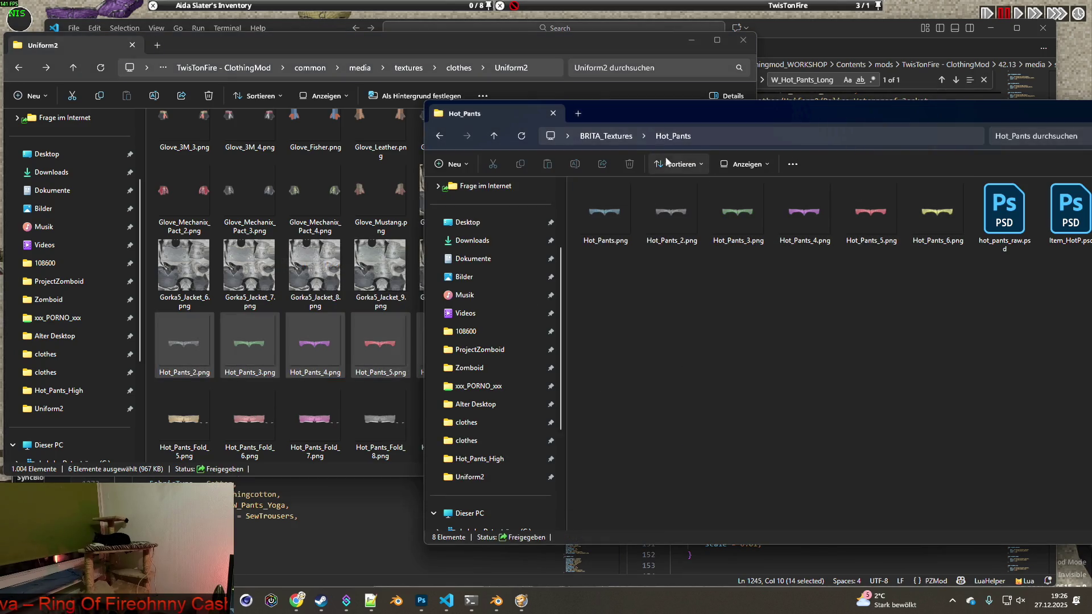
left_click(606, 136)
double_click(637, 472)
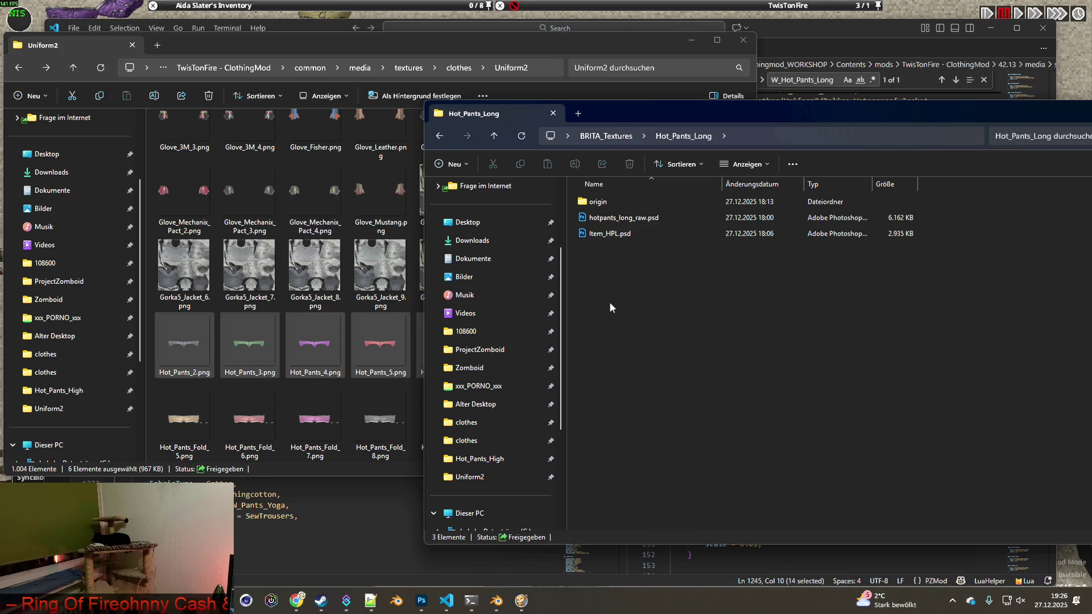
double_click(607, 201)
mouse_move(592, 273)
left_mouse_down()
mouse_move(999, 215)
mouse_move(316, 270)
left_mouse_up()
right_click_drag(315, 271, 317, 273)
left_click(341, 283)
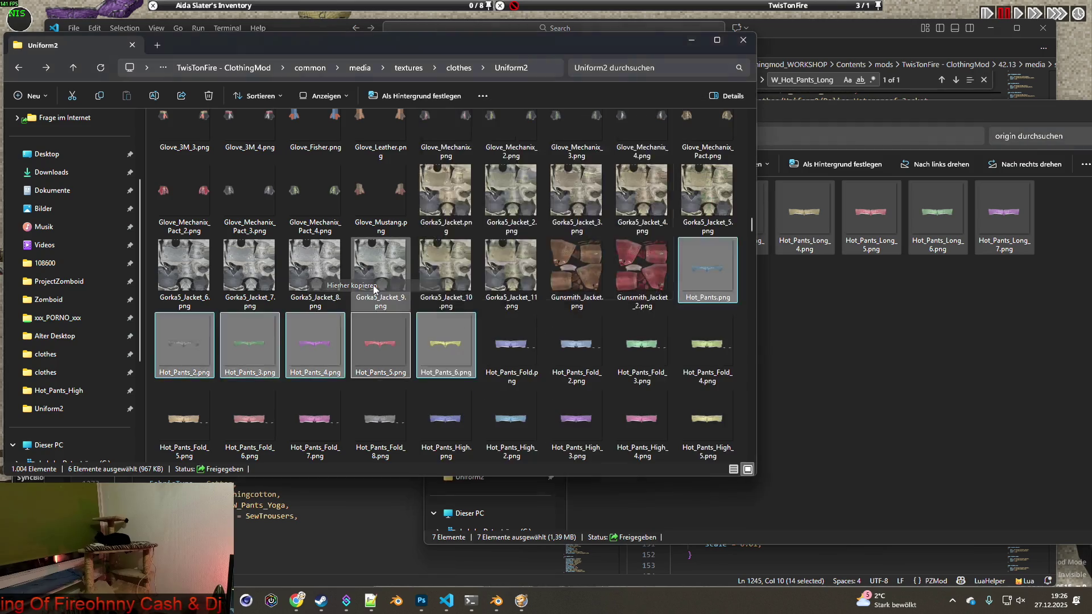
left_click(506, 217)
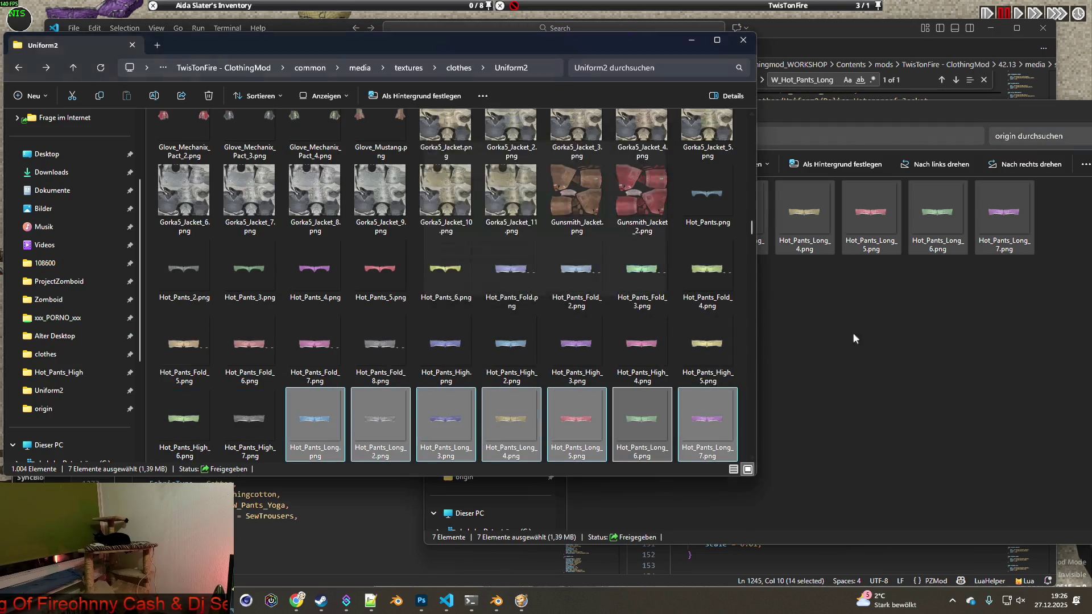
- Open the Hot_Pants_Fold folder, check Hot_Pants_Fold.png, and return to Blender
left_click(821, 306)
left_click(620, 138)
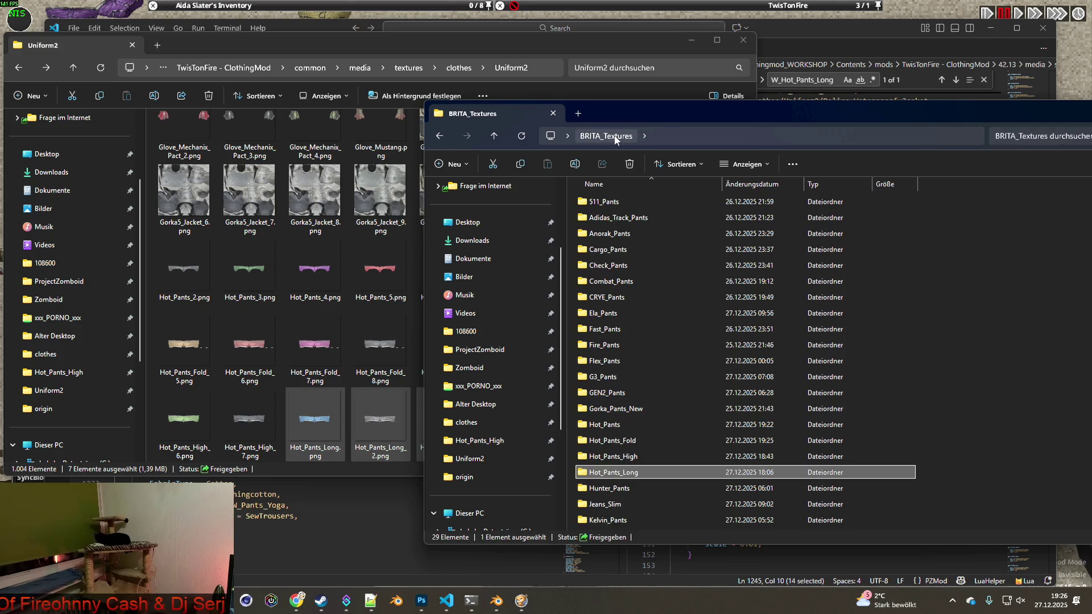
left_click(633, 443)
double_click(632, 443)
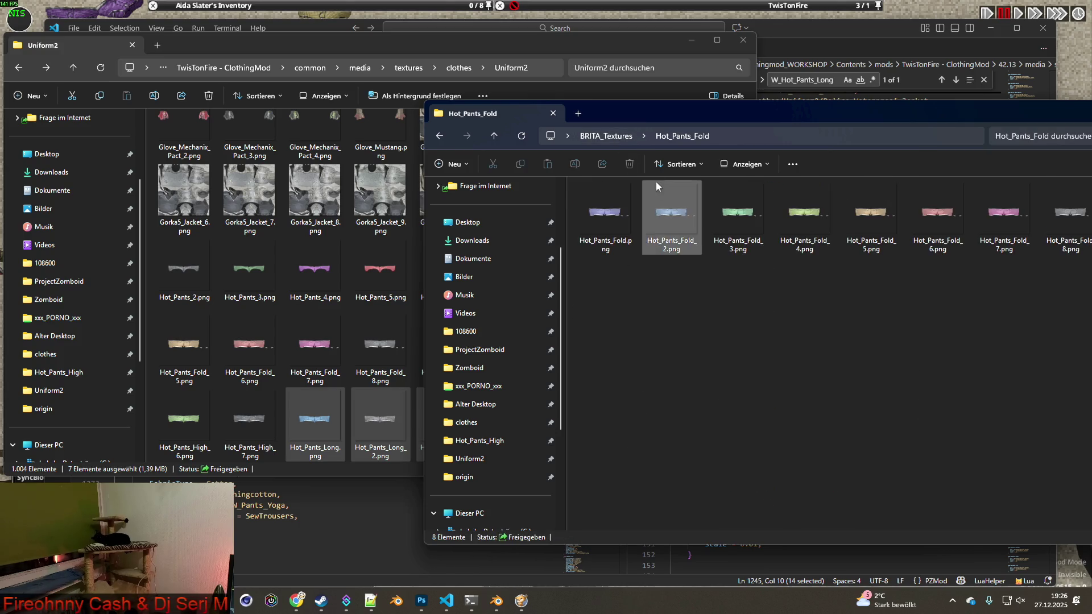
left_click_drag(718, 114, 636, 93)
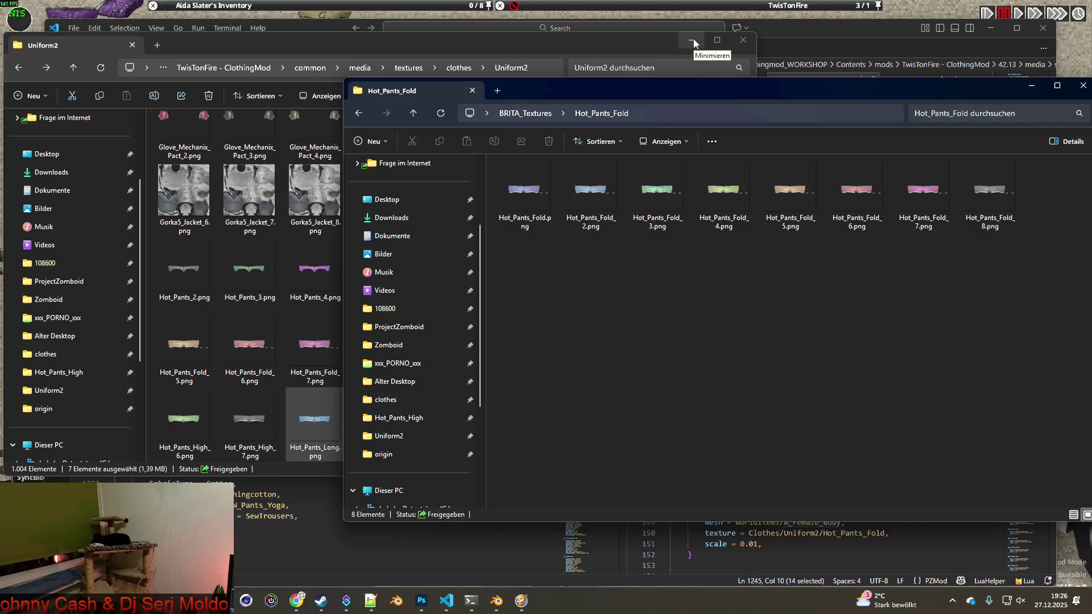
left_click(549, 222)
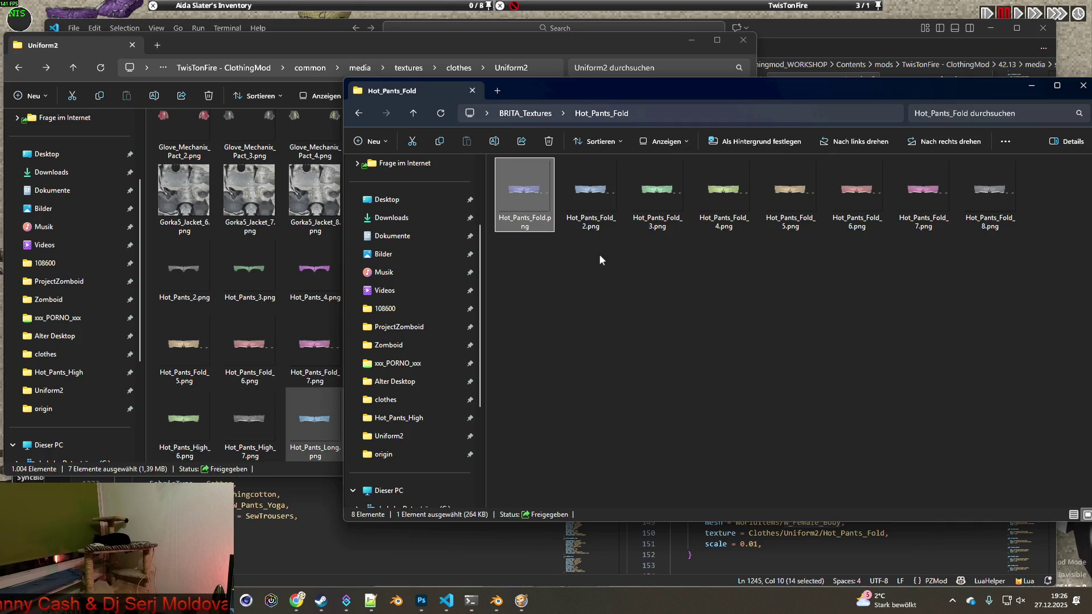
left_click(608, 302)
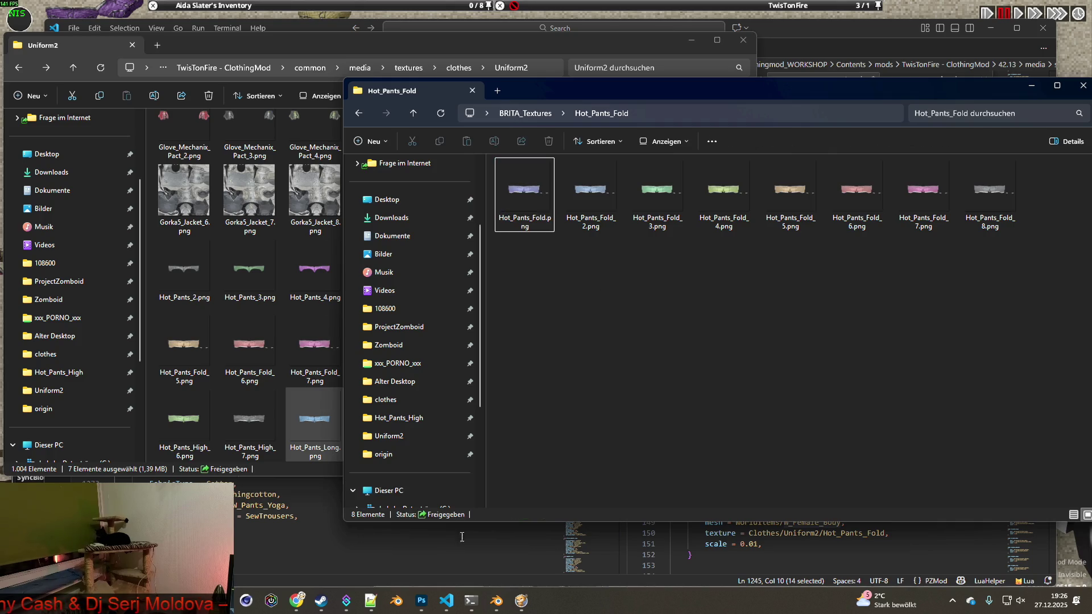
key("alt+Tab")
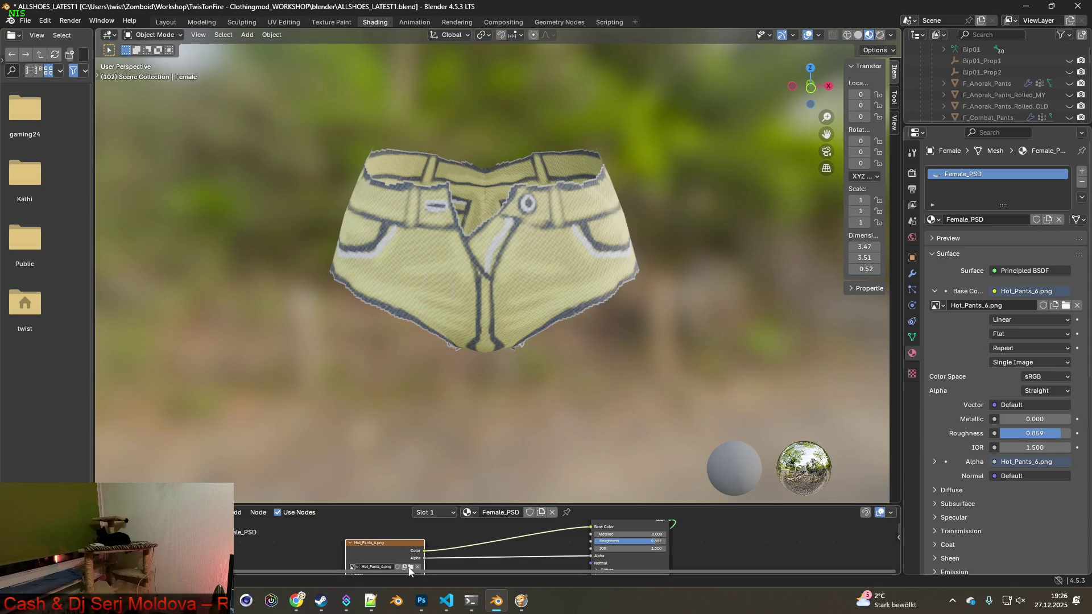
- Load Hot_Pants_Fold.png as the shorts' base colour image and inspect it from all sides
left_click(410, 567)
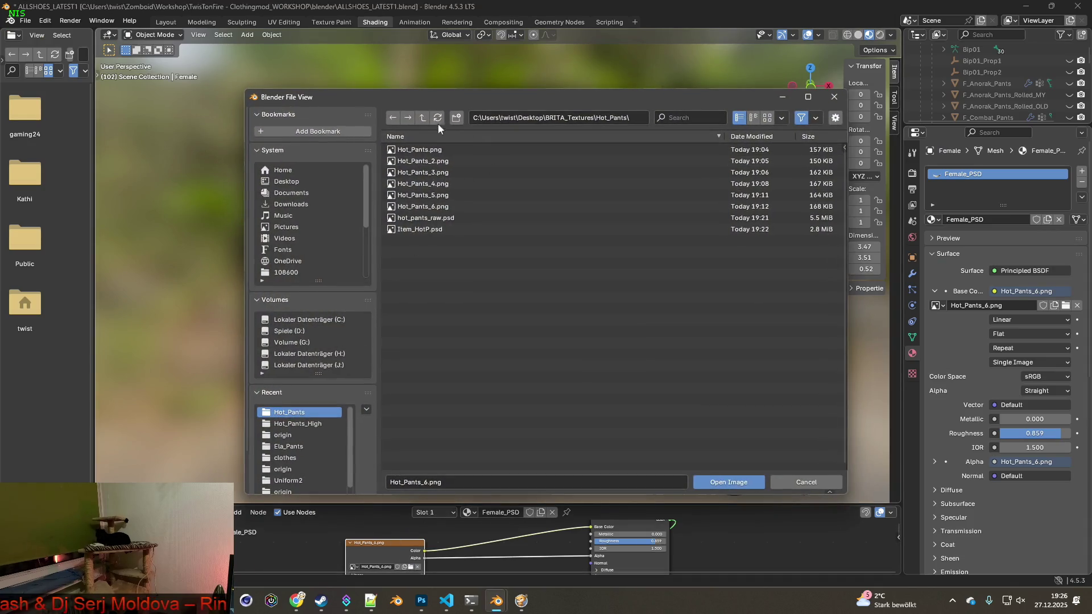
left_click(423, 117)
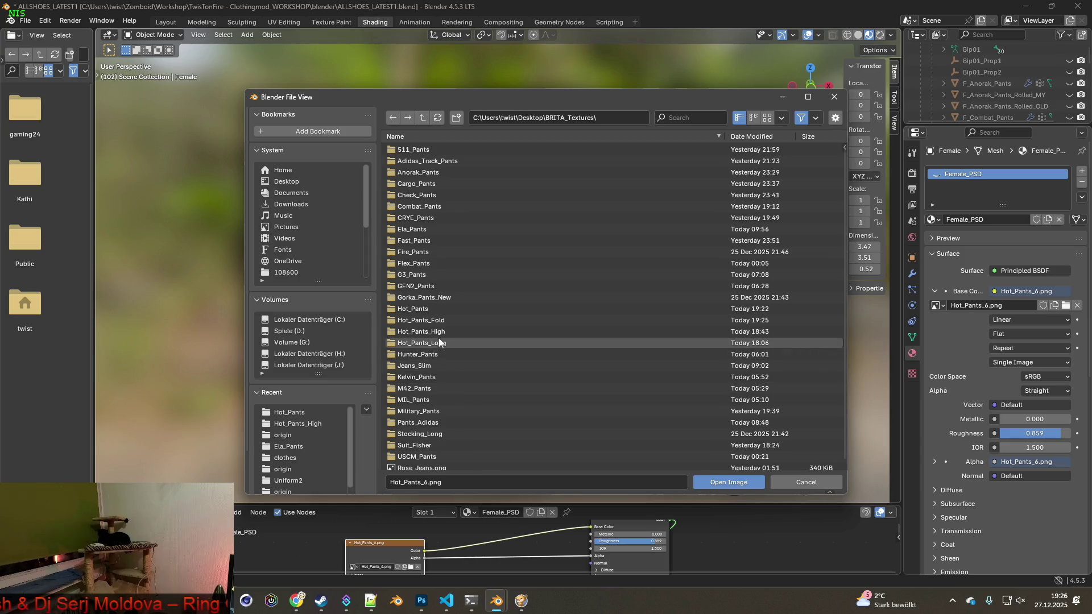
double_click(436, 322)
left_click(449, 150)
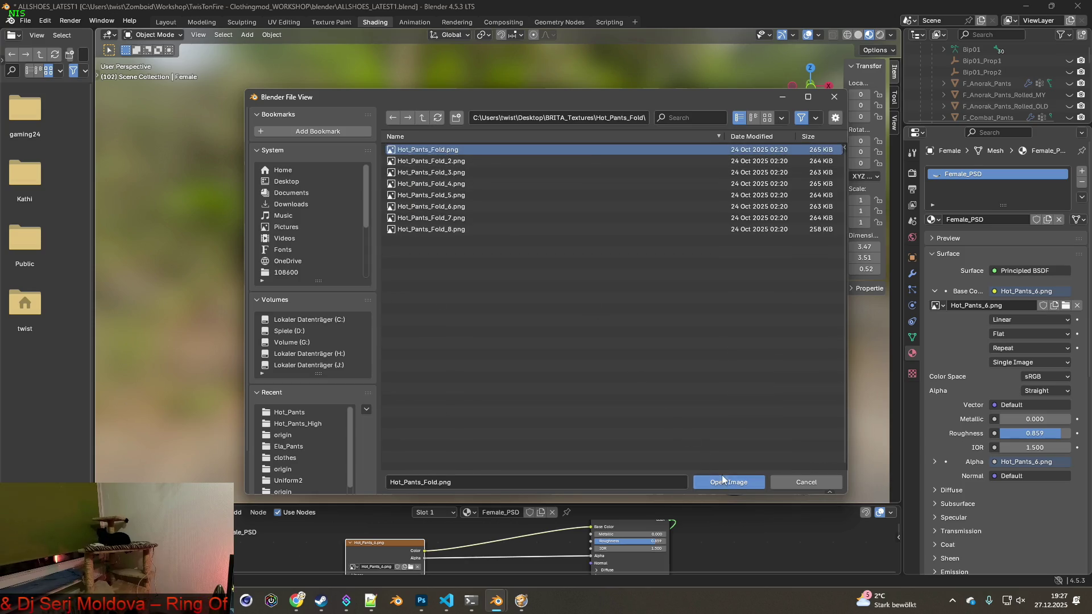
left_click(724, 480)
scroll(535, 427, "up", 6)
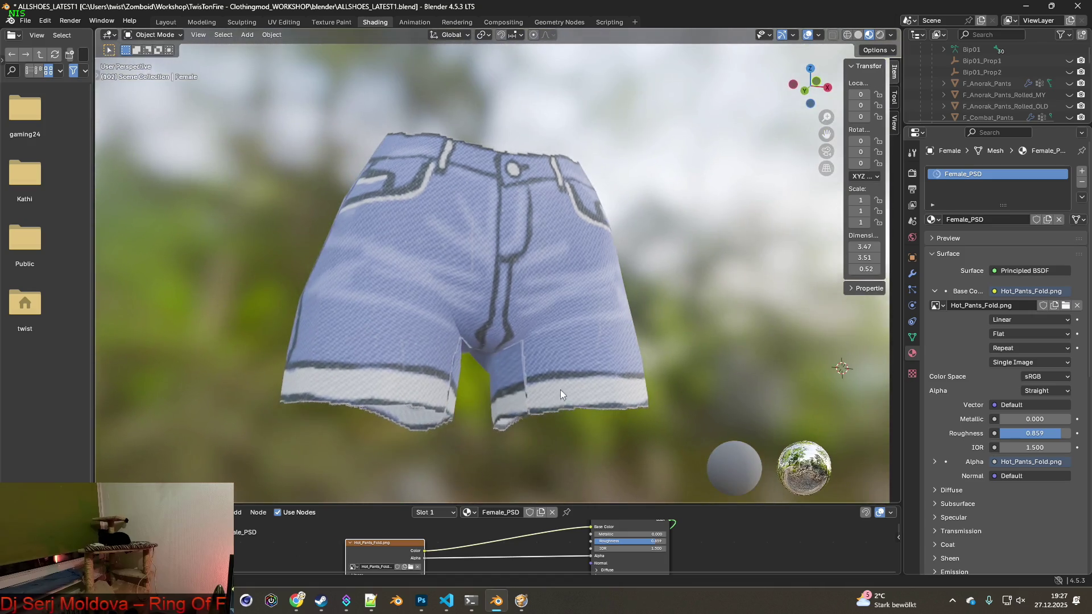
mouse_move(546, 419)
middle_mouse_down()
mouse_move(470, 431)
mouse_move(472, 398)
mouse_move(512, 370)
mouse_move(559, 391)
mouse_move(300, 400)
middle_mouse_up()
scroll(470, 431, "down", 5)
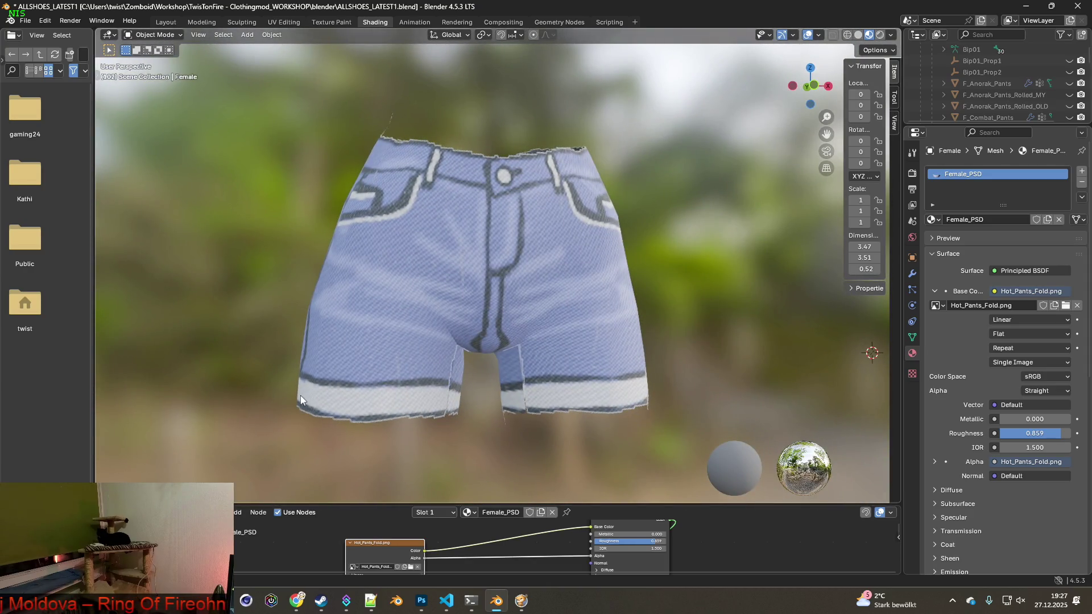
mouse_move(398, 381)
middle_mouse_down()
mouse_move(670, 302)
mouse_move(612, 398)
mouse_move(276, 375)
mouse_move(535, 371)
middle_mouse_up()
scroll(534, 376, "up", 5)
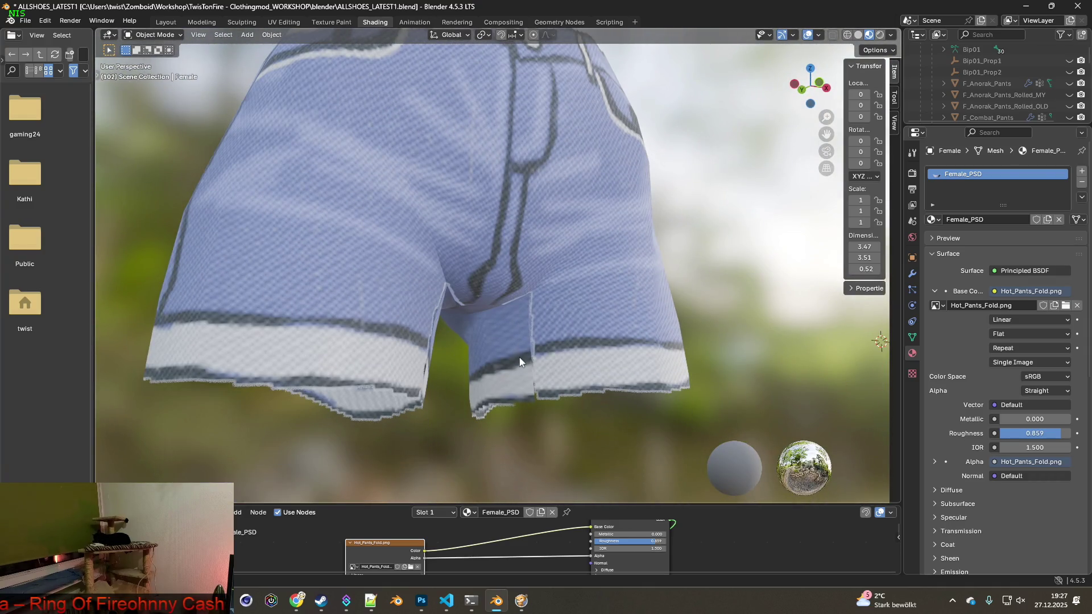
- Switch to Texture Paint and zoom onto the shorts' leg openings
left_click(331, 23)
mouse_move(535, 341)
middle_mouse_down()
mouse_move(563, 318)
mouse_move(570, 235)
mouse_move(551, 251)
mouse_move(535, 317)
middle_mouse_up()
scroll(569, 235, "up", 4)
- Clone-paint the leg seam edge and bottom hem, resetting the clone source on the fabric
middle_click_drag(553, 274, 517, 261)
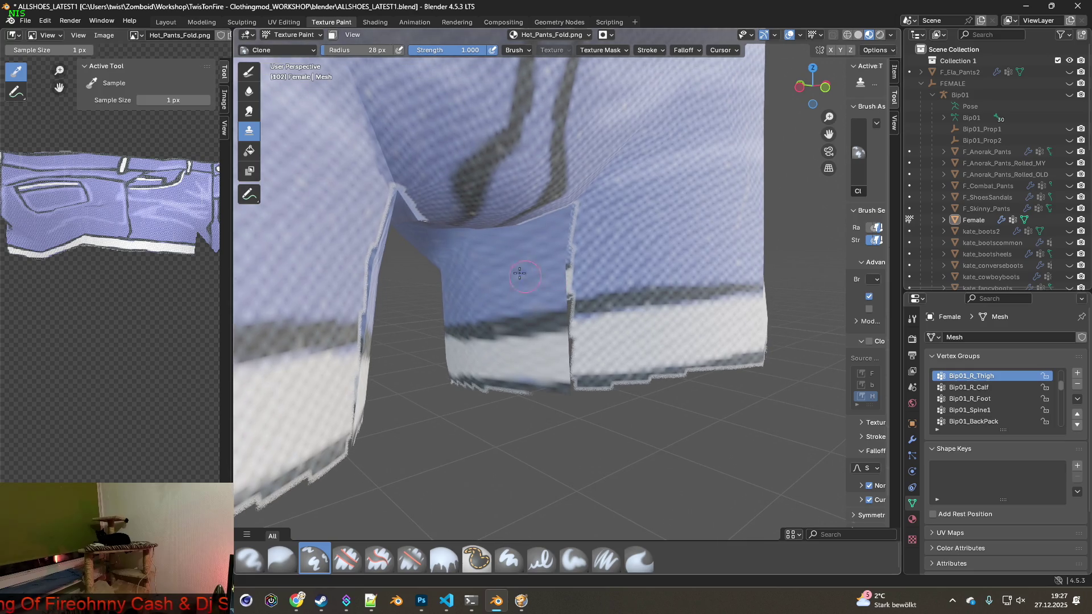
left_click_drag(577, 217, 568, 260)
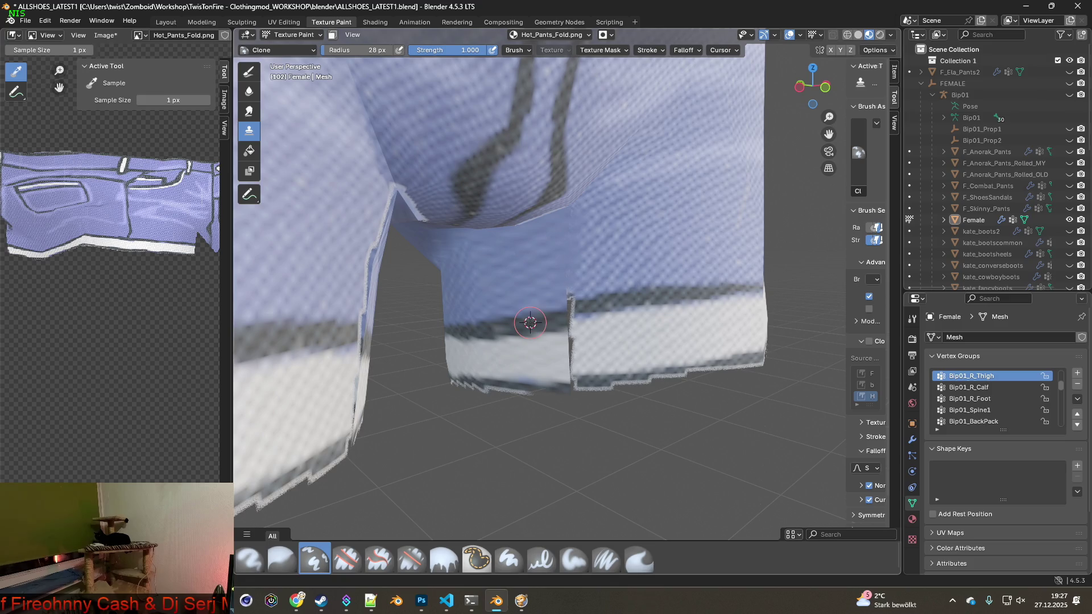
left_click(616, 299, "ctrl")
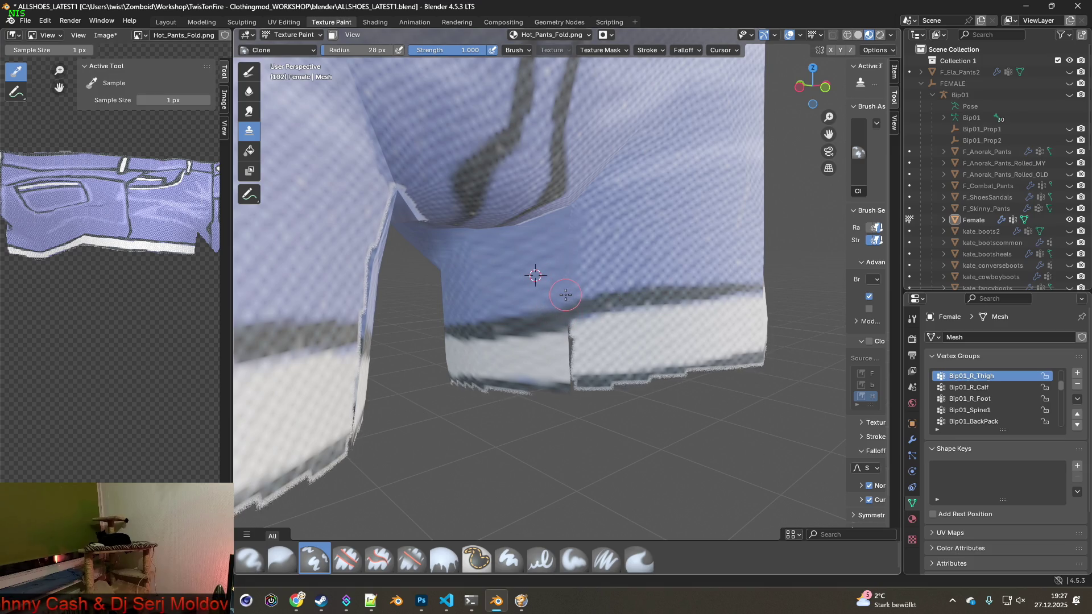
left_click(601, 339, "ctrl")
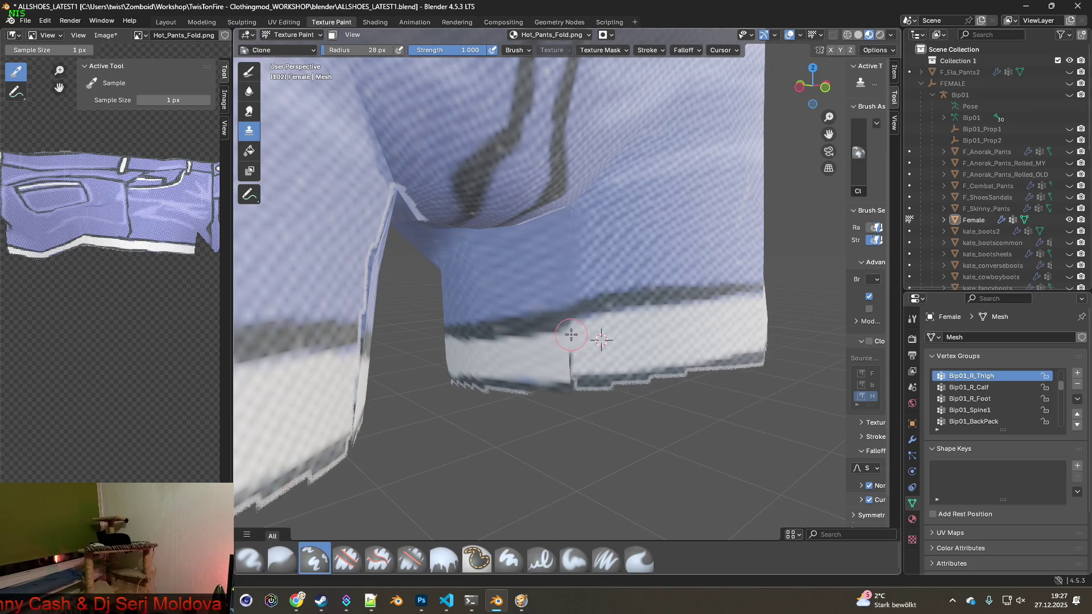
middle_click_drag(568, 364, 458, 331)
left_click(458, 332, "ctrl")
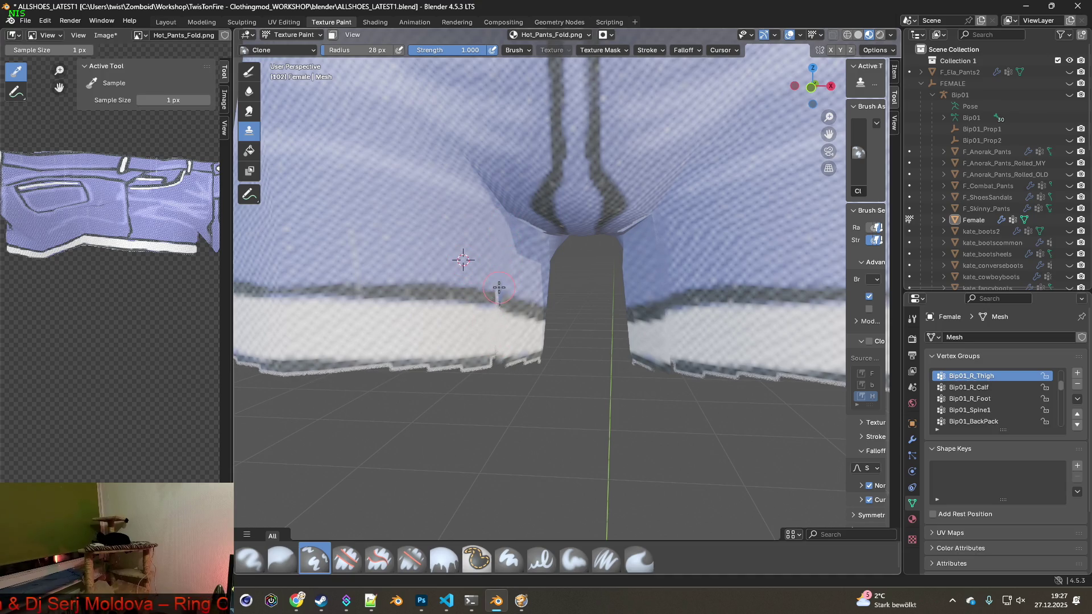
middle_click_drag(506, 301, 452, 340)
left_click(445, 340, "ctrl")
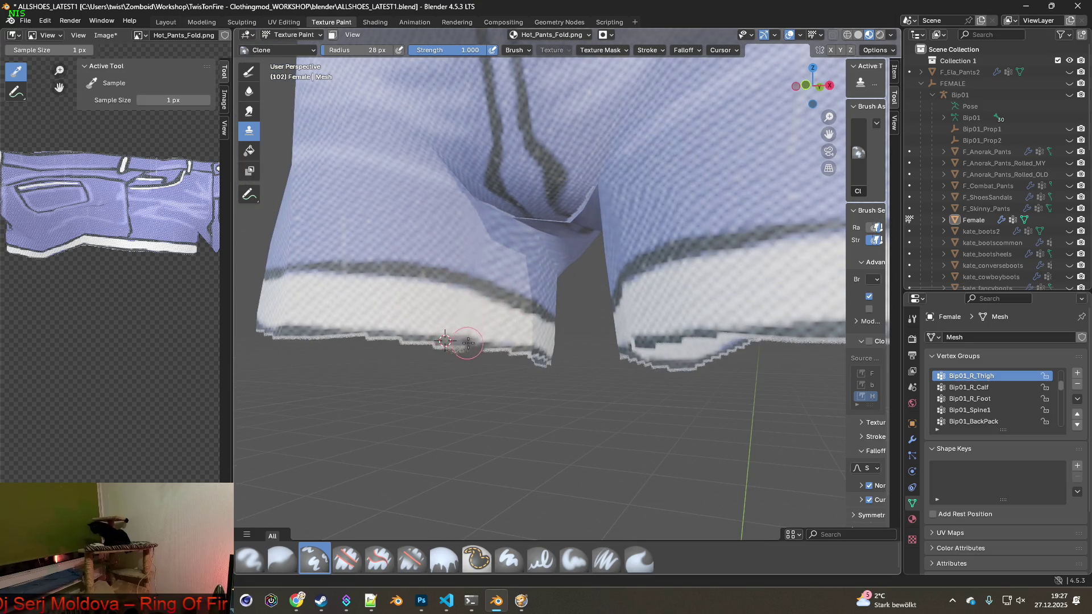
mouse_move(535, 353)
middle_mouse_down()
mouse_move(658, 354)
mouse_move(631, 346)
mouse_move(641, 343)
mouse_move(573, 347)
middle_mouse_up()
left_click_drag(529, 359, 476, 360)
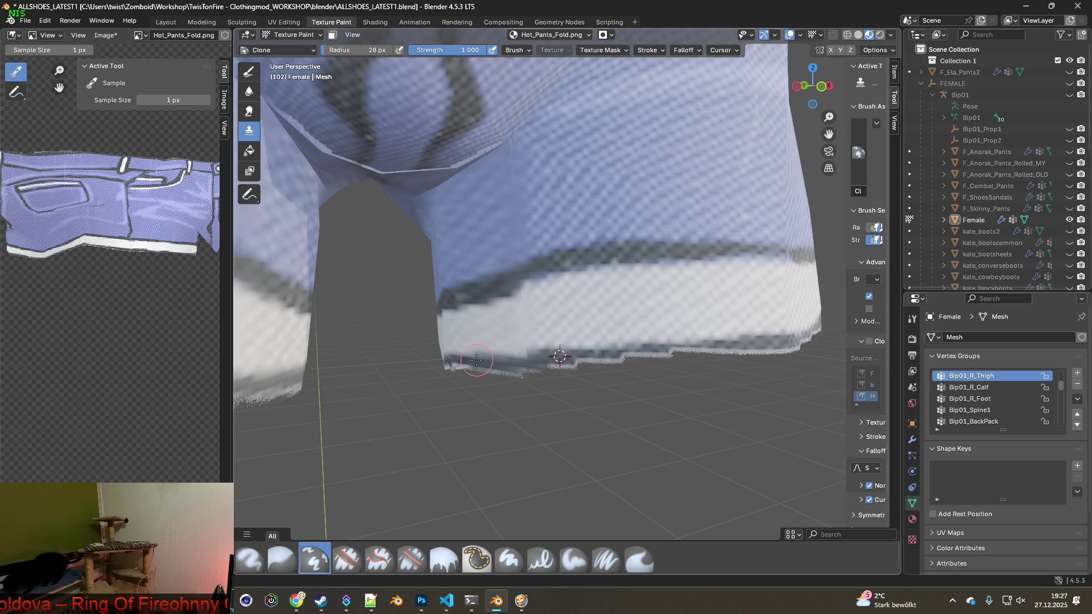
- Clone-paint over the whitish streak along the crotch fold from below
mouse_move(449, 344)
middle_mouse_down()
mouse_move(477, 382)
mouse_move(438, 288)
middle_mouse_up()
left_click_drag(395, 235, 348, 145)
mouse_move(426, 278)
left_mouse_down()
mouse_move(434, 290)
mouse_move(455, 282)
mouse_move(545, 222)
left_mouse_up()
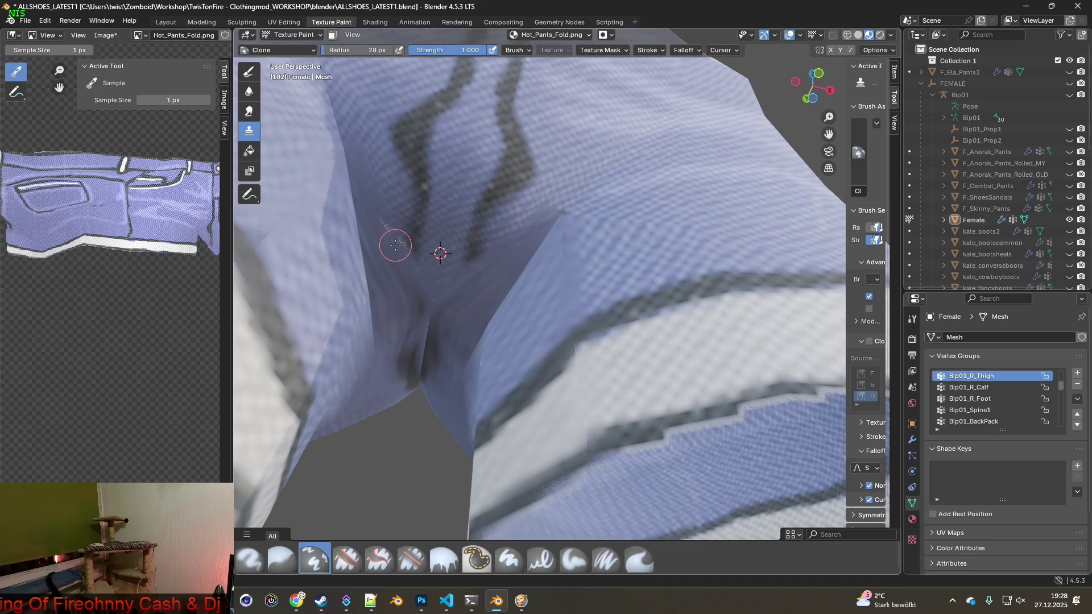
middle_click_drag(433, 282, 439, 244)
left_click(378, 518, "ctrl")
left_click_drag(403, 444, 438, 341)
mouse_move(439, 341)
middle_mouse_down()
mouse_move(427, 410)
mouse_move(492, 302)
mouse_move(500, 333)
middle_mouse_up()
left_click(106, 35)
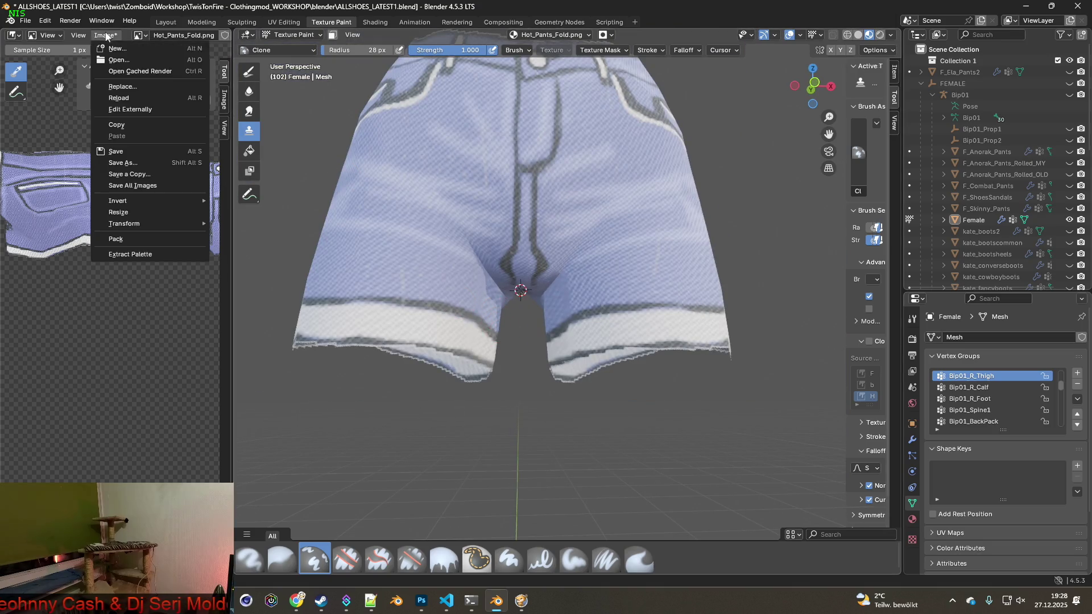
- Save the painted Hot_Pants_Fold.png and load Hot_Pants_Fold_2.png onto the shorts
left_click(116, 151)
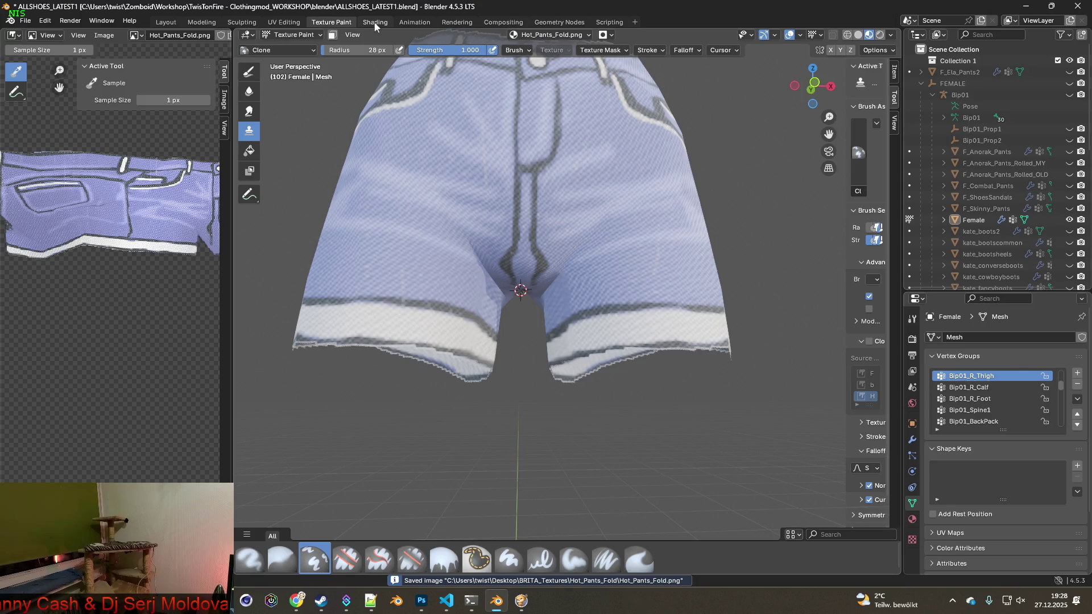
left_click(374, 22)
left_click(411, 567)
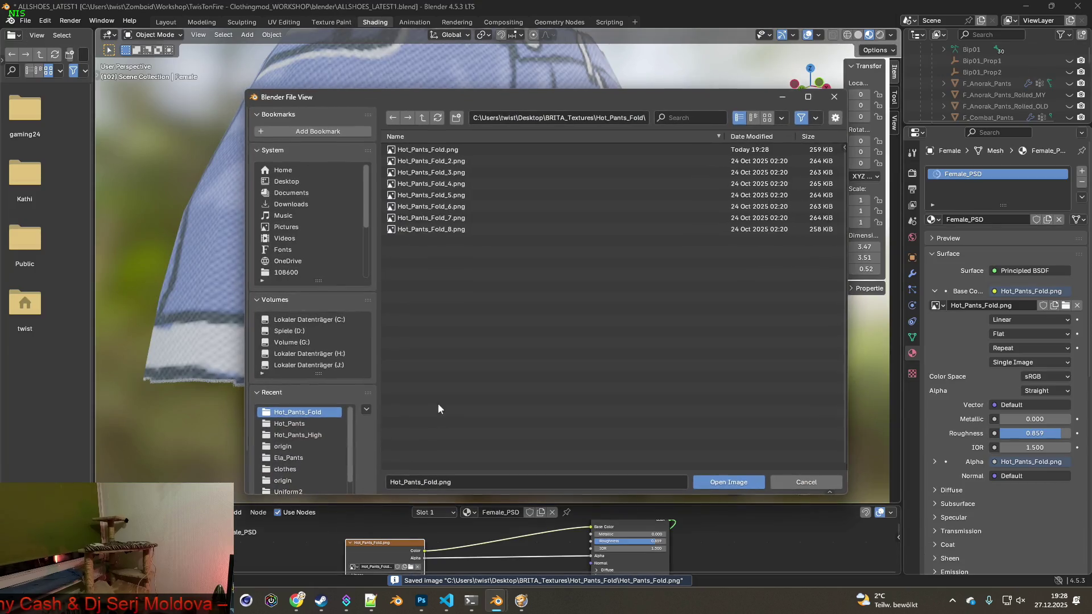
left_click(432, 161)
left_click(738, 485)
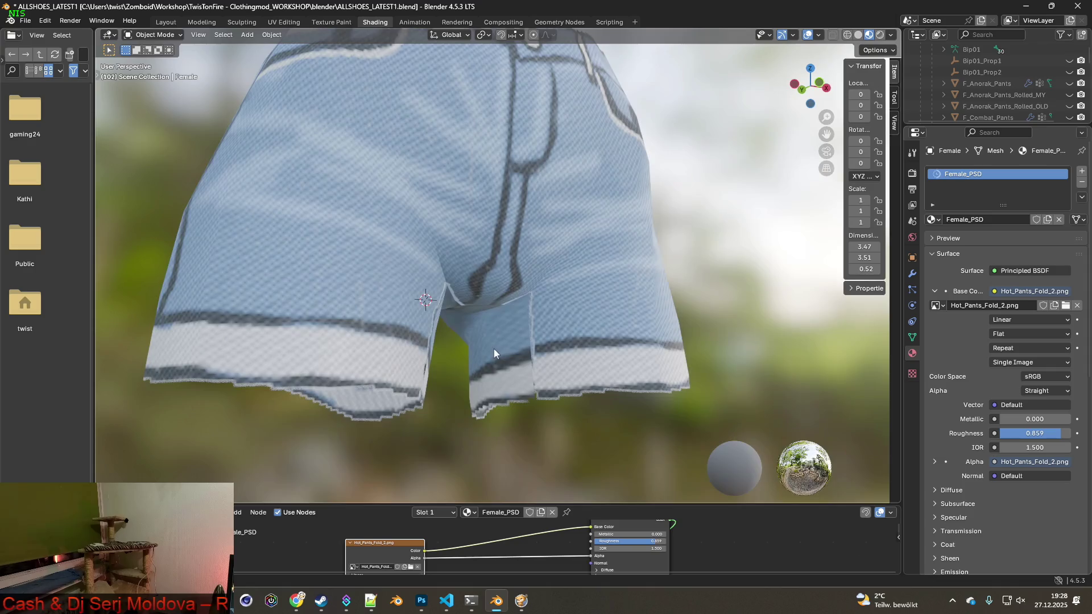
scroll(529, 340, "up", 6)
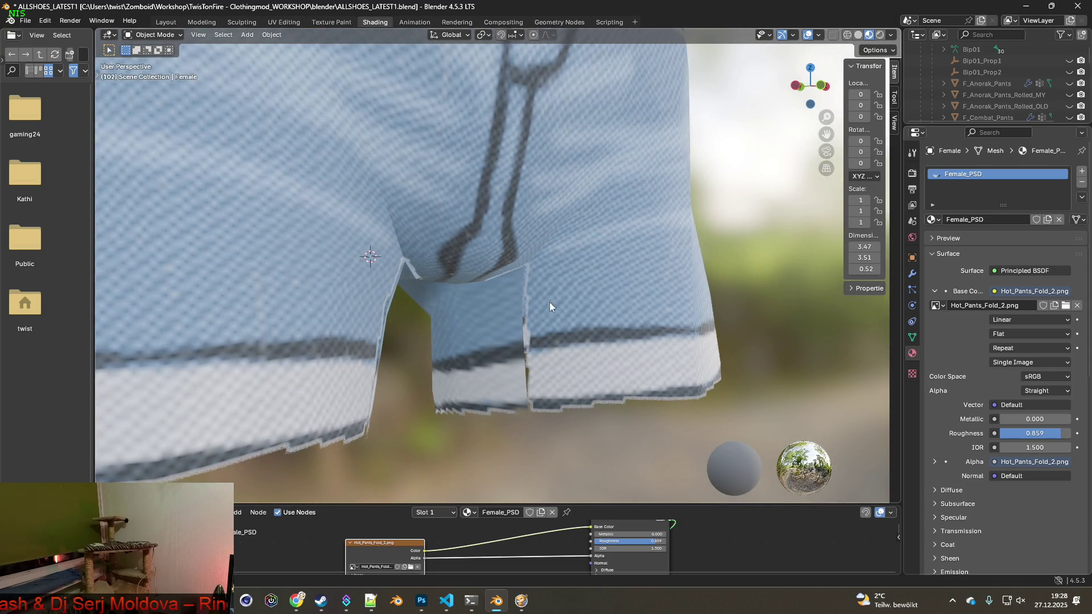
- Clone-paint the vertical seam and cover the white fold edge with blue fabric
left_click(331, 22)
scroll(643, 324, "up", 4)
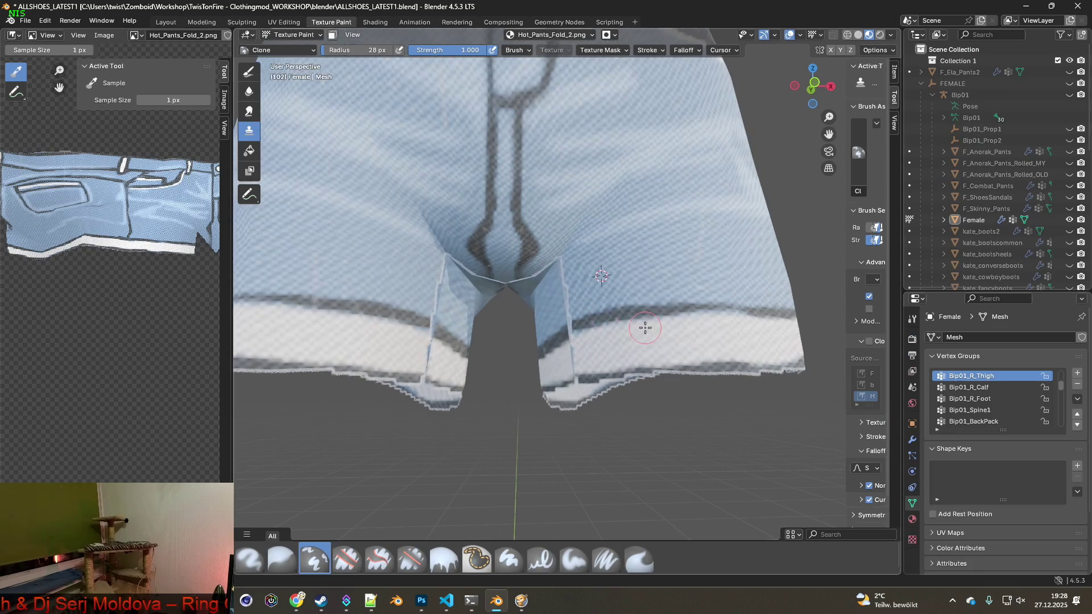
middle_click_drag(606, 331, 575, 271)
mouse_move(573, 257)
left_mouse_down()
mouse_move(573, 320)
mouse_move(551, 345)
left_mouse_up()
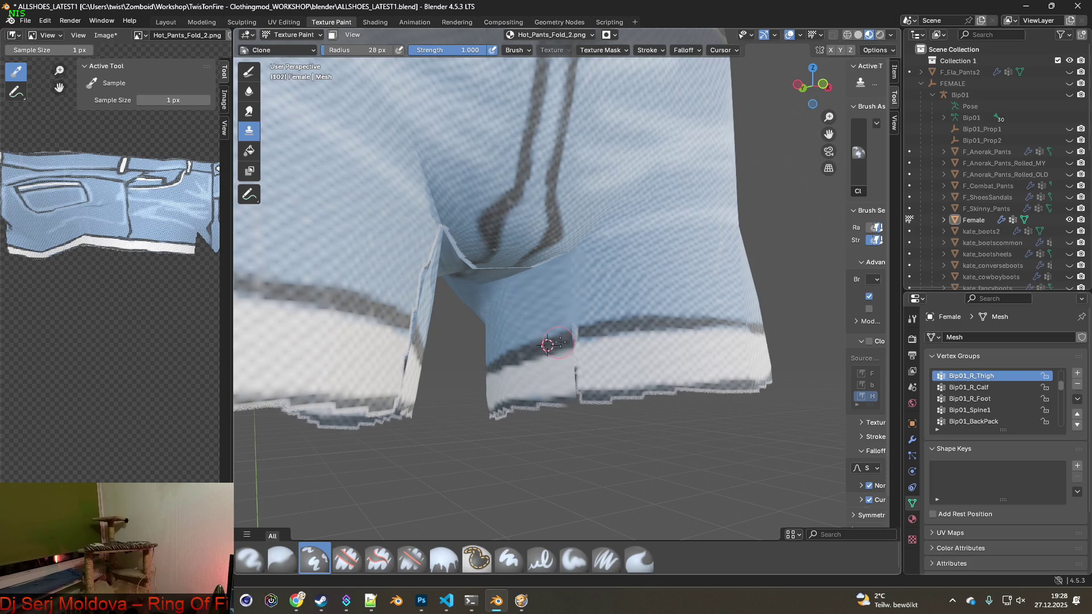
mouse_move(554, 342)
middle_mouse_down()
mouse_move(541, 285)
mouse_move(568, 243)
middle_mouse_up()
left_click_drag(543, 262, 481, 291)
left_click(492, 268, "ctrl")
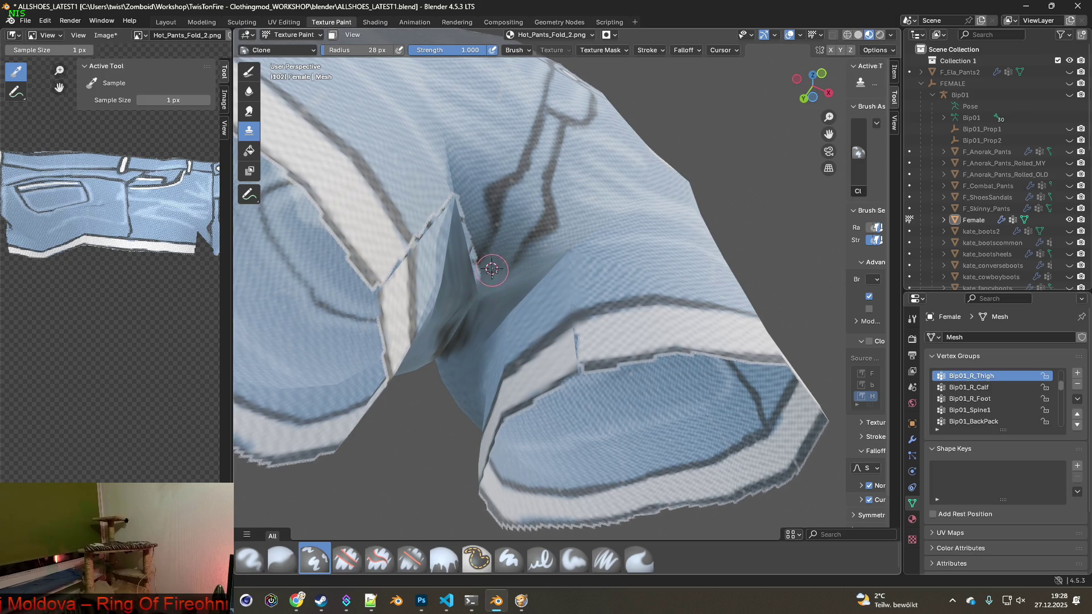
left_click_drag(471, 252, 458, 199)
middle_click_drag(460, 216, 431, 309)
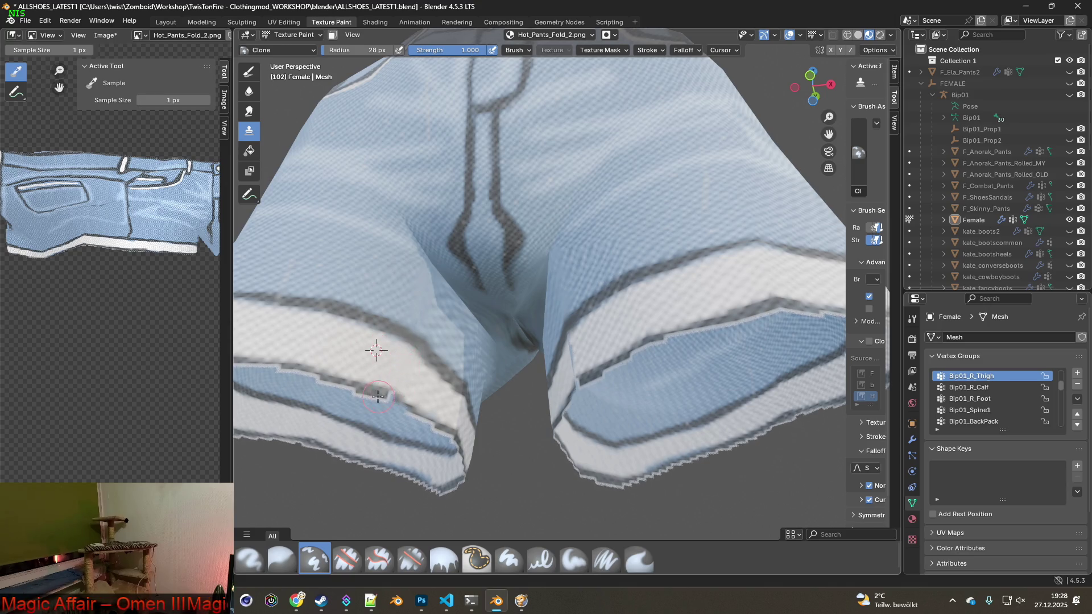
- Clone-paint along the leg hems and check the crotch from the front
left_click_drag(417, 415, 434, 423)
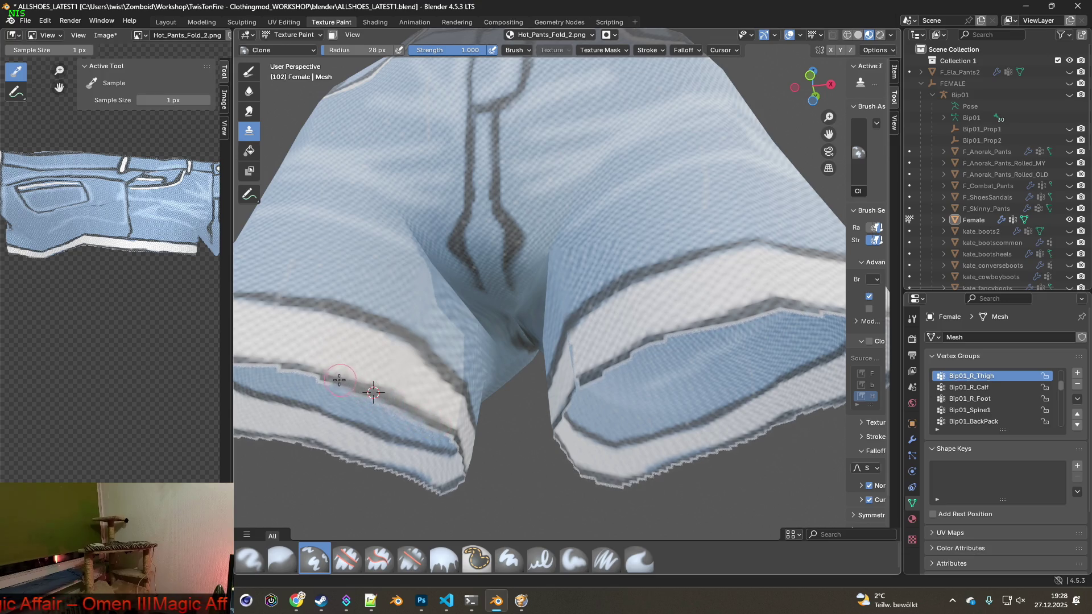
middle_click_drag(341, 378, 597, 360)
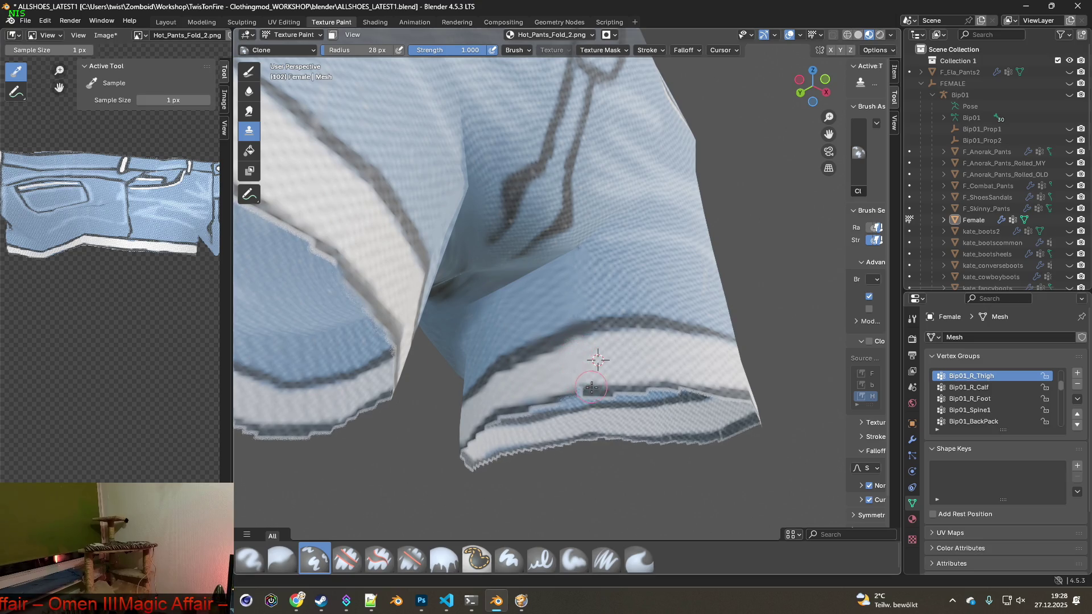
left_click_drag(534, 402, 515, 405)
middle_click_drag(513, 387, 427, 383)
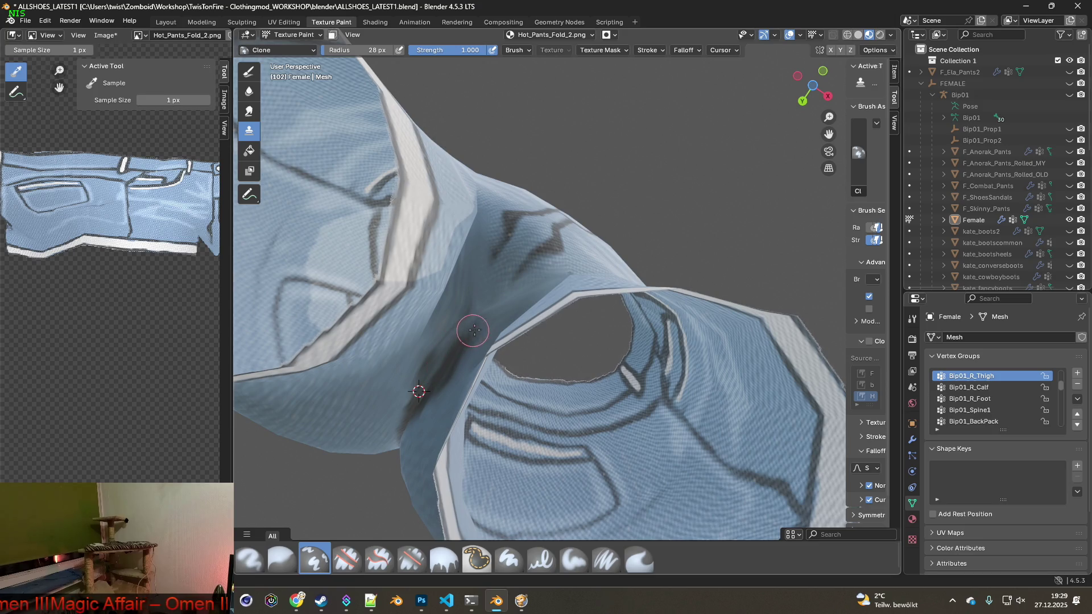
middle_click_drag(470, 329, 396, 289)
mouse_move(438, 361)
middle_mouse_down()
mouse_move(415, 341)
mouse_move(408, 370)
mouse_move(448, 374)
middle_mouse_up()
scroll(448, 374, "down", 5)
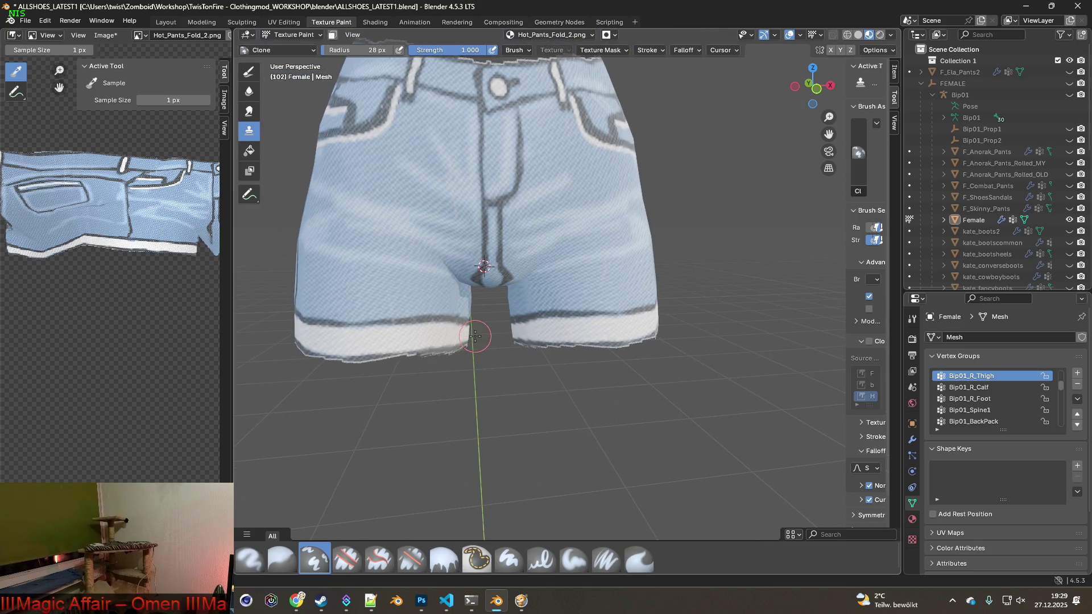
middle_click_drag(430, 276, 434, 309, "shift")
left_click(104, 36)
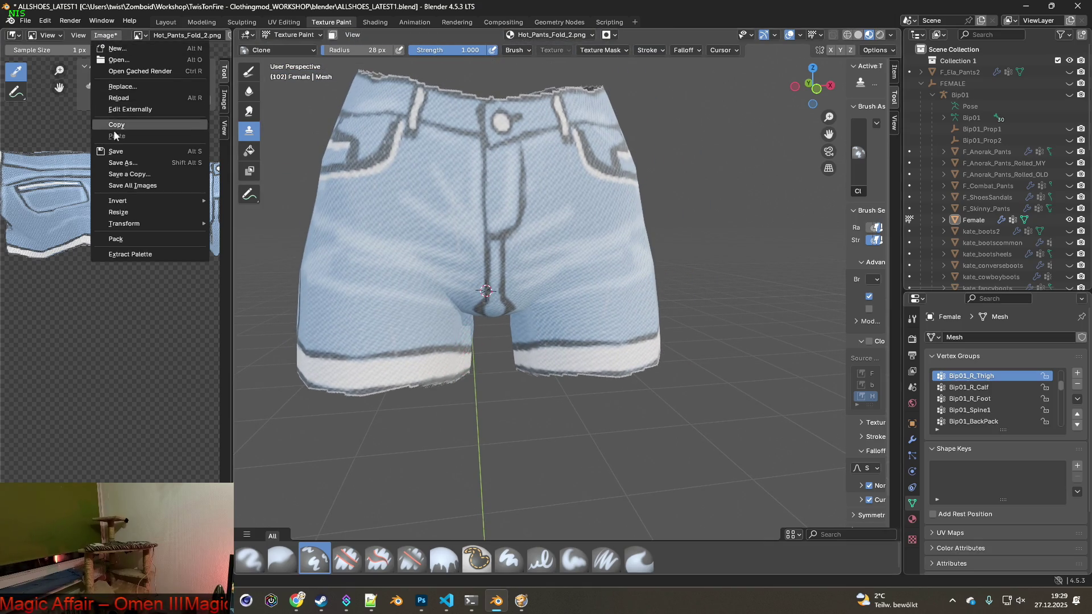
- Save the painted Fold_2 texture and load Hot_Pants_Fold_3.png into the shorts' material
left_click(121, 153)
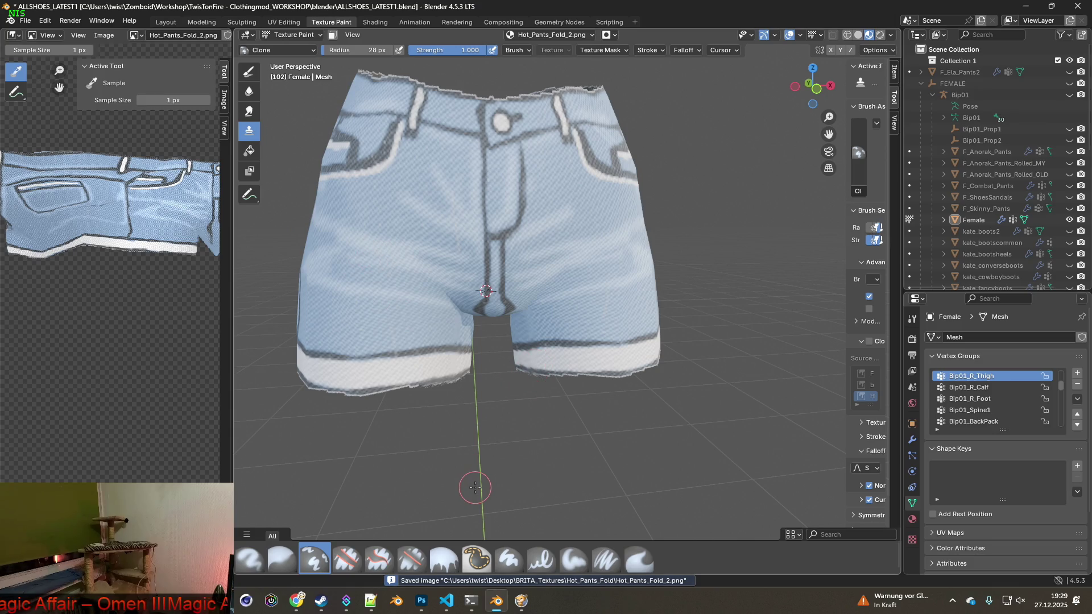
mouse_move(472, 477)
middle_mouse_down()
mouse_move(540, 443)
mouse_move(432, 410)
mouse_move(468, 438)
middle_mouse_up()
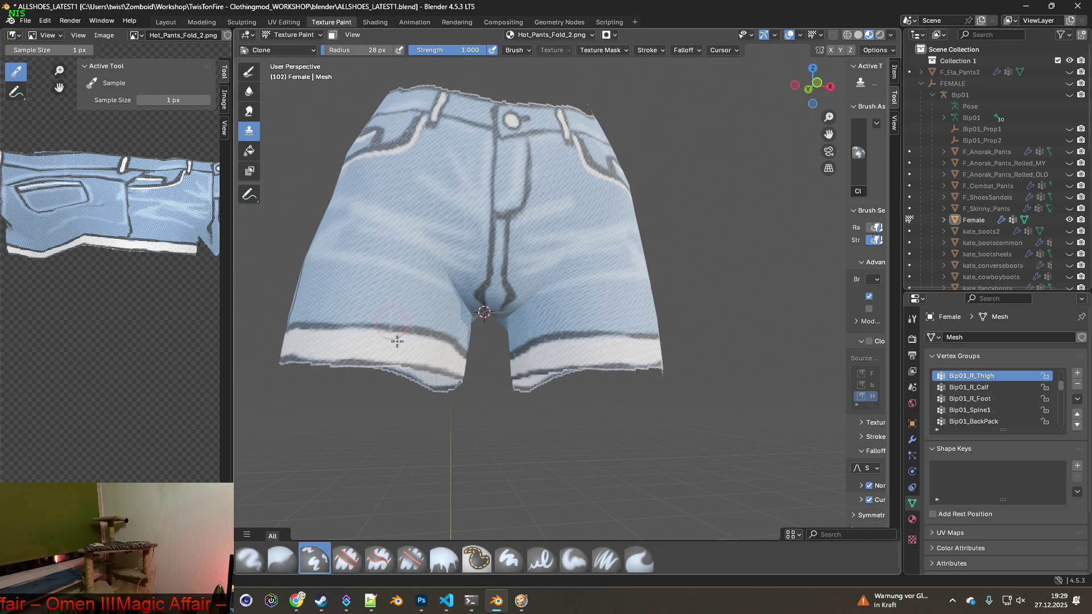
left_click(375, 22)
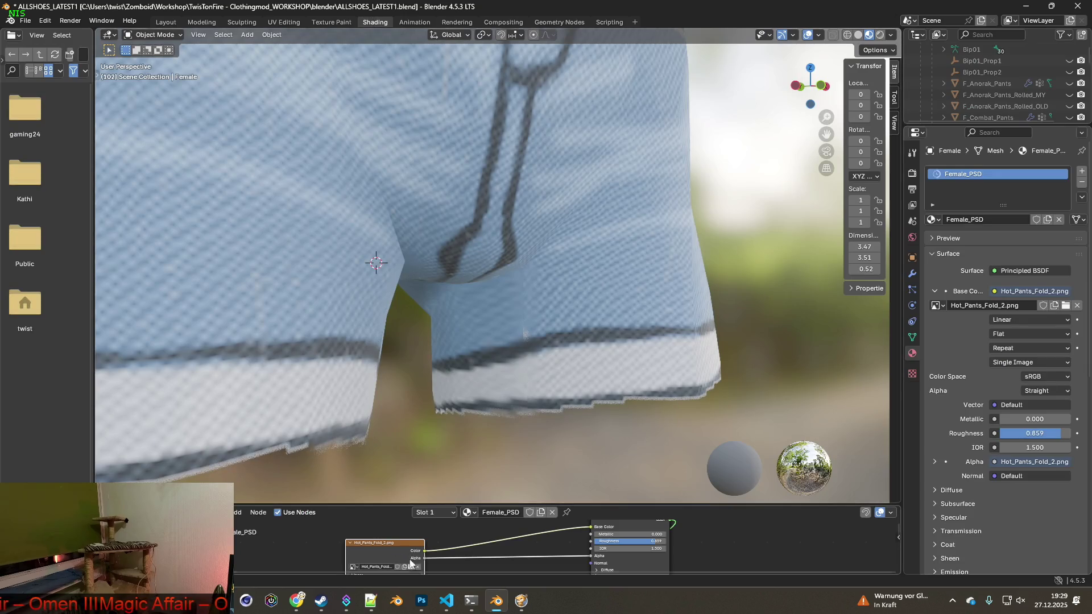
left_click(411, 565)
left_click(451, 172)
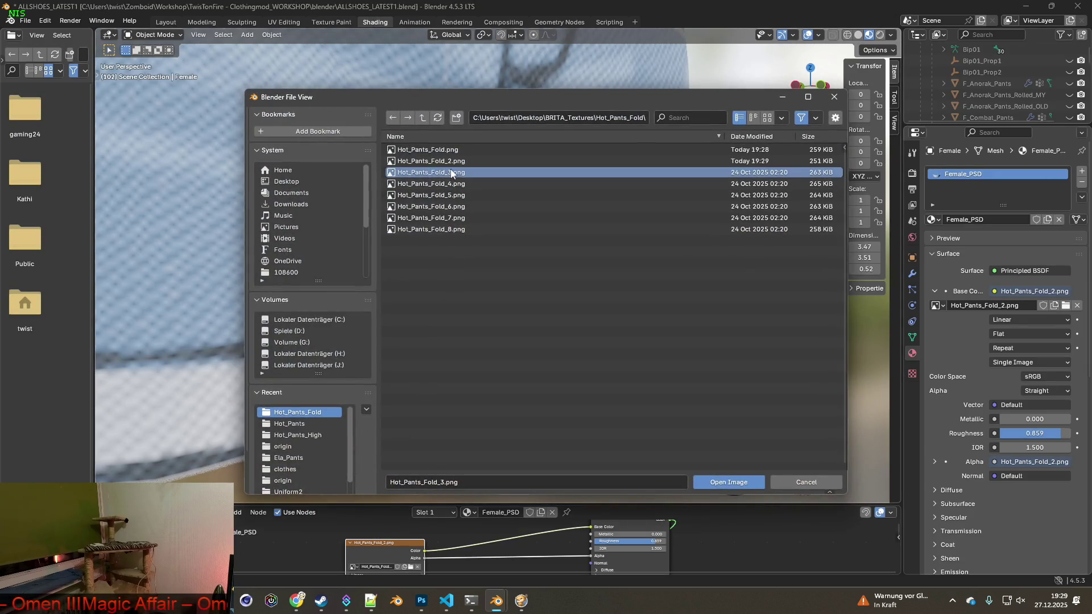
left_click(714, 482)
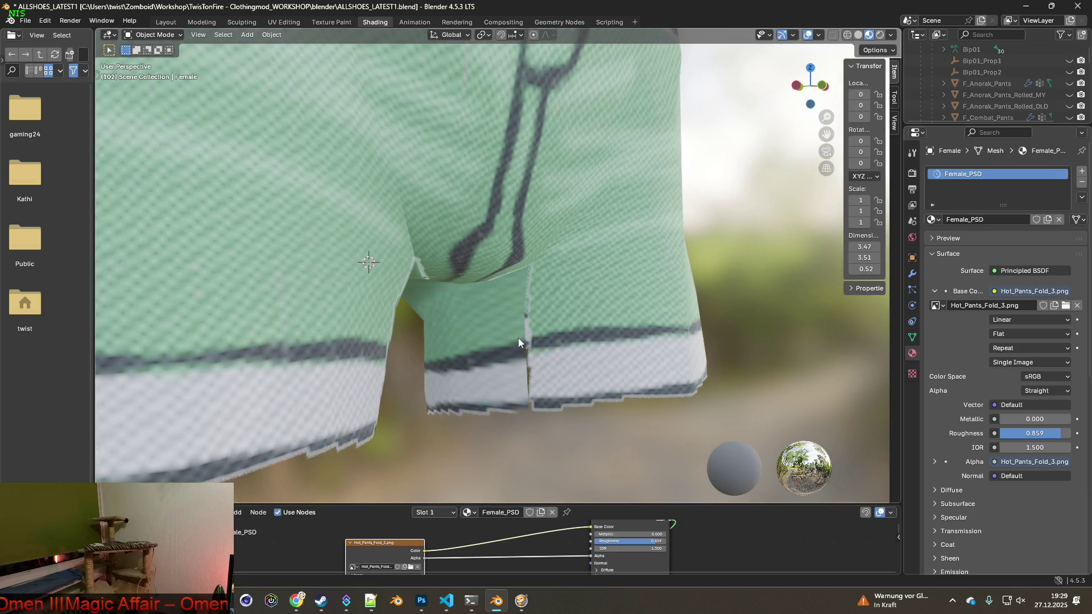
- Clone-paint down the crotch seam and a small patch beside it on Fold_3
left_click(331, 22)
scroll(550, 322, "up", 5)
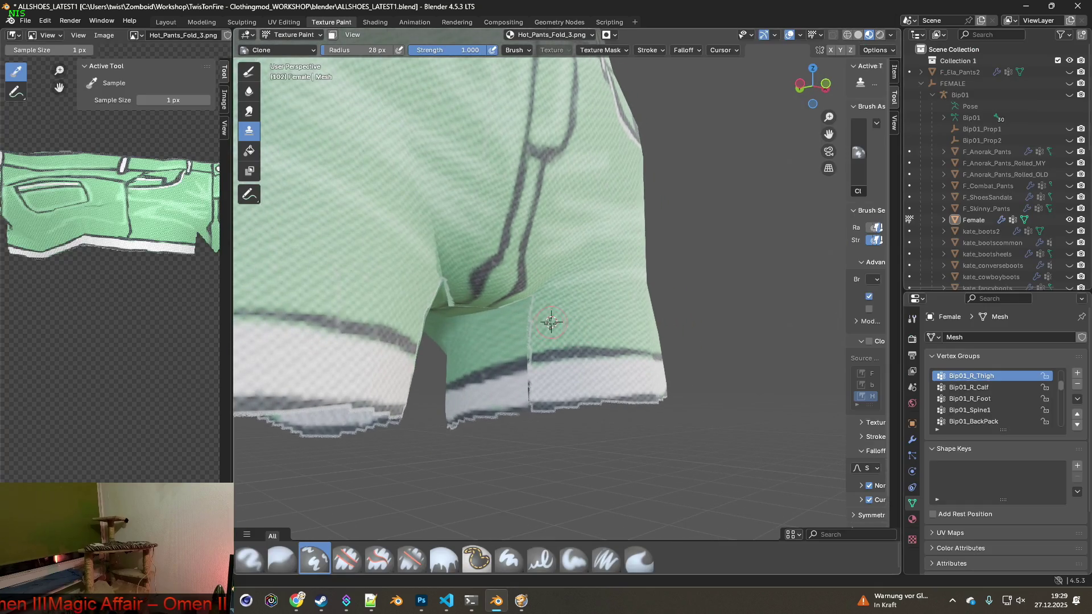
scroll(551, 322, "up", 1)
left_click_drag(512, 303, 513, 364)
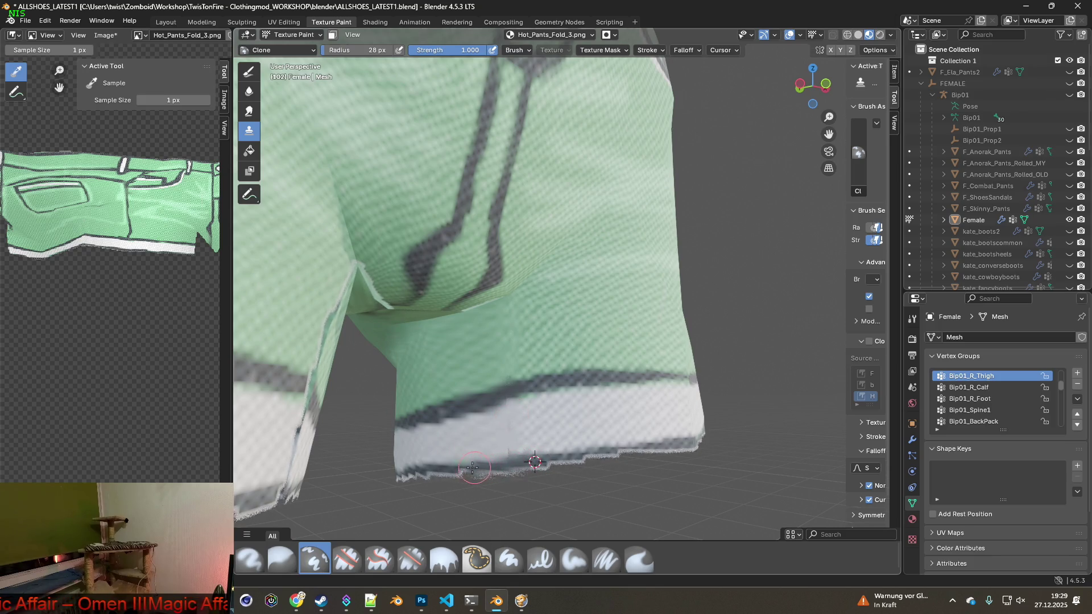
mouse_move(440, 464)
middle_mouse_down()
mouse_move(493, 441)
mouse_move(498, 384)
middle_mouse_up()
left_click_drag(526, 345, 529, 338)
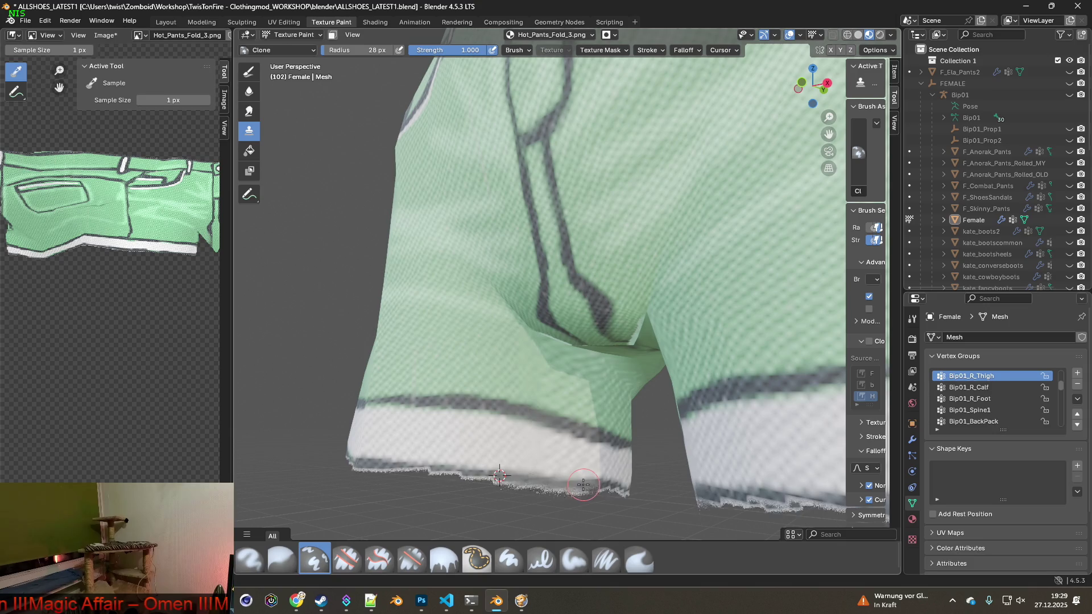
mouse_move(587, 475)
middle_mouse_down()
mouse_move(654, 420)
mouse_move(632, 378)
middle_mouse_up()
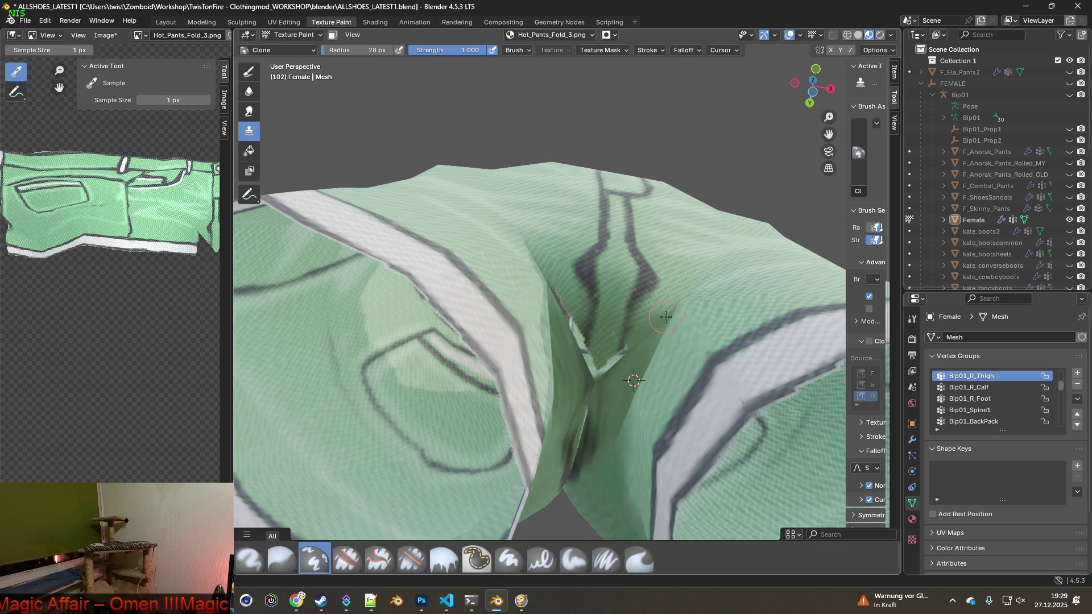
- Clone green fabric over the white fringe in the crease and the crotch seam
mouse_move(644, 340)
left_mouse_down()
mouse_move(597, 373)
mouse_move(562, 303)
left_mouse_up()
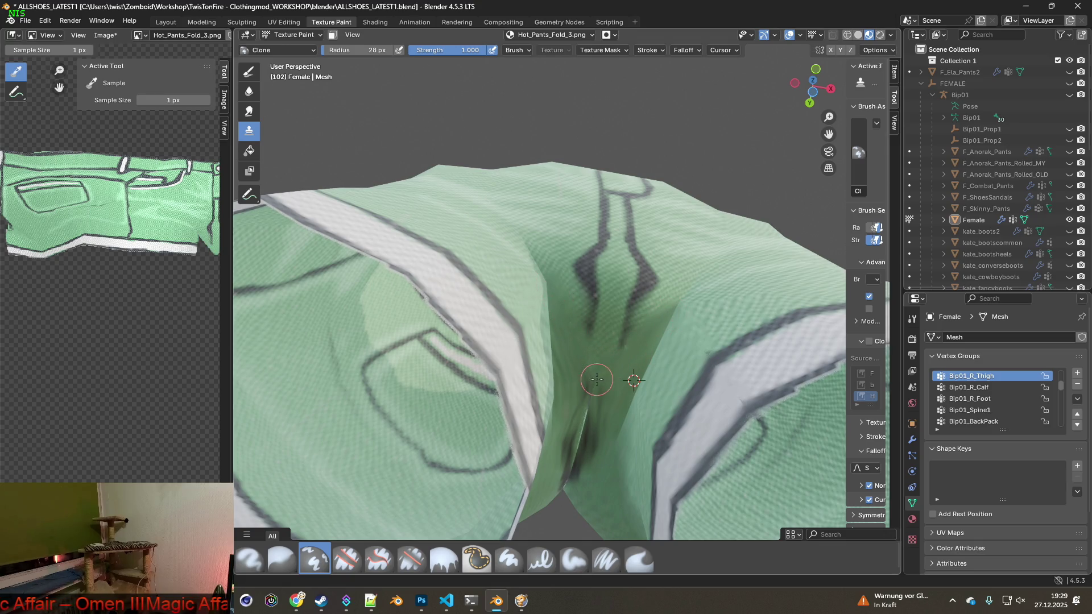
middle_click_drag(596, 379, 574, 443)
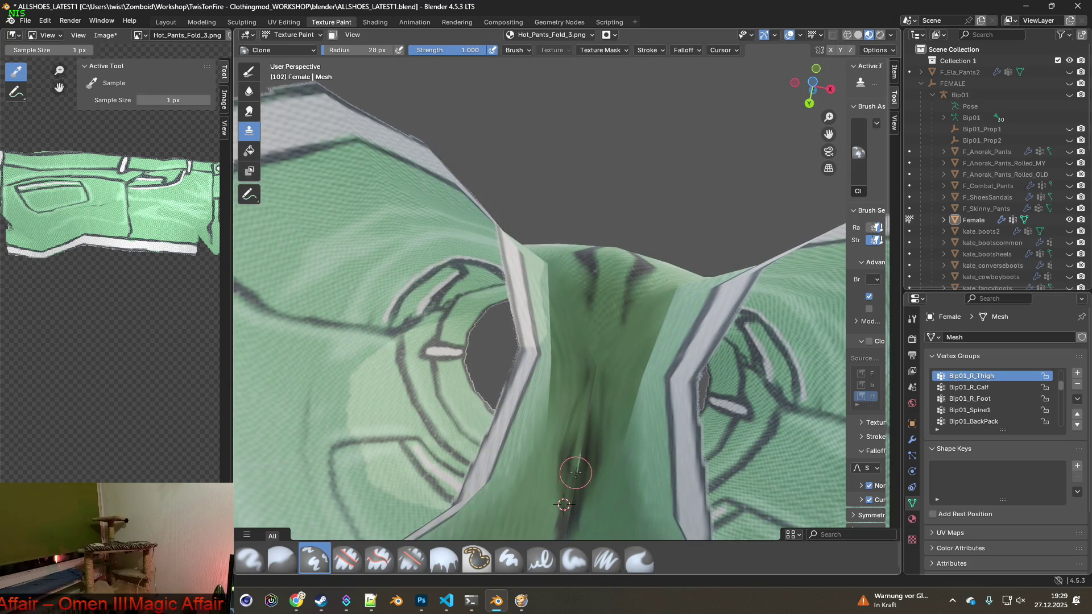
middle_click_drag(580, 463, 583, 455)
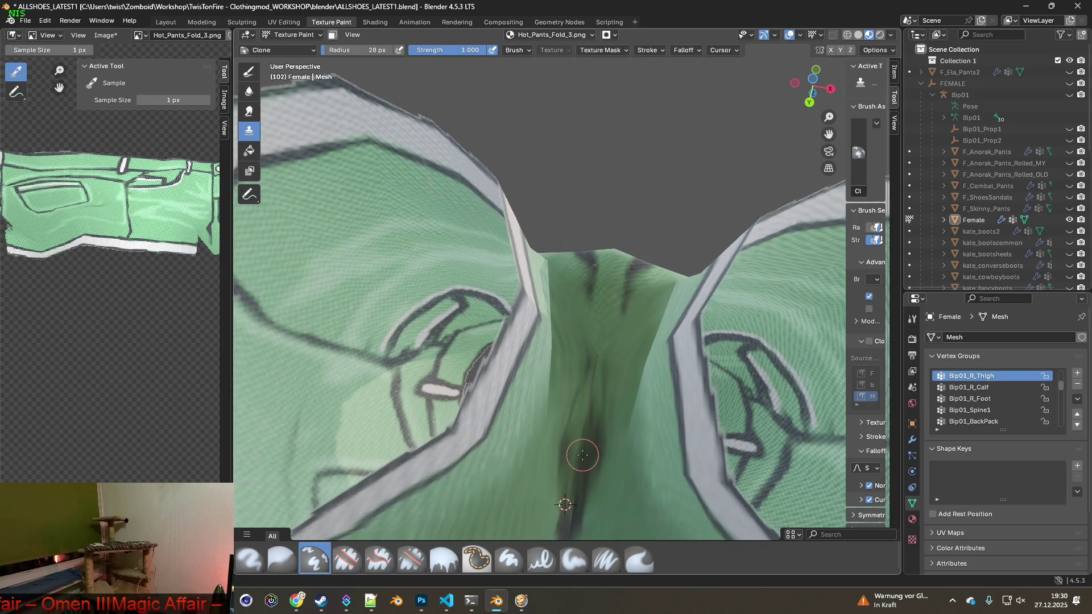
scroll(583, 455, "down", 3)
mouse_move(578, 418)
middle_mouse_down()
mouse_move(569, 420)
mouse_move(574, 401)
mouse_move(586, 392)
middle_mouse_up()
mouse_move(590, 389)
left_mouse_down()
mouse_move(592, 355)
mouse_move(594, 391)
left_mouse_up()
mouse_move(594, 391)
middle_mouse_down()
mouse_move(588, 407)
mouse_move(519, 404)
mouse_move(539, 319)
mouse_move(496, 376)
middle_mouse_up()
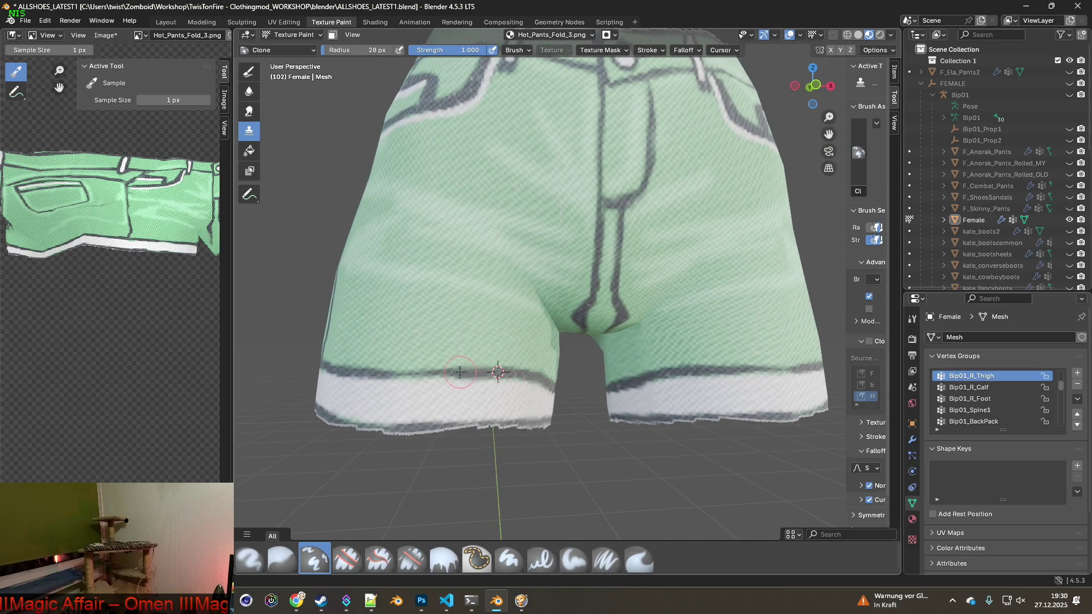
- Clone-paint the right leg's hem, check from the front, and save Hot_Pants_Fold_3.png
scroll(688, 392, "up", 4)
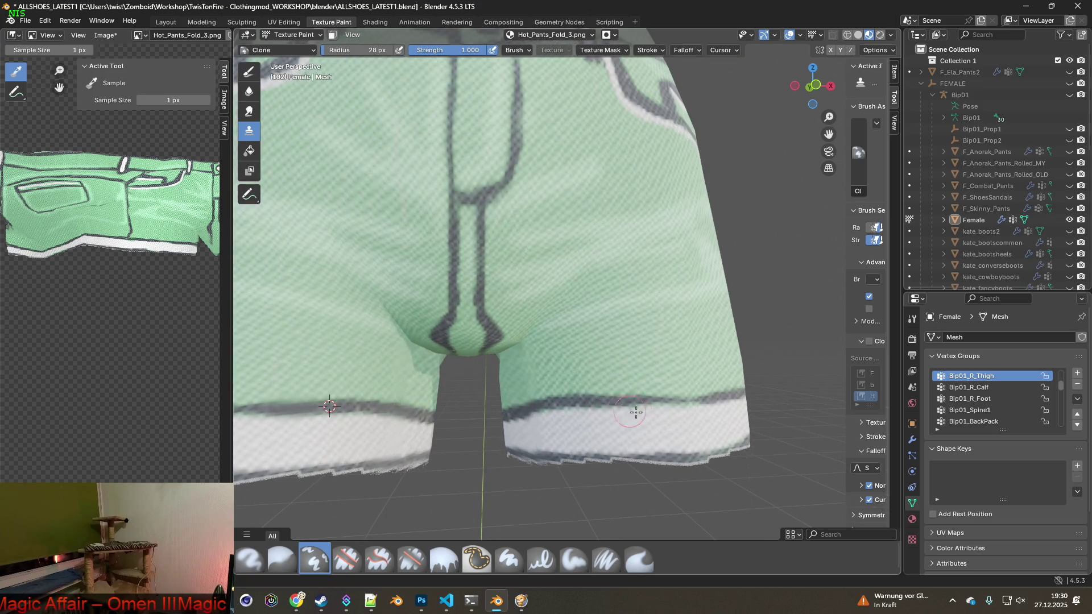
middle_click_drag(590, 400, 636, 410)
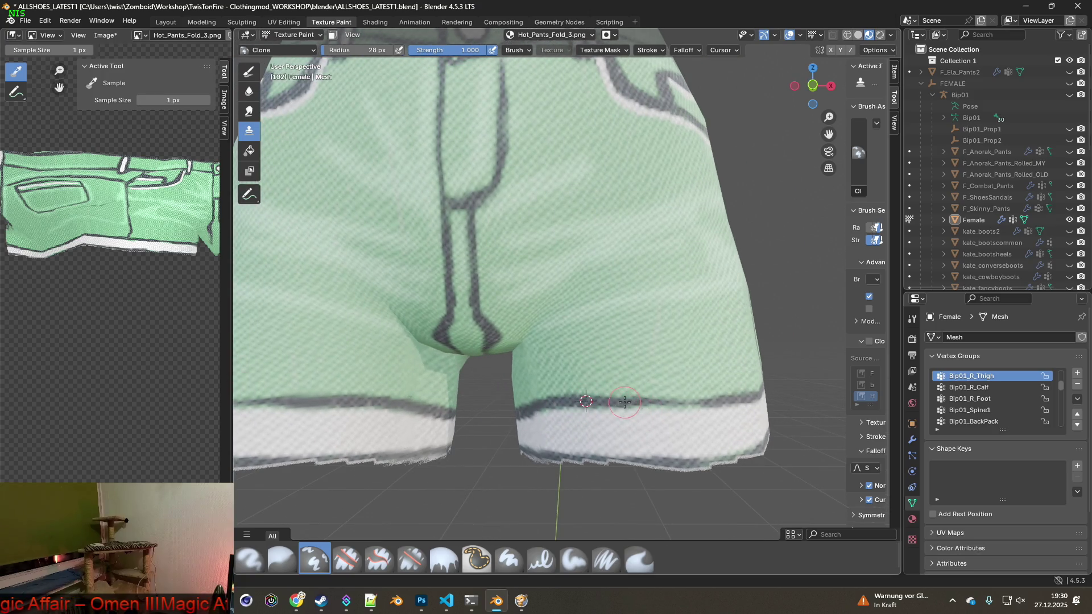
mouse_move(657, 402)
left_mouse_down()
mouse_move(705, 405)
mouse_move(647, 401)
left_mouse_up()
middle_click_drag(631, 401, 492, 405)
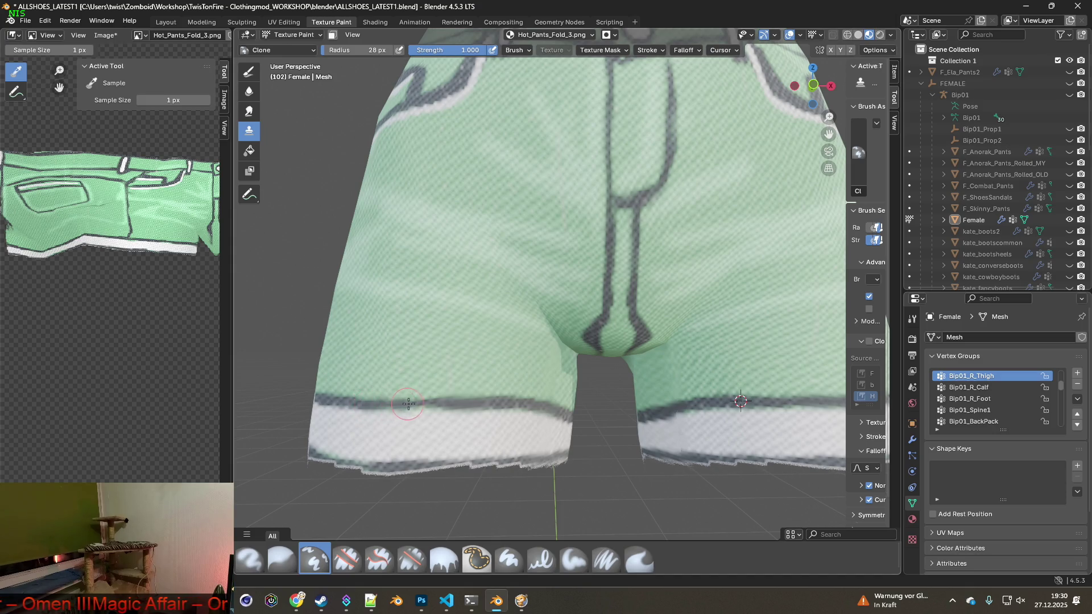
mouse_move(578, 326)
middle_mouse_down()
mouse_move(586, 222)
mouse_move(674, 306)
middle_mouse_up()
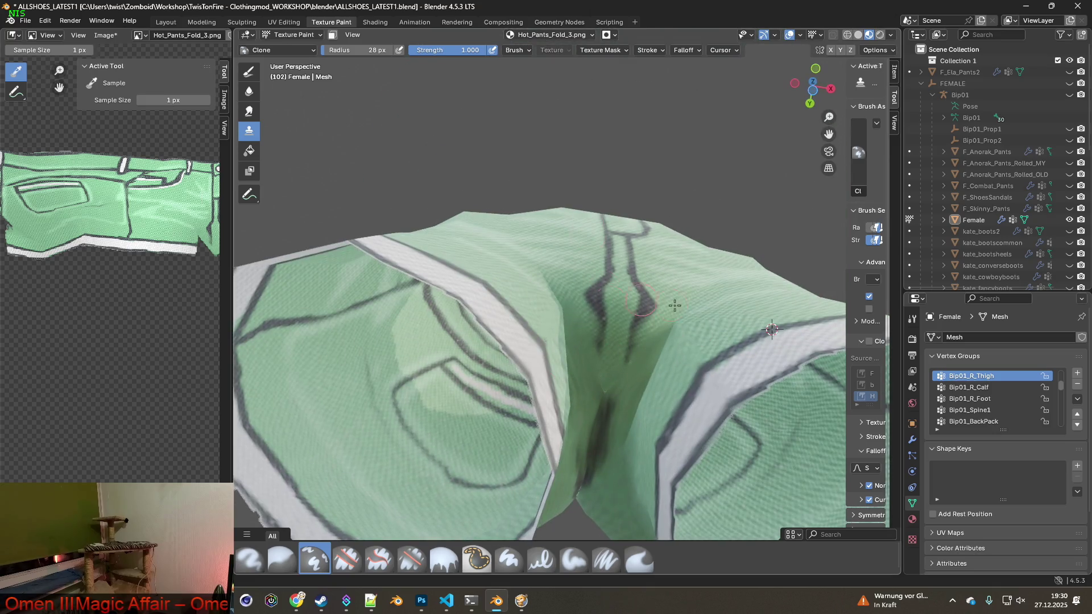
mouse_move(473, 363)
middle_mouse_down()
mouse_move(594, 374)
mouse_move(563, 359)
mouse_move(612, 343)
mouse_move(568, 358)
middle_mouse_up()
scroll(594, 374, "down", 5)
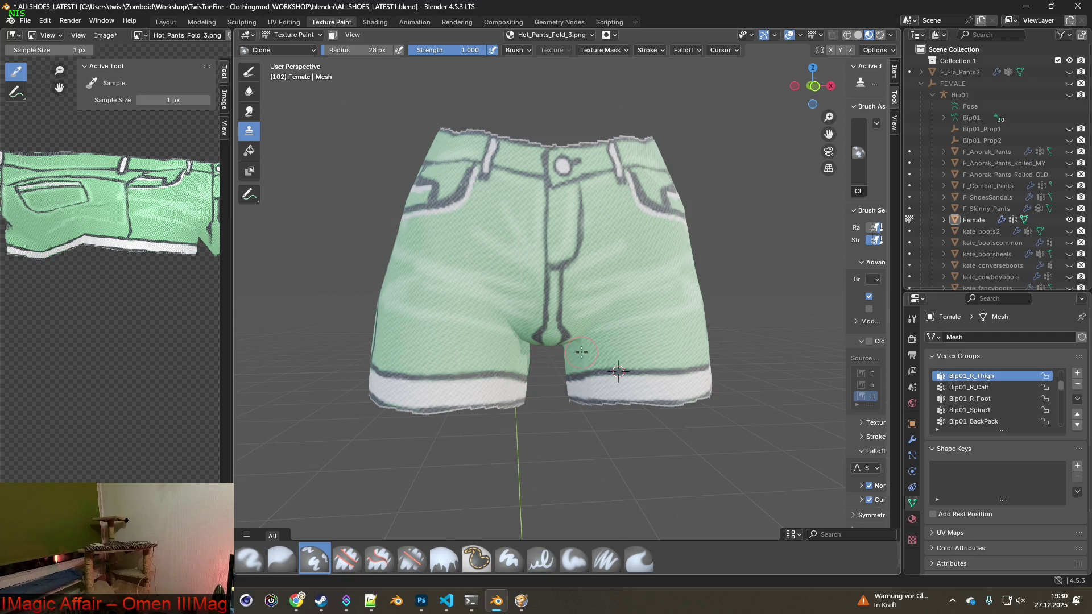
left_click(104, 35)
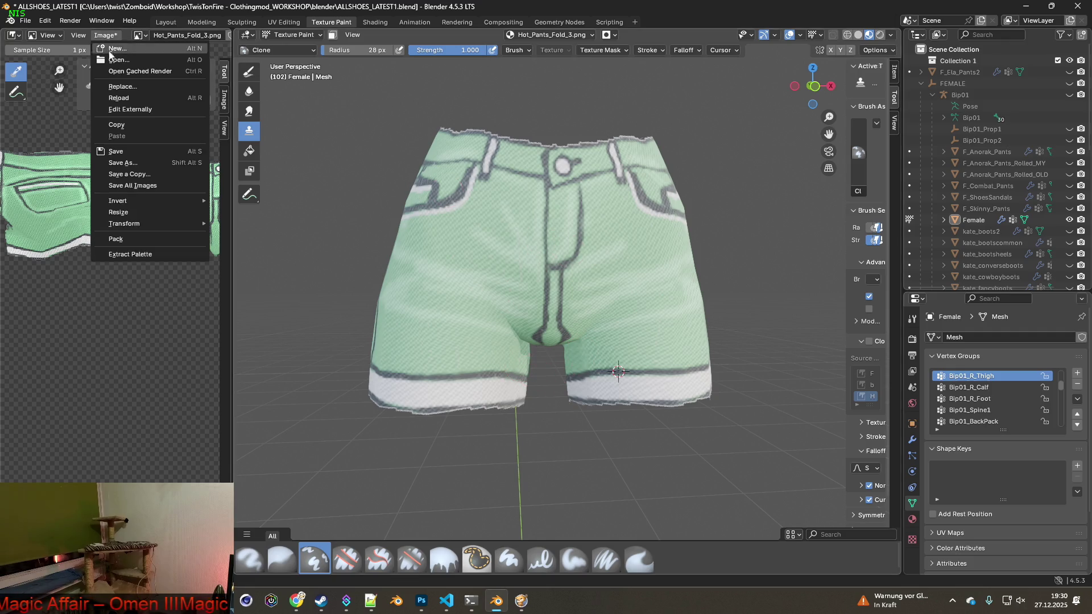
- Save the painted Fold_3 texture and load Hot_Pants_Fold_4.png into the shorts' material
left_click(114, 149)
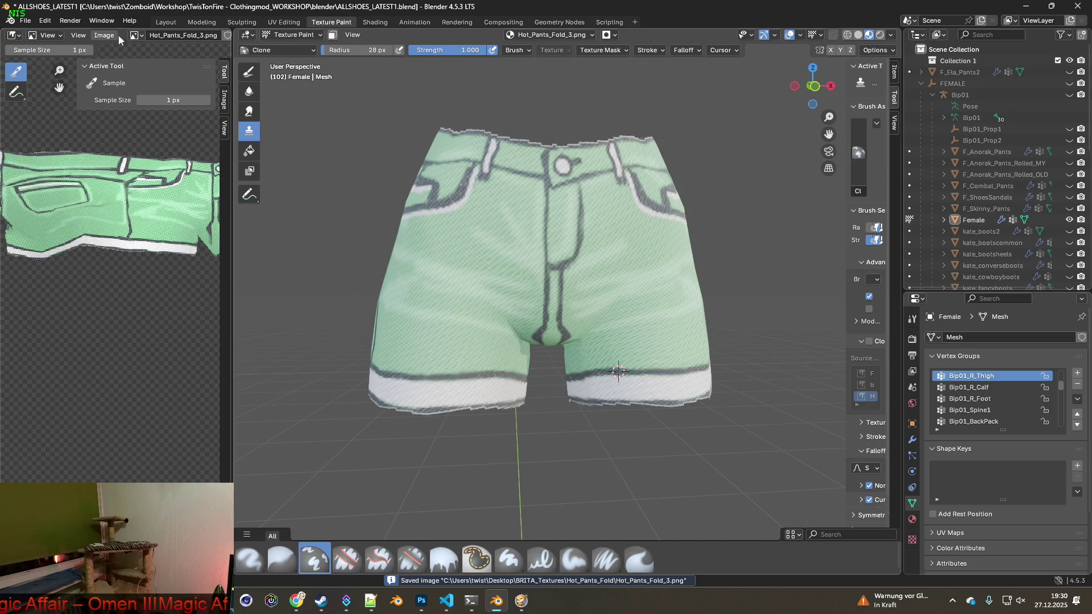
left_click(376, 22)
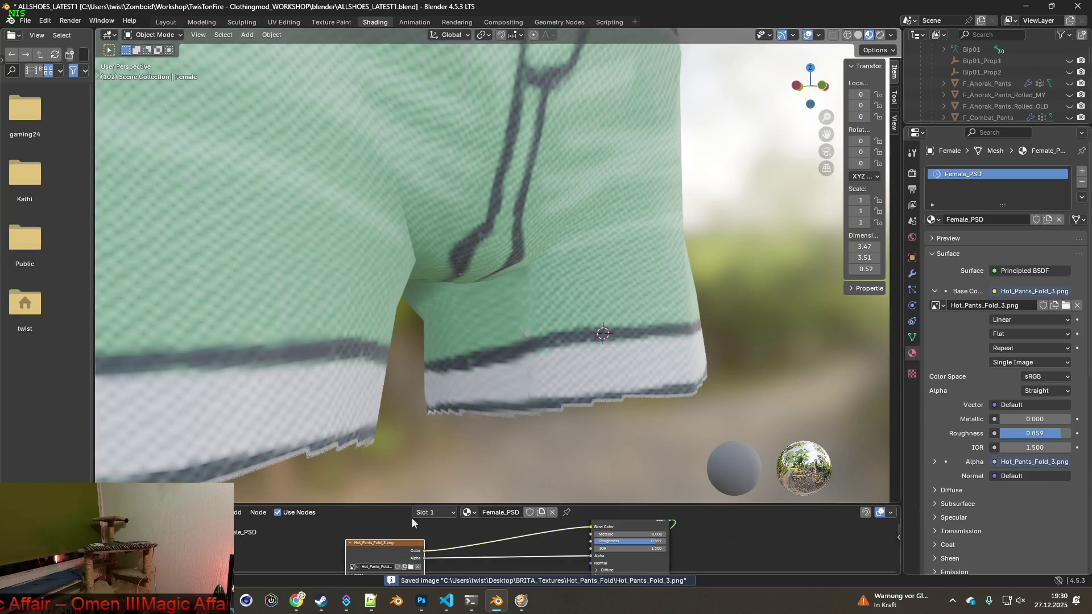
left_click(411, 567)
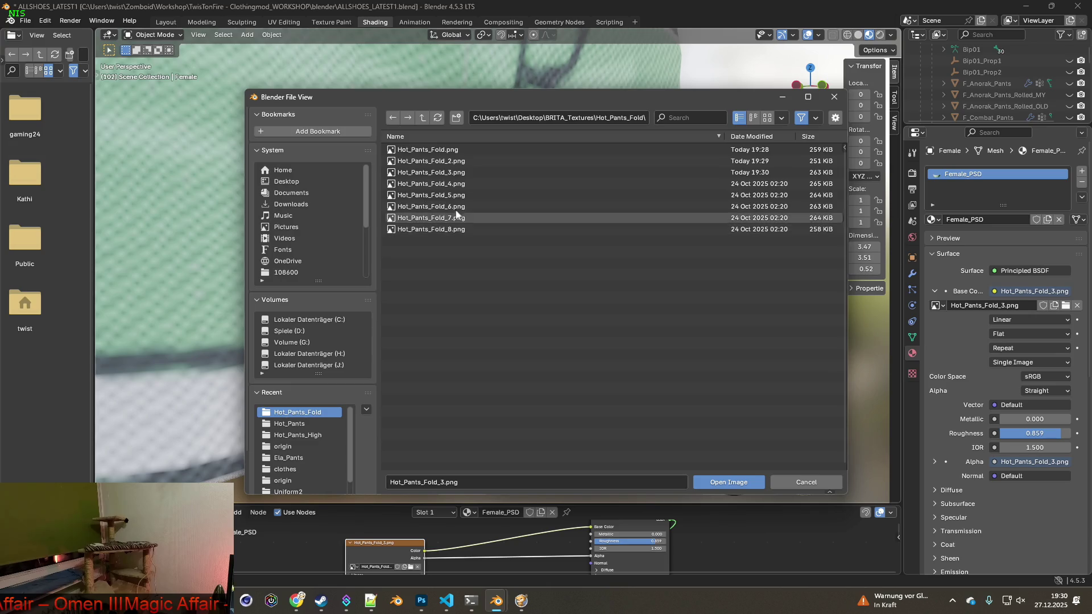
left_click(455, 184)
left_click(738, 484)
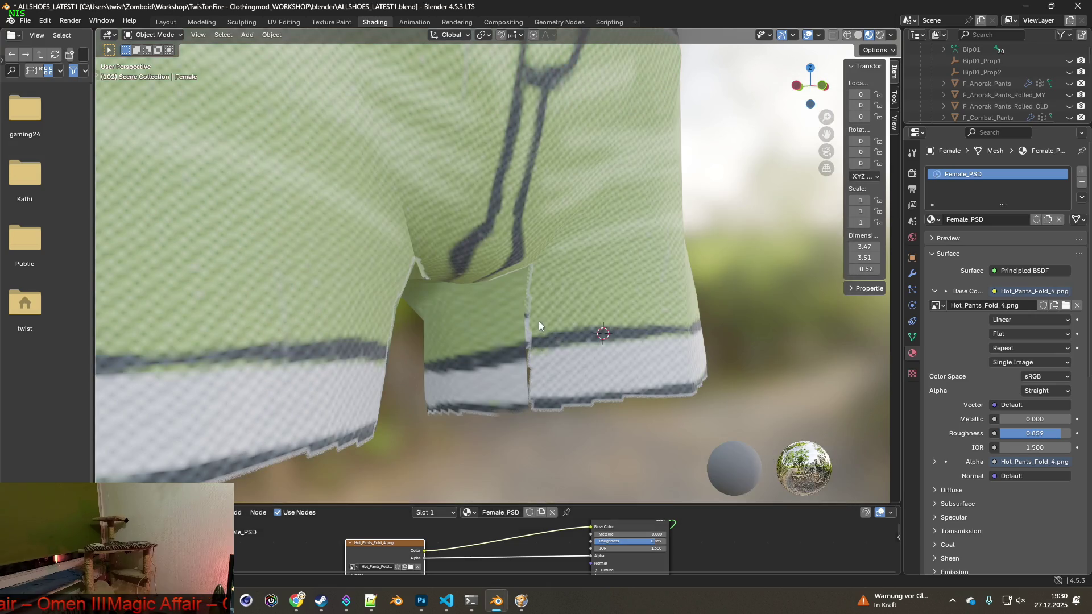
scroll(502, 305, "down", 3)
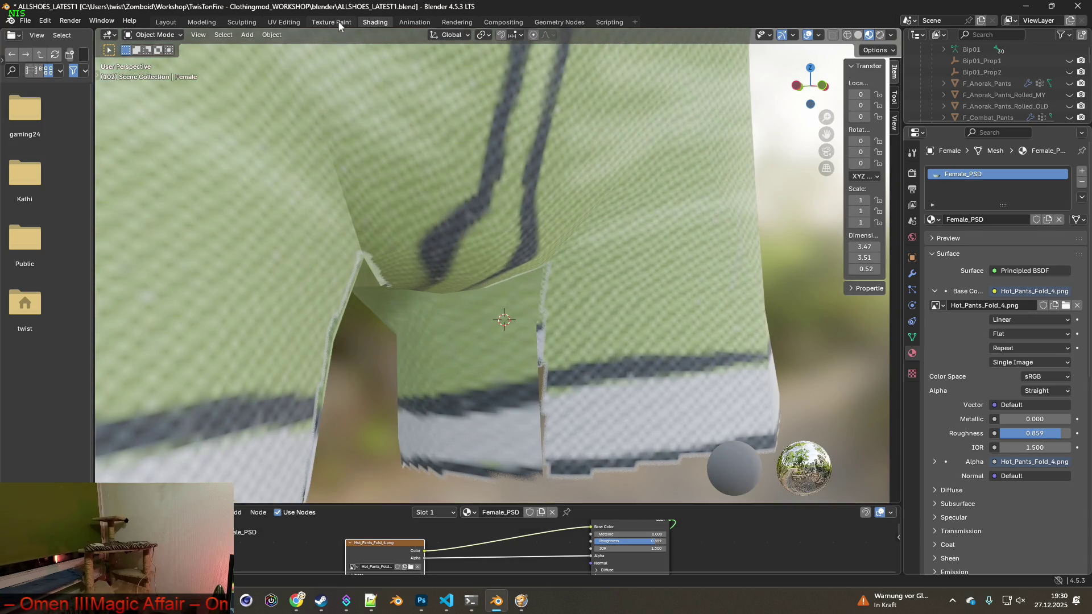
- Clone-paint short strokes near the crotch and along the right leg's lower dark edge
key("ctrl+Page_Up")
scroll(591, 346, "up", 8)
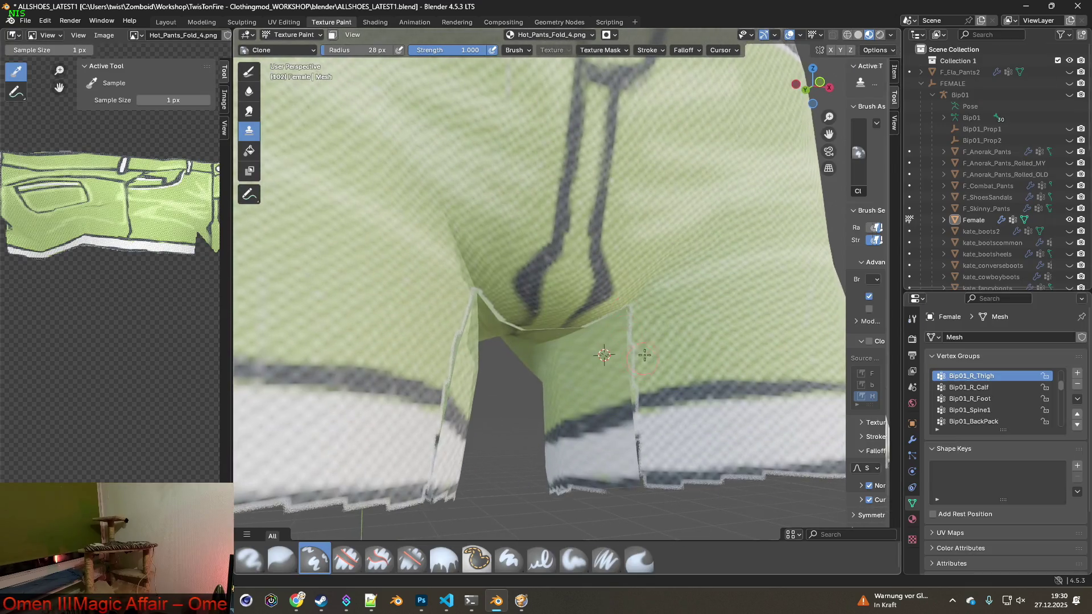
middle_click_drag(591, 345, 629, 323)
left_click_drag(629, 323, 629, 316)
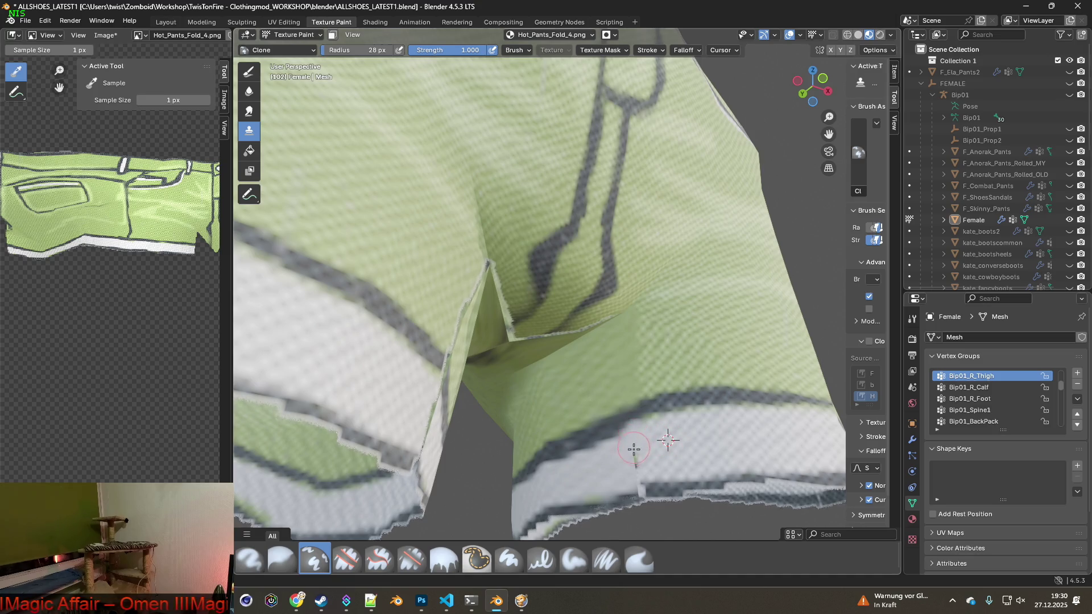
mouse_move(658, 446)
middle_mouse_down()
mouse_move(650, 383)
mouse_move(645, 402)
middle_mouse_up()
left_click_drag(647, 394, 556, 406)
mouse_move(556, 406)
middle_mouse_down()
mouse_move(555, 383)
mouse_move(449, 373)
mouse_move(450, 346)
middle_mouse_up()
left_click_drag(446, 333, 478, 340)
- Set new clone sources and paint over the hem and the light streaks beside the crease
left_click(444, 398, "ctrl")
mouse_move(450, 401)
left_mouse_down()
mouse_move(536, 413)
mouse_move(472, 402)
left_mouse_up()
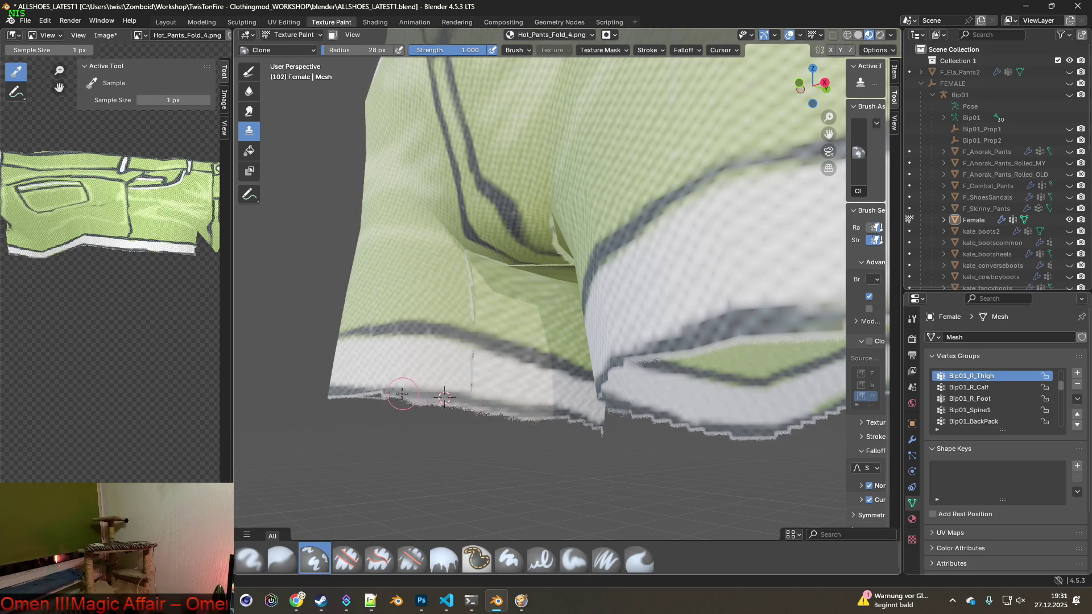
middle_click_drag(438, 397, 500, 402)
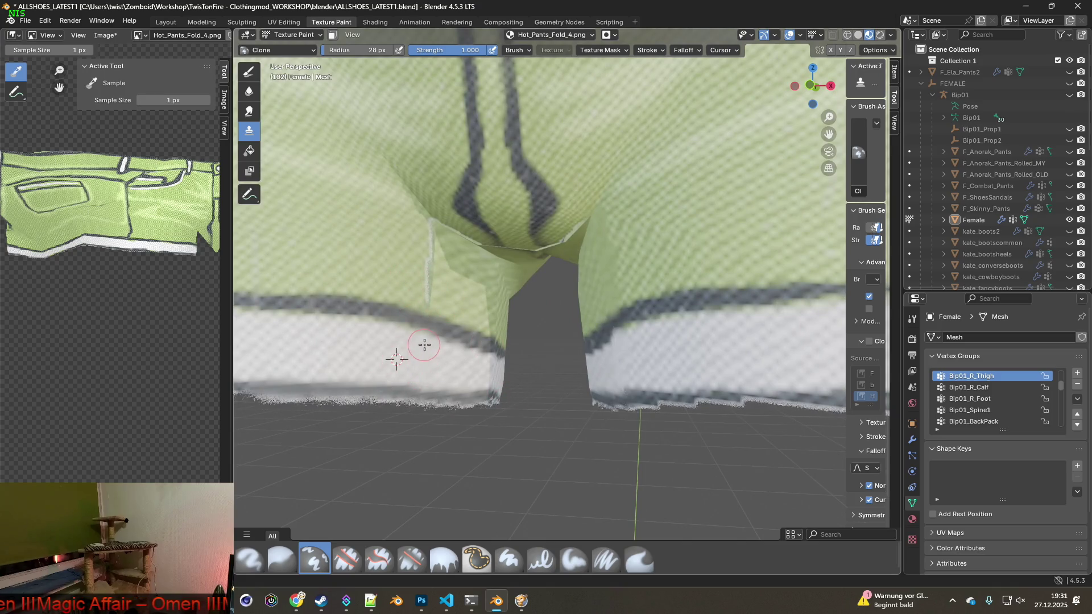
left_click(385, 266, "ctrl")
mouse_move(407, 292)
left_mouse_down()
mouse_move(431, 298)
mouse_move(432, 257)
left_mouse_up()
middle_click_drag(460, 213, 462, 225)
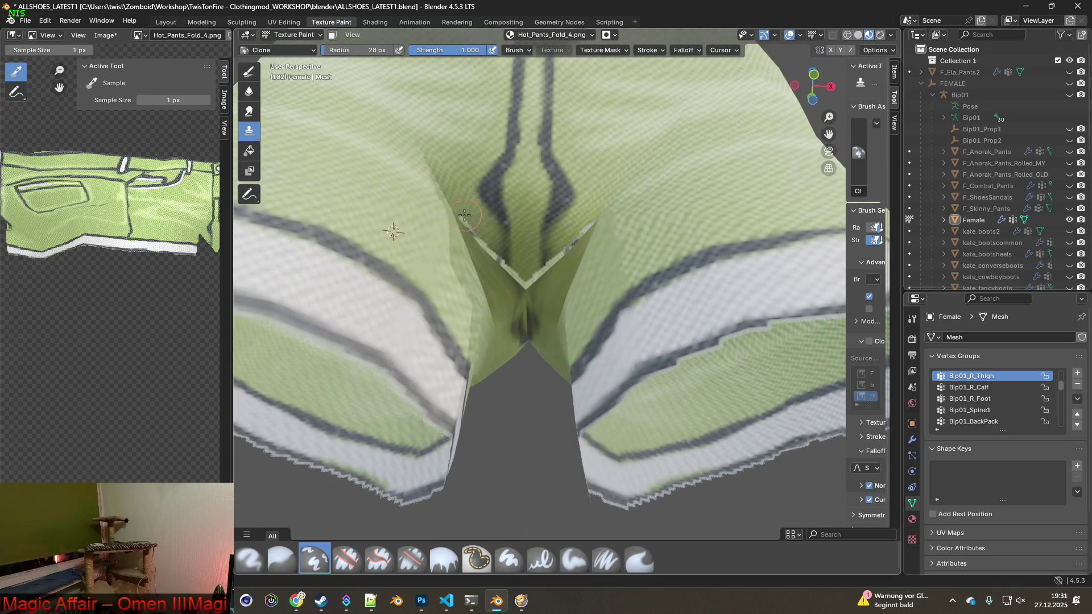
mouse_move(464, 223)
left_mouse_down()
mouse_move(529, 288)
mouse_move(599, 222)
left_mouse_up()
middle_click_drag(599, 222, 521, 335)
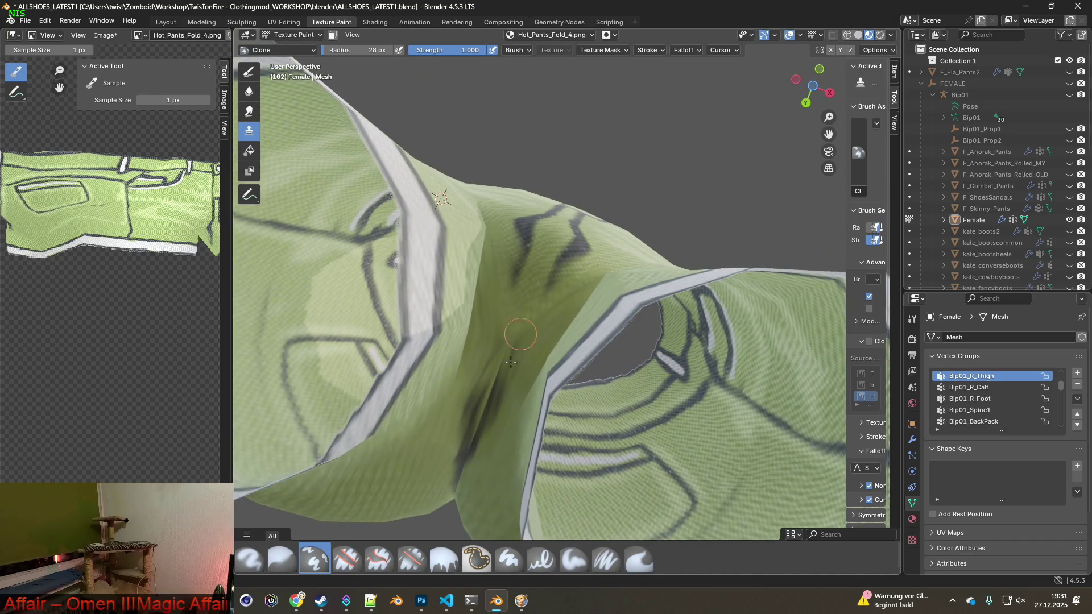
- Clone the dark crease fabric over the crotch gap
left_click(462, 455, "ctrl")
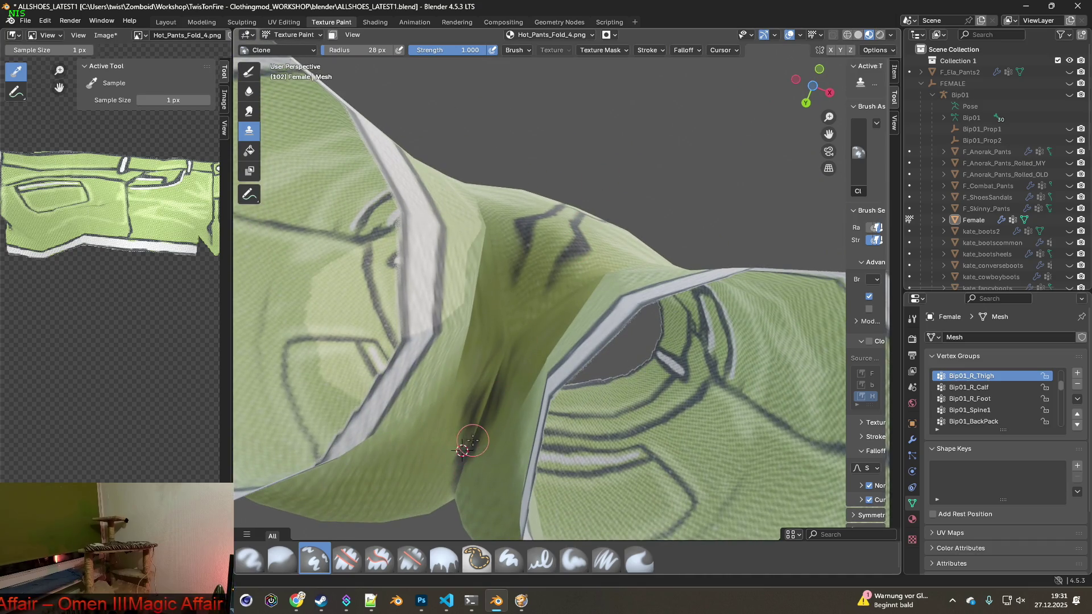
left_click(488, 407, "ctrl")
mouse_move(486, 393)
left_mouse_down()
mouse_move(469, 441)
mouse_move(503, 354)
mouse_move(467, 454)
left_mouse_up()
mouse_move(494, 402)
middle_mouse_down()
mouse_move(470, 480)
mouse_move(511, 352)
mouse_move(563, 317)
mouse_move(500, 321)
middle_mouse_up()
scroll(510, 352, "down", 6)
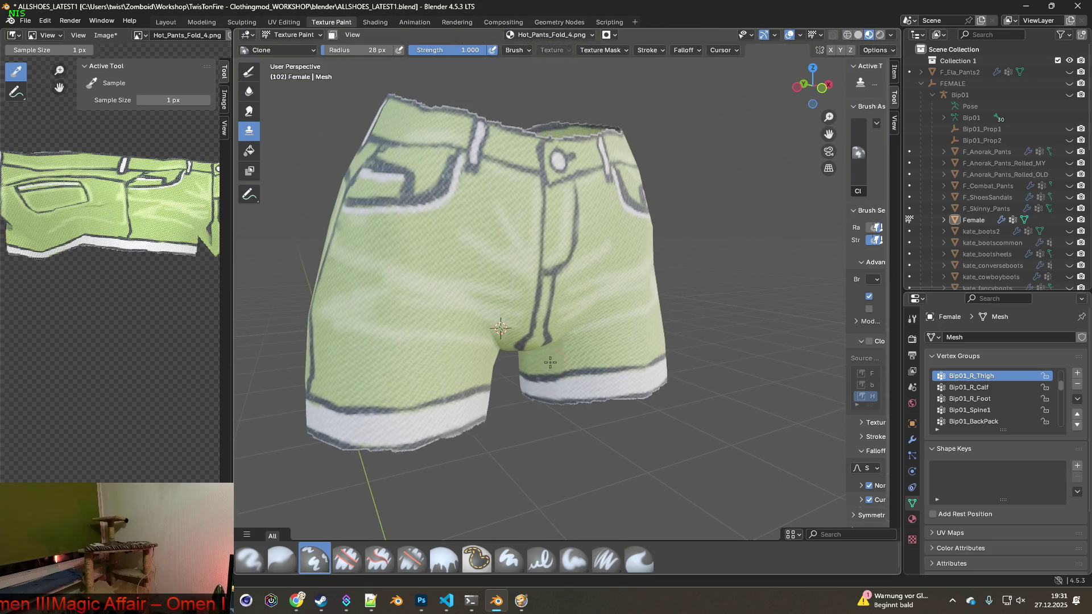
- Save the painted Hot_Pants_Fold_4 texture
left_click(106, 35)
left_click(121, 155)
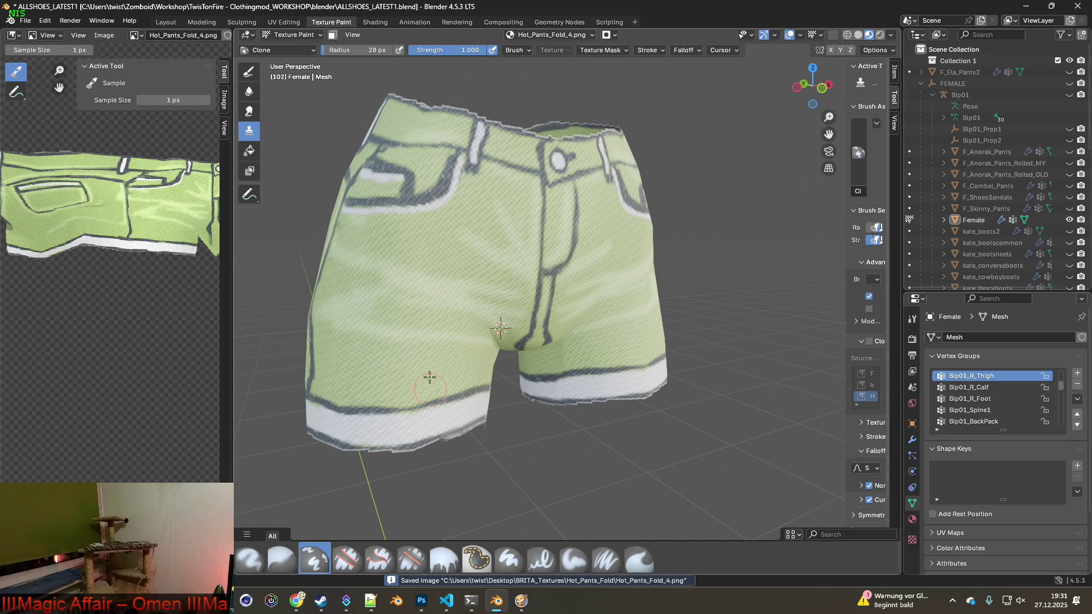
left_click(375, 22)
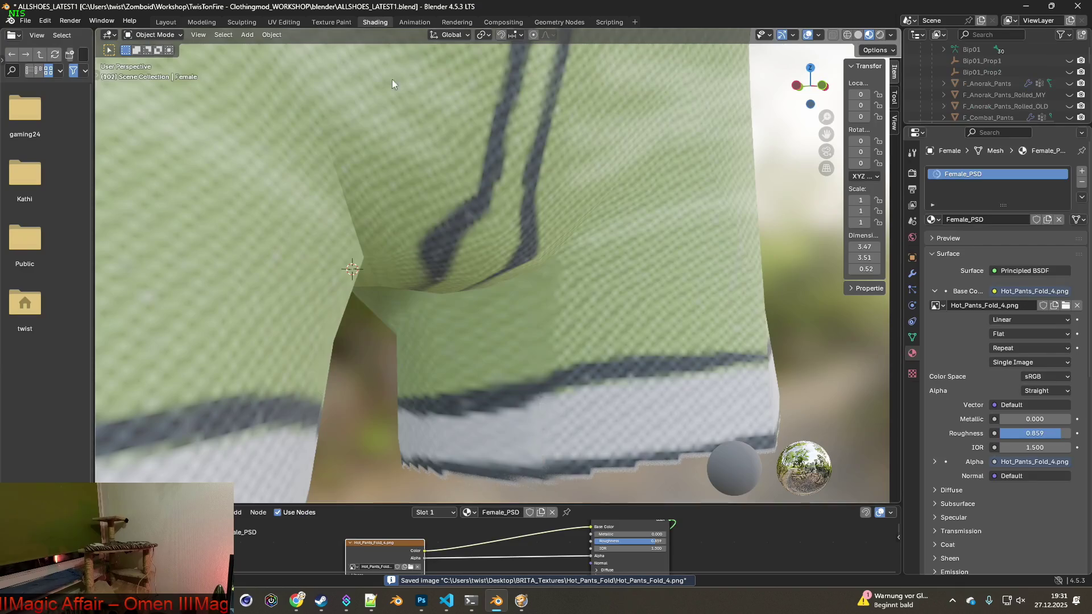
- Load Hot_Pants_Fold_5.png as the shorts' texture and return to texture painting
left_click(410, 568)
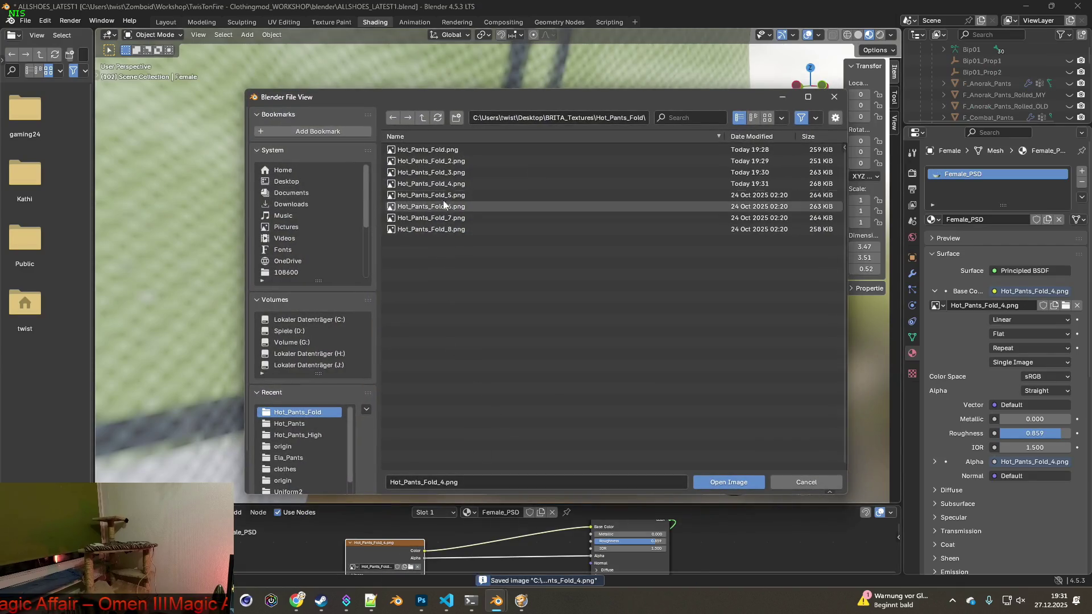
left_click(432, 195)
left_click(739, 482)
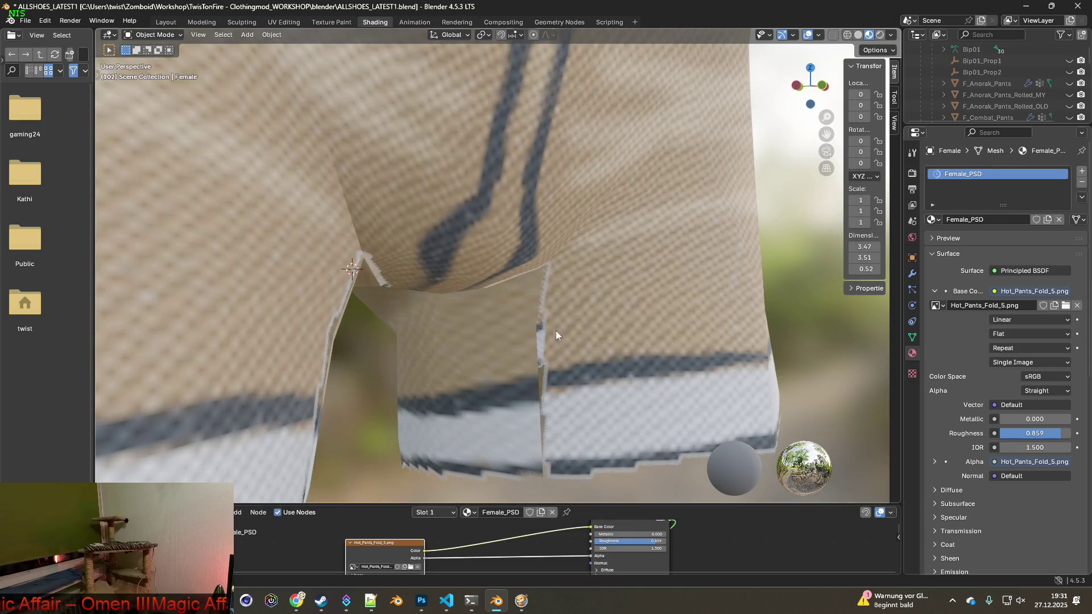
left_click(332, 21)
scroll(593, 364, "up", 5)
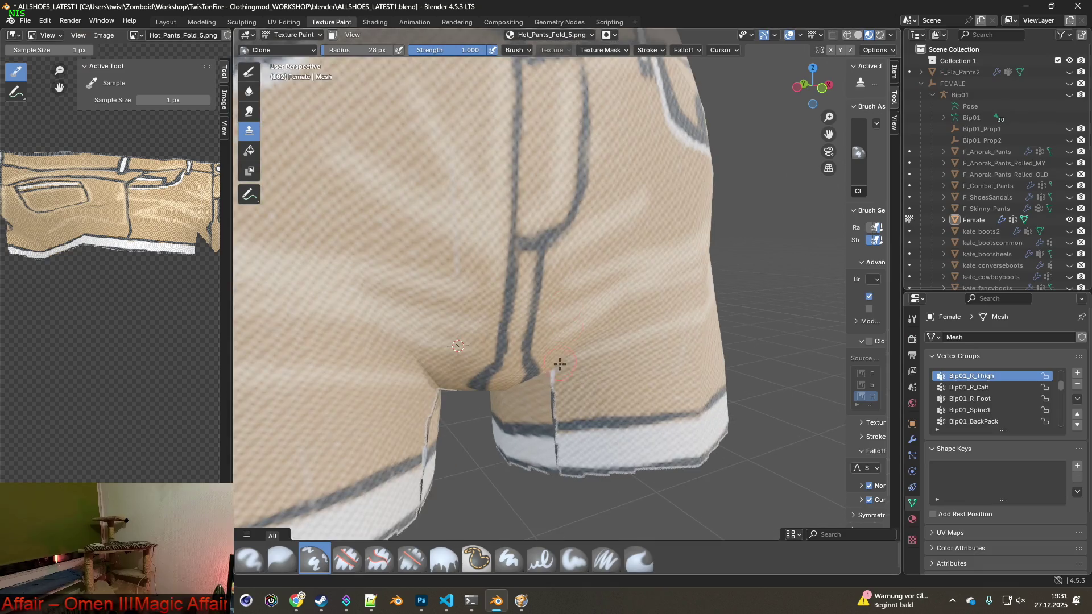
scroll(594, 365, "up", 2)
- Set a clone source near the seam and clone fabric along the seam edge
left_click(608, 399, "ctrl")
left_click(550, 390)
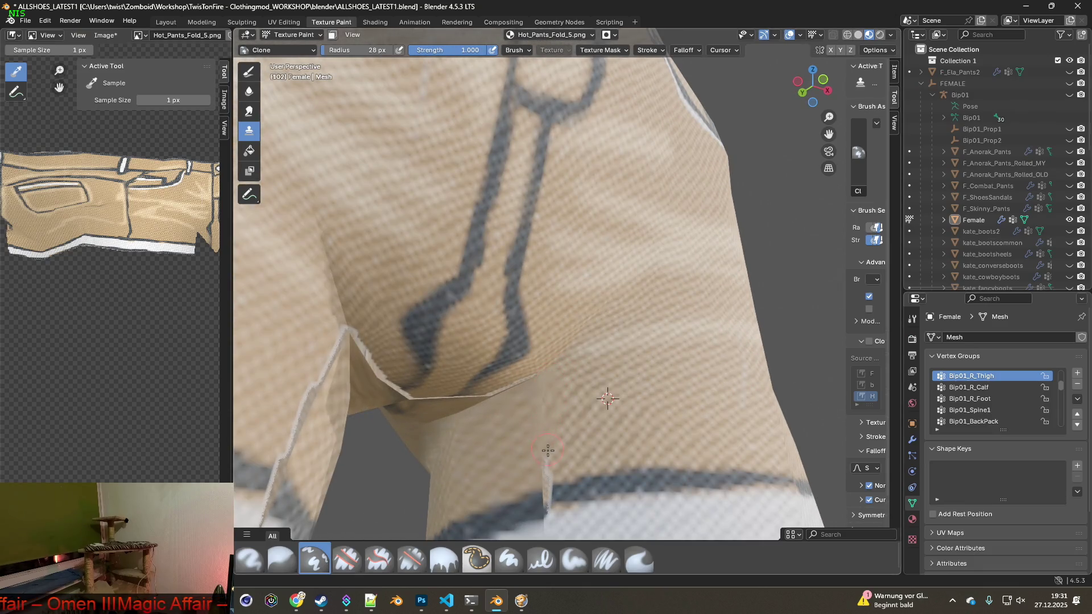
middle_click_drag(547, 427, 546, 344)
mouse_move(508, 339)
left_mouse_down()
mouse_move(400, 360)
mouse_move(359, 223)
left_mouse_up()
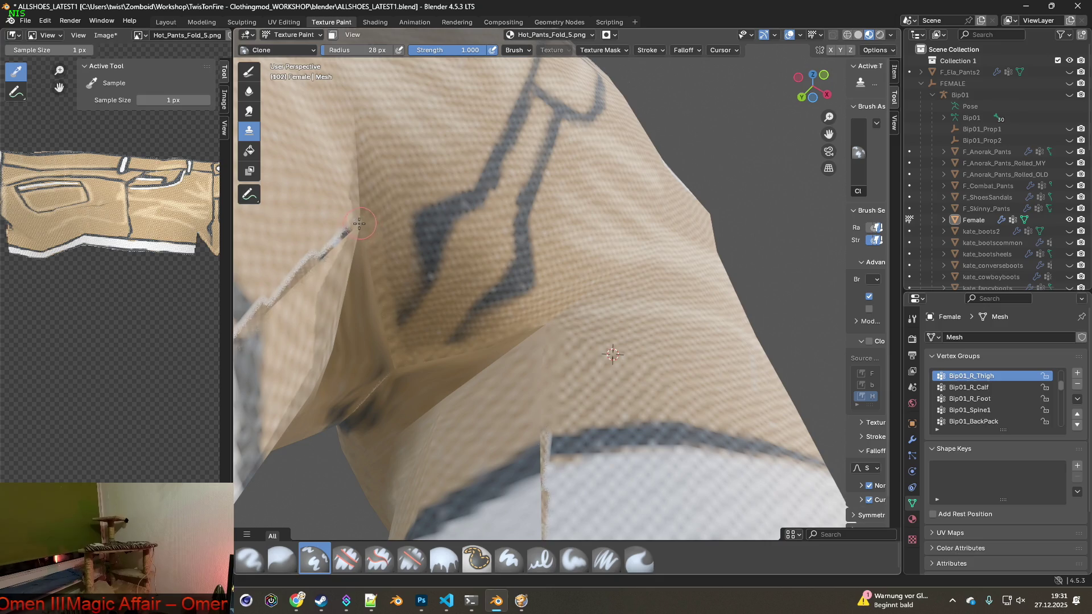
mouse_move(267, 307)
middle_mouse_down()
mouse_move(472, 323)
mouse_move(453, 339)
mouse_move(429, 334)
middle_mouse_up()
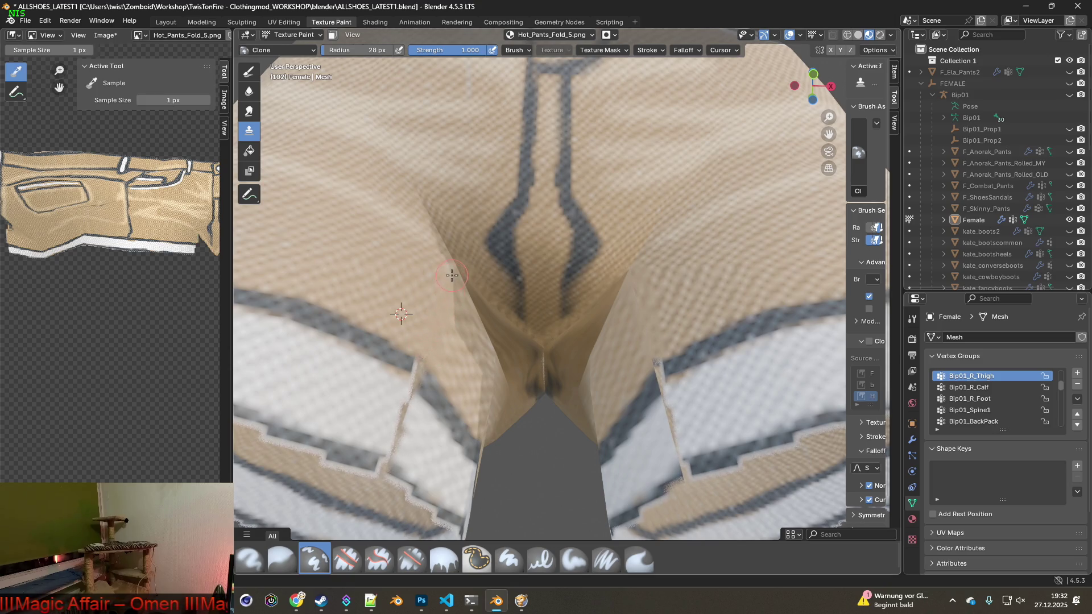
- Clone fabric down over the crotch seam, moving the source lower toward the hem
left_click(489, 325, "ctrl")
left_click_drag(468, 264, 531, 337)
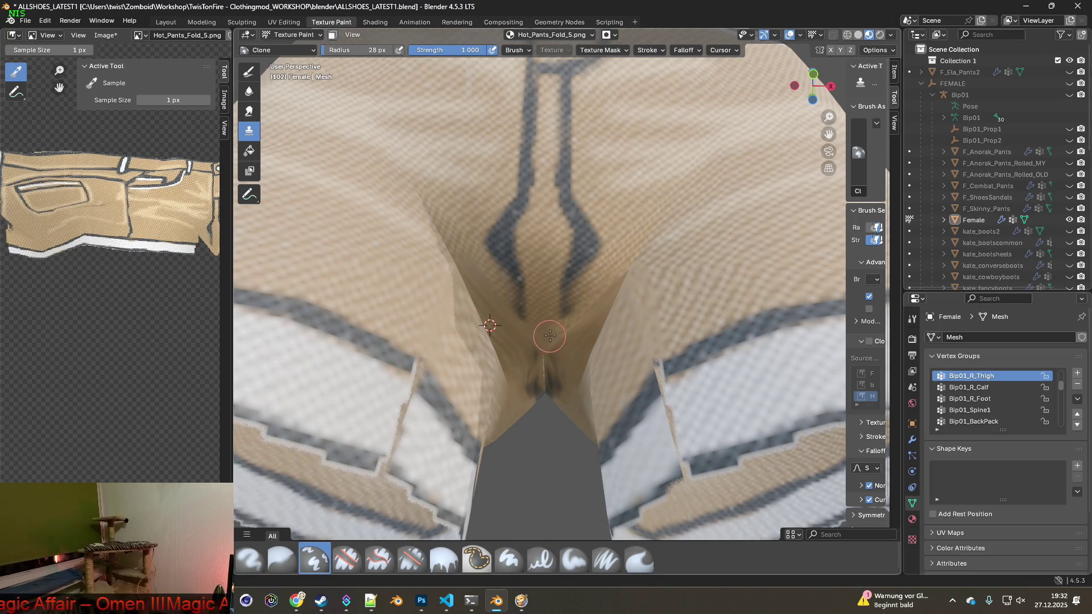
mouse_move(605, 293)
middle_mouse_down()
mouse_move(510, 343)
mouse_move(465, 384)
middle_mouse_up()
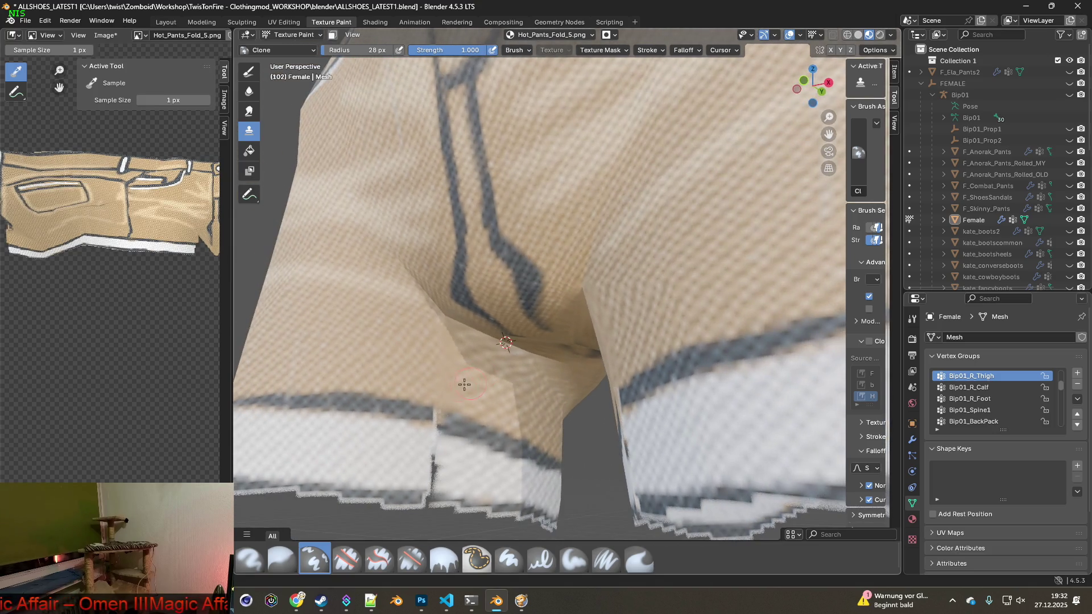
left_click(399, 405, "ctrl")
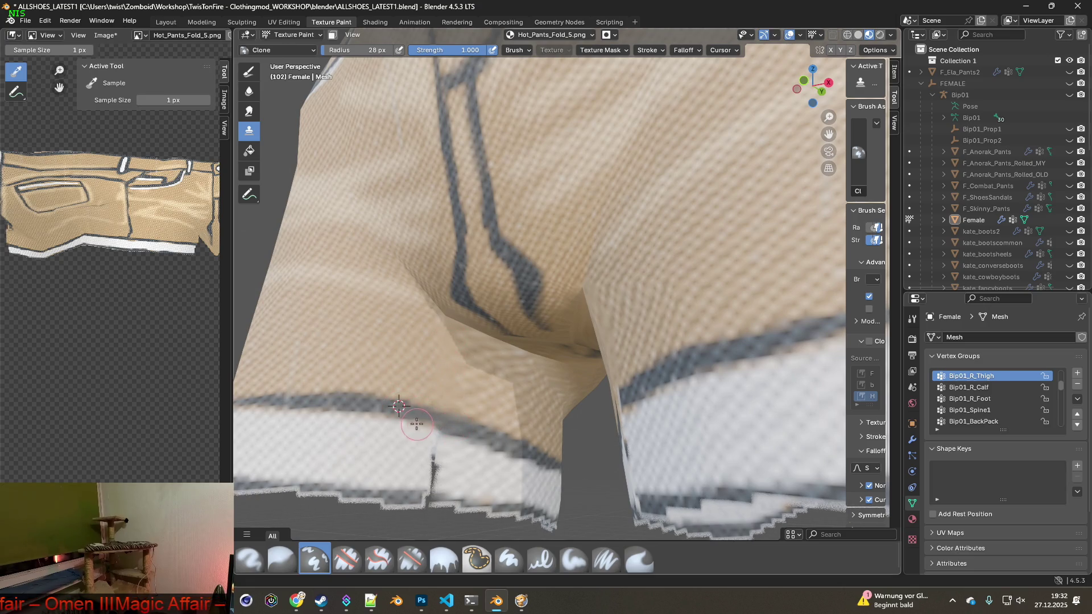
left_click(386, 439, "ctrl")
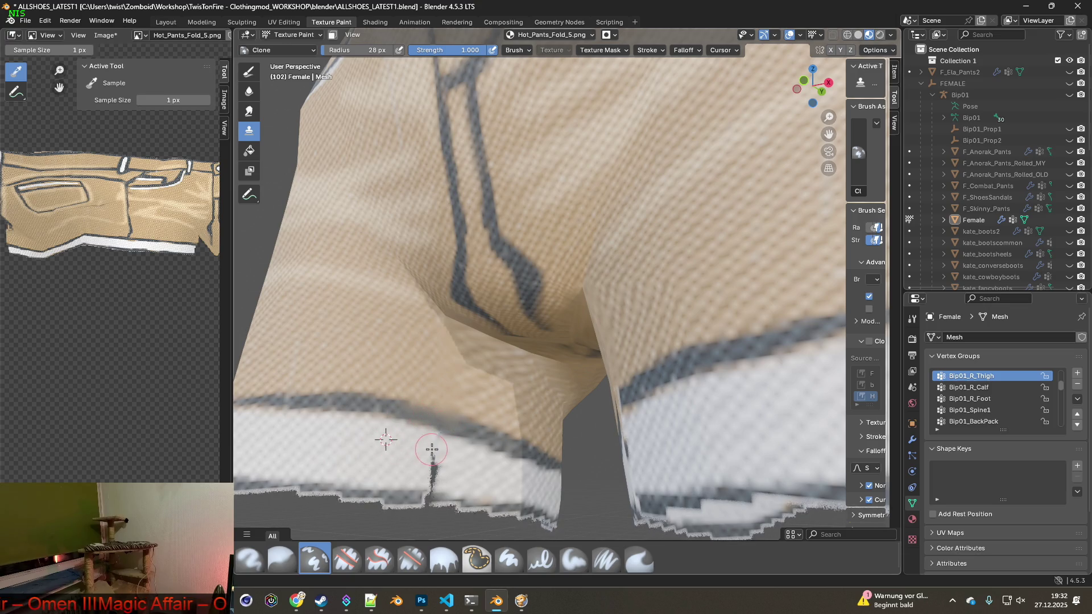
scroll(459, 468, "down", 1)
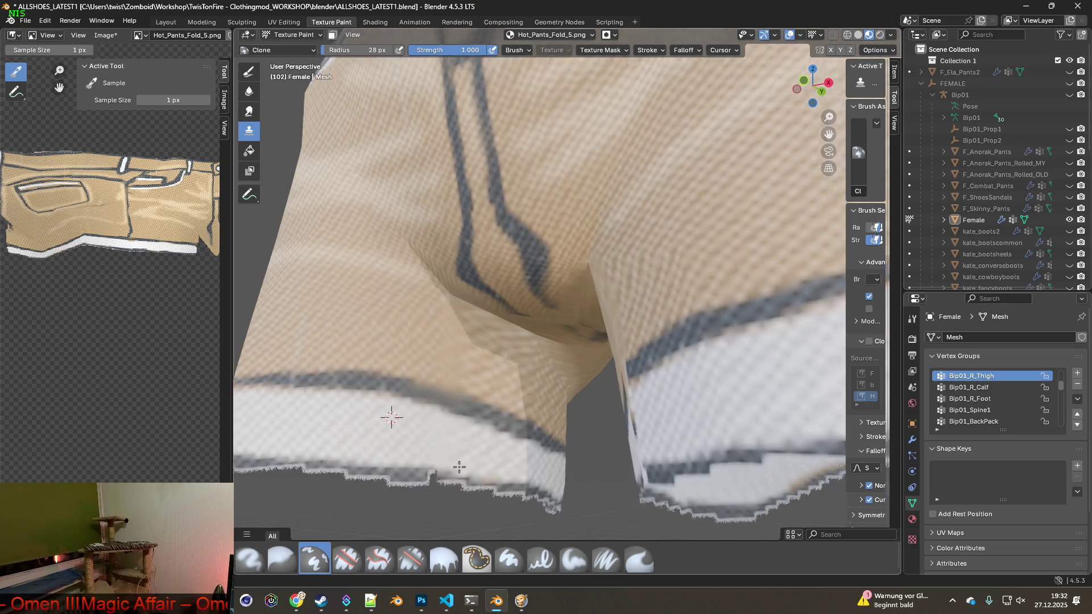
scroll(459, 468, "down", 1)
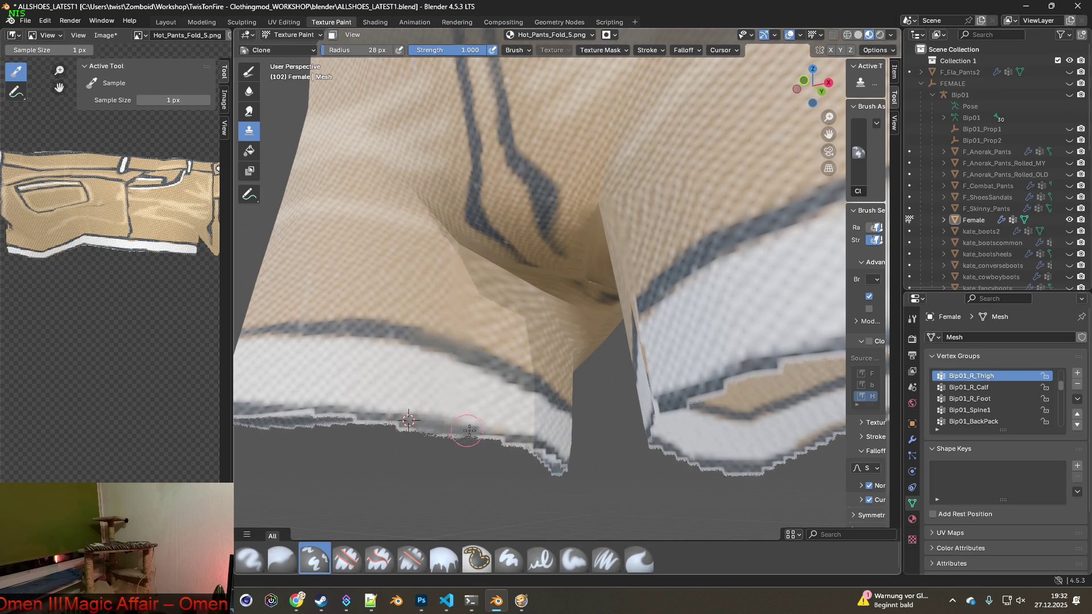
- Clone fabric over the leg hem seam from a source beside the hem
mouse_move(510, 440)
middle_mouse_down()
mouse_move(682, 446)
mouse_move(547, 437)
mouse_move(592, 441)
middle_mouse_up()
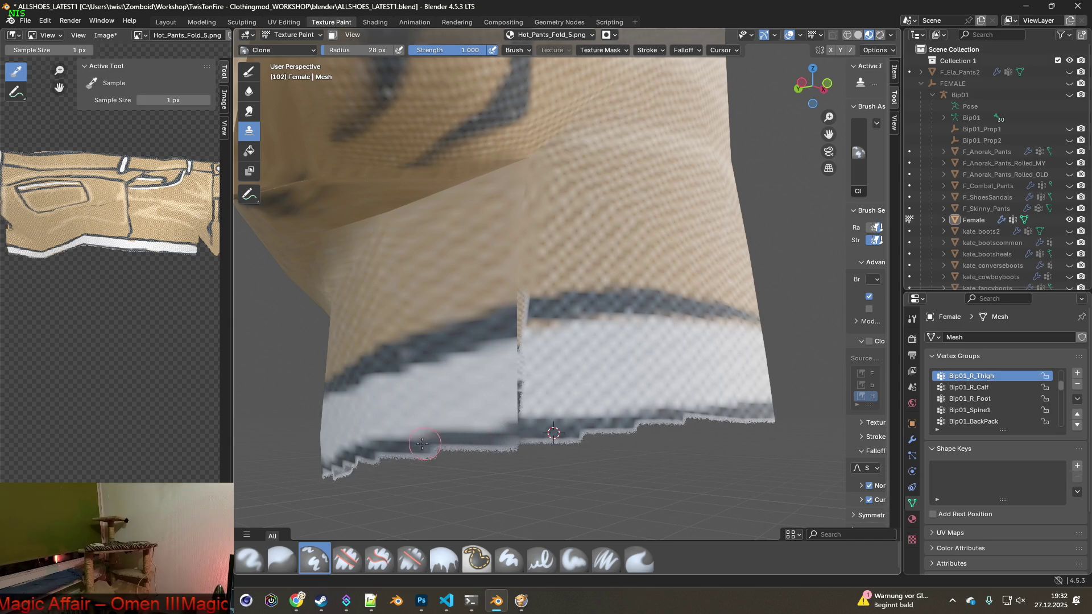
left_click(481, 329, "ctrl")
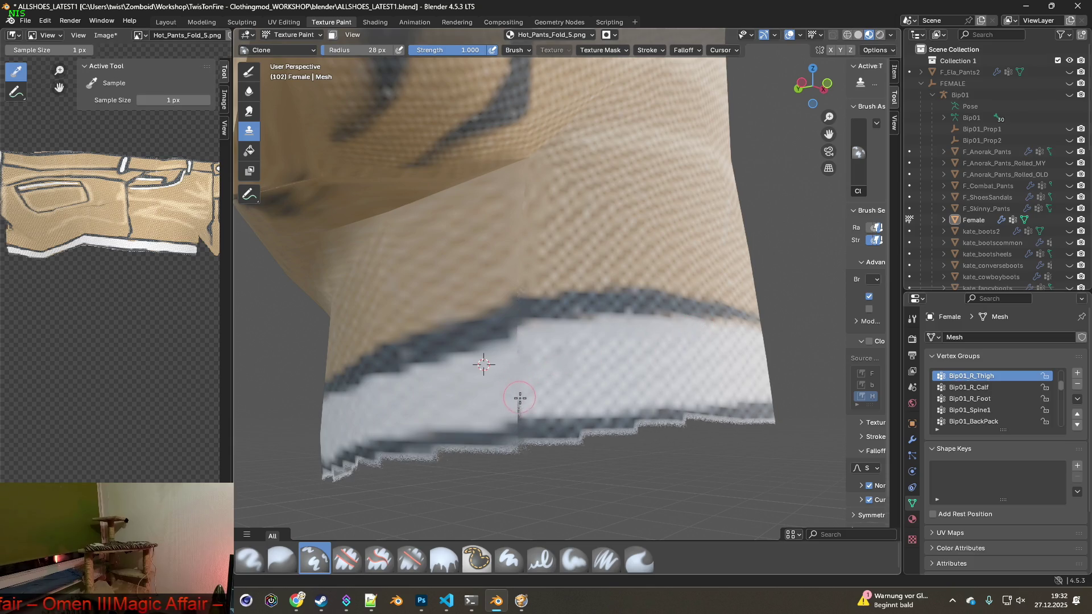
left_click_drag(516, 372, 520, 343)
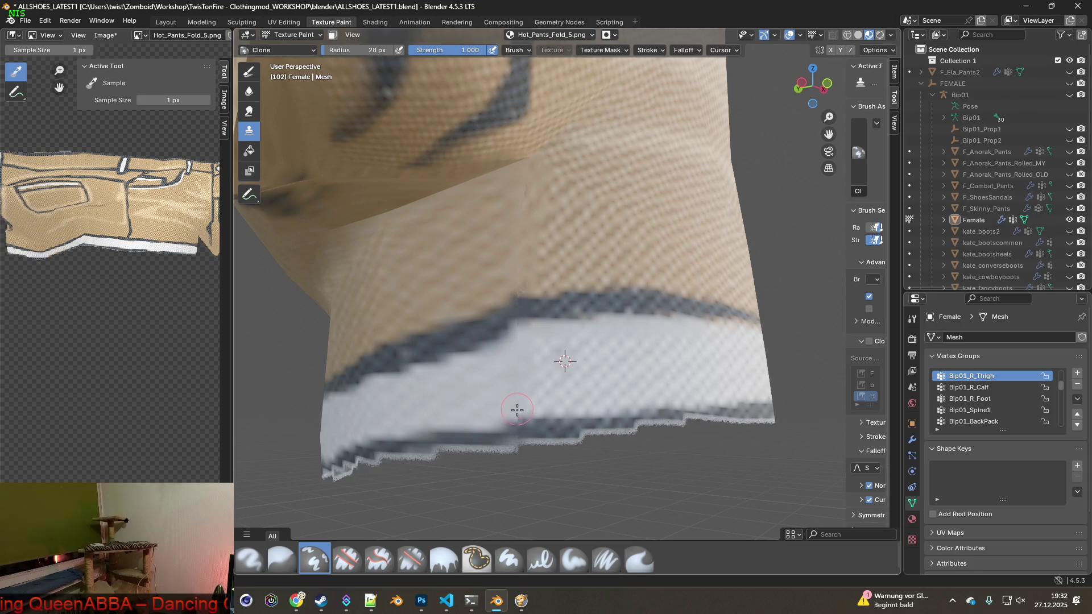
- Clone fabric along the crotch seam from a source near the crotch
mouse_move(517, 411)
middle_mouse_down()
mouse_move(458, 370)
mouse_move(404, 361)
mouse_move(442, 281)
mouse_move(450, 341)
middle_mouse_up()
left_click(416, 355, "ctrl")
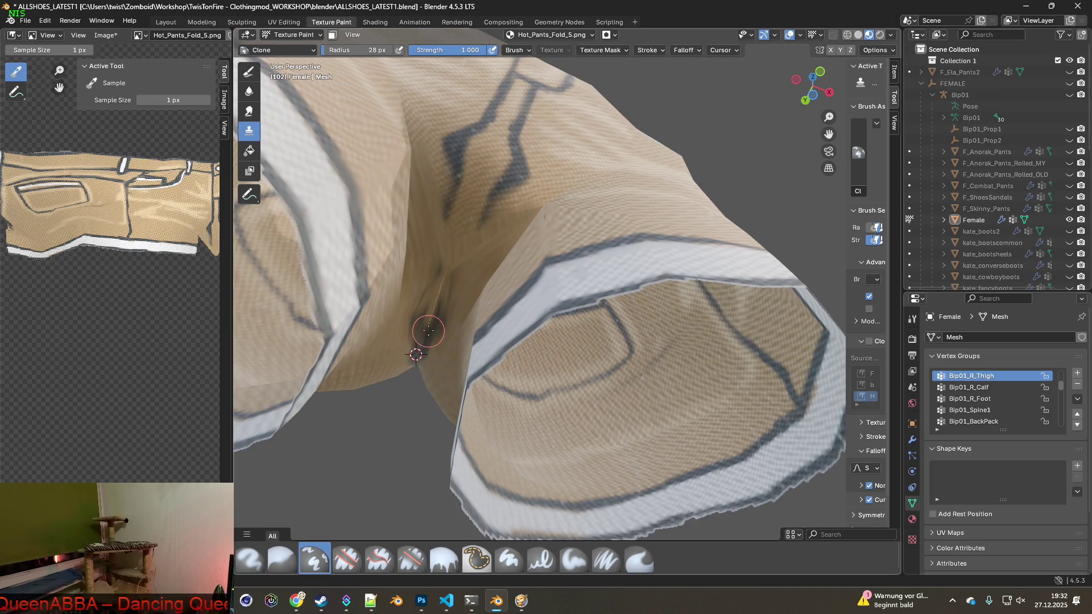
mouse_move(436, 310)
left_mouse_down()
mouse_move(446, 272)
mouse_move(445, 296)
left_mouse_up()
mouse_move(445, 295)
middle_mouse_down()
mouse_move(440, 327)
mouse_move(451, 316)
mouse_move(470, 340)
middle_mouse_up()
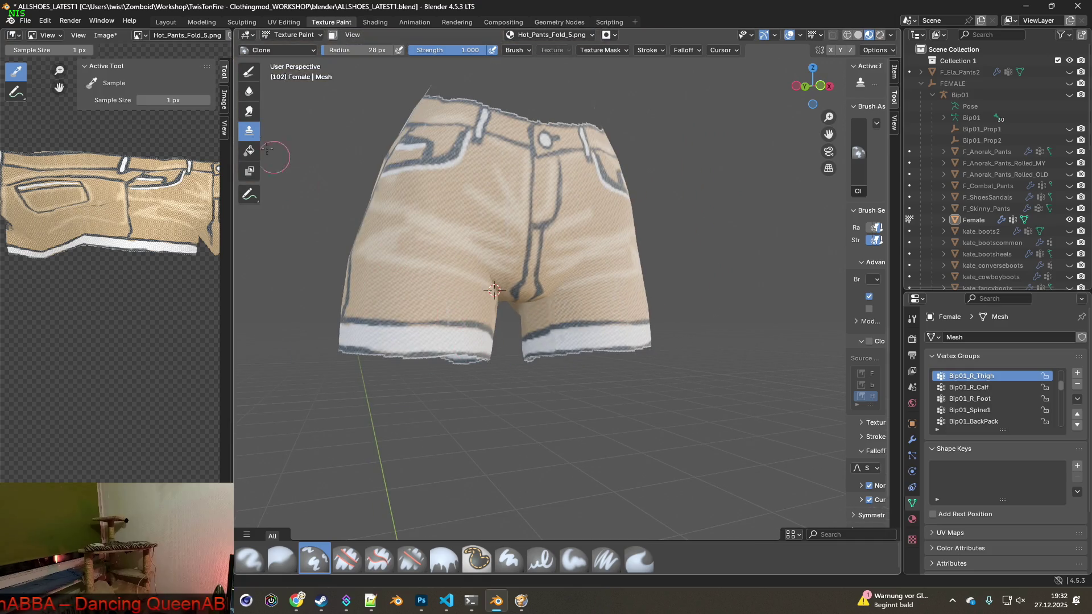
left_click(105, 34)
- Save Hot_Pants_Fold_5 and load Hot_Pants_Fold_6.png onto the shorts
left_click(123, 151)
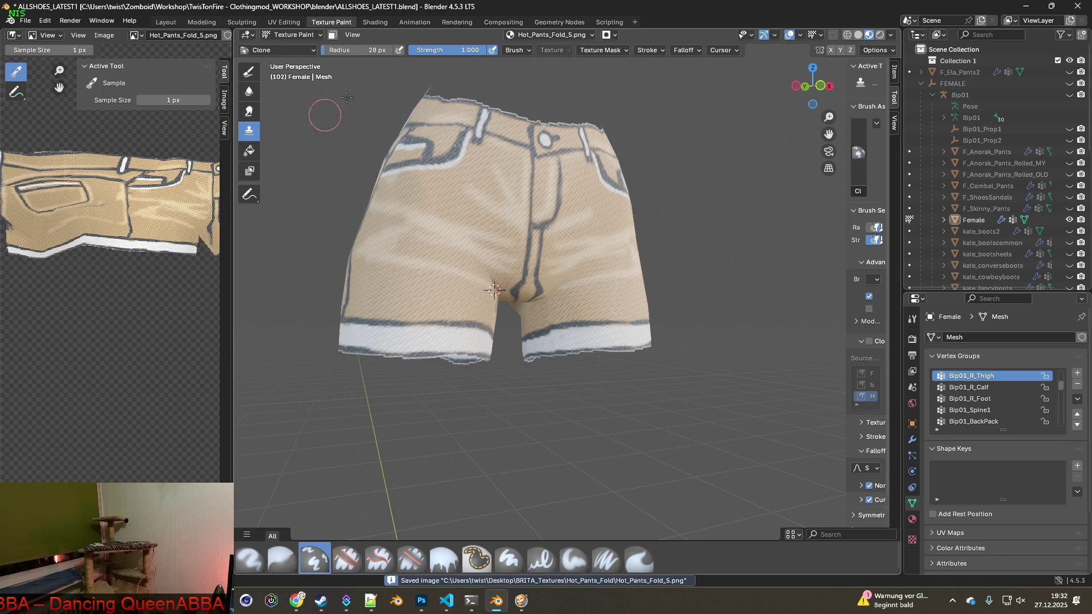
left_click(375, 21)
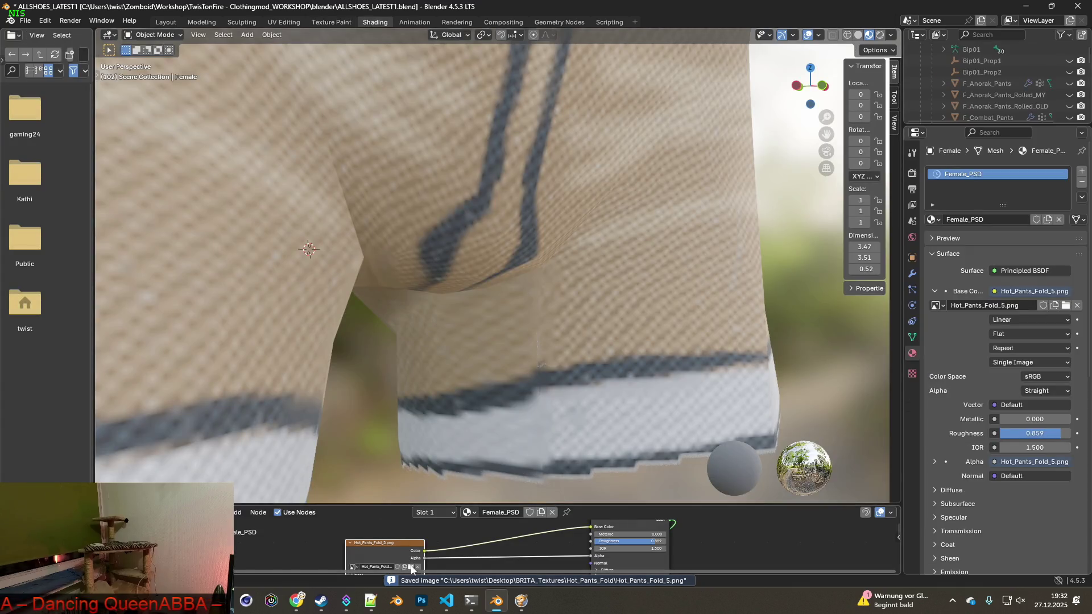
left_click(411, 567)
double_click(469, 208)
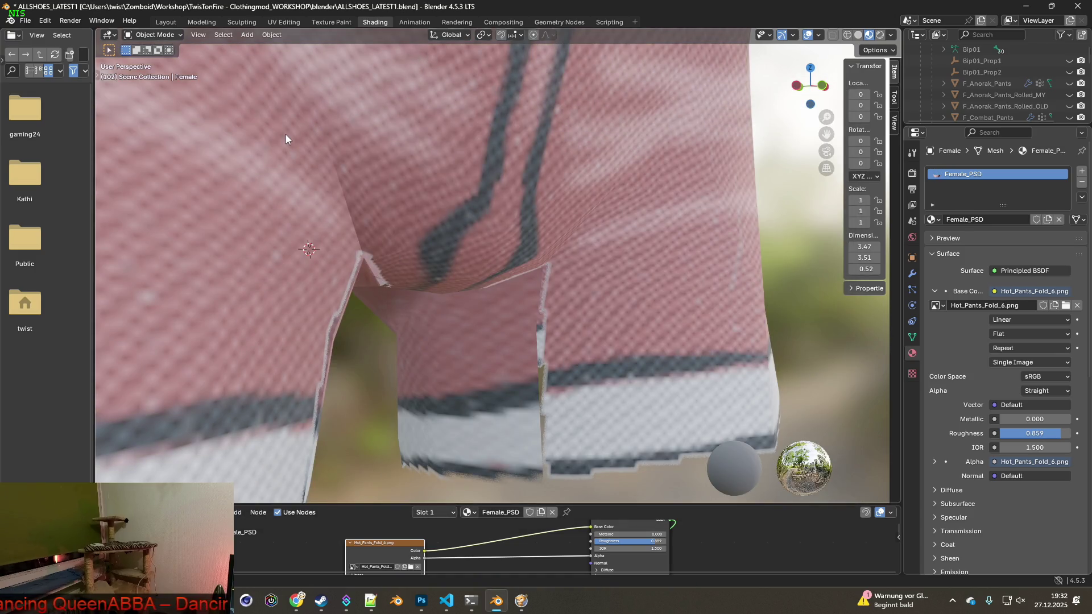
left_click(331, 22)
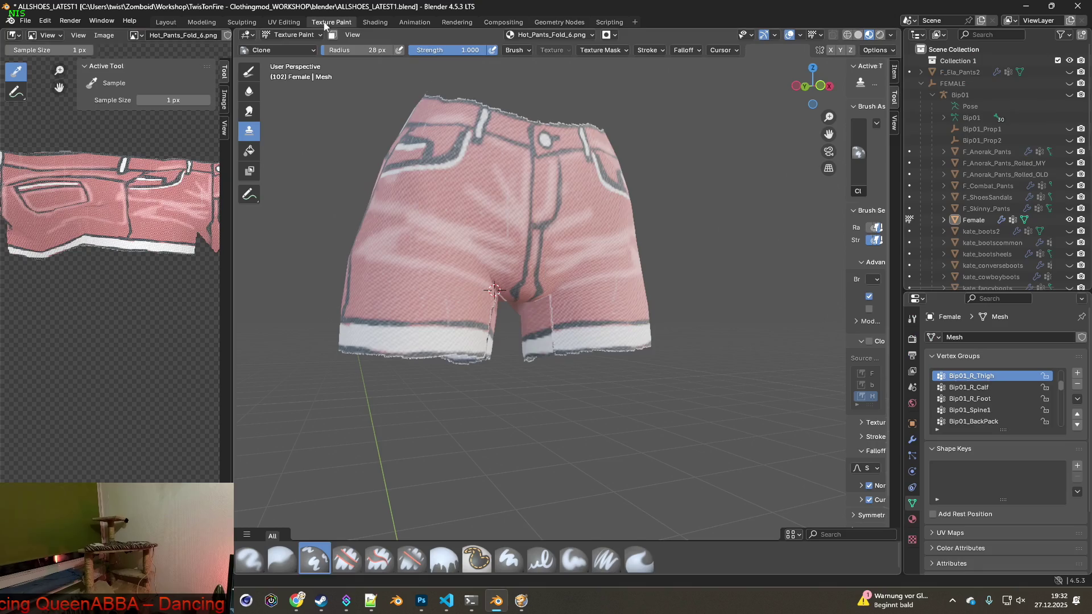
scroll(522, 264, "up", 5)
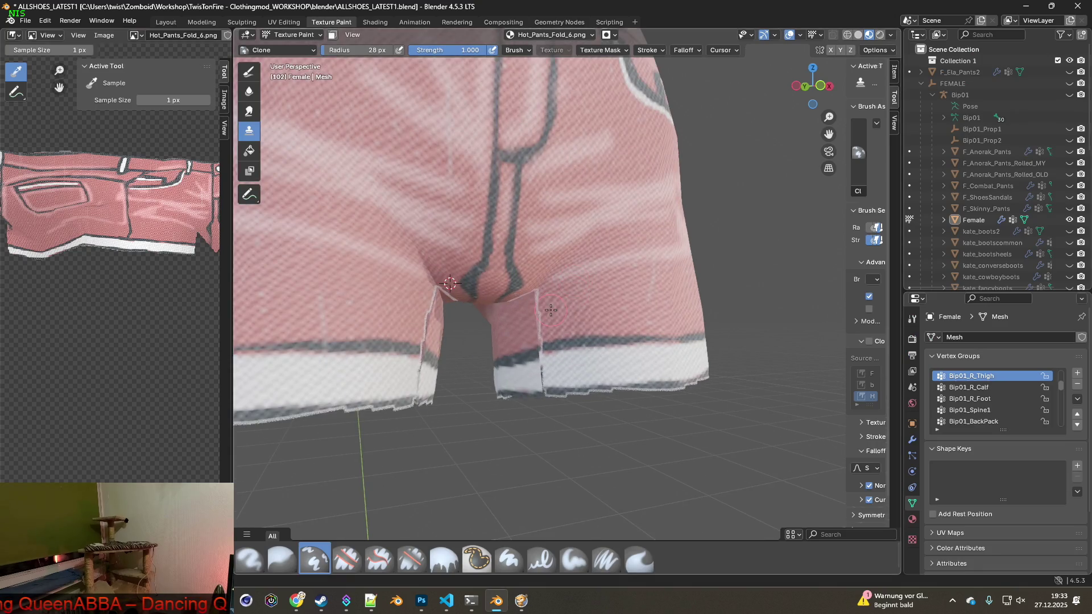
- Clone fabric along the dark band near the crotch seam
left_click(557, 205)
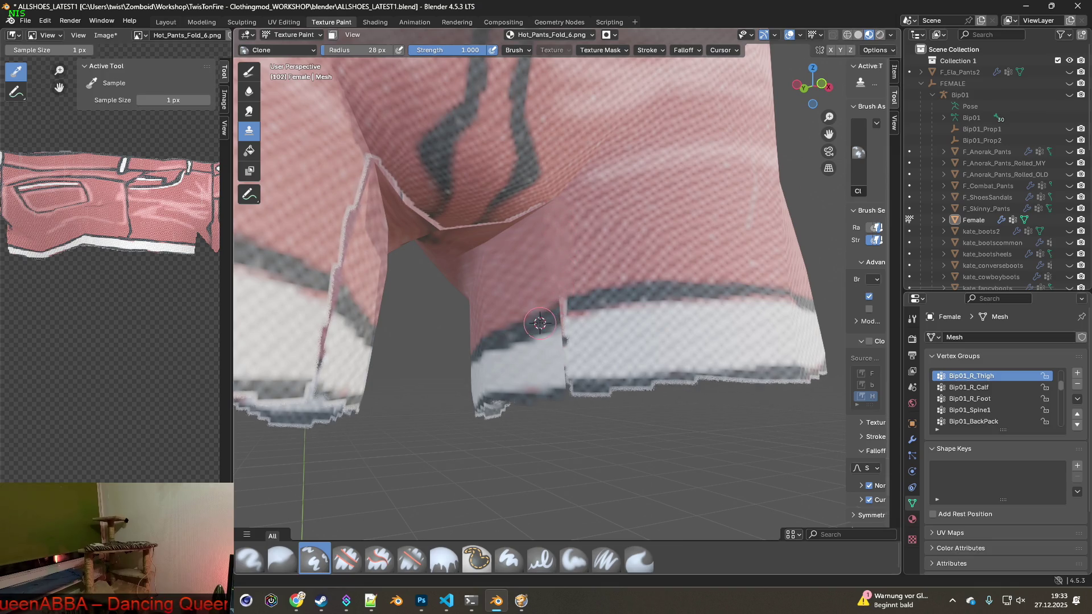
left_click(592, 298, "ctrl")
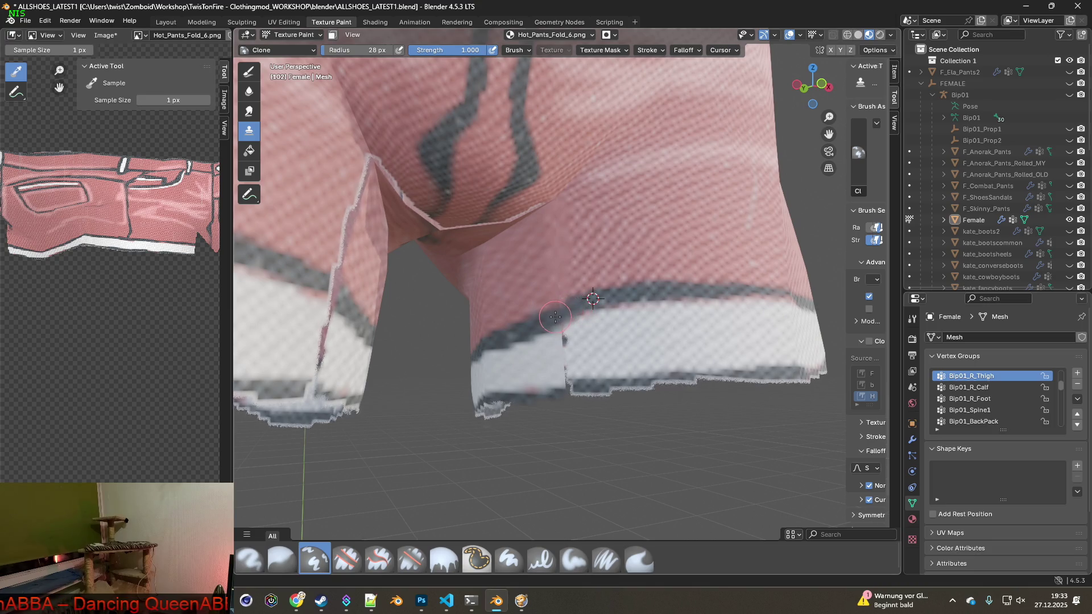
left_click(529, 290, "ctrl")
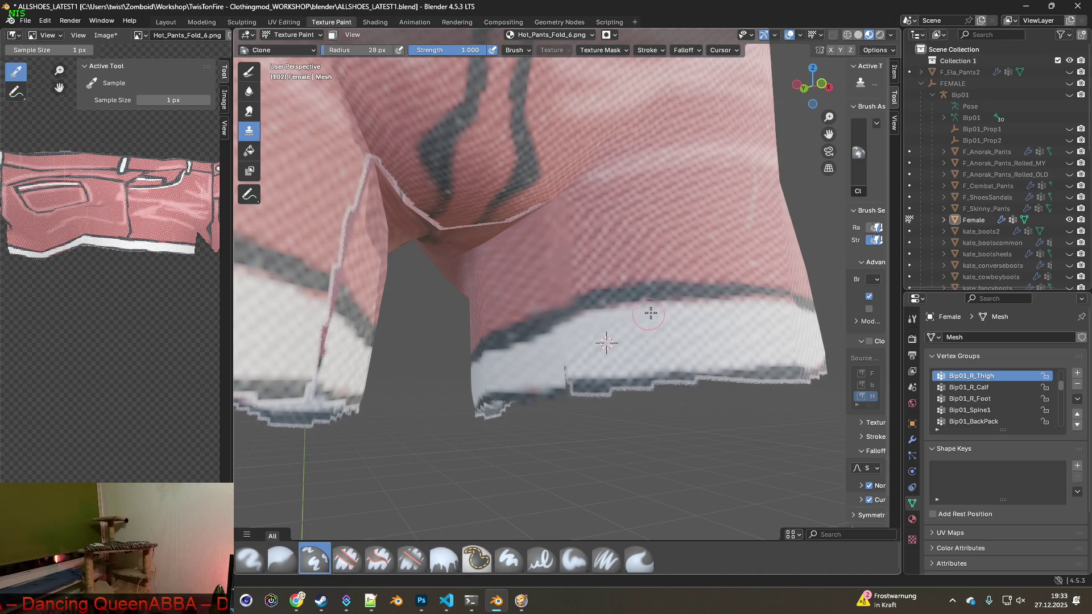
mouse_move(561, 361)
middle_mouse_down()
mouse_move(573, 341)
mouse_move(565, 311)
middle_mouse_up()
left_click_drag(560, 293, 698, 296)
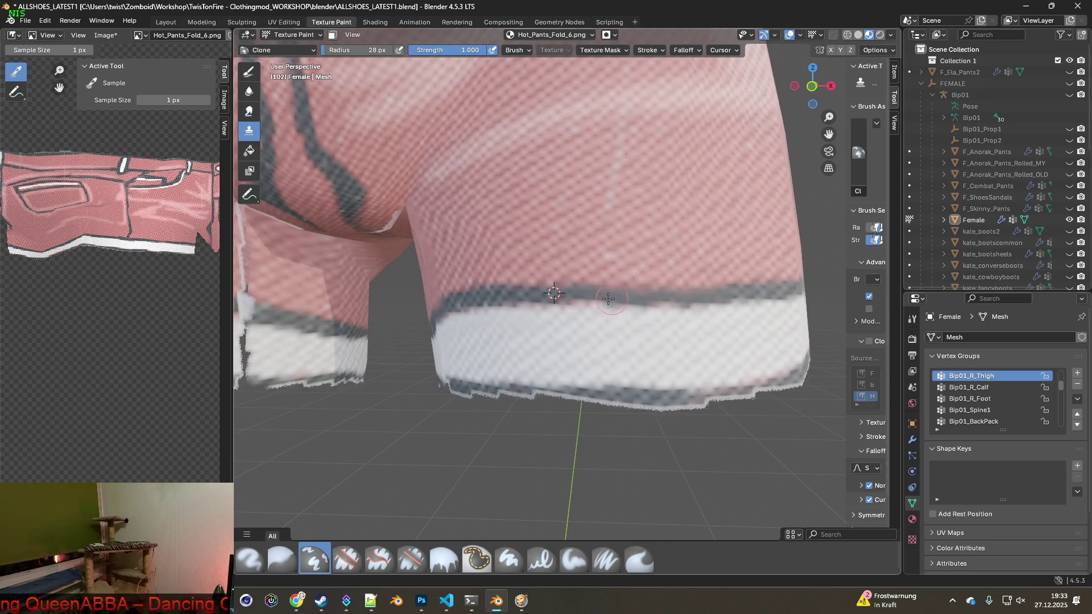
- Switch to the Paint Soft Pressure brush
mouse_move(605, 306)
middle_mouse_down()
mouse_move(533, 295)
mouse_move(546, 294)
middle_mouse_up()
left_click(606, 559)
middle_click_drag(585, 375, 578, 341)
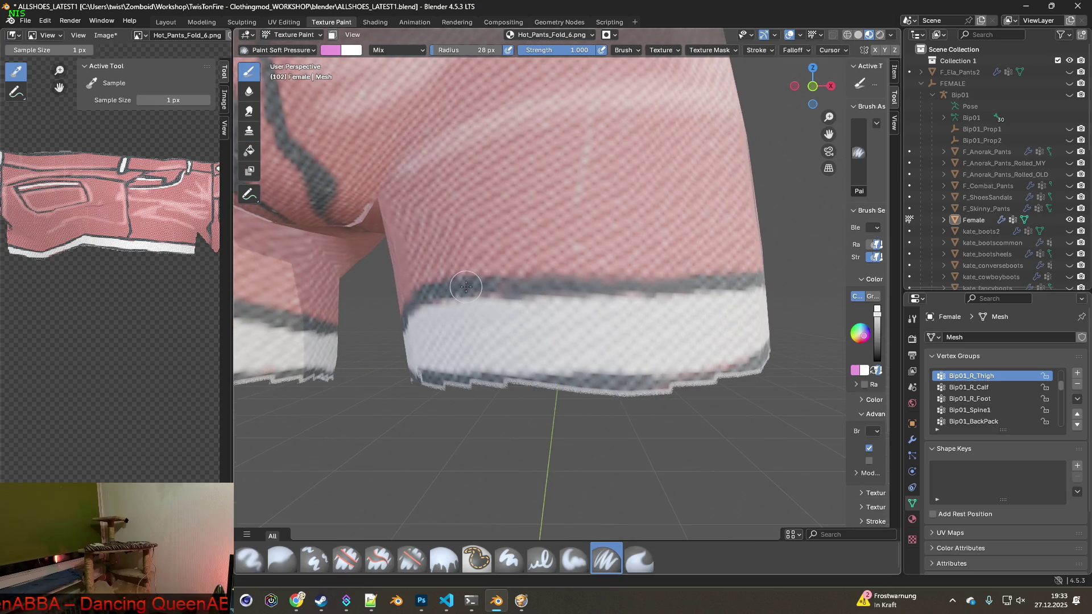
- Sample the shorts' colour, set a 16 px radius, paint the dark hem band, then reselect Clone
key("s")
left_click_drag(493, 50, 432, 56)
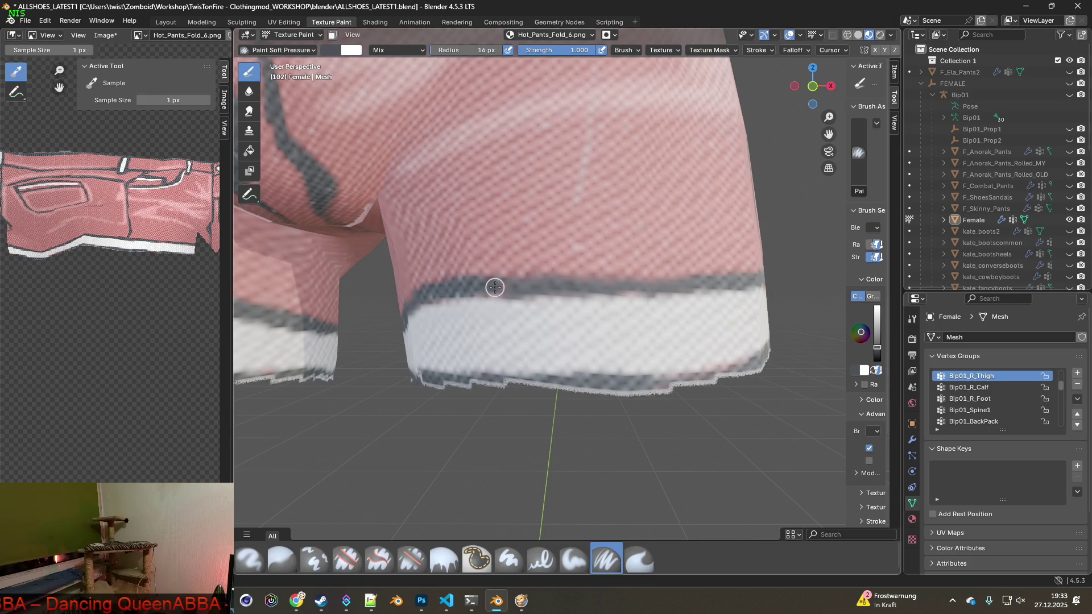
left_click_drag(564, 285, 688, 285)
middle_click_drag(687, 285, 601, 302)
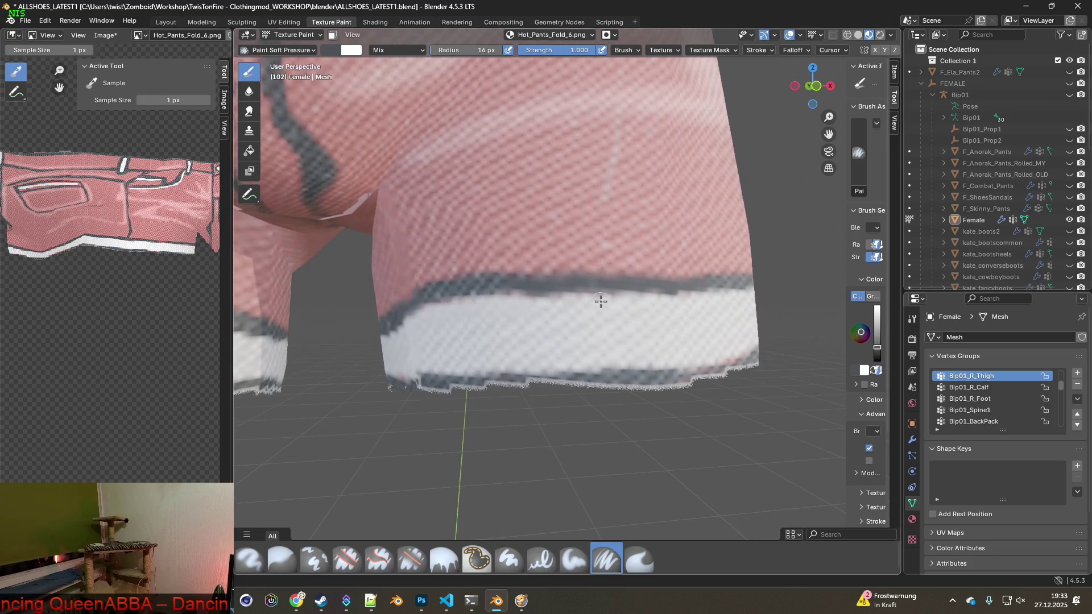
left_click(315, 559)
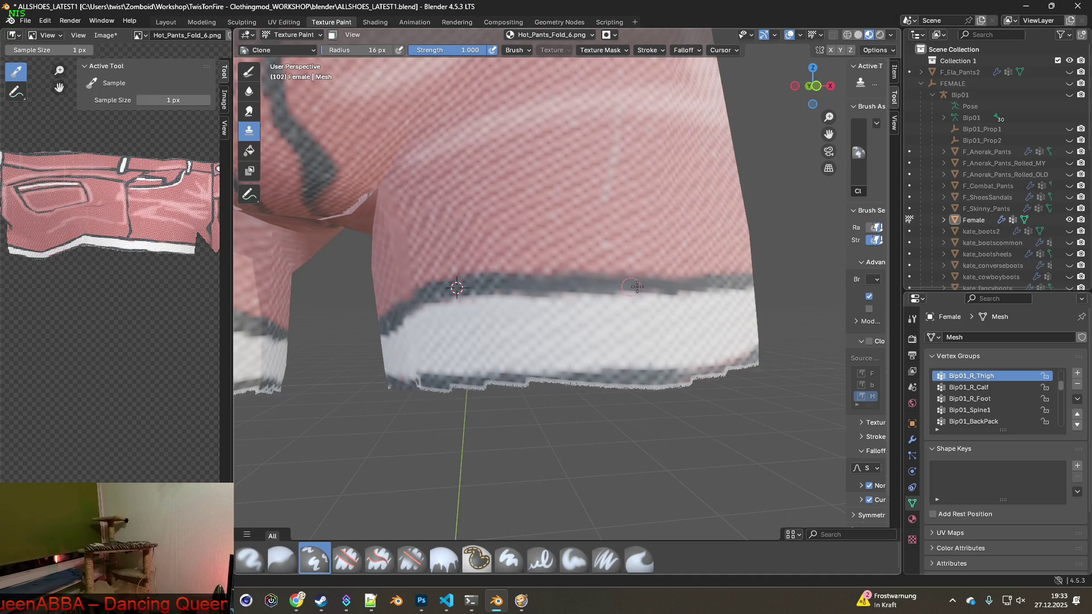
- Clone over the white seam in the crotch crease of Hot_Pants_Fold_6
scroll(577, 293, "down", 3)
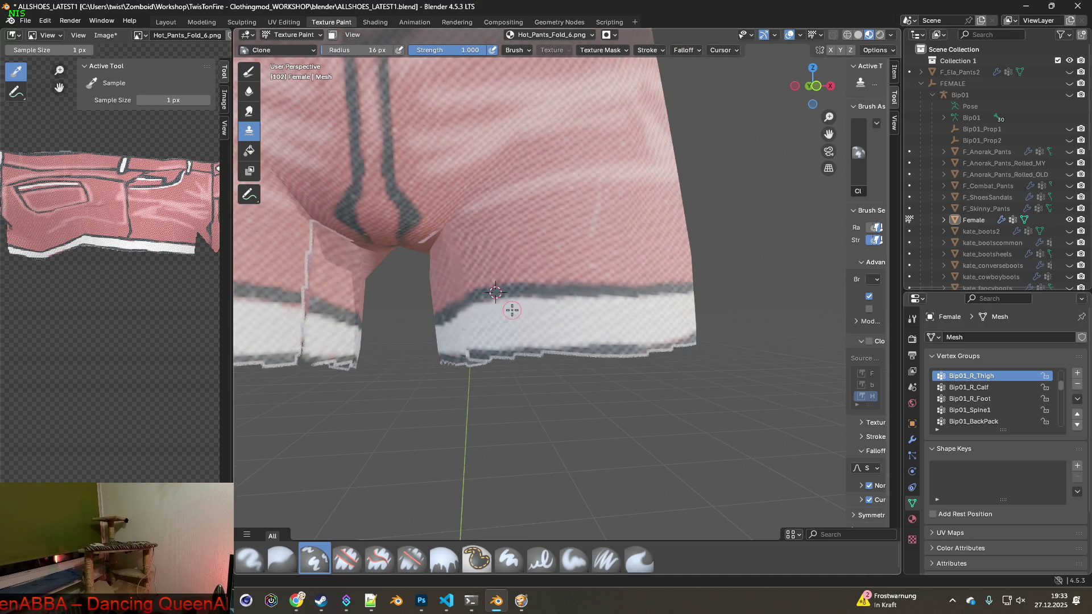
scroll(512, 310, "up", 2)
middle_click_drag(612, 297, 633, 296)
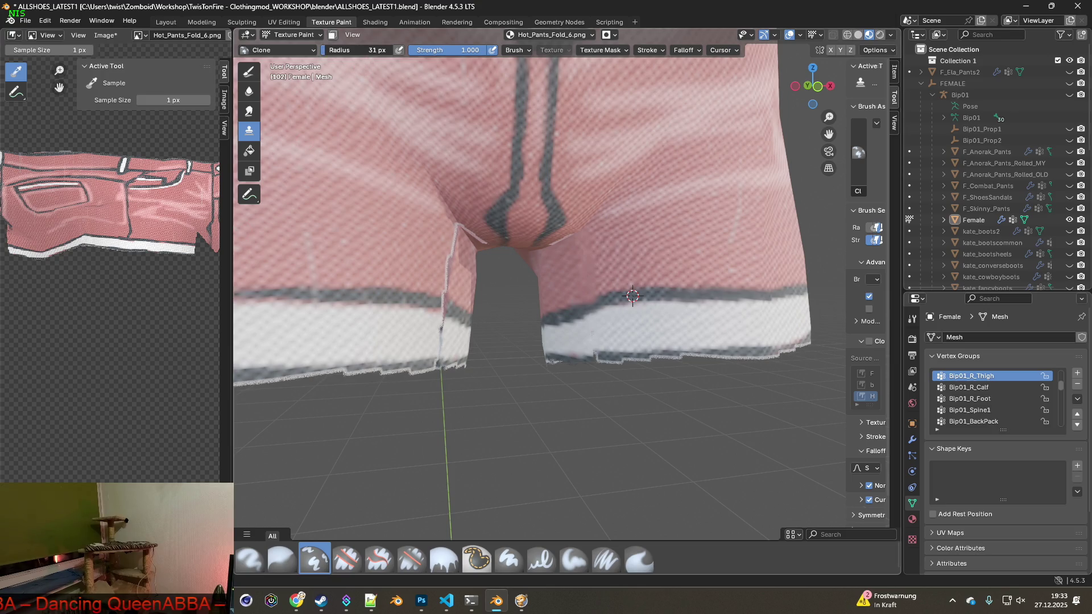
scroll(416, 275, "up", 2)
middle_click_drag(398, 267, 416, 276)
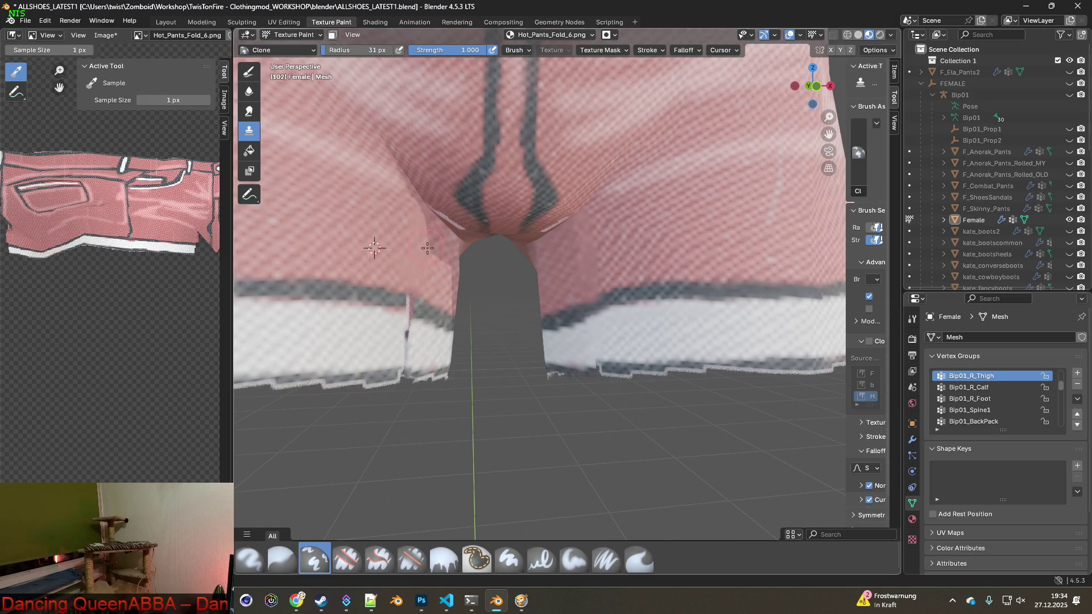
middle_click_drag(427, 247, 465, 207)
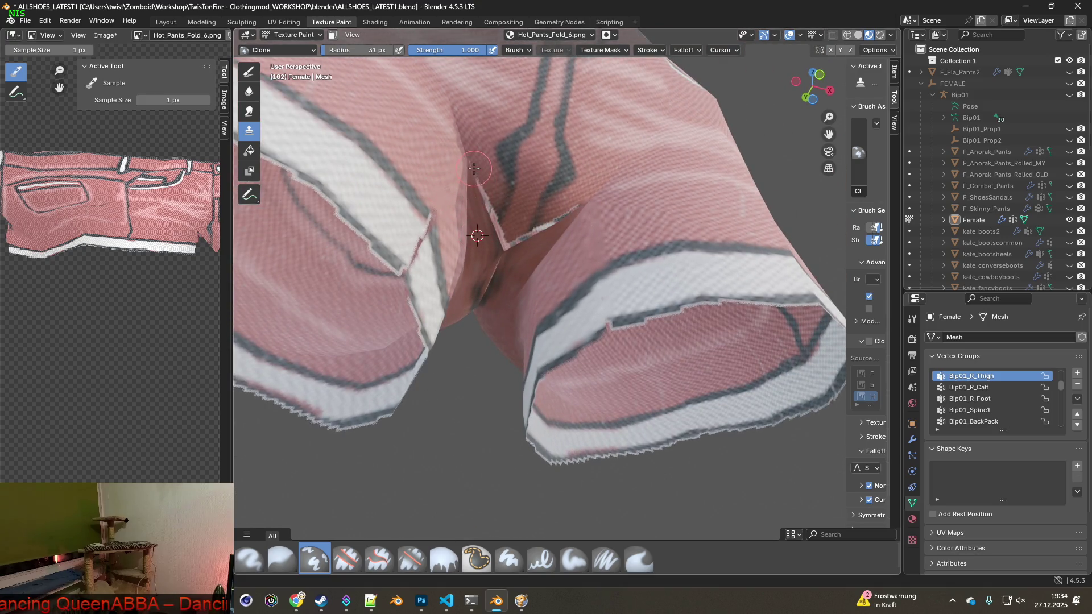
mouse_move(479, 179)
left_mouse_down()
mouse_move(505, 237)
mouse_move(569, 216)
mouse_move(513, 253)
left_mouse_up()
- Set new clone source points around the crotch and inner leg
middle_click_drag(513, 252, 525, 225)
left_click(464, 324, "ctrl")
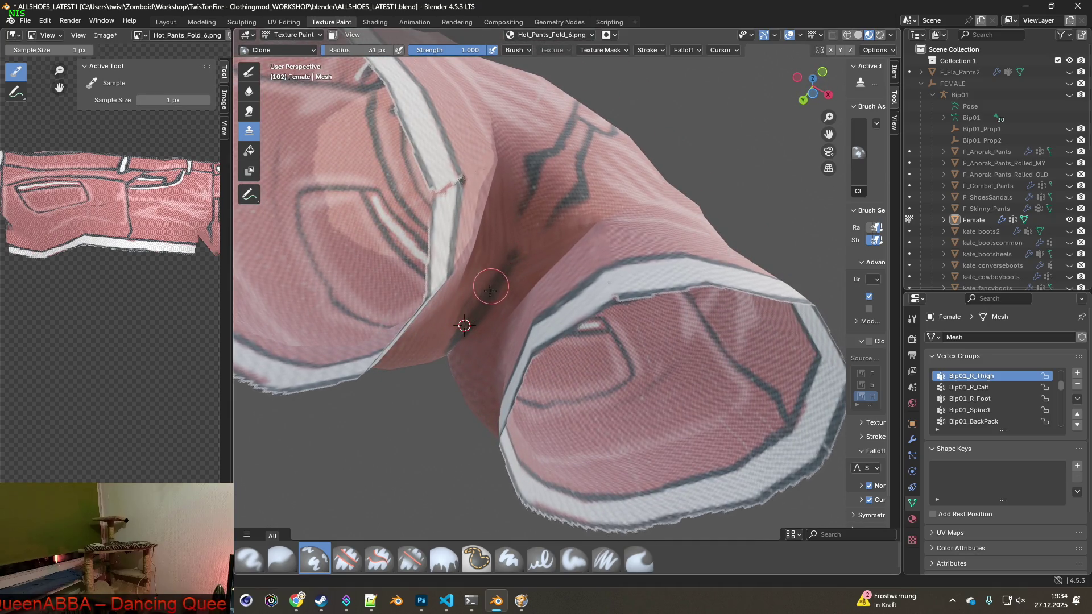
mouse_move(475, 310)
middle_mouse_down()
mouse_move(493, 320)
mouse_move(519, 280)
mouse_move(532, 304)
mouse_move(583, 277)
middle_mouse_up()
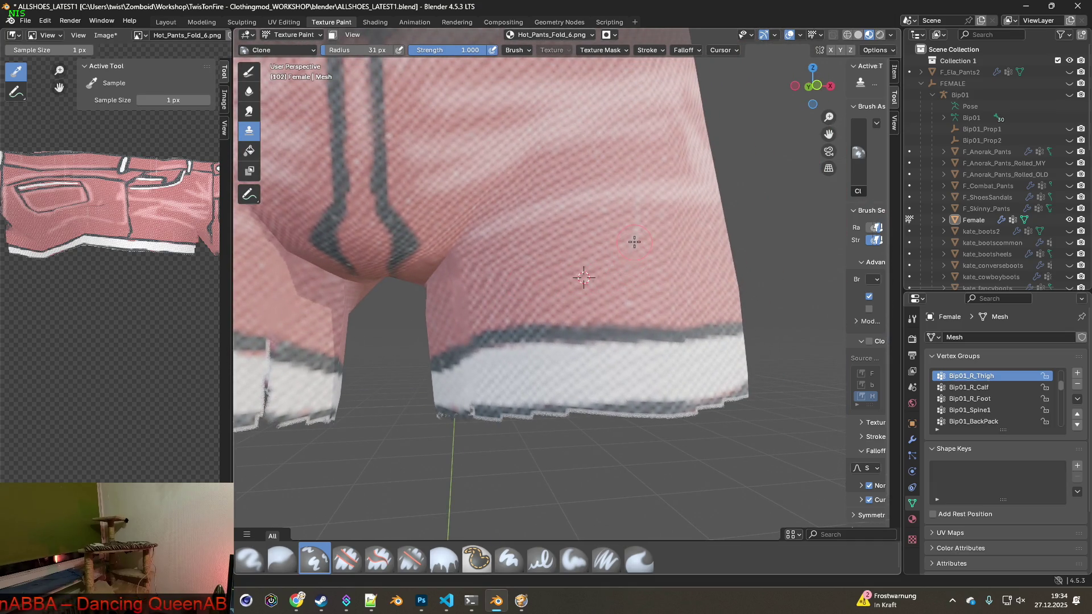
middle_click_drag(585, 309, 417, 284)
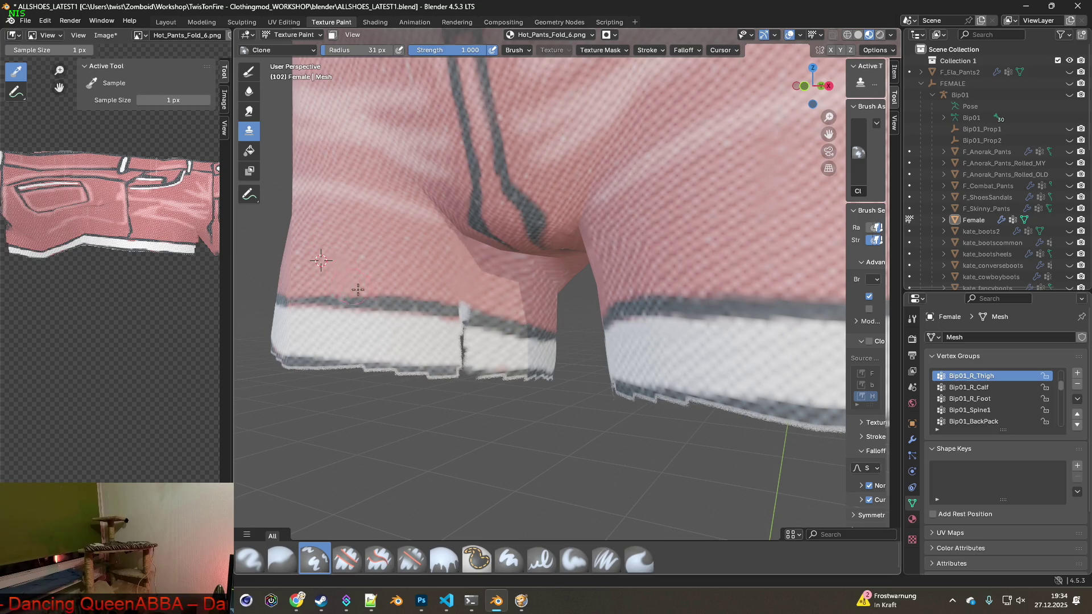
middle_click_drag(358, 290, 433, 287)
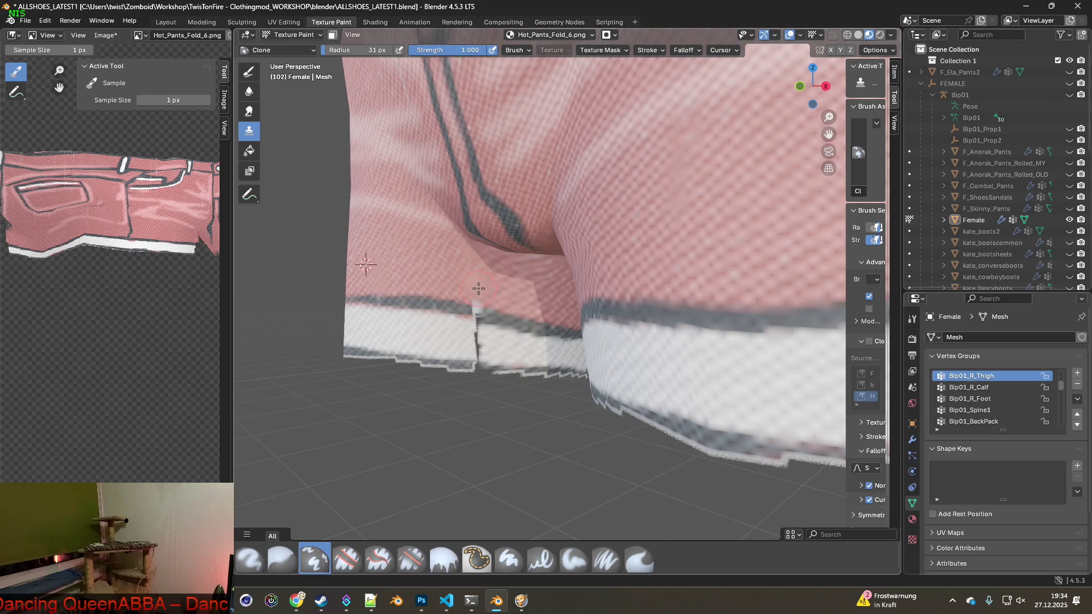
left_click(439, 275, "ctrl")
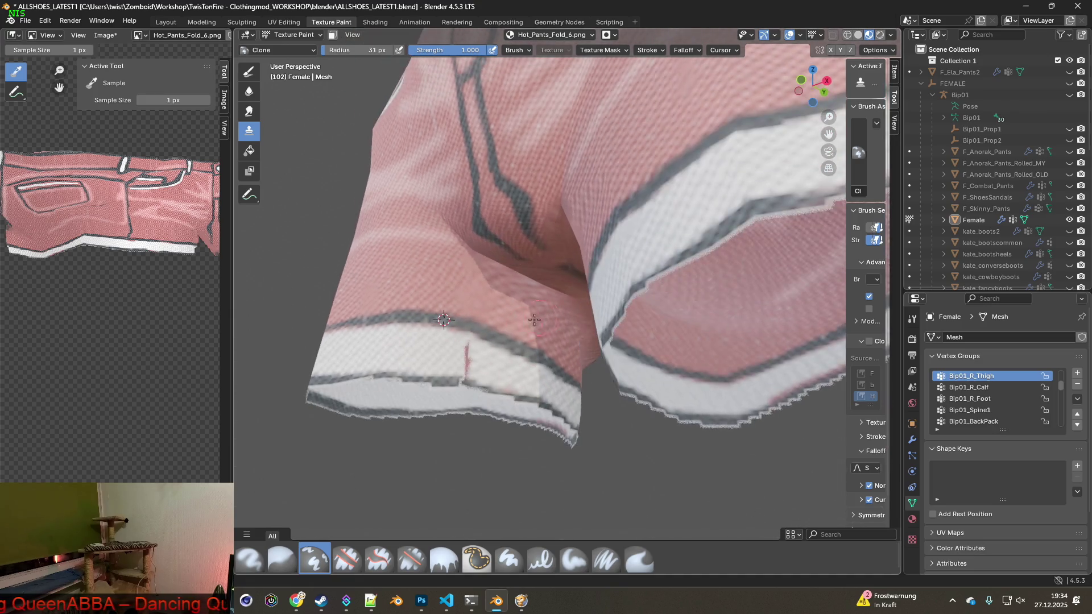
- Load Hot_Pants_Fold_7.png into the shorts' material and resume texture painting
left_click(375, 22)
left_click(411, 571)
left_click(467, 219)
left_click(729, 482)
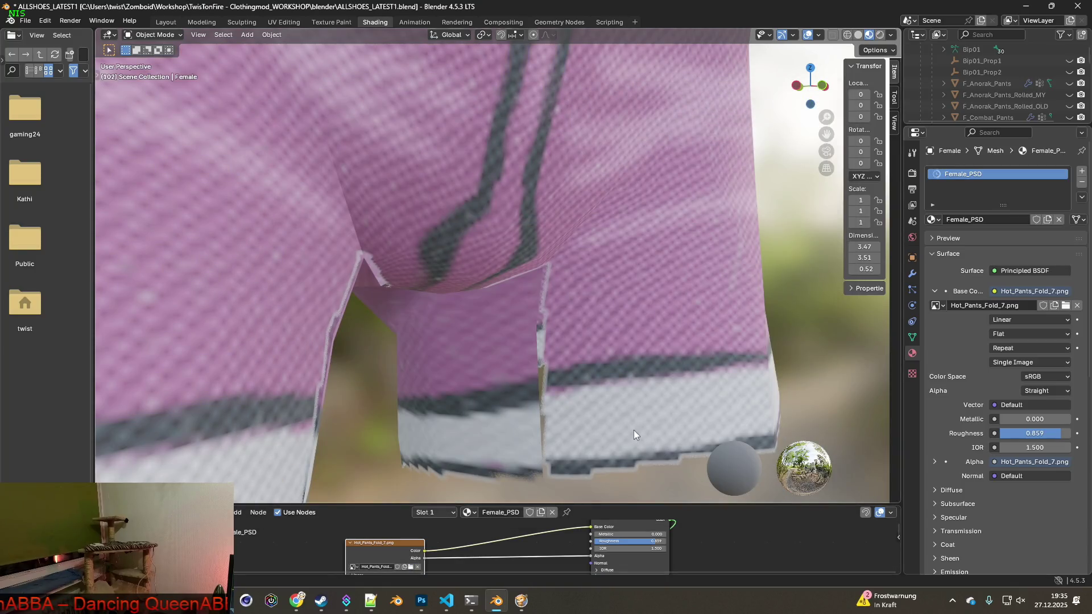
scroll(533, 347, "down", 5)
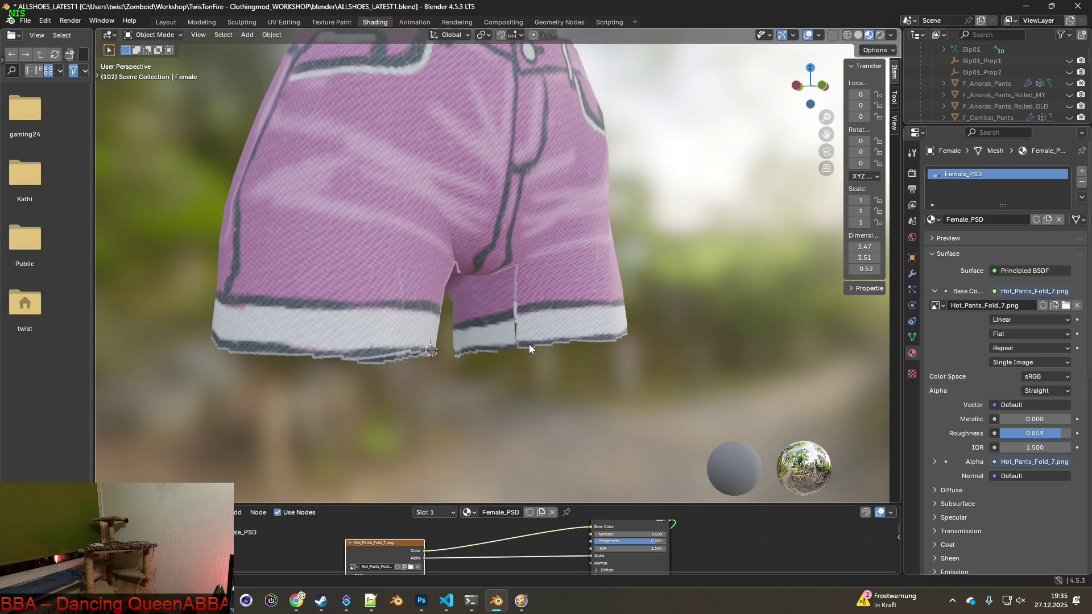
scroll(529, 349, "up", 2)
left_click(332, 21)
- Clone-paint along the leg opening
scroll(599, 308, "up", 3)
scroll(599, 308, "down", 1)
scroll(598, 308, "up", 5)
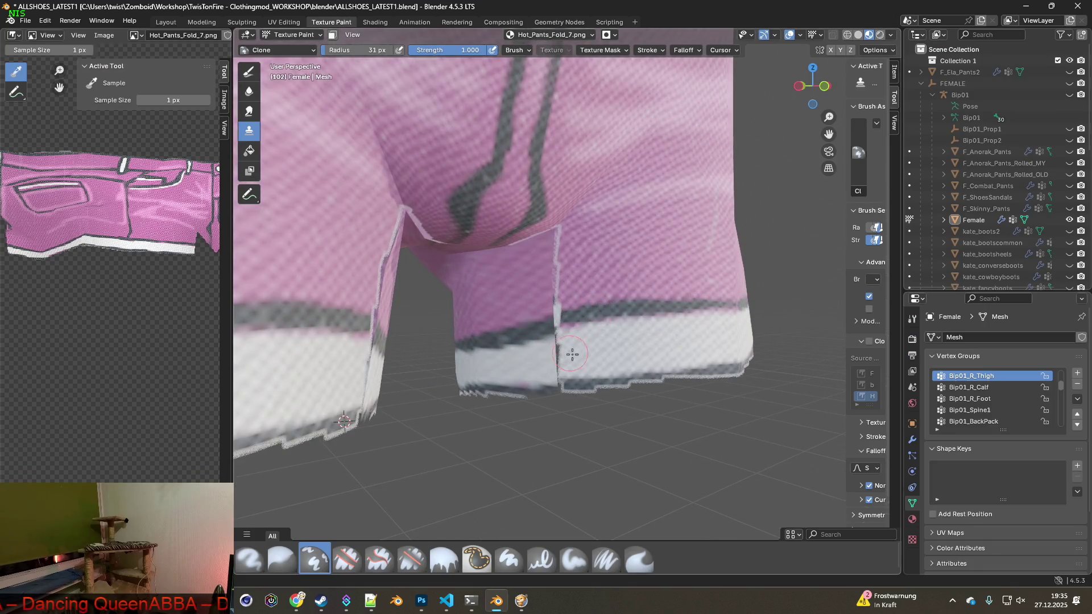
mouse_move(575, 355)
left_mouse_down()
mouse_move(558, 356)
mouse_move(569, 338)
mouse_move(551, 341)
left_mouse_up()
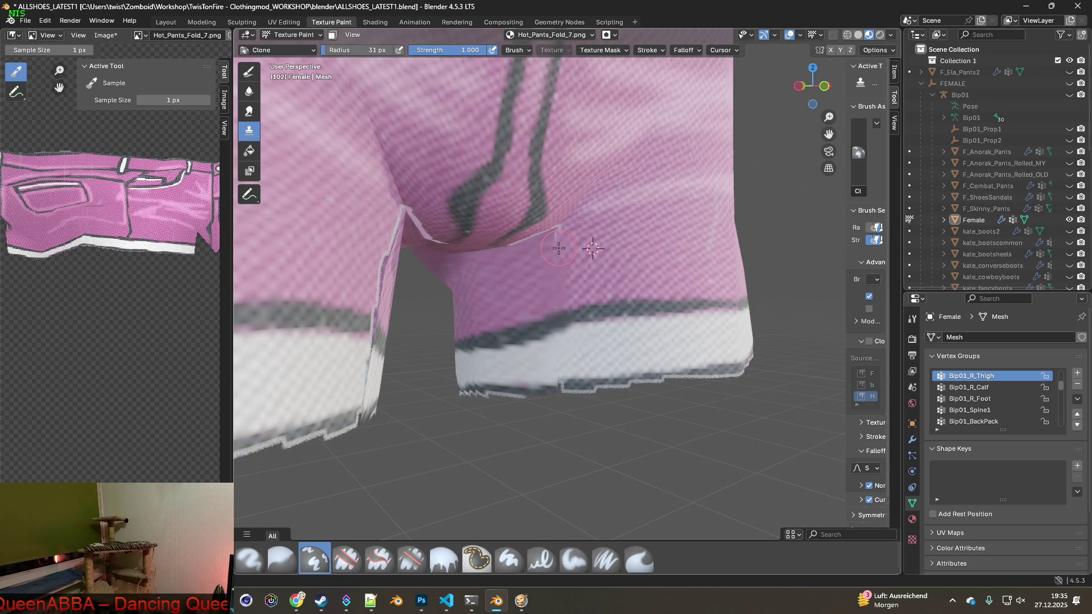
- Clone over the white edge and seam in the crotch crease
middle_click_drag(559, 233, 547, 309)
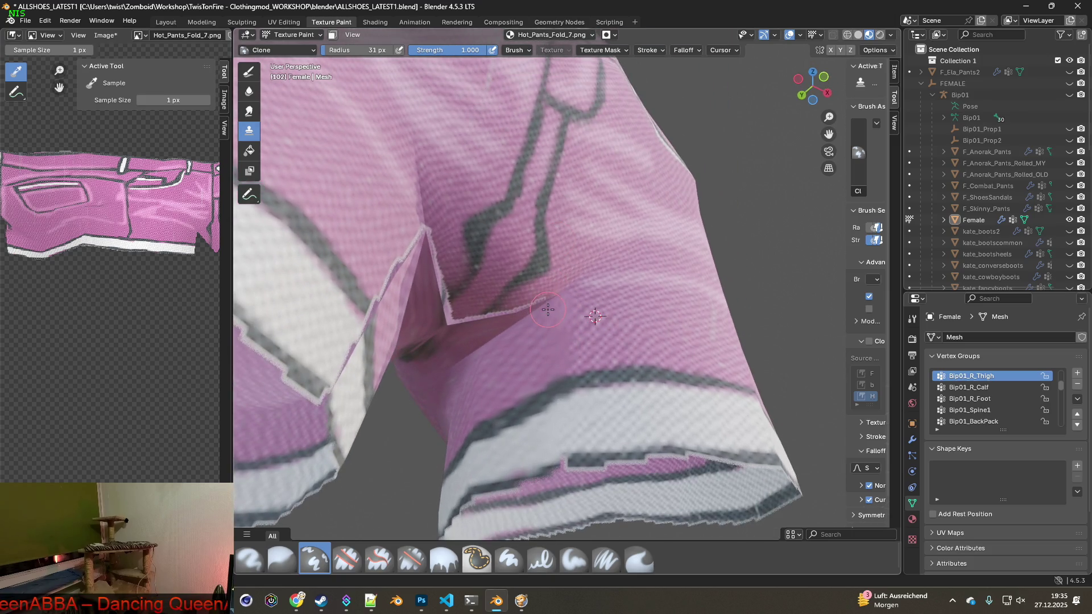
left_click(553, 283, "ctrl")
mouse_move(510, 313)
left_mouse_down()
mouse_move(453, 322)
mouse_move(429, 236)
left_mouse_up()
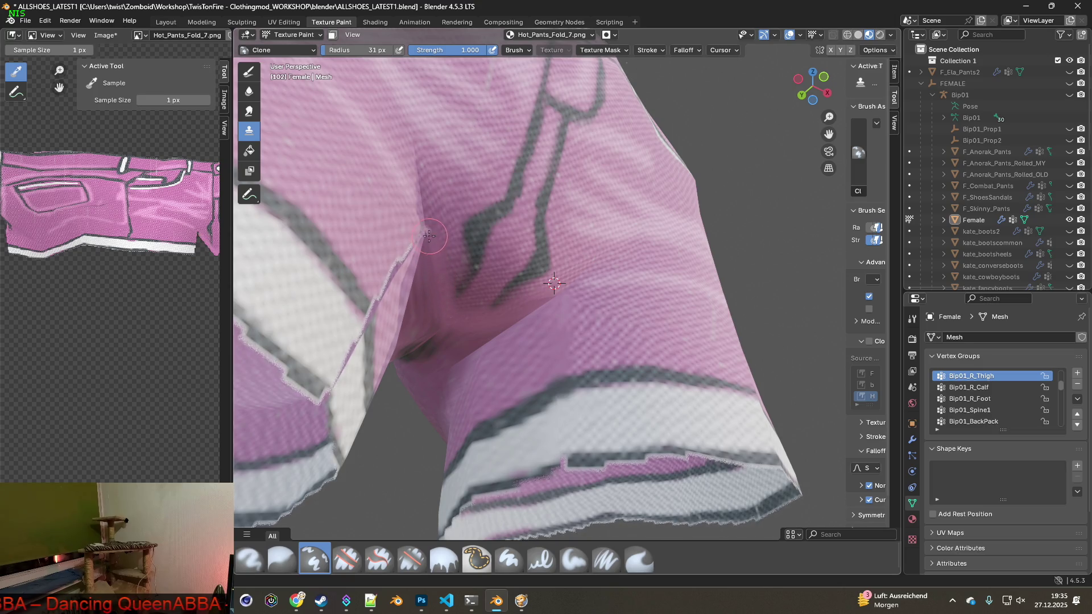
middle_click_drag(424, 278, 411, 273)
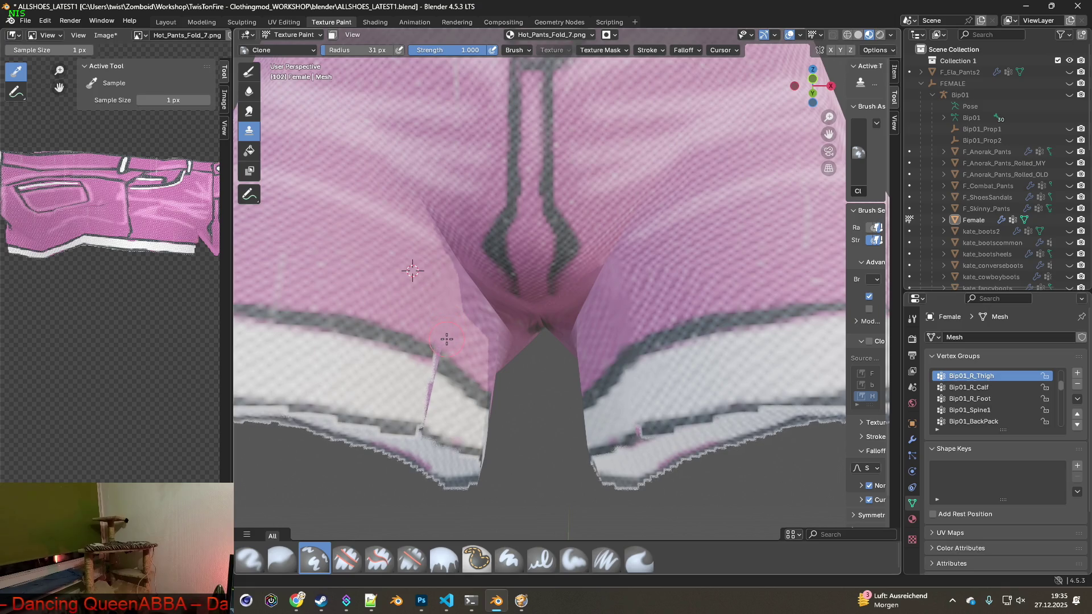
- Cover the dark seam strip with white hem and smooth the jagged right hem edge
mouse_move(436, 357)
middle_mouse_down()
mouse_move(397, 378)
mouse_move(500, 383)
mouse_move(555, 361)
mouse_move(576, 389)
middle_mouse_up()
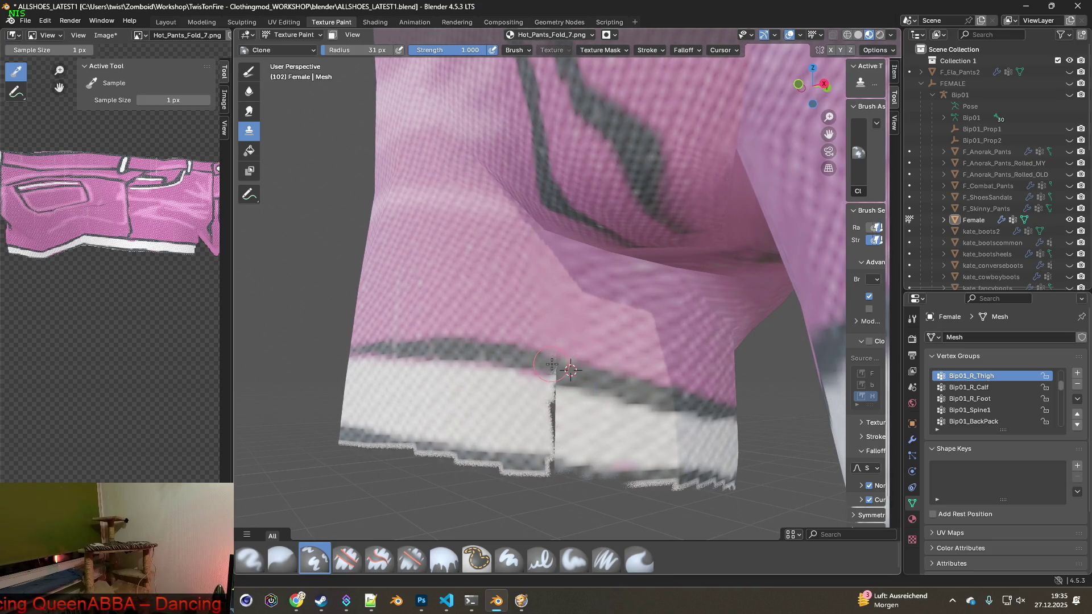
left_click(529, 395, "ctrl")
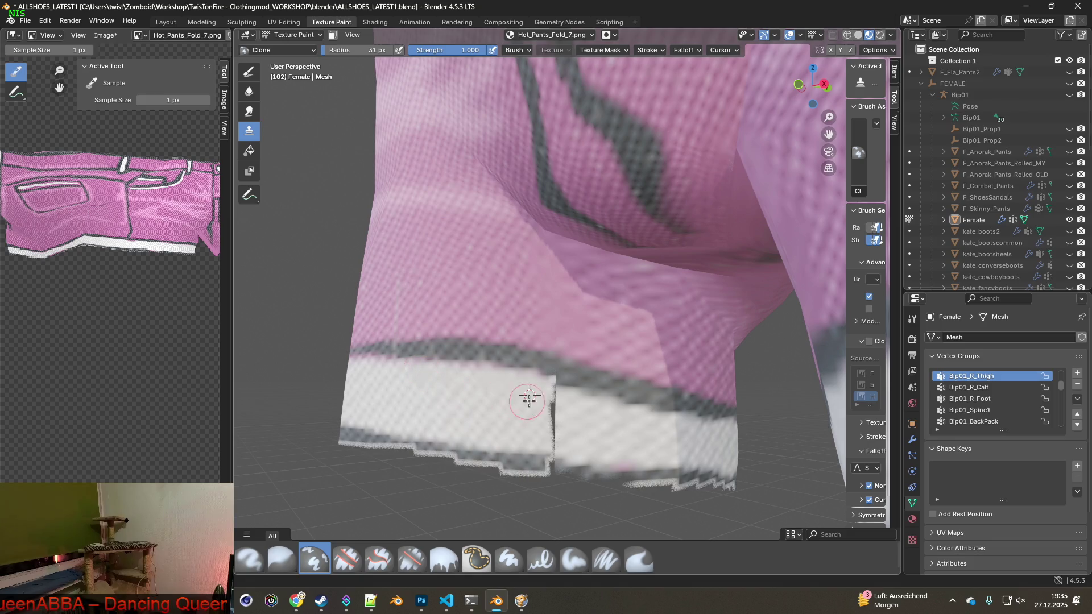
left_click_drag(550, 397, 557, 425)
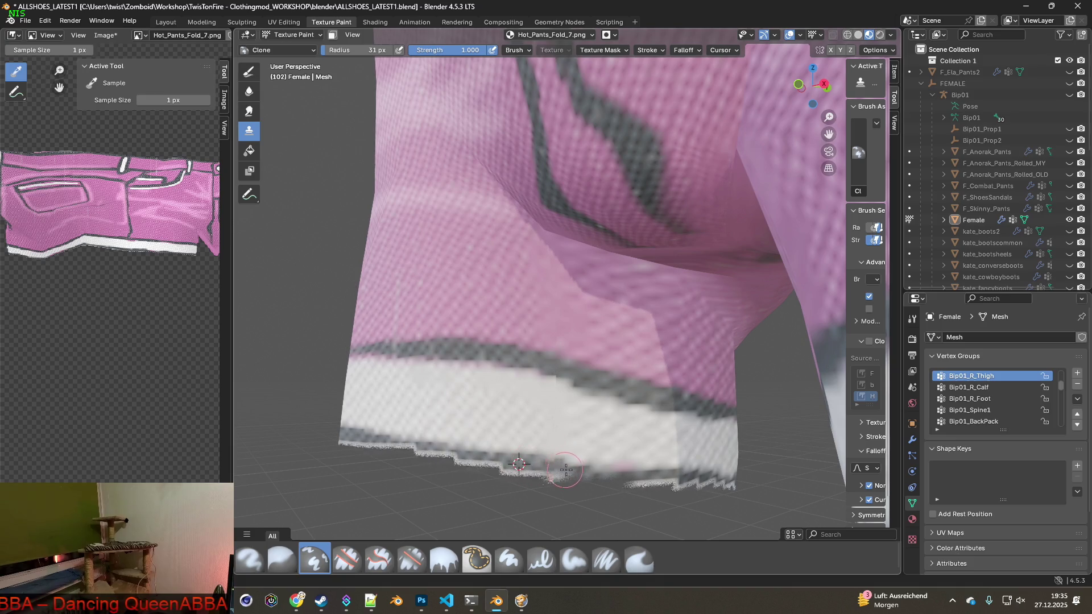
left_click_drag(597, 474, 628, 475)
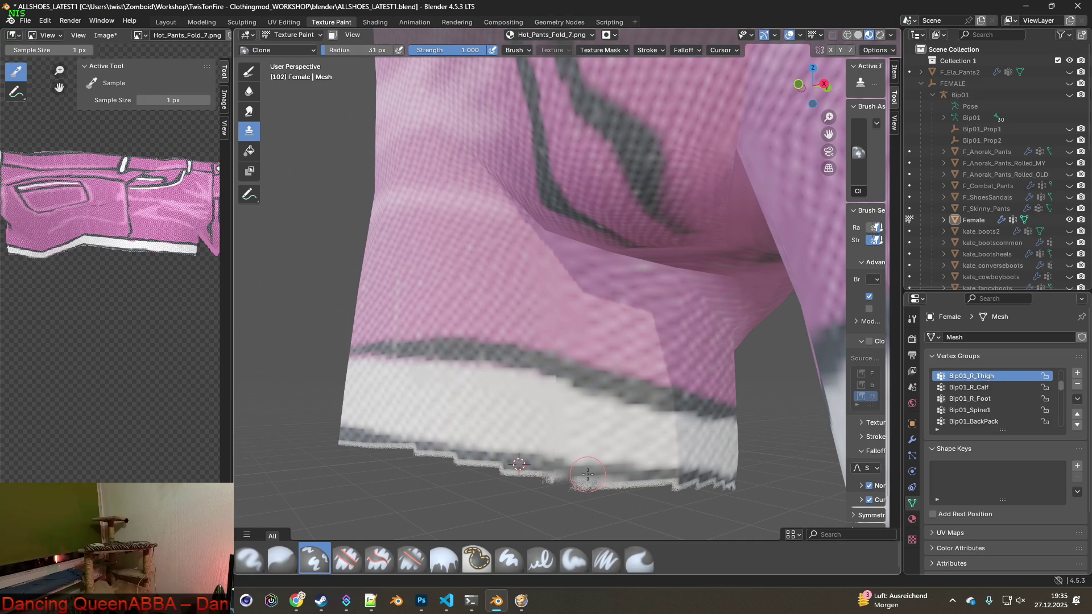
left_click_drag(537, 463, 620, 475)
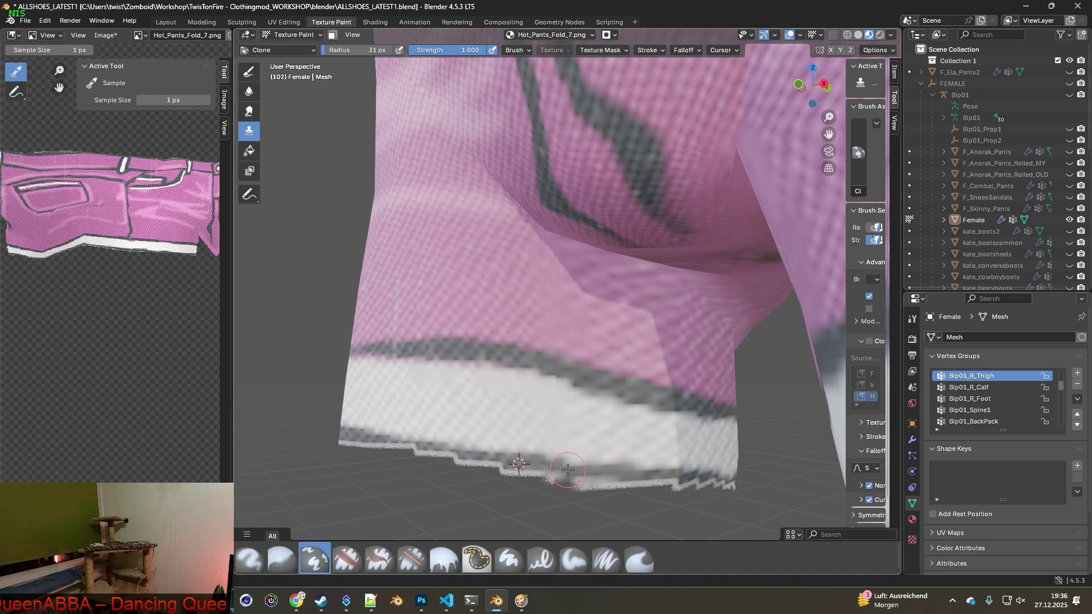
- Set a clone source near the crotch and zoom out to review the whole shorts
mouse_move(568, 469)
middle_mouse_down()
mouse_move(648, 377)
mouse_move(592, 375)
mouse_move(581, 398)
mouse_move(544, 350)
mouse_move(456, 422)
middle_mouse_up()
left_click(437, 452, "ctrl")
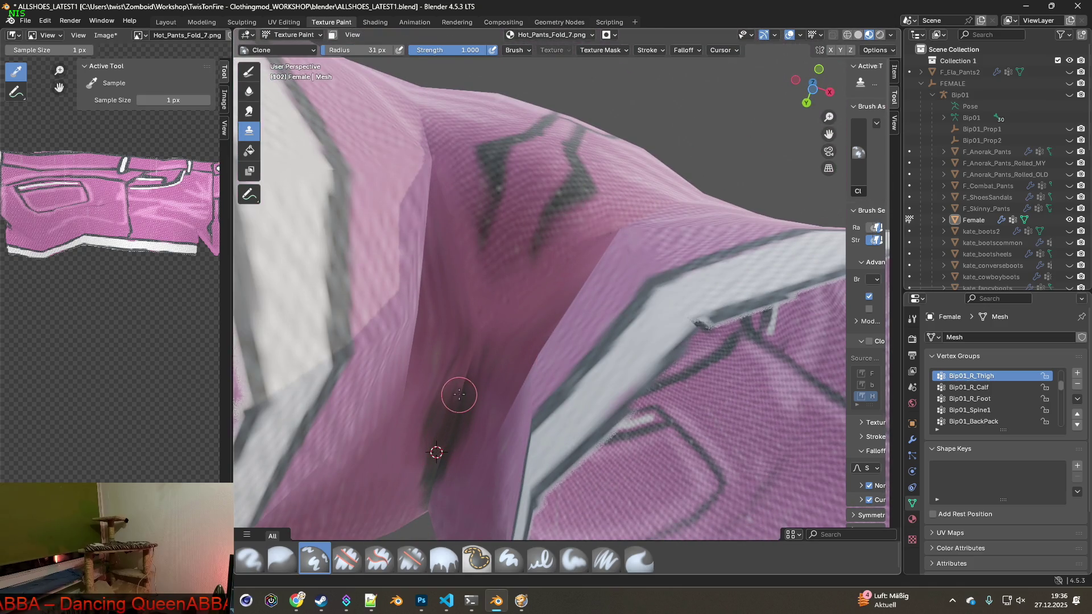
mouse_move(475, 419)
middle_mouse_down()
mouse_move(467, 452)
mouse_move(512, 390)
middle_mouse_up()
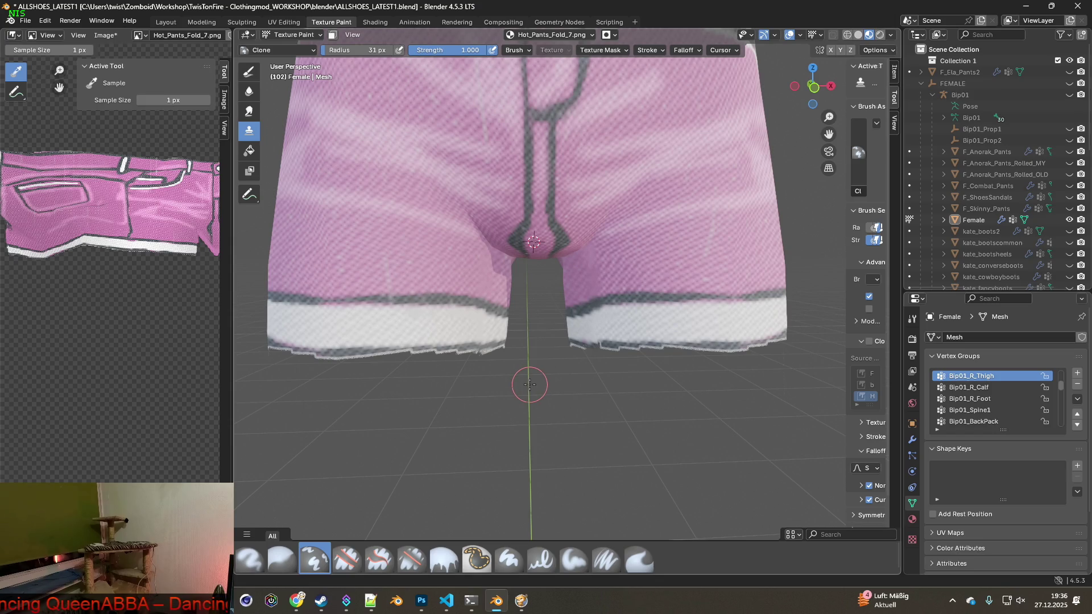
mouse_move(495, 378)
middle_mouse_down()
mouse_move(546, 366)
mouse_move(531, 361)
mouse_move(573, 283)
mouse_move(573, 250)
middle_mouse_up()
left_click(104, 36)
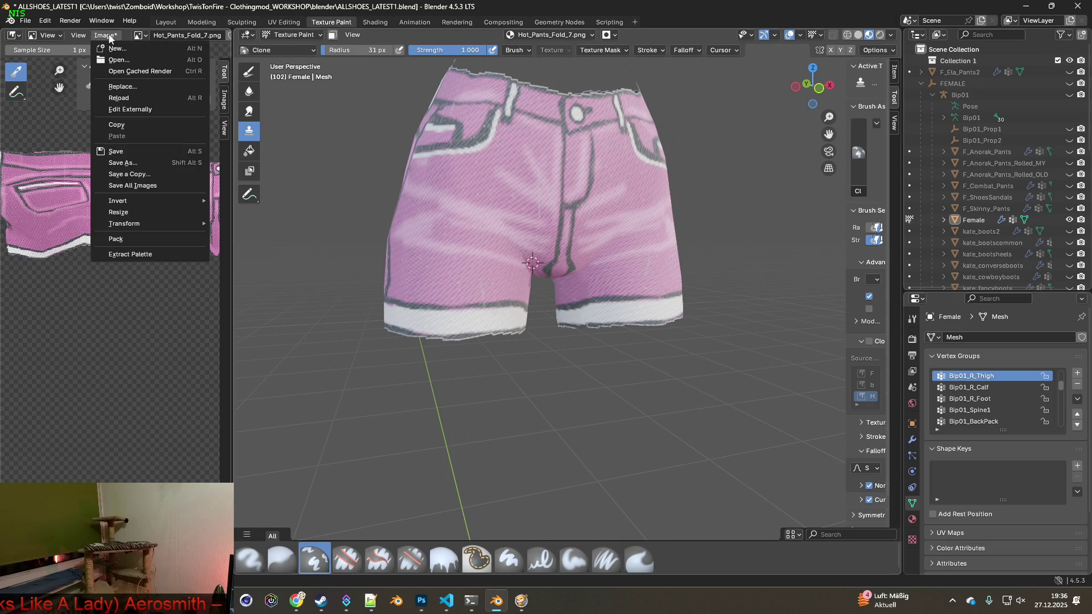
- Save Hot_Pants_Fold_7.png, then load grey Hot_Pants_Fold_8.png into the shorts' material for painting
left_click(114, 152)
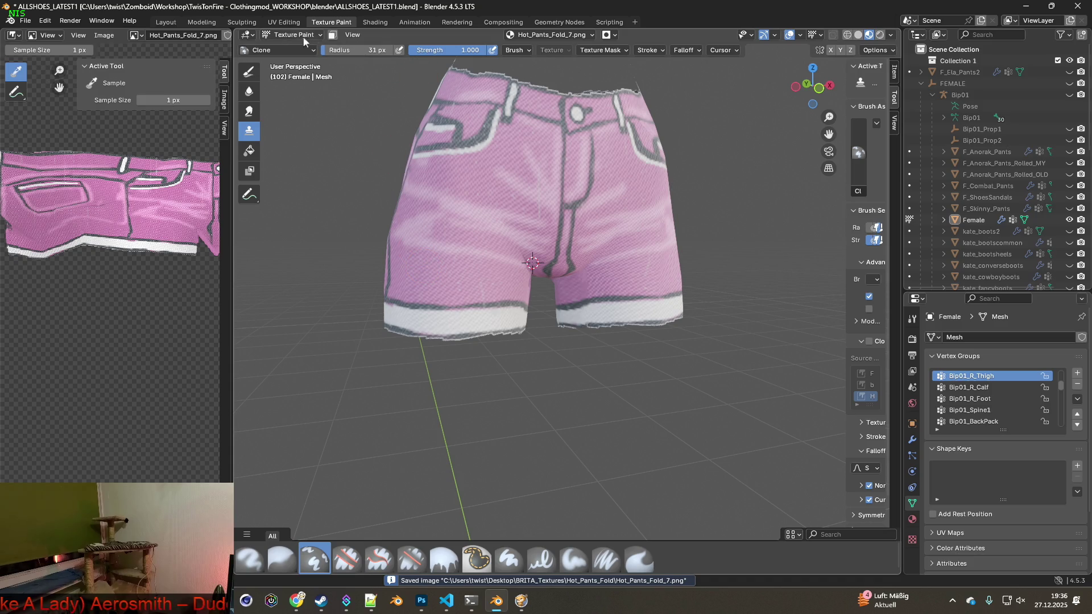
left_click(375, 23)
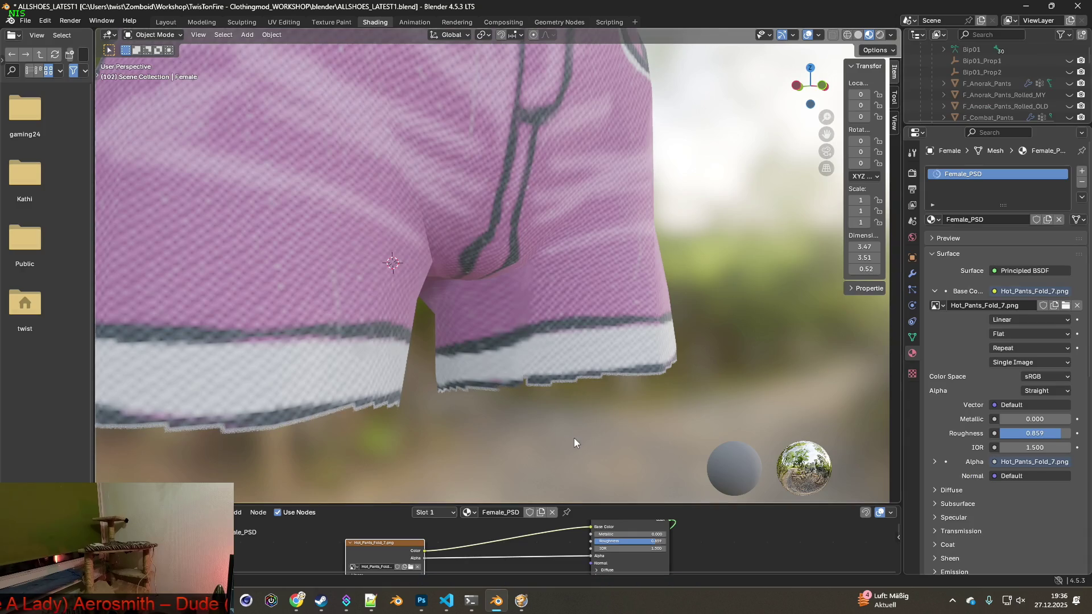
left_click(411, 567)
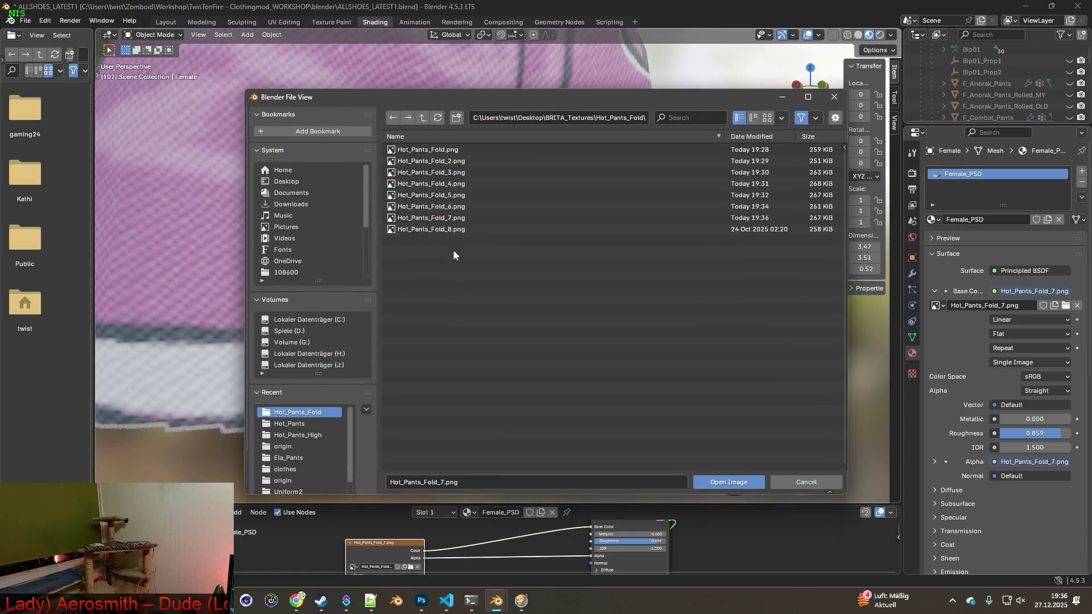
left_click(455, 229)
left_click(733, 482)
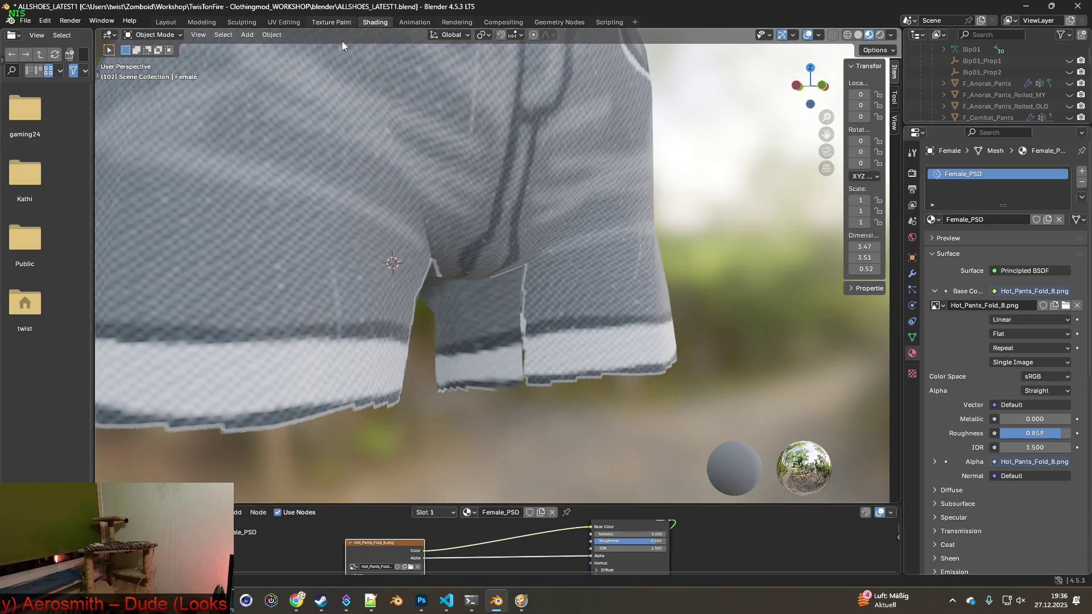
left_click(331, 22)
mouse_move(549, 329)
middle_mouse_down()
mouse_move(593, 296)
mouse_move(563, 239)
middle_mouse_up()
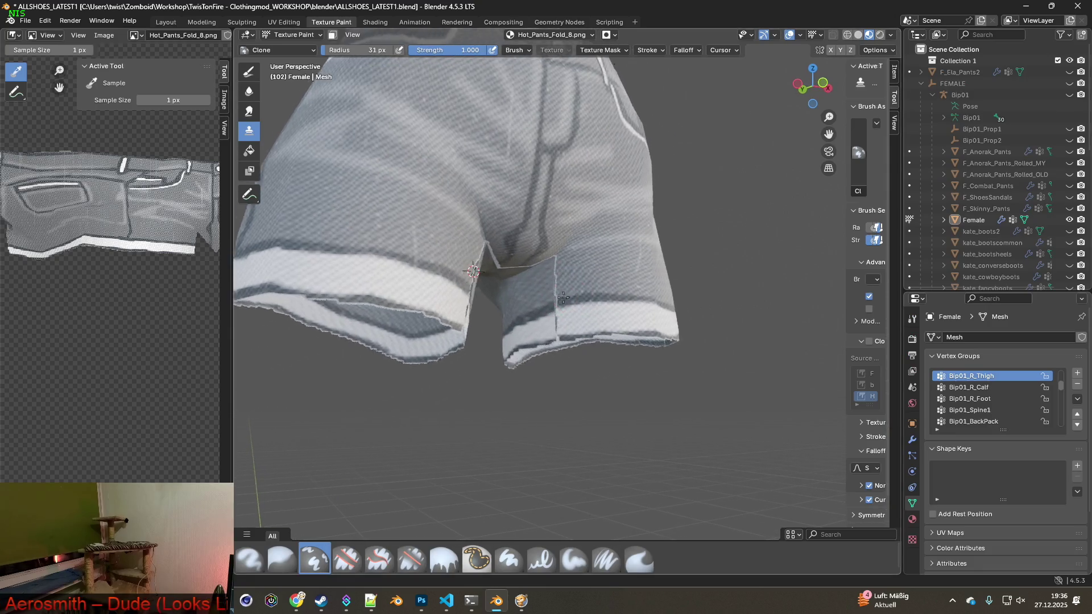
- Clone-paint over the dark crotch seam line and the light border along the shorts' bottom edge
scroll(560, 236, "up", 6)
left_click_drag(510, 171, 494, 285)
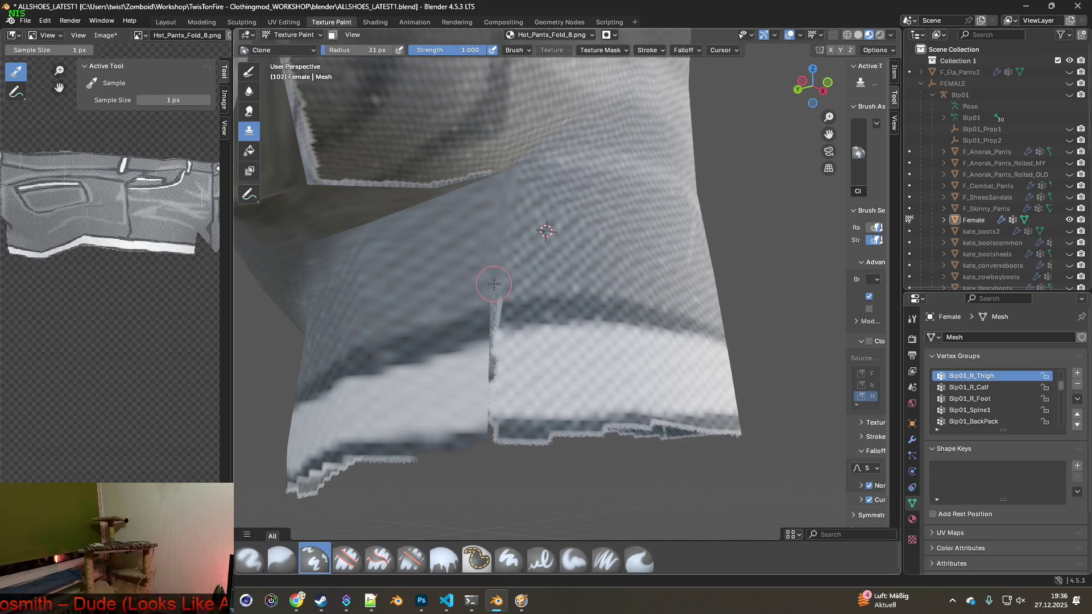
left_click(453, 332, "ctrl")
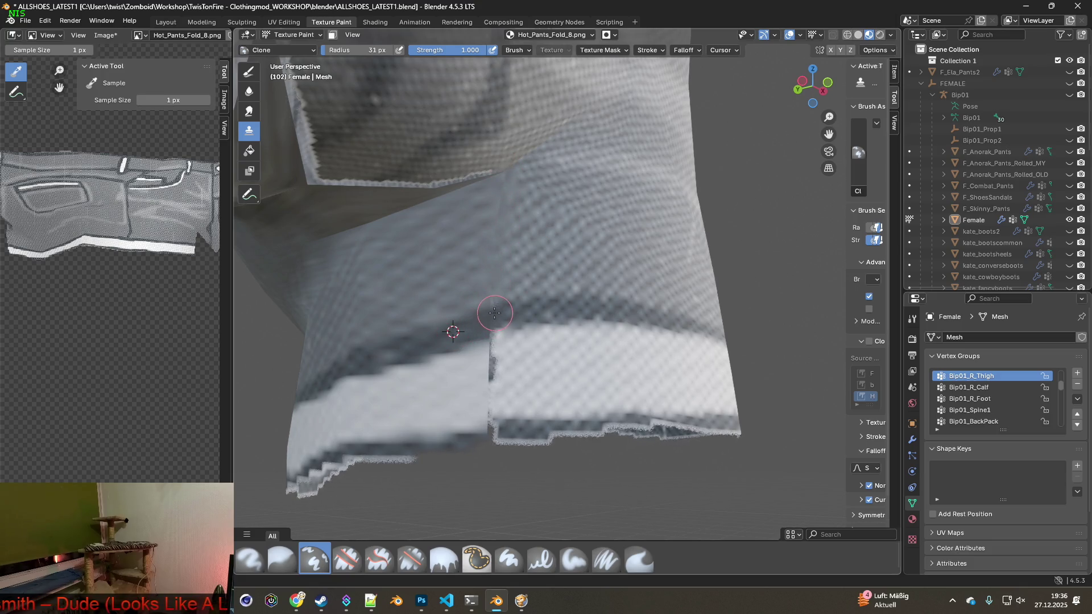
left_click(543, 357, "ctrl")
mouse_move(495, 361)
left_mouse_down()
mouse_move(494, 348)
mouse_move(491, 372)
left_mouse_up()
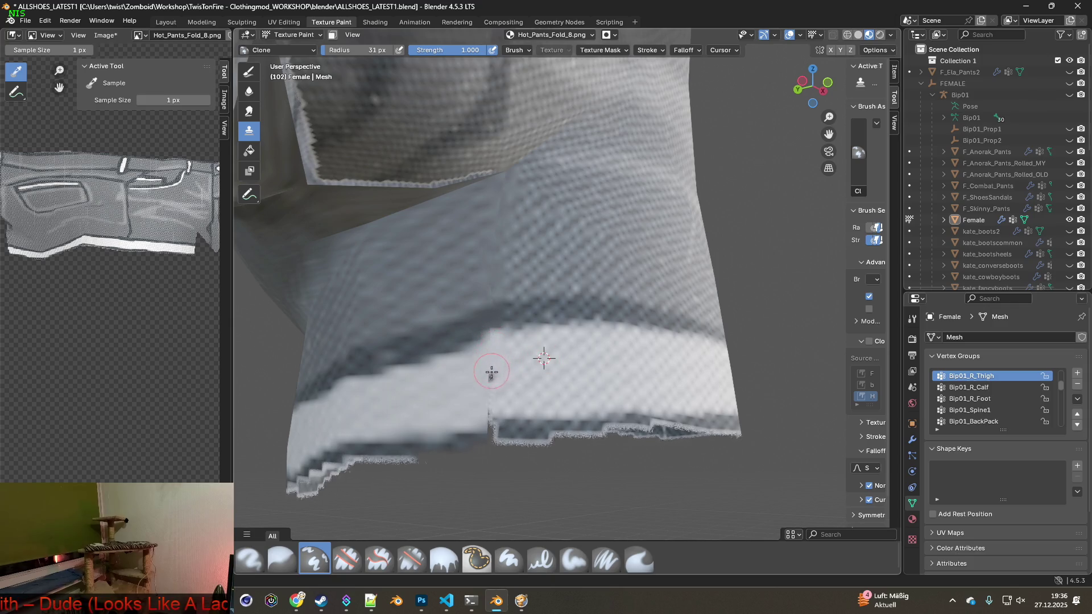
mouse_move(497, 392)
middle_mouse_down()
mouse_move(500, 438)
mouse_move(526, 388)
middle_mouse_up()
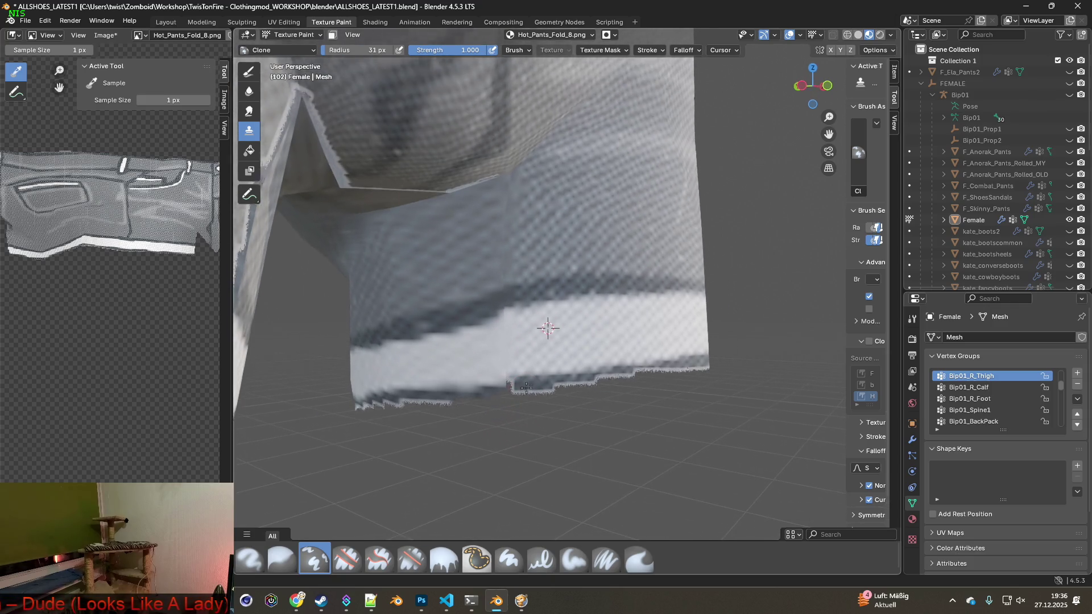
scroll(526, 387, "up", 2)
mouse_move(496, 403)
left_mouse_down()
mouse_move(415, 415)
mouse_move(442, 410)
left_mouse_up()
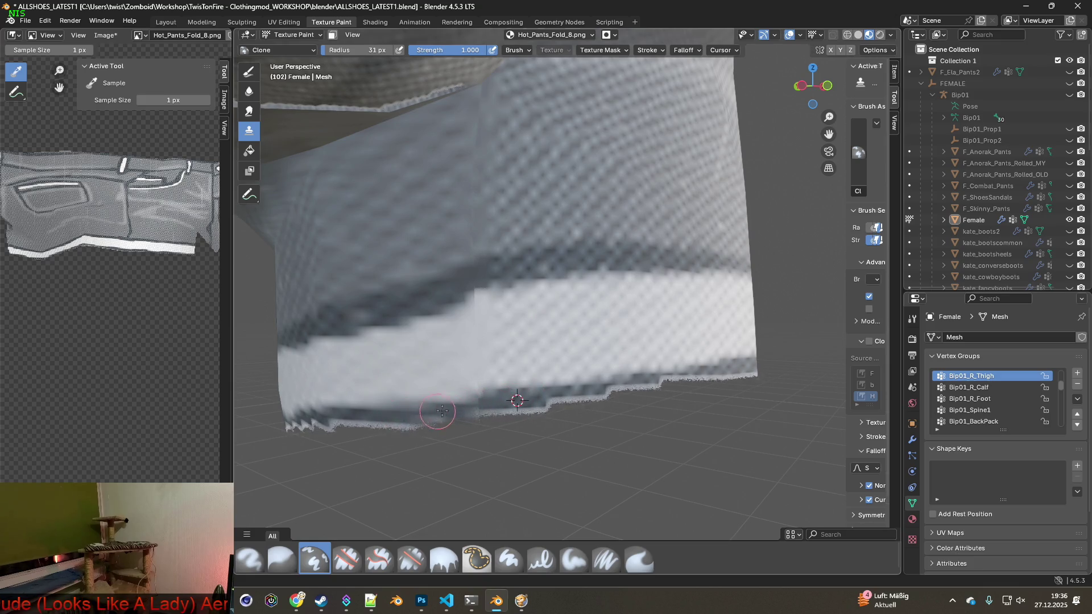
mouse_move(442, 411)
middle_mouse_down()
mouse_move(396, 279)
mouse_move(589, 407)
mouse_move(478, 370)
mouse_move(514, 278)
middle_mouse_up()
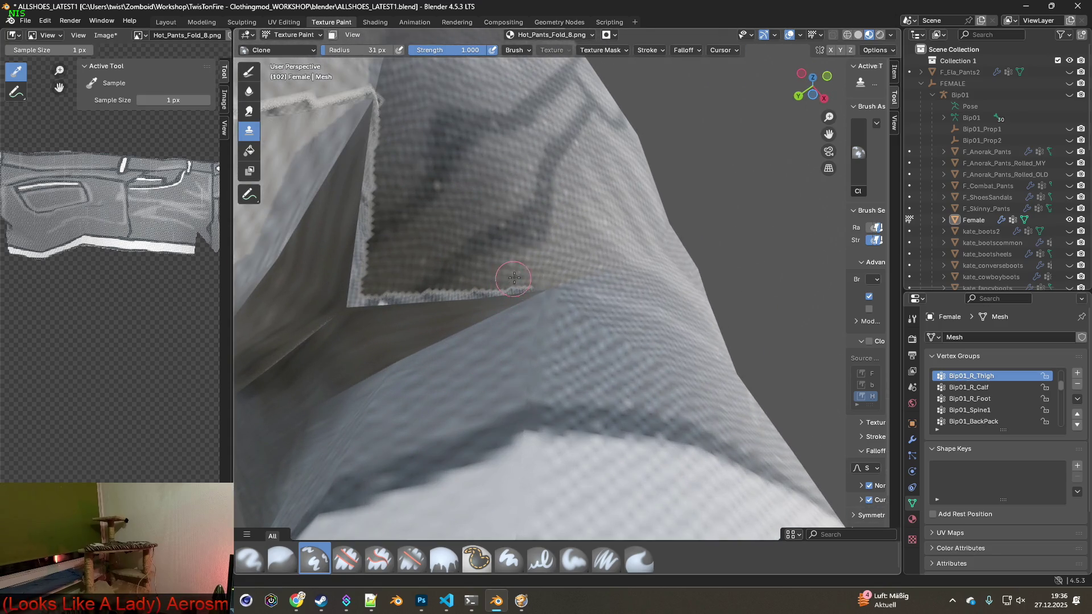
mouse_move(527, 283)
left_mouse_down()
mouse_move(350, 299)
mouse_move(375, 102)
left_mouse_up()
mouse_move(366, 151)
middle_mouse_down()
mouse_move(512, 239)
mouse_move(670, 302)
mouse_move(447, 326)
middle_mouse_up()
- Resample clone sources near the hem and paint out the remaining hem seams and crotch crack
left_click_drag(507, 343, 503, 428)
middle_click_drag(511, 430, 505, 431)
left_click(480, 406, "ctrl")
left_click_drag(523, 432, 525, 393)
left_click(492, 370, "ctrl")
mouse_move(524, 455)
left_mouse_down()
mouse_move(524, 500)
mouse_move(525, 444)
mouse_move(526, 504)
left_mouse_up()
left_click(495, 441, "ctrl")
left_click(484, 451, "ctrl")
middle_click_drag(526, 503, 526, 405, "shift")
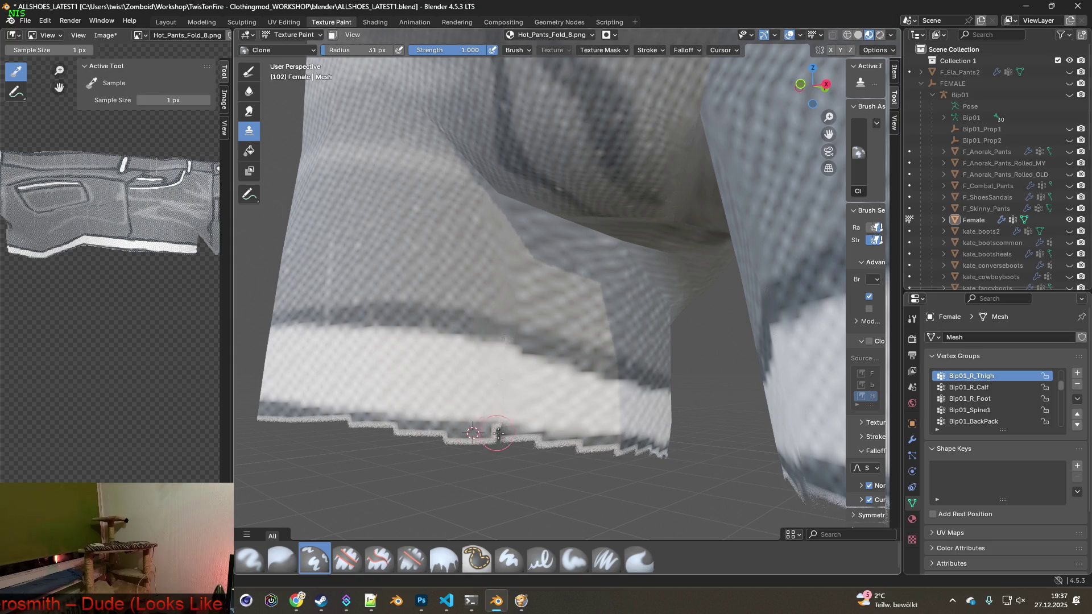
mouse_move(498, 433)
middle_mouse_down()
mouse_move(590, 434)
mouse_move(578, 455)
mouse_move(580, 359)
middle_mouse_up()
mouse_move(552, 404)
left_mouse_down()
mouse_move(568, 382)
mouse_move(579, 308)
left_mouse_up()
mouse_move(579, 308)
middle_mouse_down()
mouse_move(500, 300)
mouse_move(575, 390)
mouse_move(588, 378)
mouse_move(546, 328)
mouse_move(542, 405)
middle_mouse_up()
scroll(546, 326, "down", 3)
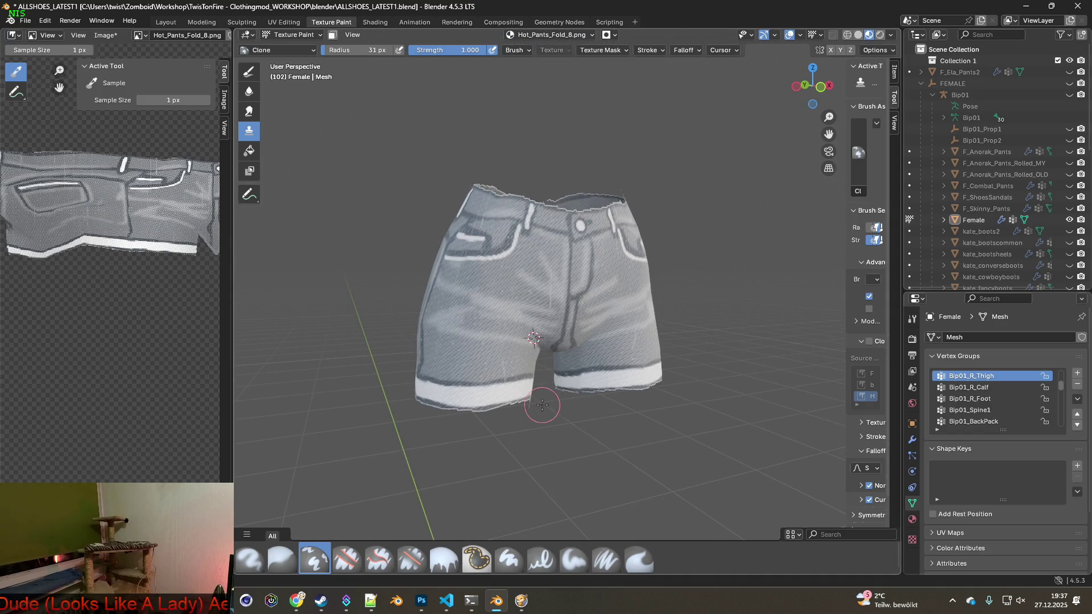
left_click(119, 37)
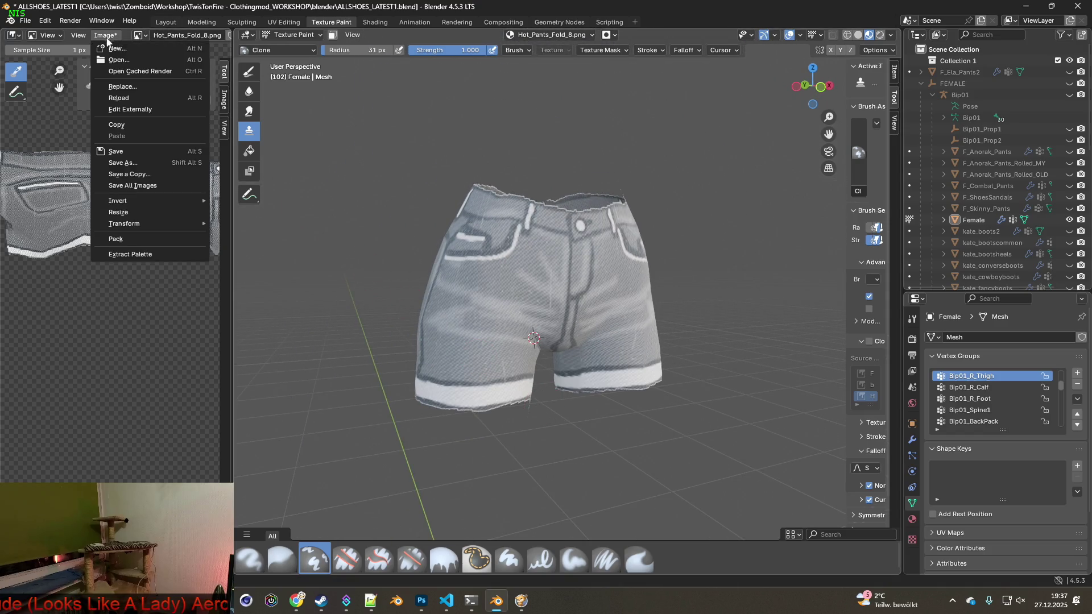
- Save Hot_Pants_Fold_8.png, load Hot_Pants_Fold.png into the shorts' image texture node, then go to Explorer
left_click(127, 151)
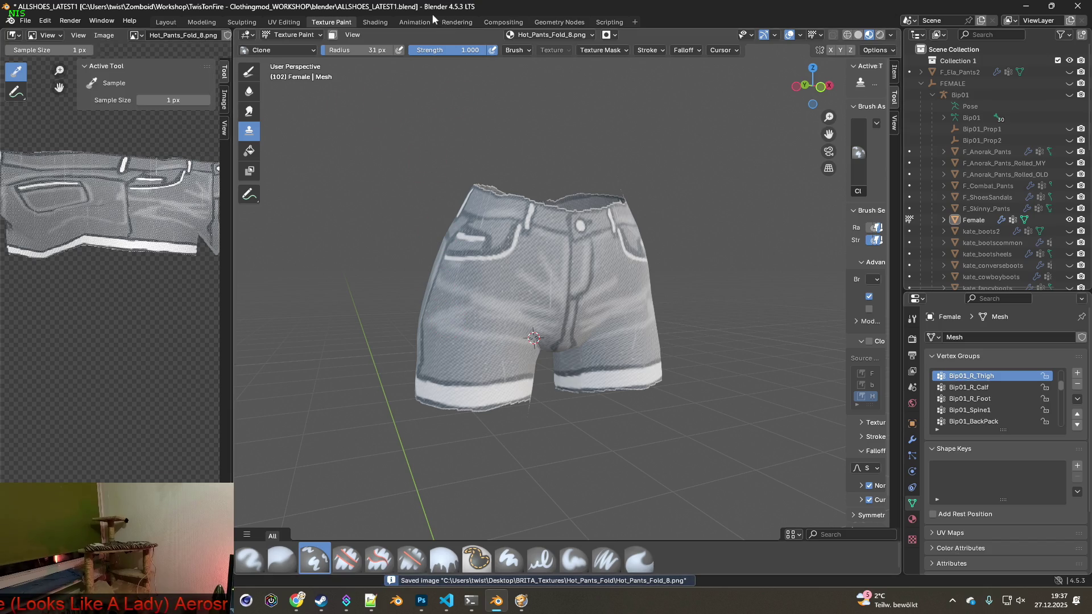
left_click(375, 23)
left_click(410, 568)
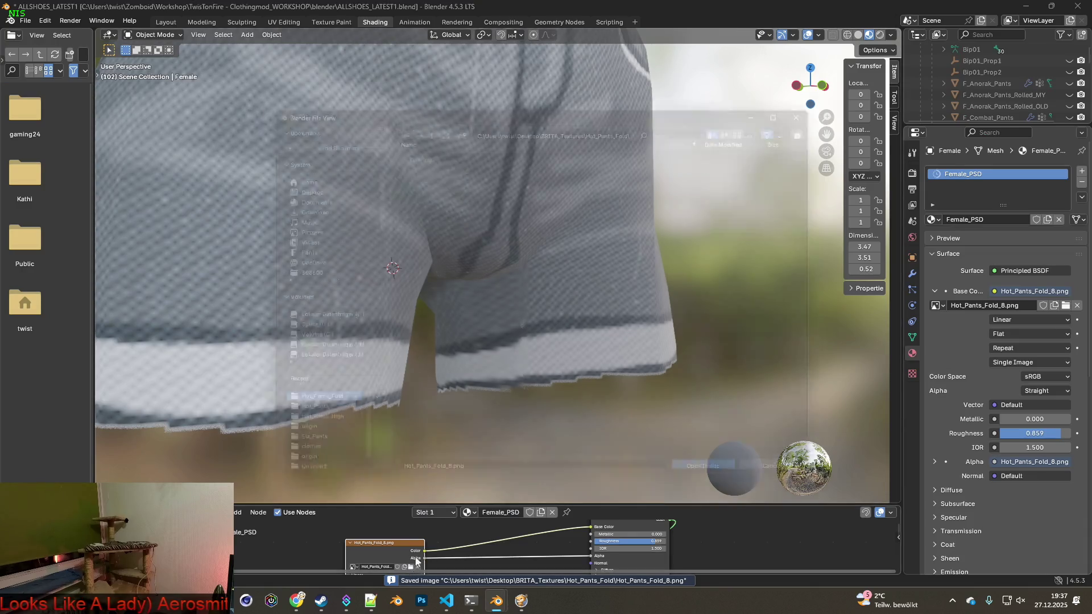
left_click(440, 152)
left_click(728, 483)
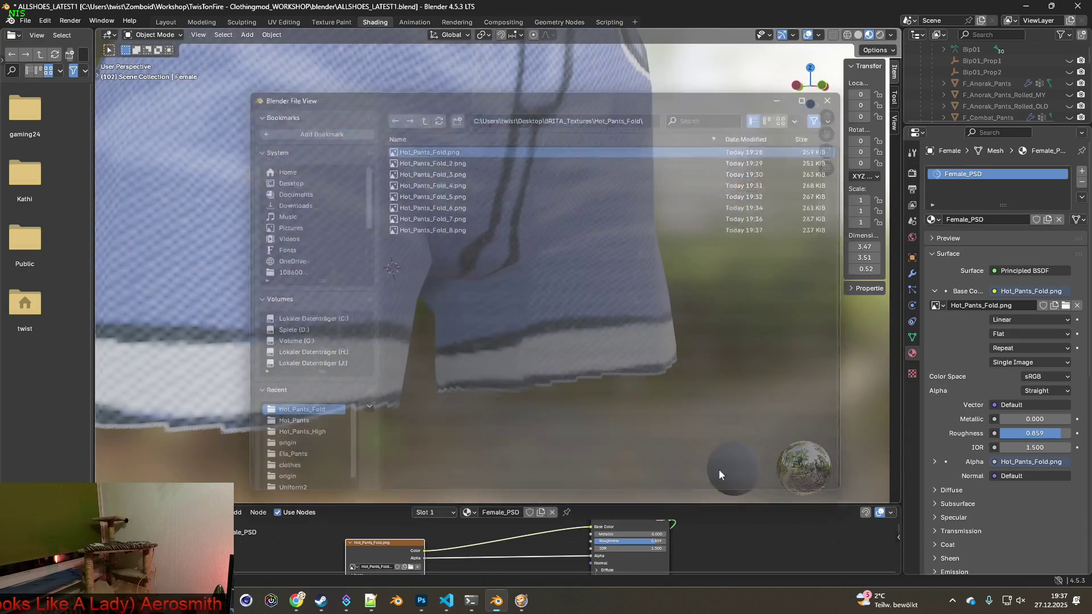
key("alt+Tab")
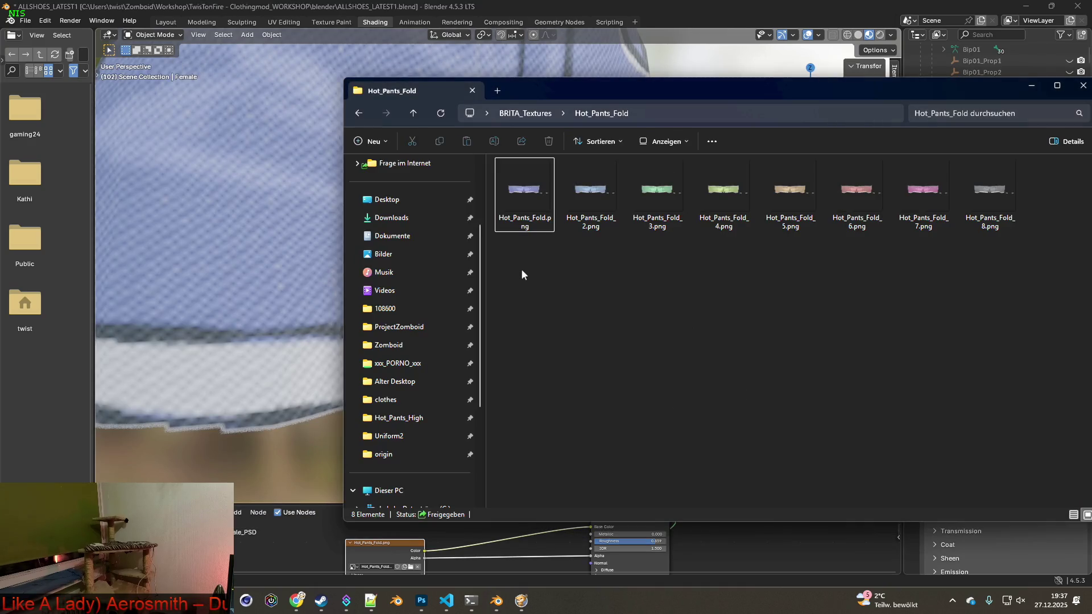
- Copy the eight Hot_Pants_Fold PNGs into Uniform2 via Hierher kopieren, replacing the existing files
mouse_move(1012, 249)
left_mouse_down()
mouse_move(571, 173)
mouse_move(579, 187)
left_mouse_up()
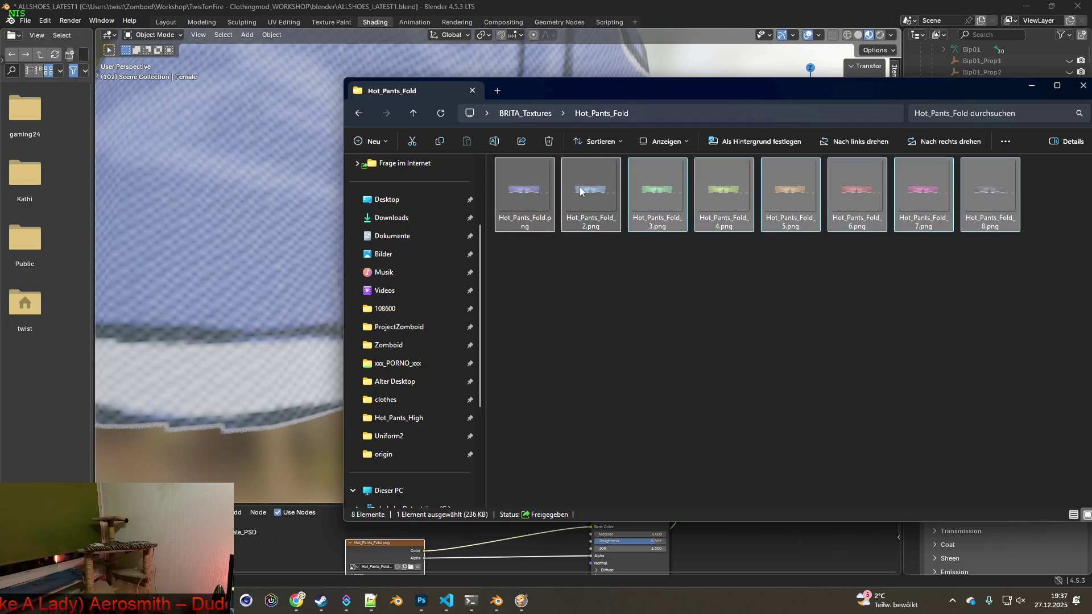
right_click(582, 187)
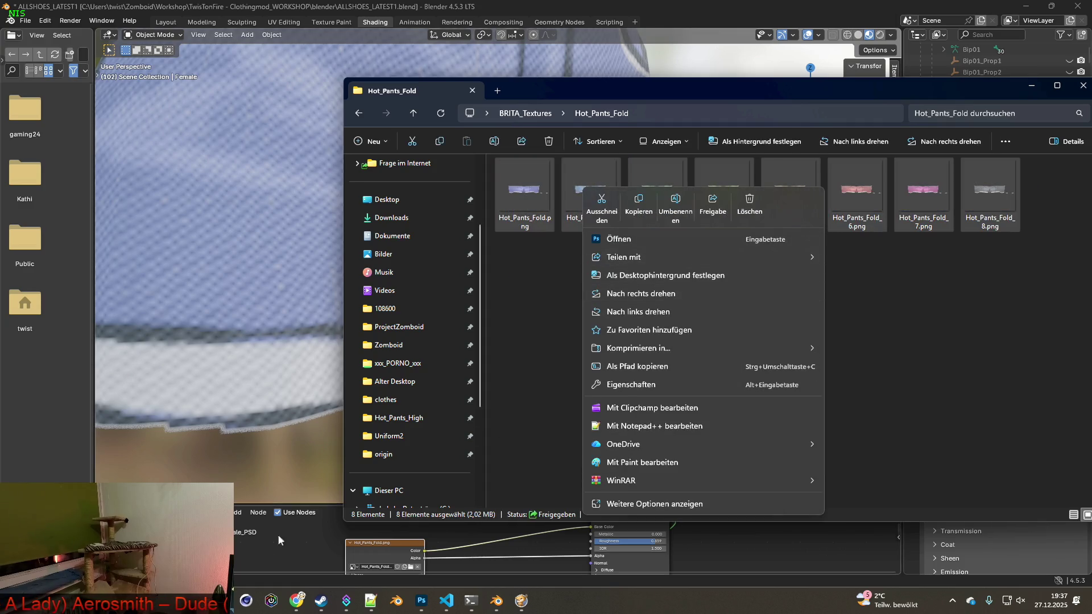
key("alt+Tab")
key("alt+Tab")
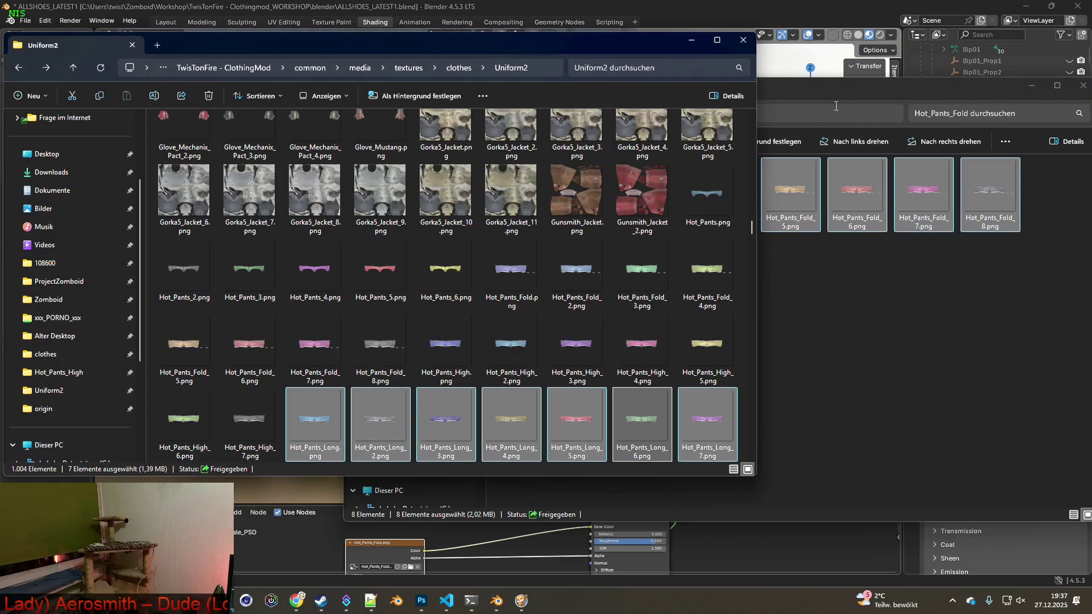
key("alt+Tab")
right_click_drag(734, 196, 251, 273)
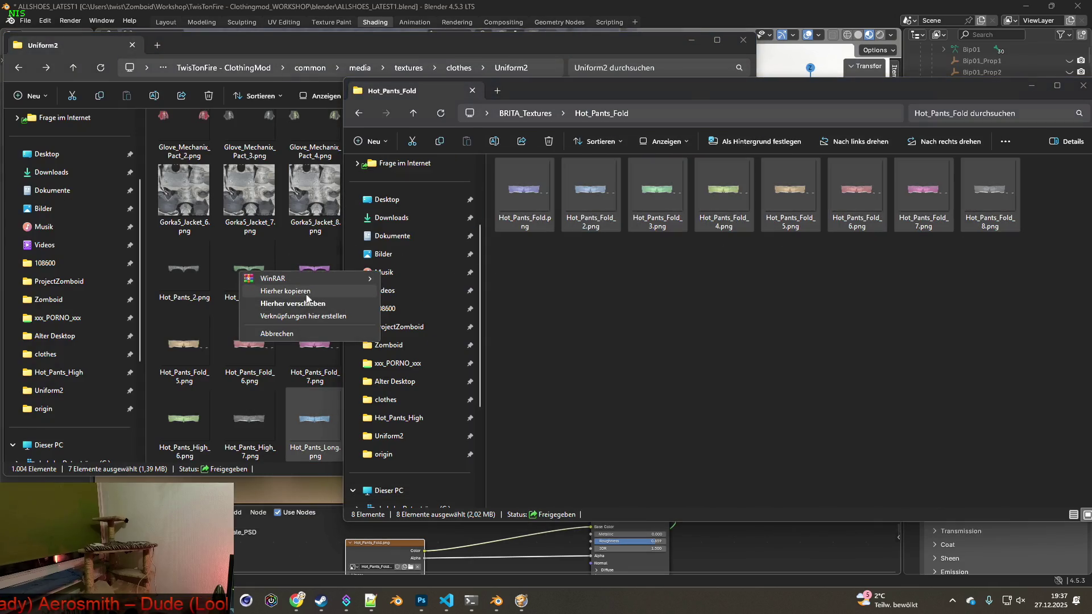
left_click(273, 280)
left_click(515, 221)
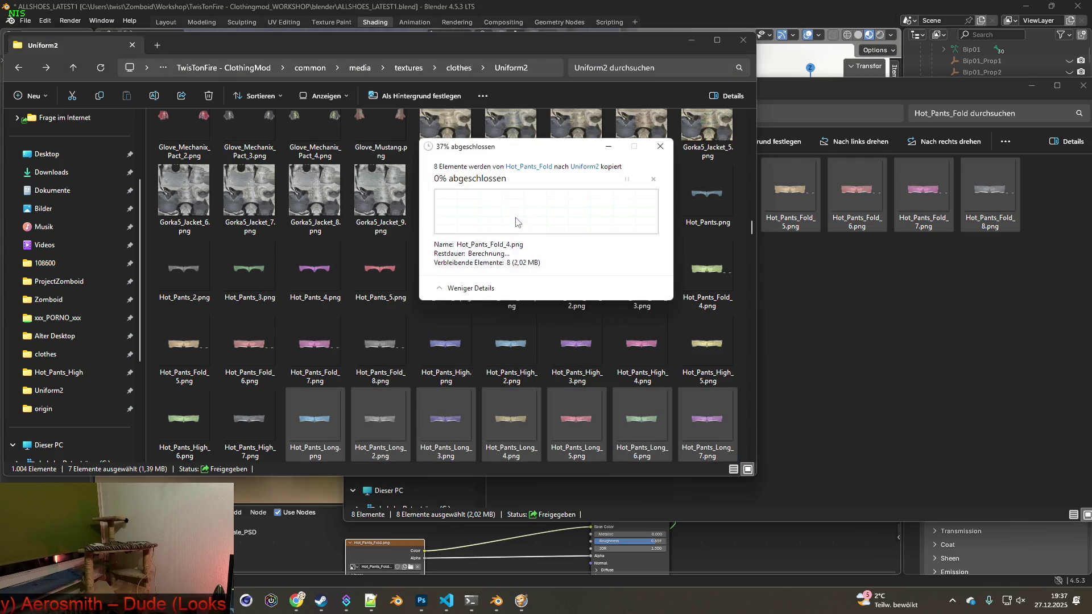
key("alt+Tab")
key("Tab")
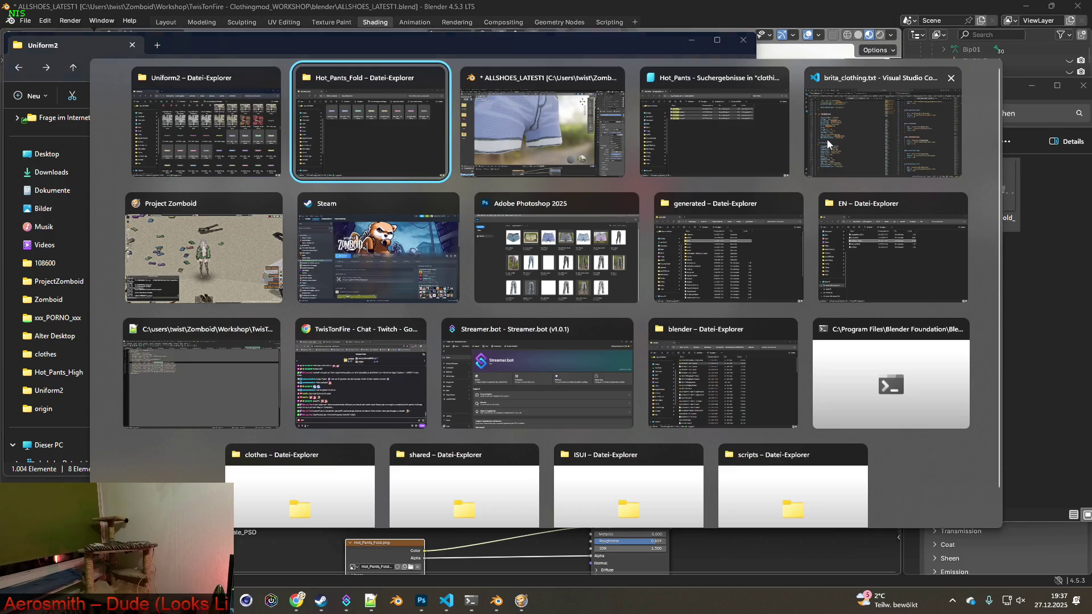
- Zoom and orbit around the blue Hot_Pants_Fold shorts to confirm the crotch gap is closed
scroll(576, 282, "down", 4)
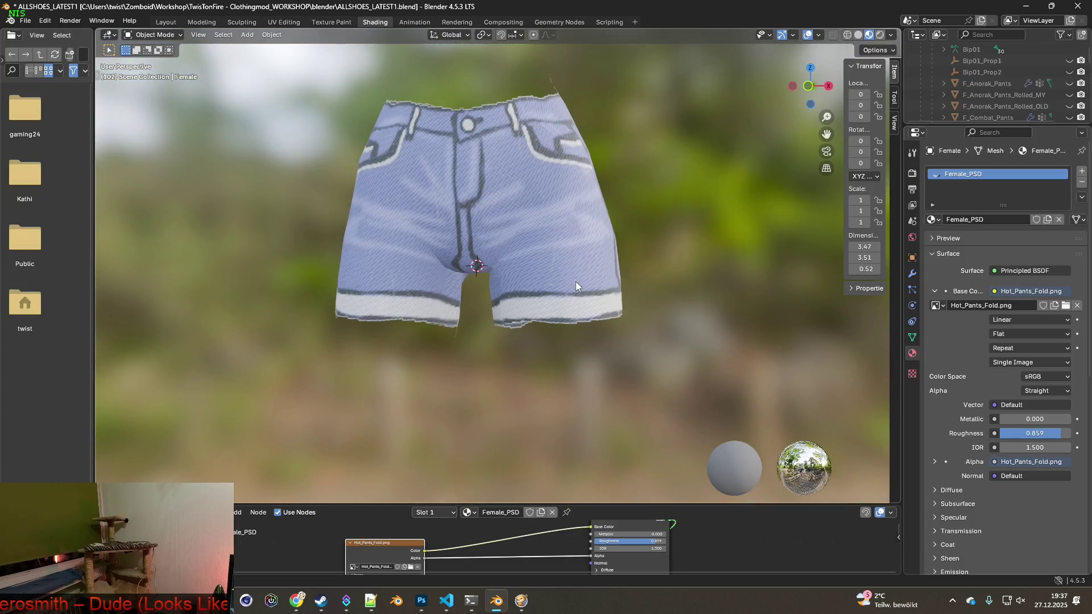
scroll(650, 305, "down", 1)
middle_click_drag(649, 305, 645, 291)
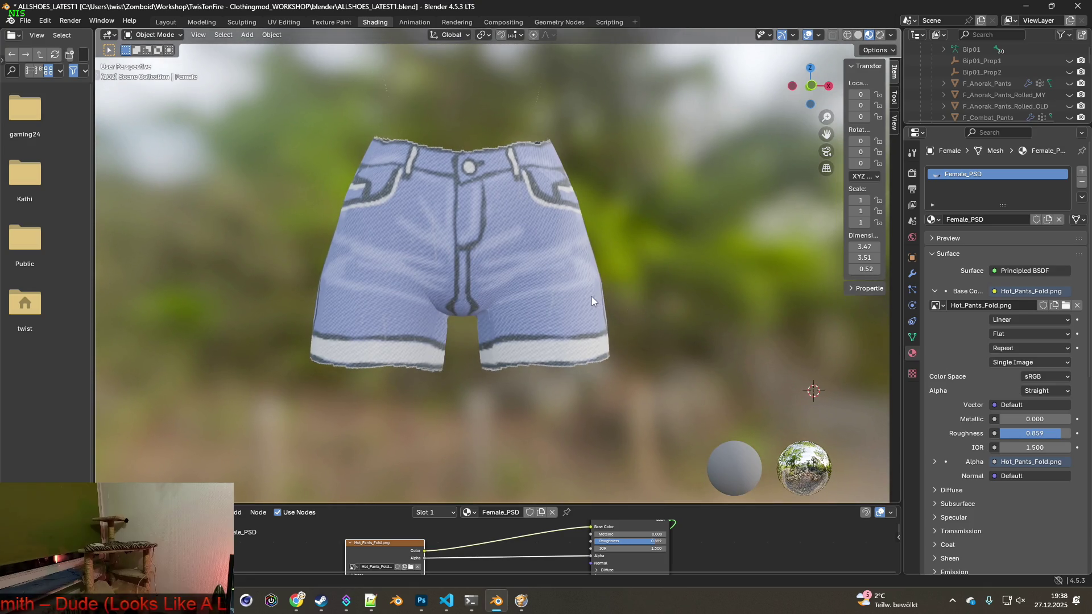
scroll(591, 296, "up", 3)
middle_click_drag(552, 315, 552, 314)
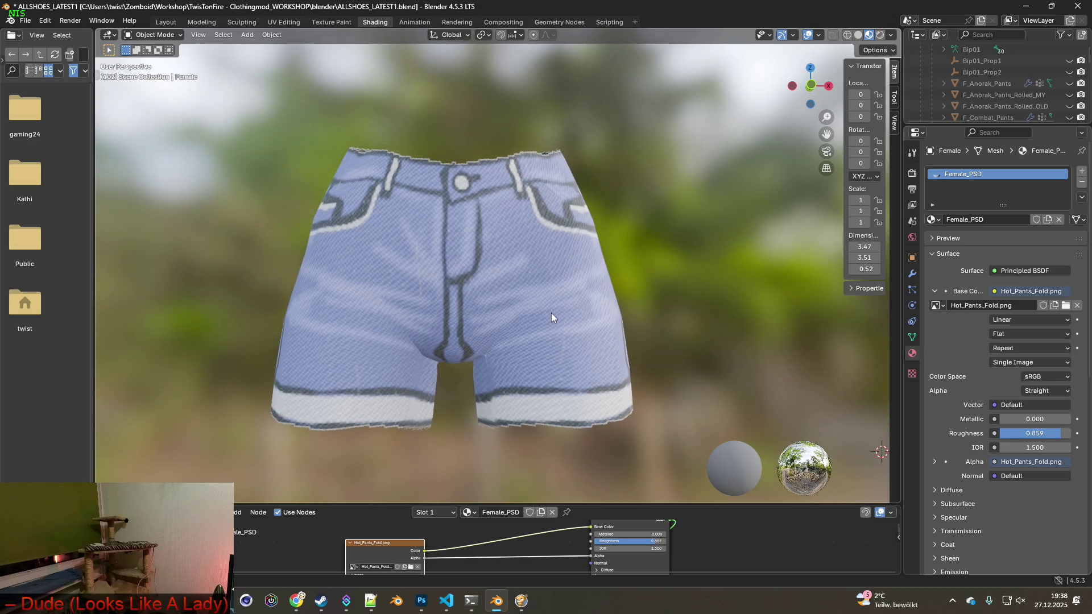
mouse_move(548, 269)
middle_mouse_down()
mouse_move(582, 279)
mouse_move(568, 257)
mouse_move(498, 265)
mouse_move(562, 234)
mouse_move(513, 279)
mouse_move(469, 251)
mouse_move(506, 275)
mouse_move(530, 261)
mouse_move(499, 261)
mouse_move(547, 300)
mouse_move(550, 270)
middle_mouse_up()
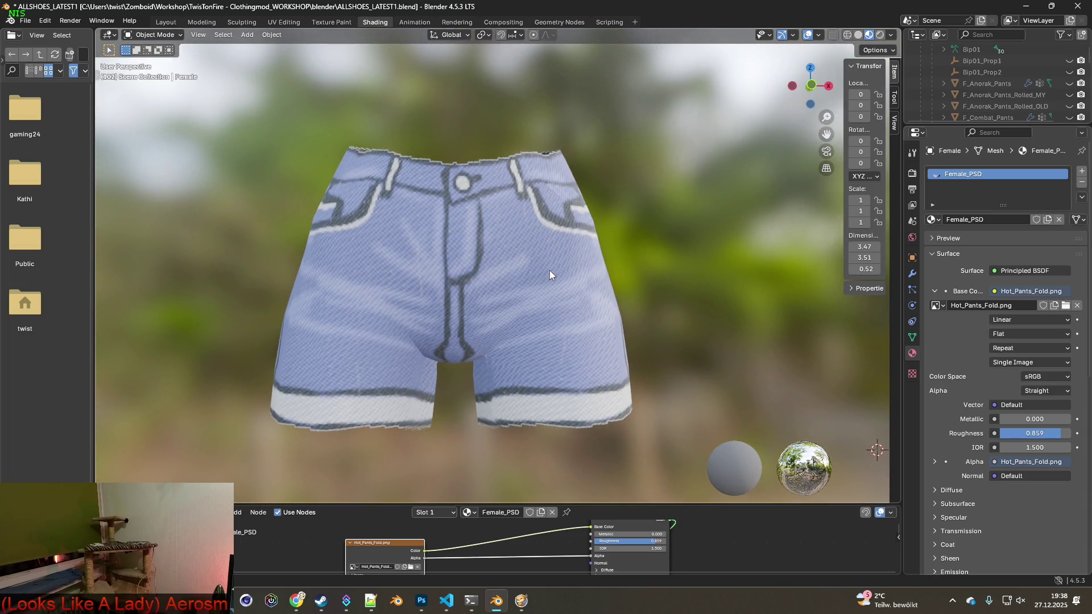
left_click(421, 601)
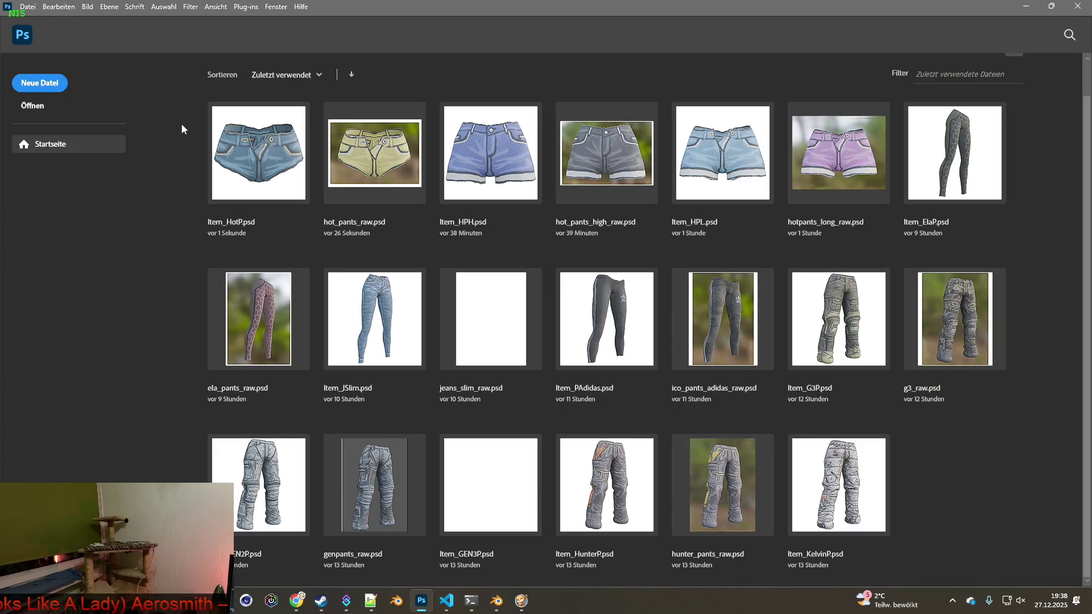
key("alt+Tab")
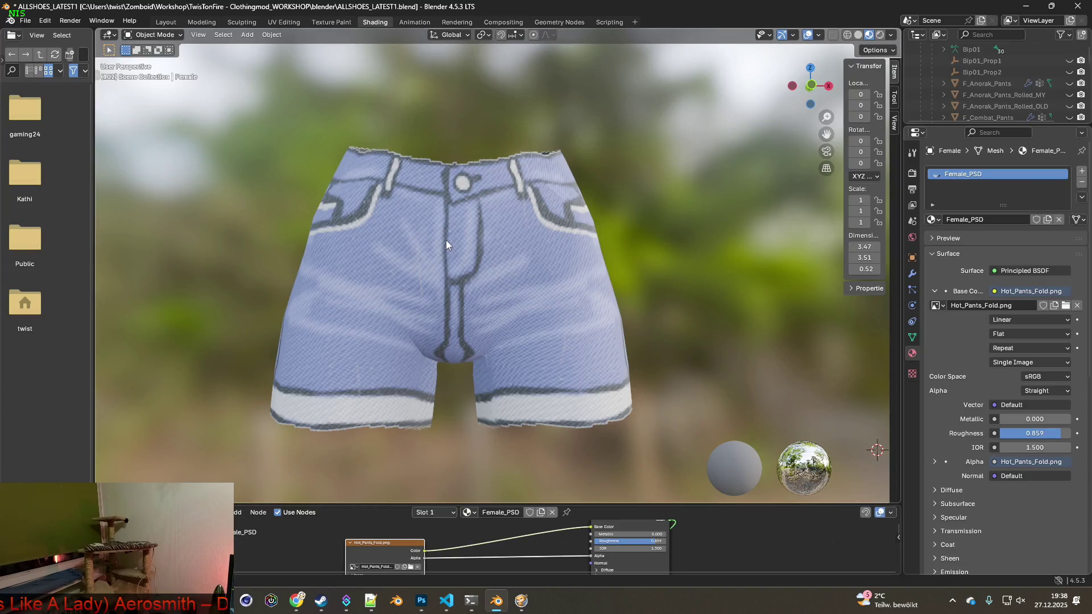
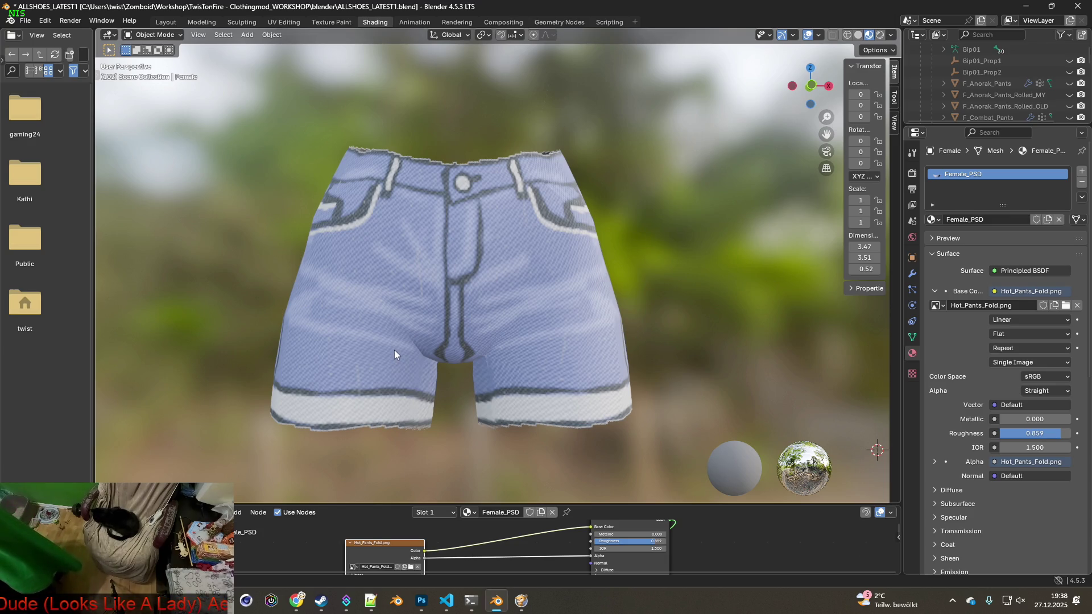
- Capture the blue shorts render and paste it into a new clipboard-sized Photoshop document
key("super+shift+s")
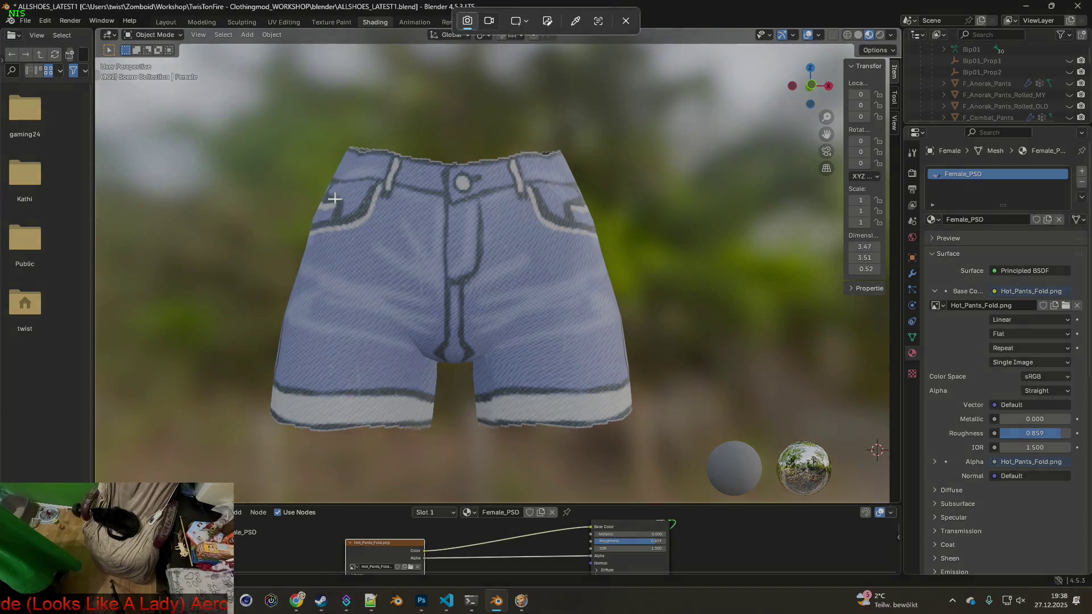
left_click_drag(245, 116, 586, 391)
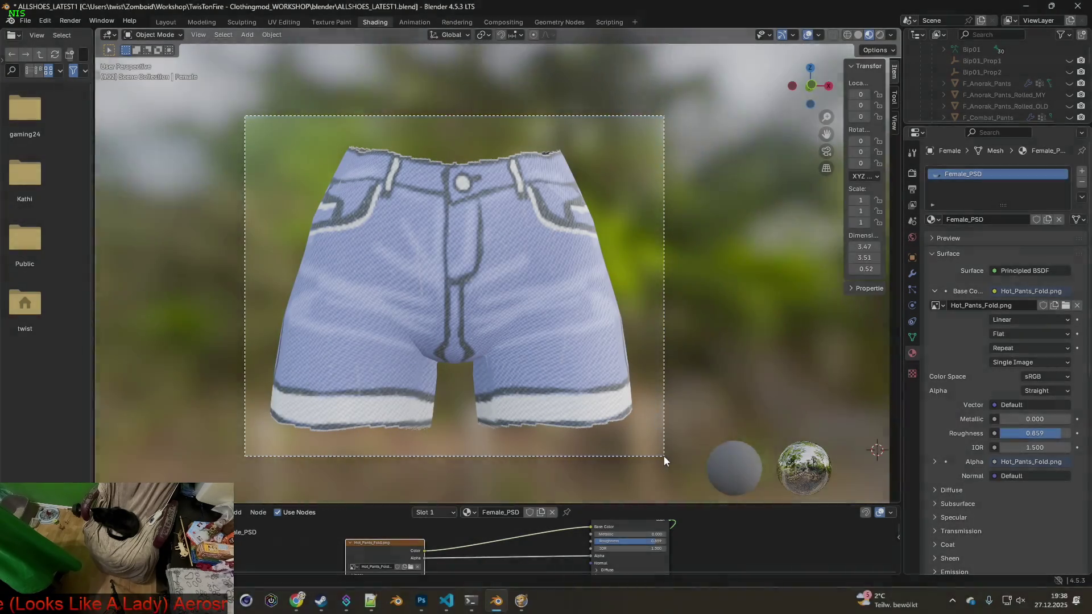
key("alt+Tab")
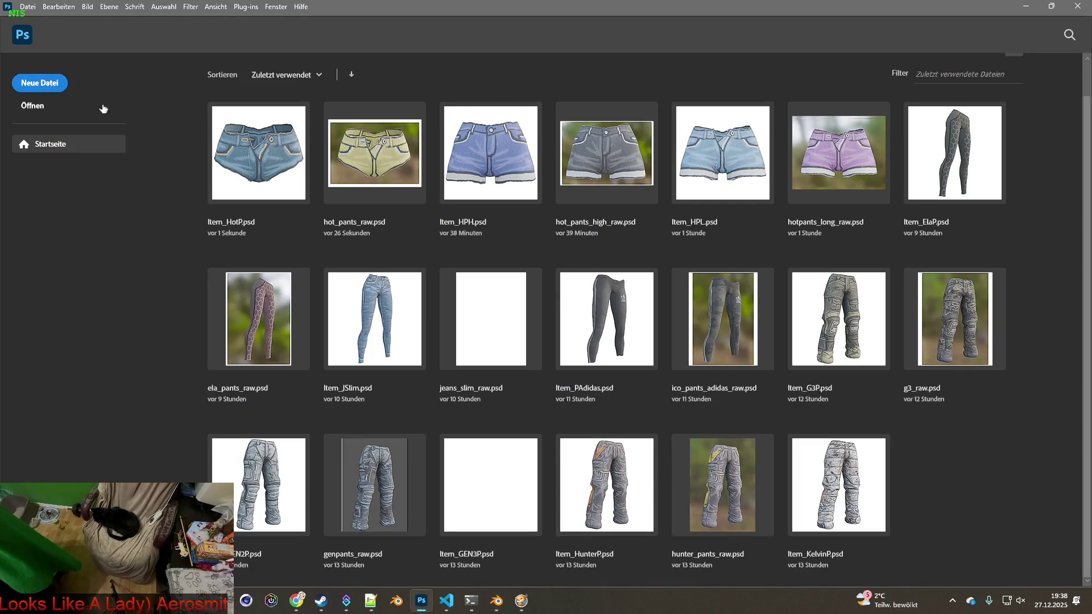
key("ctrl+n")
left_click(672, 452)
key("ctrl+v")
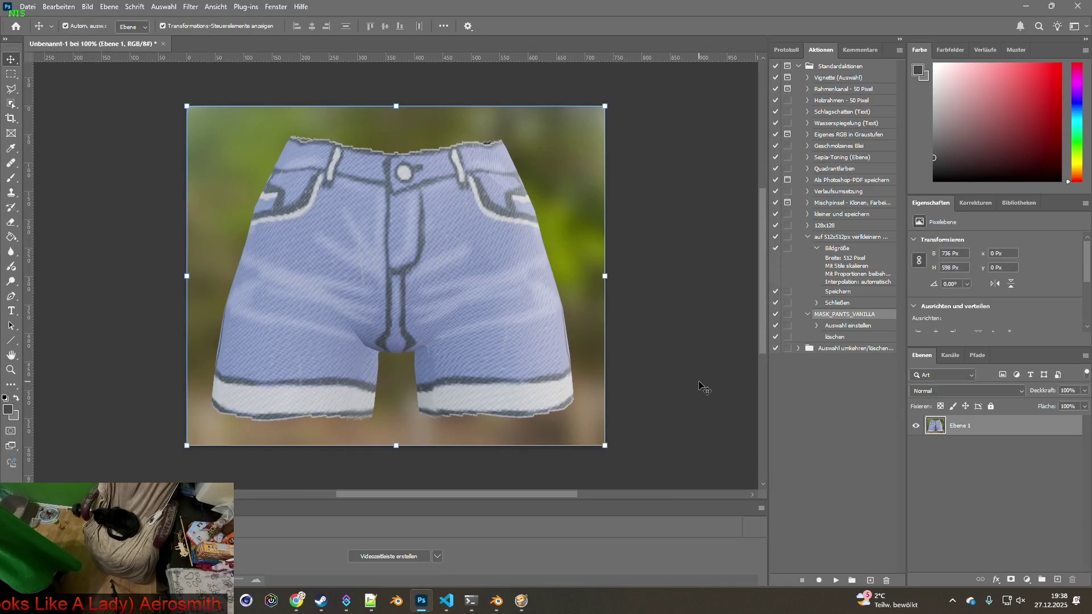
- Load Hot_Pants_Fold_2.png as the shorts' texture in Blender
key("alt+Tab")
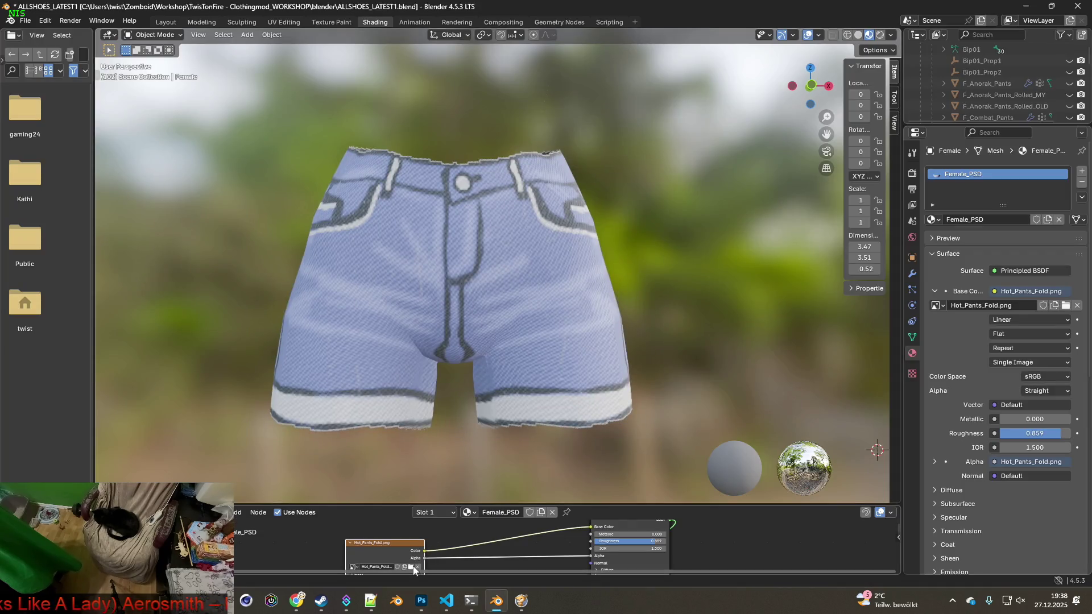
left_click(410, 567)
left_click(432, 161)
left_click(729, 482)
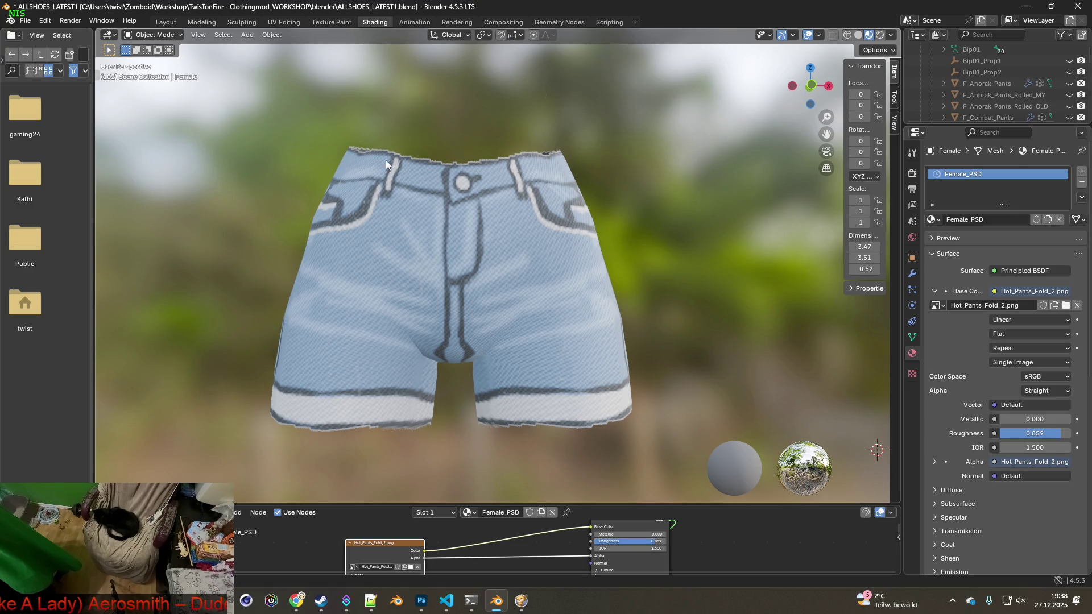
- Paste a snapshot of the light blue shorts into Photoshop, then load Hot_Pants_Fold_3.png
key("super+shift+s")
left_click_drag(238, 116, 667, 457)
key("alt+Tab")
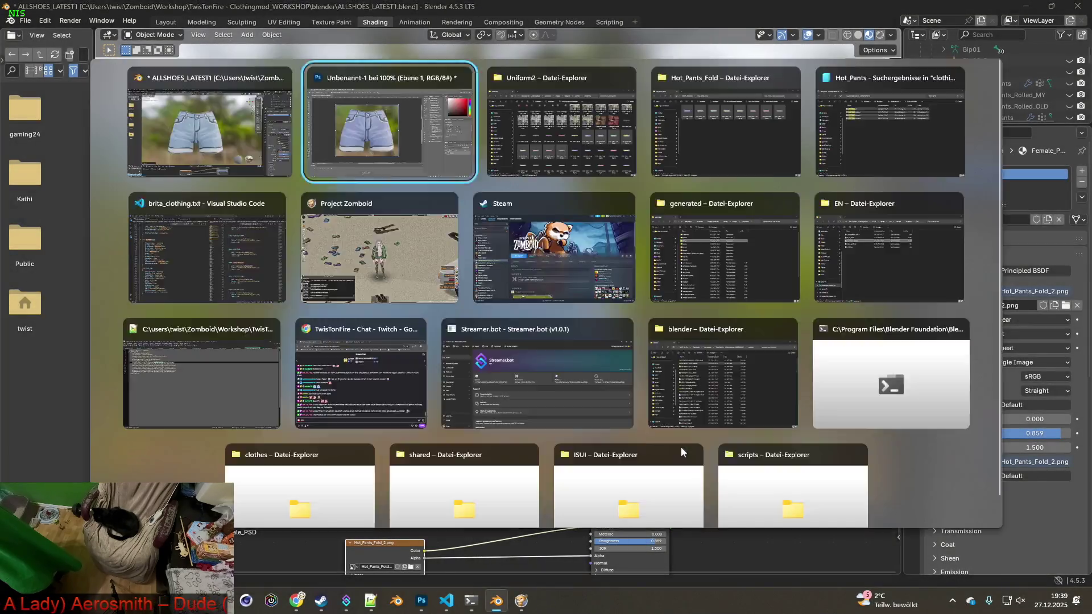
key("ctrl+v")
key("alt+Tab")
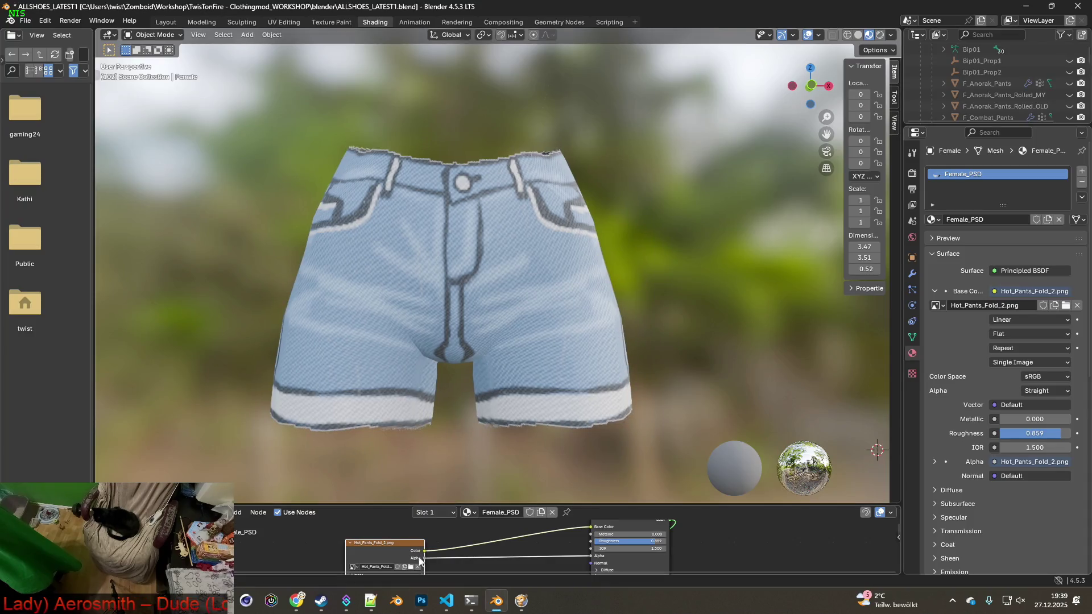
left_click(410, 567)
left_click(438, 173)
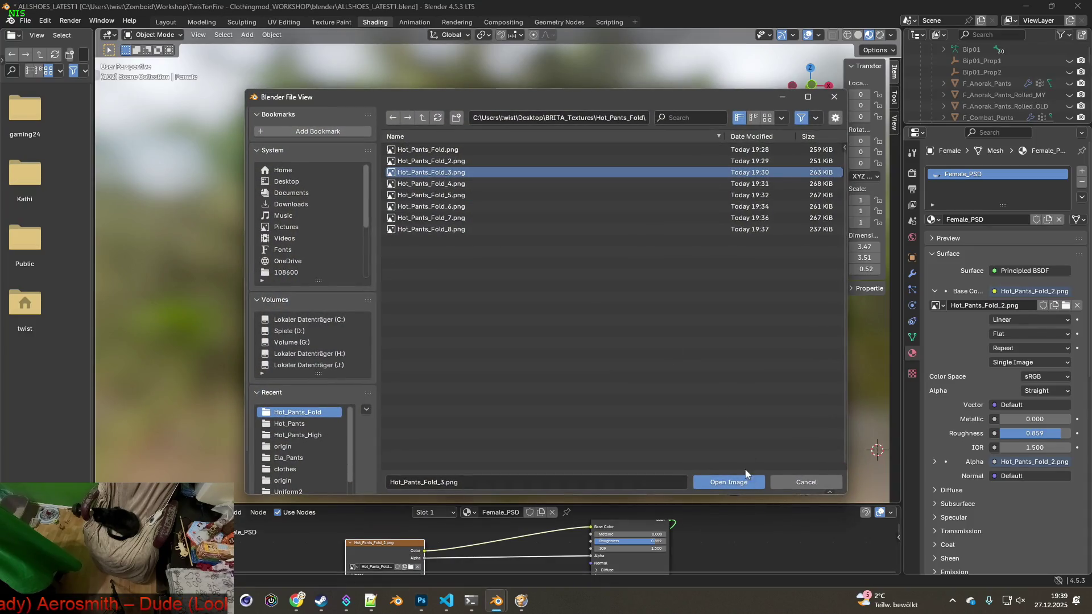
left_click(743, 483)
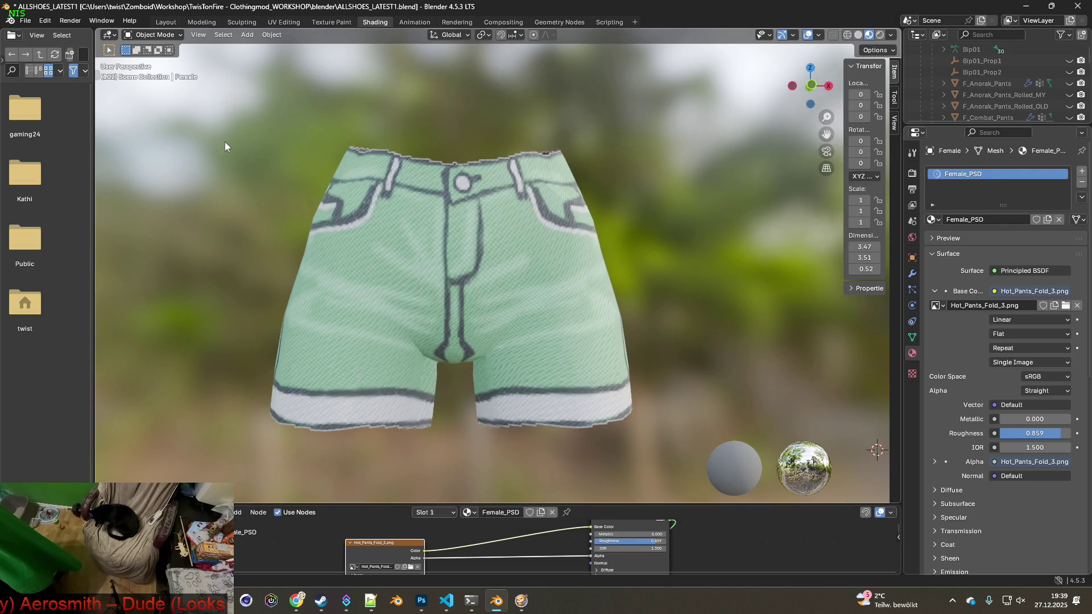
- Paste a snapshot of the green shorts into Photoshop, then load Hot_Pants_Fold_4.png
key("super+shift+s")
left_click_drag(245, 124, 668, 456)
key("alt+Tab")
key("ctrl+v")
key("alt+Tab")
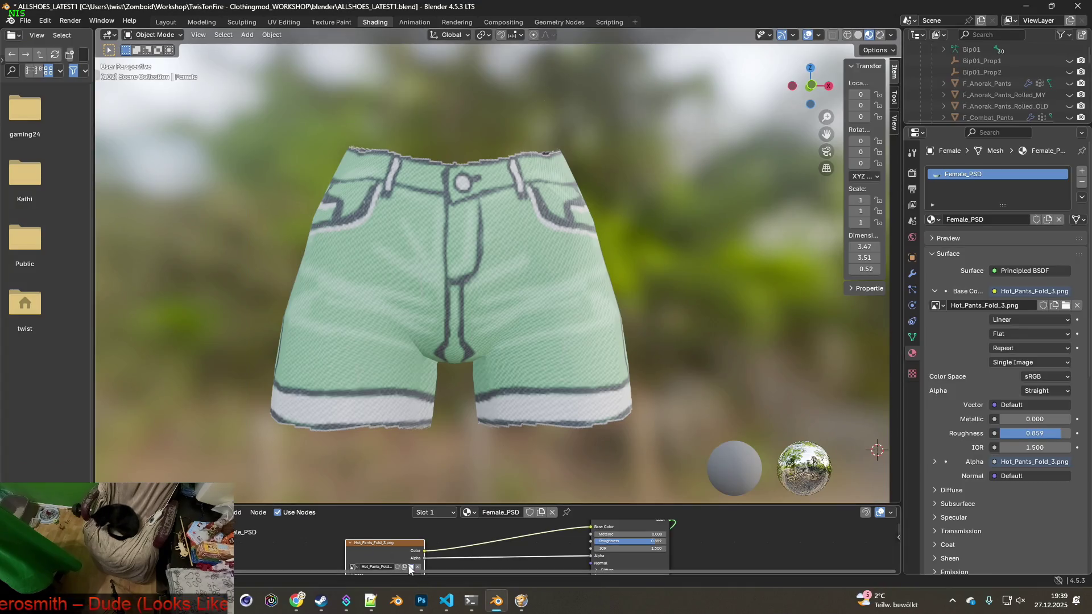
left_click(410, 567)
left_click(449, 184)
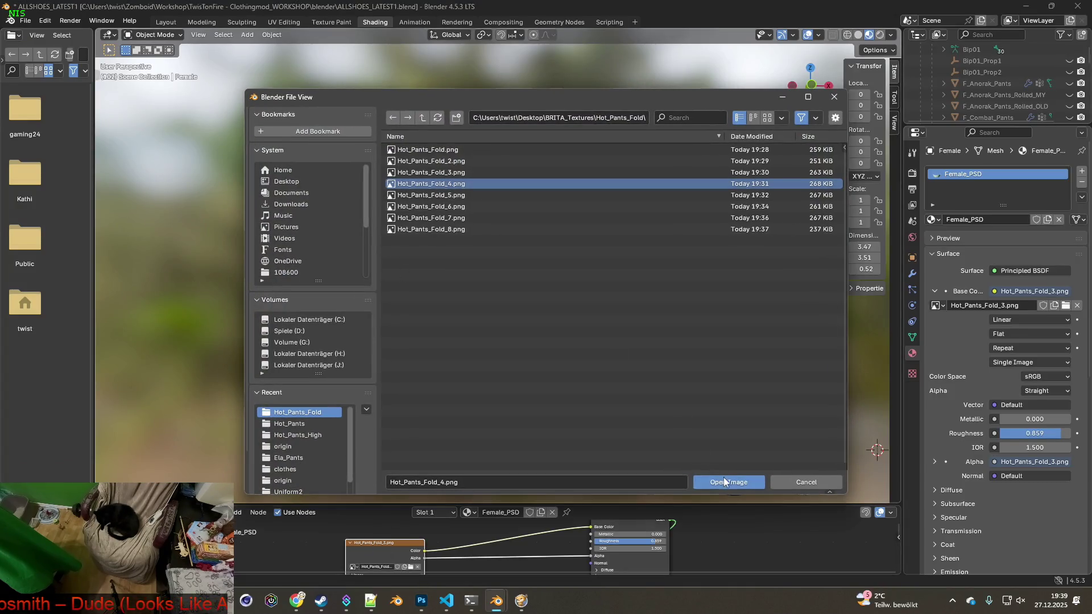
left_click(729, 483)
- Paste a snapshot of the light green shorts into Photoshop, then load Hot_Pants_Fold_5.png
key("super+shift+s")
left_click_drag(242, 125, 657, 454)
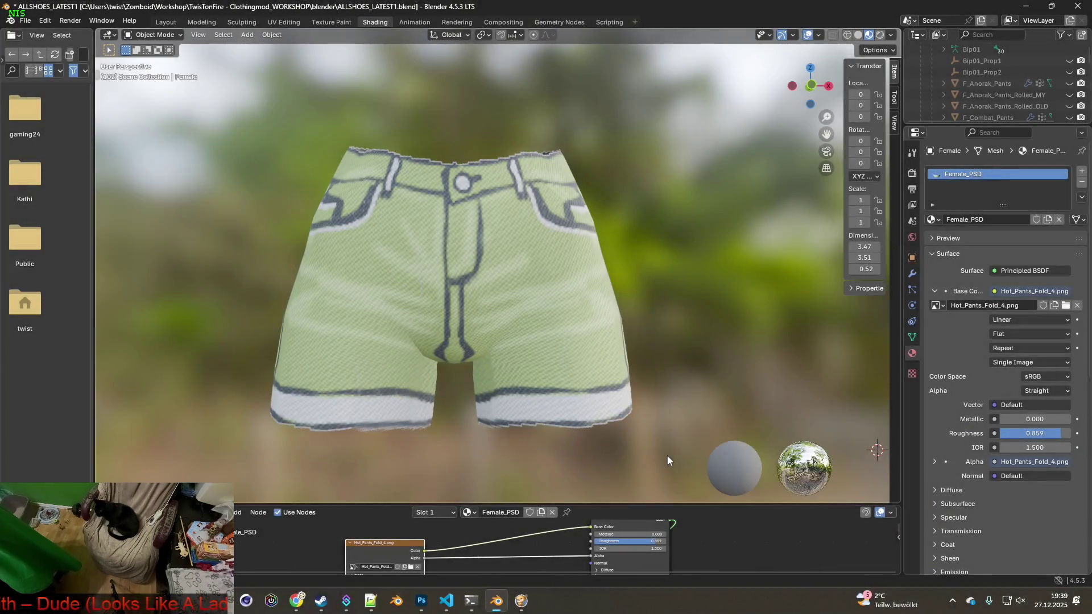
key("alt+Tab")
key("ctrl+v")
key("alt+Tab")
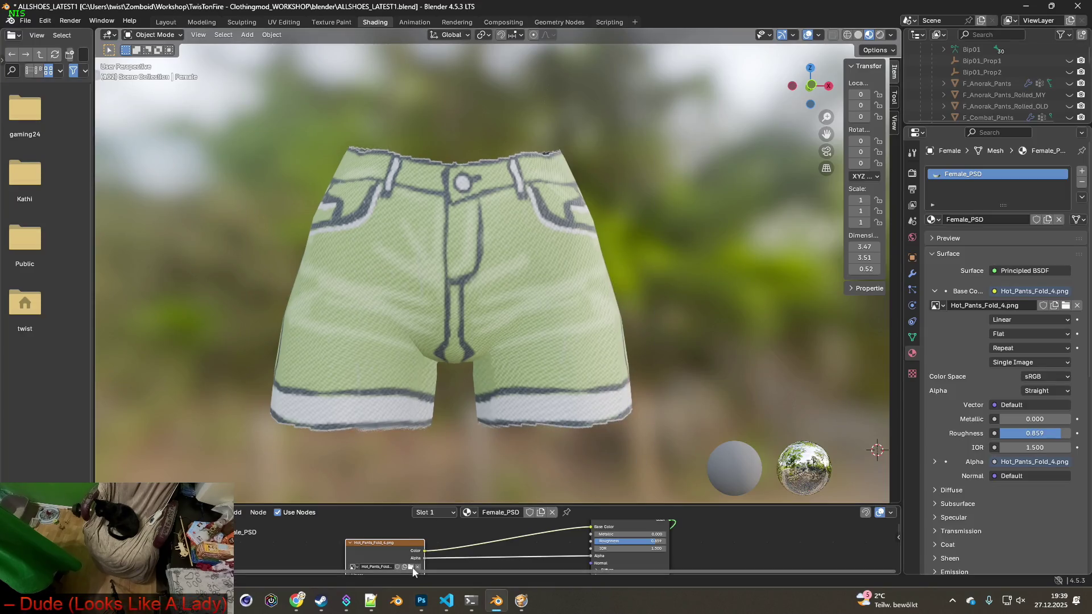
left_click(411, 567)
left_click(431, 195)
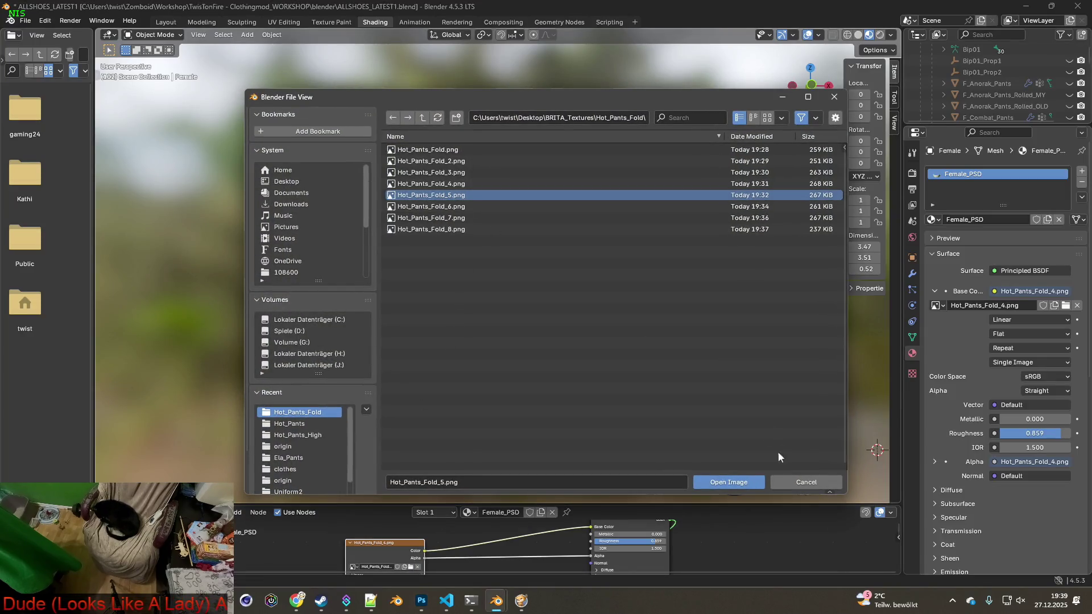
left_click(729, 482)
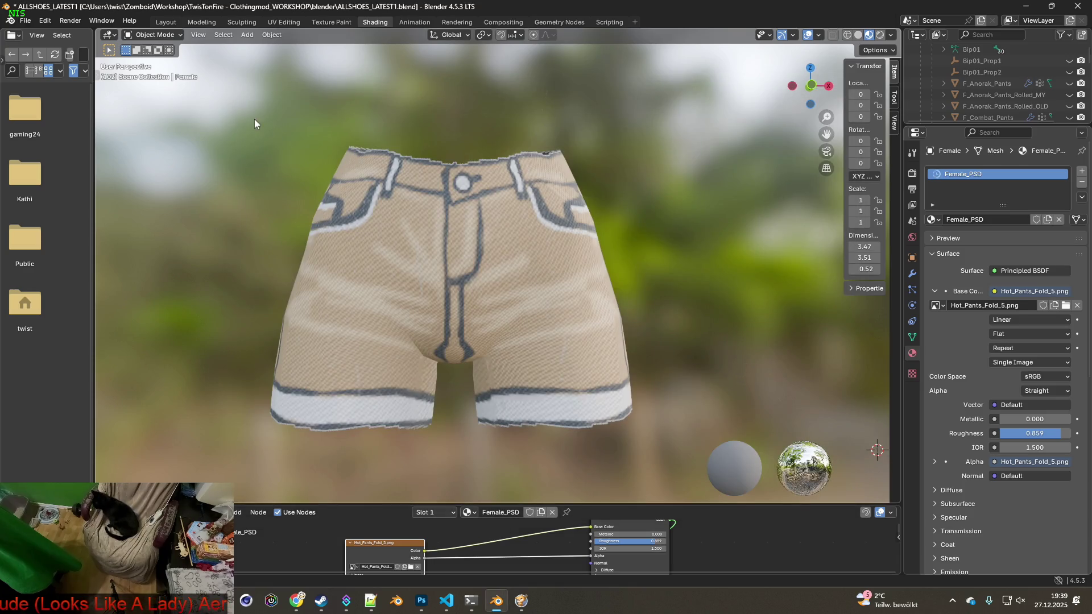
- Paste a snapshot of the tan shorts into Photoshop, then load Hot_Pants_Fold_6.png
key("shift+super+s")
left_click_drag(251, 125, 667, 440)
key("alt+Tab")
key("ctrl+v")
key("alt+Tab")
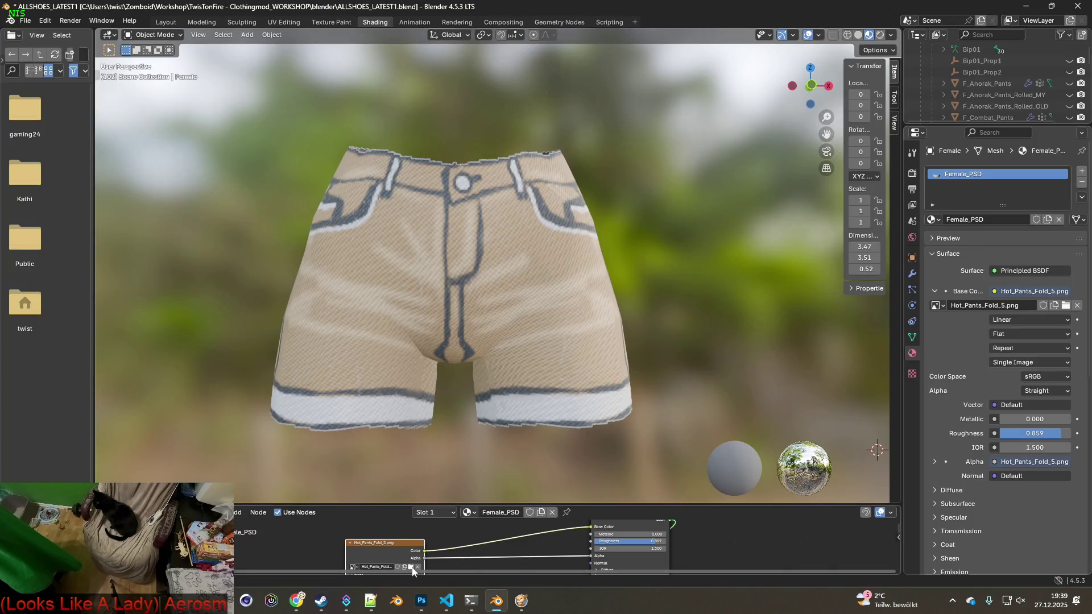
left_click(411, 567)
left_click(450, 207)
left_click(726, 481)
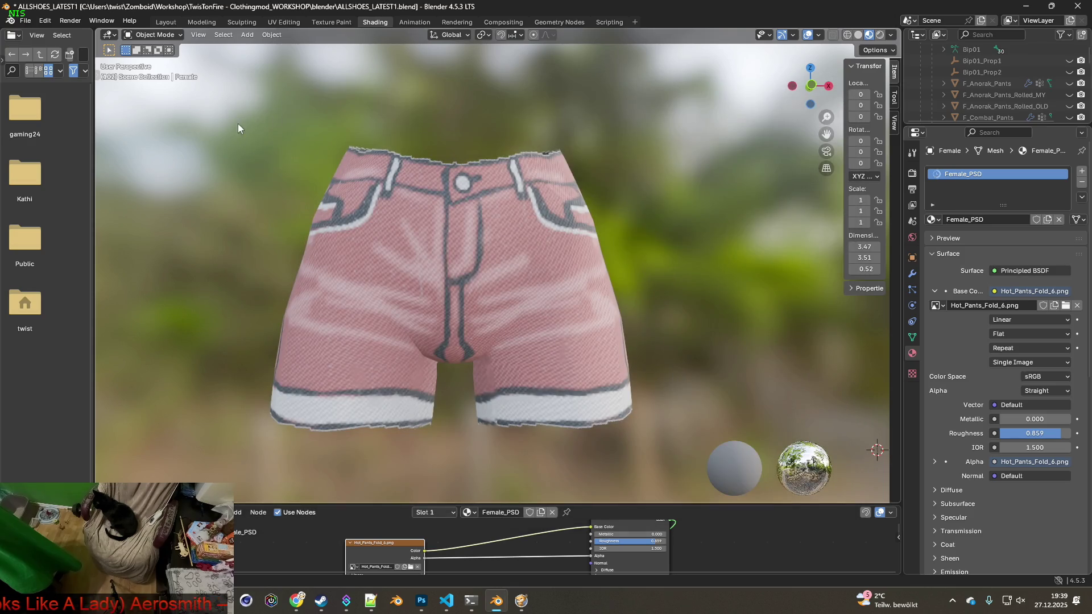
- Paste a snapshot of the salmon pink shorts into Photoshop, then load Hot_Pants_Fold_7.png
key("super+shift+s")
left_click_drag(247, 129, 658, 445)
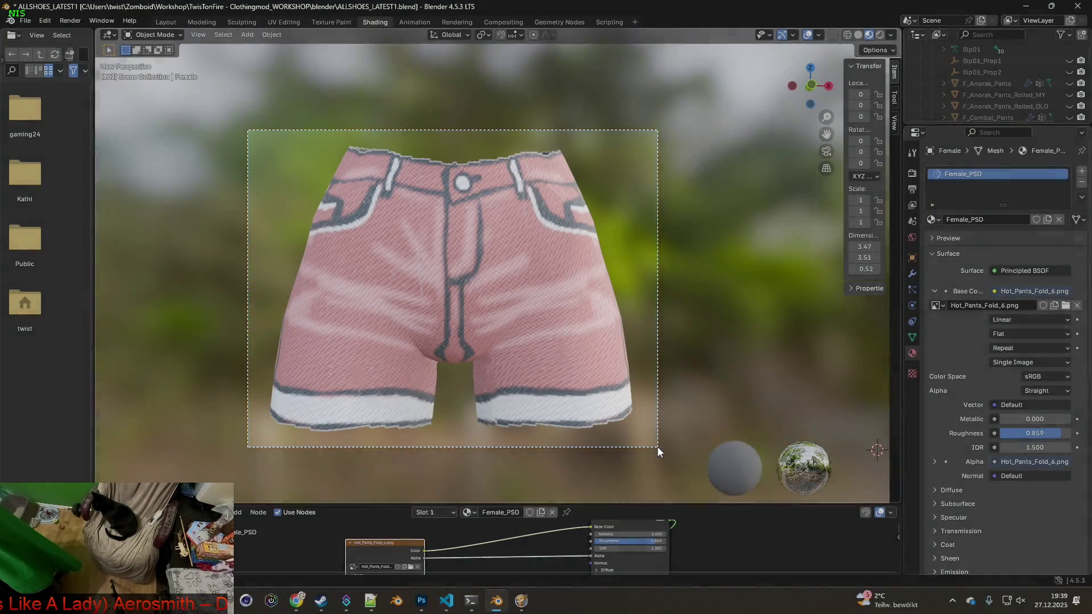
key("alt+Tab")
key("ctrl+v")
key("alt+Tab")
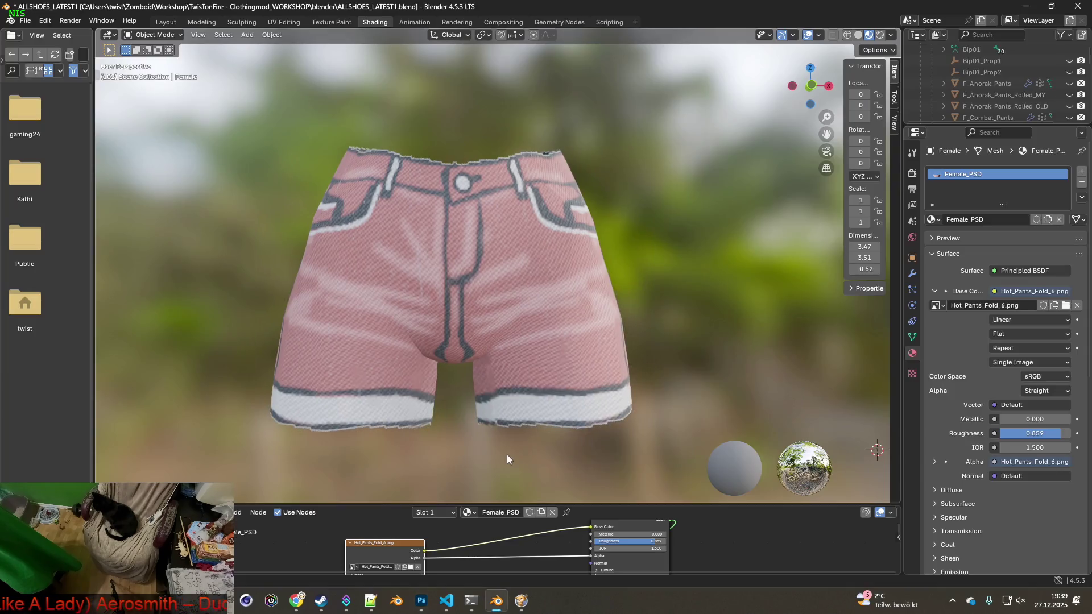
left_click(410, 568)
left_click(432, 218)
left_click(729, 482)
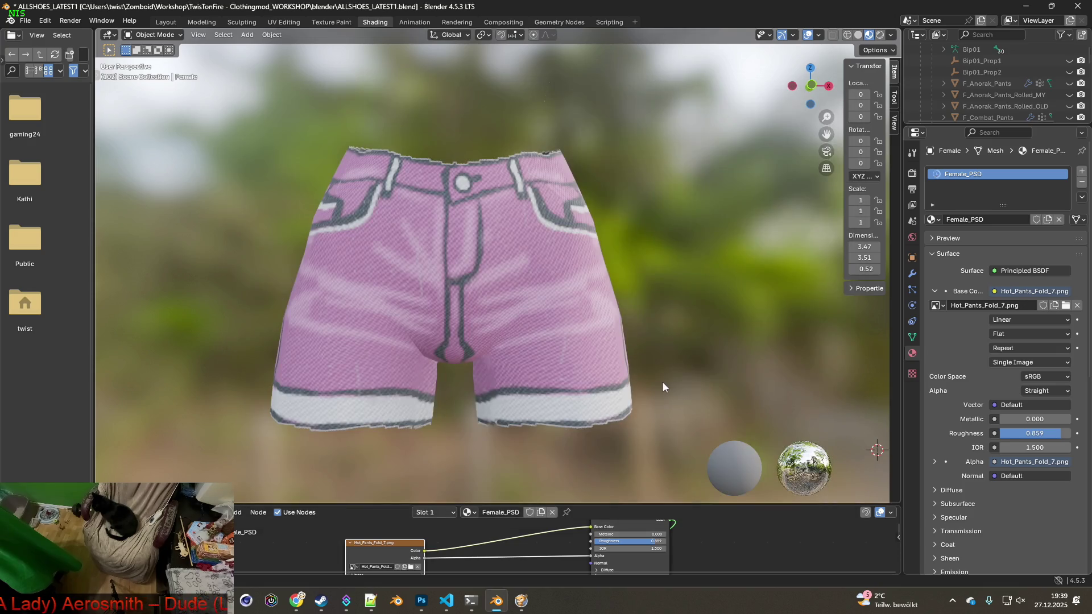
- Paste the pink shorts snapshot, load Hot_Pants_Fold_8.png, and capture the grey result
key("super+shift+s")
mouse_move(264, 130)
left_mouse_down()
mouse_move(654, 448)
mouse_move(645, 443)
left_mouse_up()
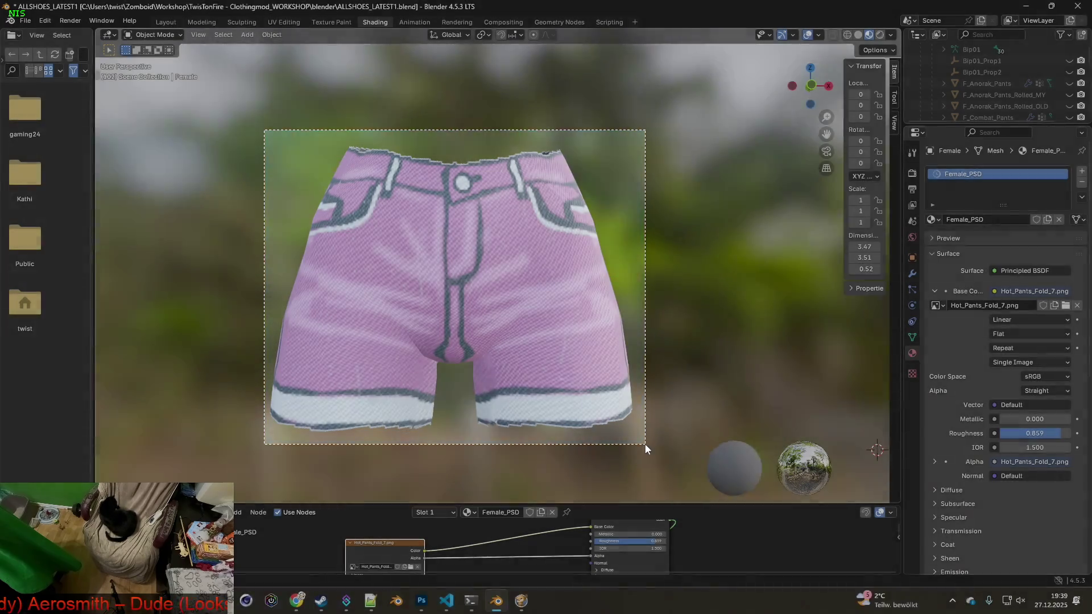
key("alt+Tab")
key("ctrl+v")
key("alt+Tab")
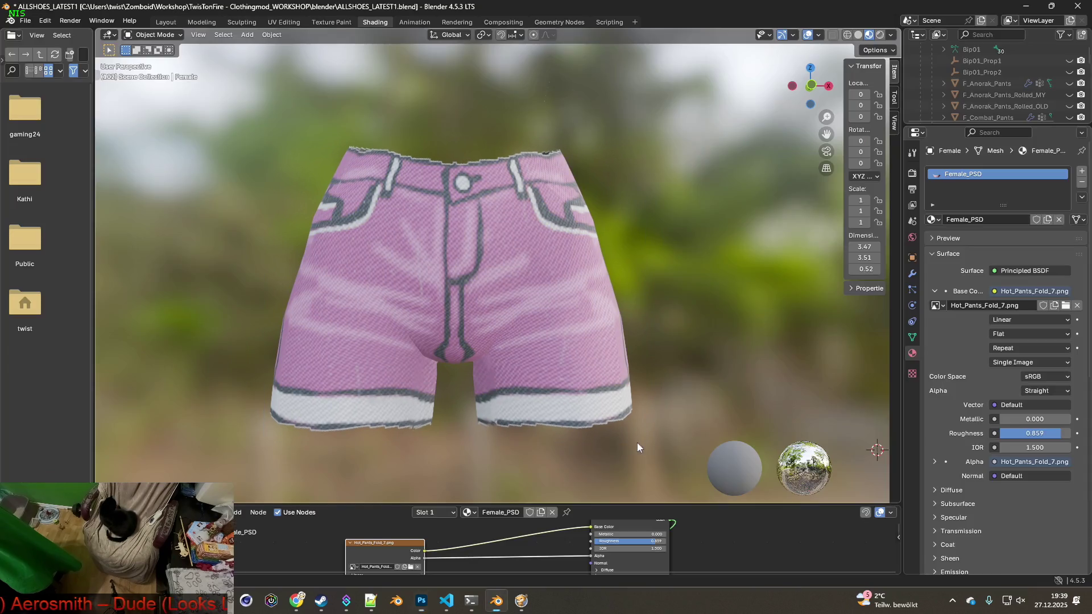
left_click(411, 567)
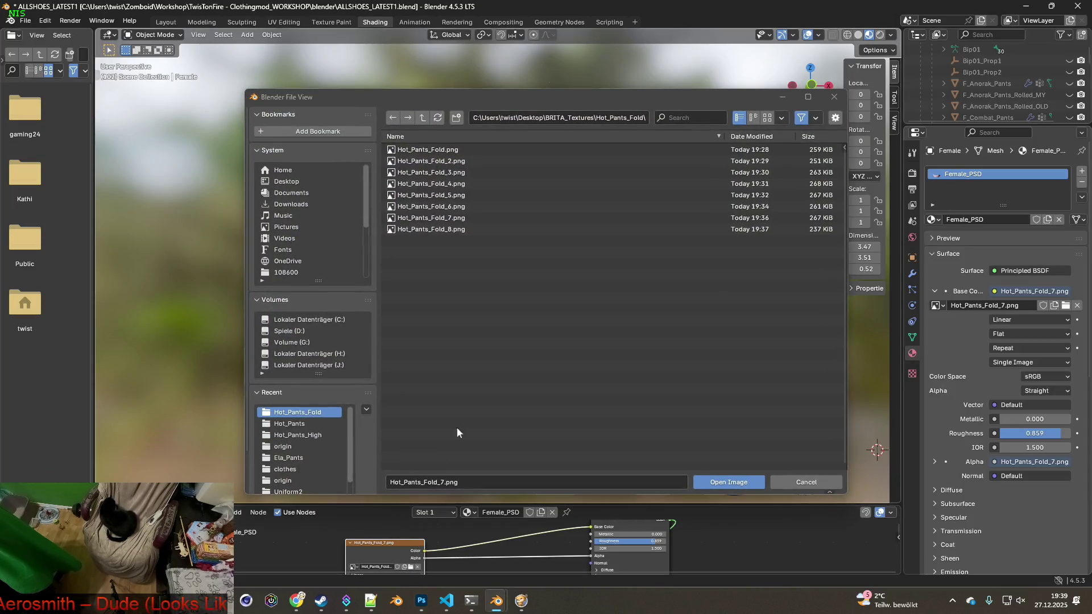
left_click(431, 229)
left_click(729, 482)
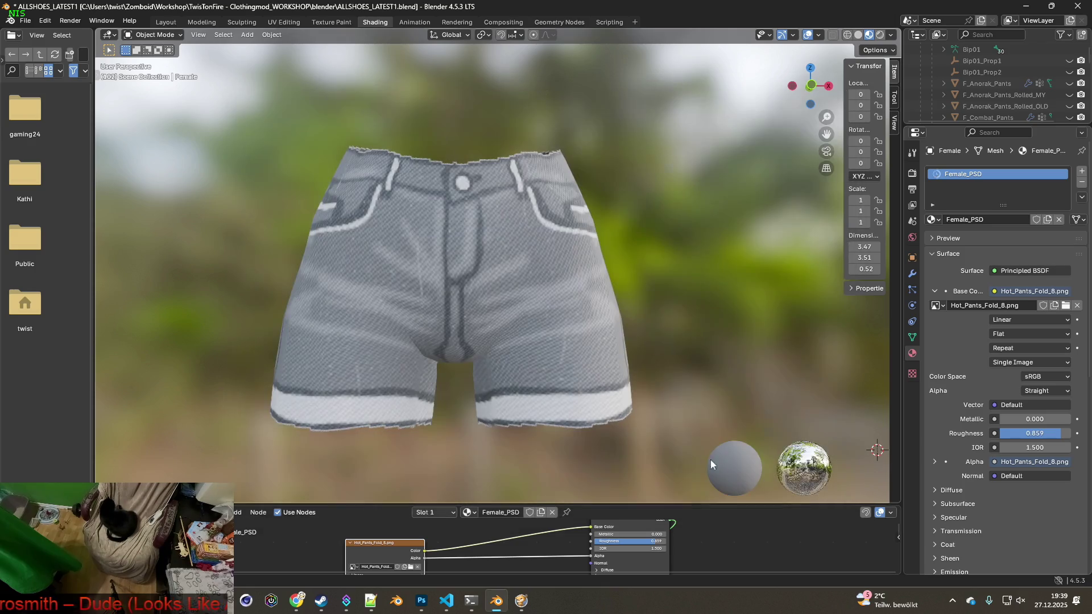
key("super+shift+s")
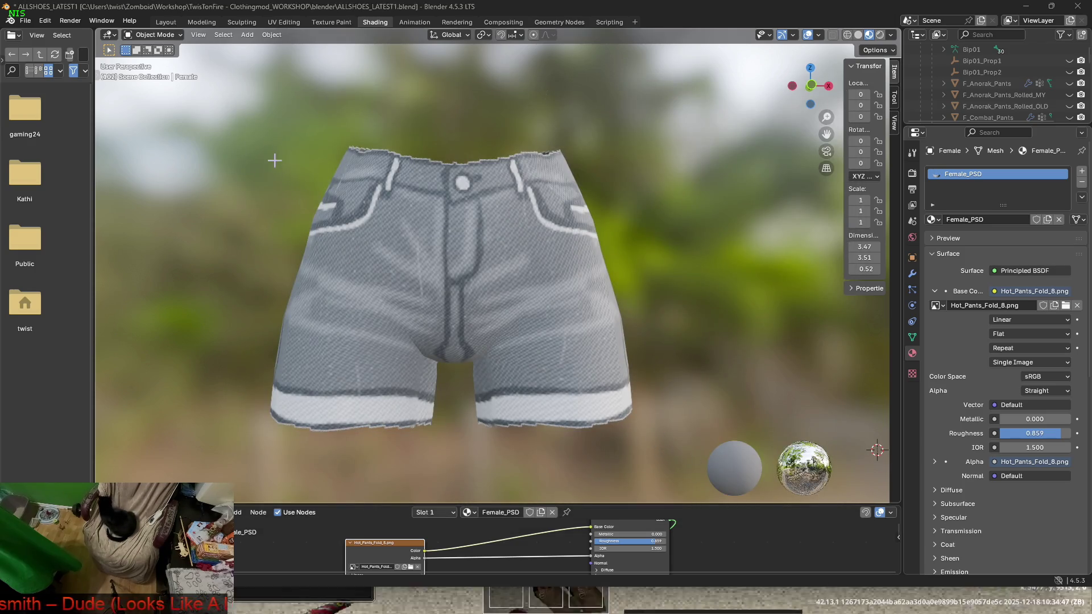
mouse_move(261, 128)
left_mouse_down()
mouse_move(550, 389)
mouse_move(647, 448)
left_mouse_up()
- Paste the grey shorts layer and save as hot_pants_fold_raw.psd in BRITA_Textures/Hot_Pants_Fold
key("alt+Tab")
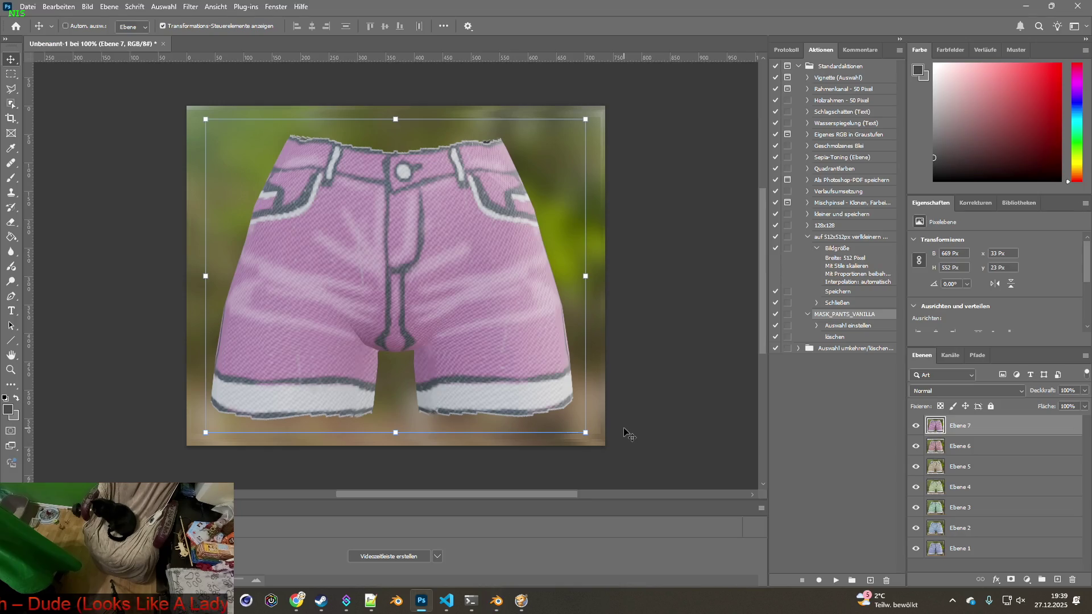
key("ctrl+v")
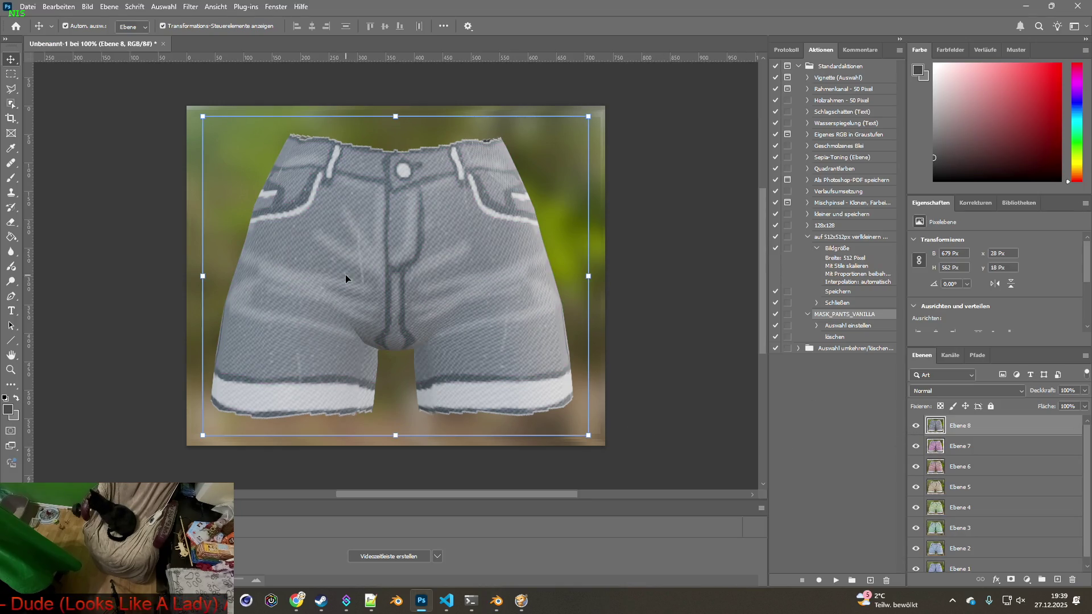
left_click(28, 6)
left_click(66, 147)
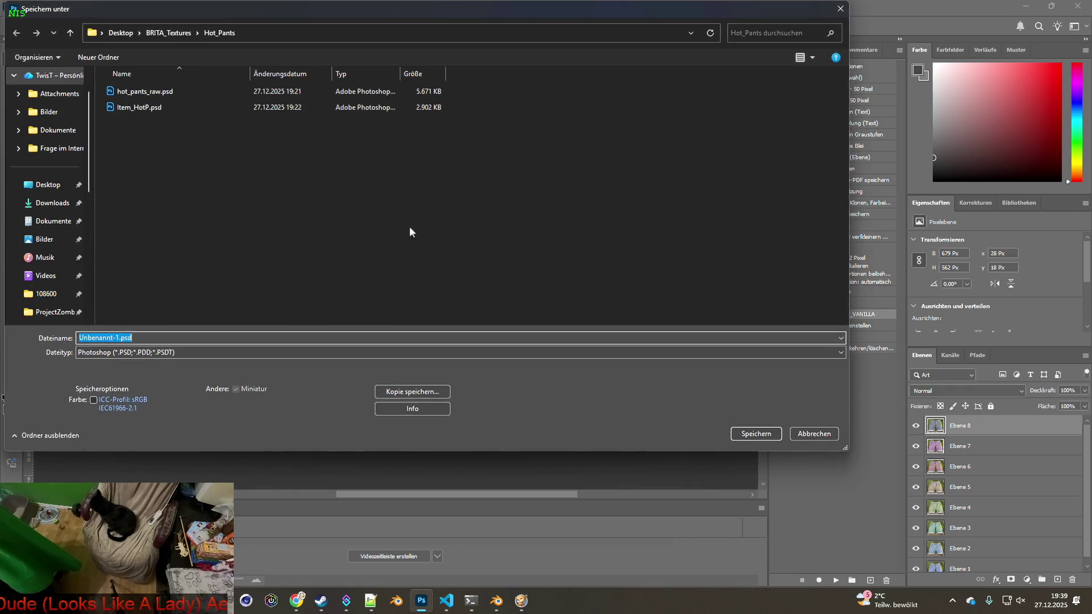
left_click(168, 32)
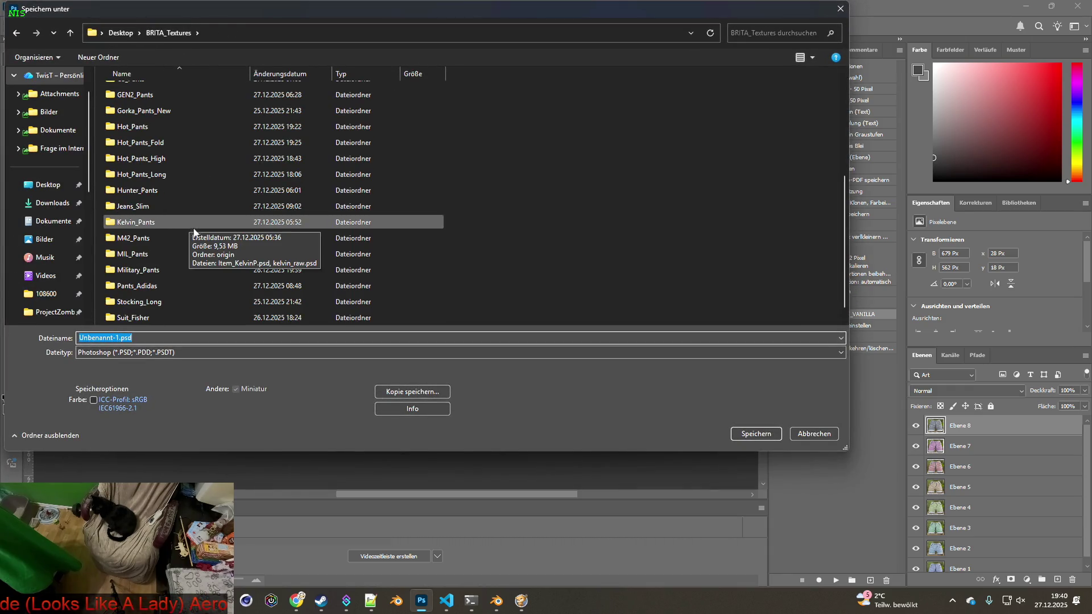
double_click(141, 143)
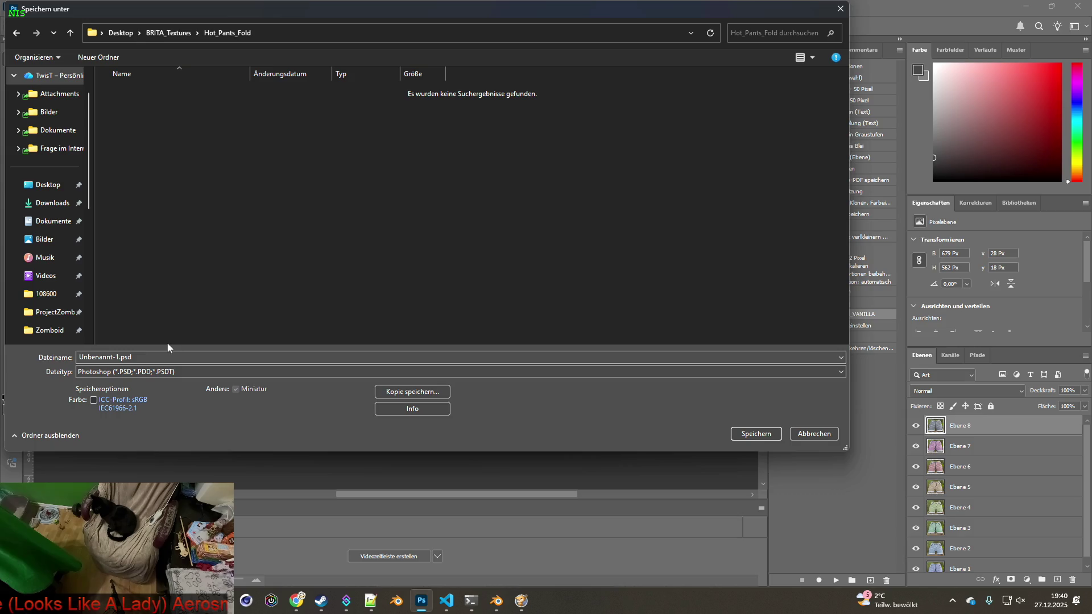
double_click(114, 357)
type("hot_pants_")
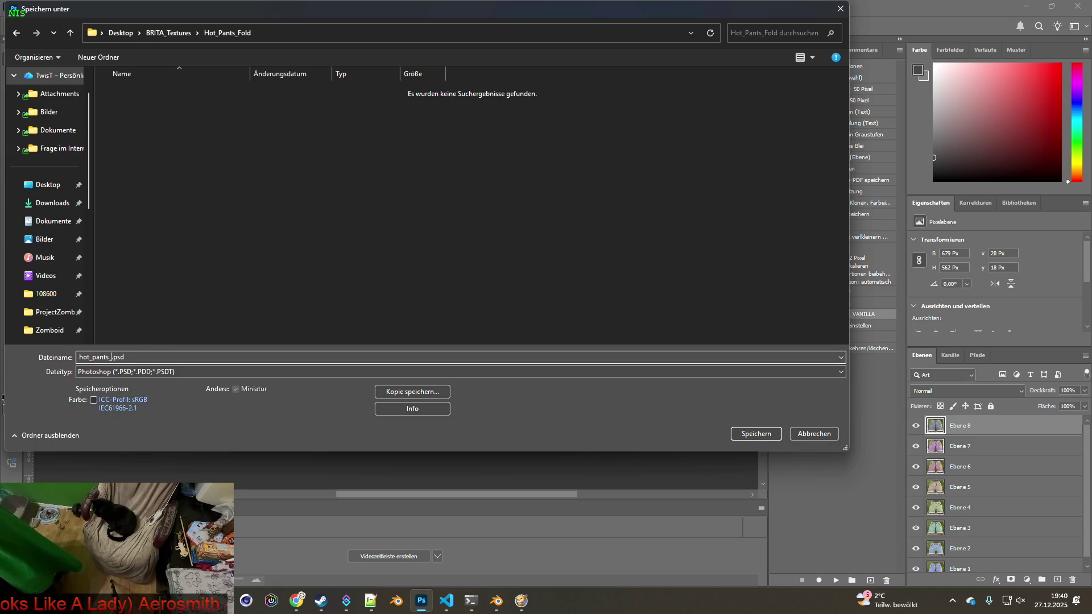
type("fold_ra")
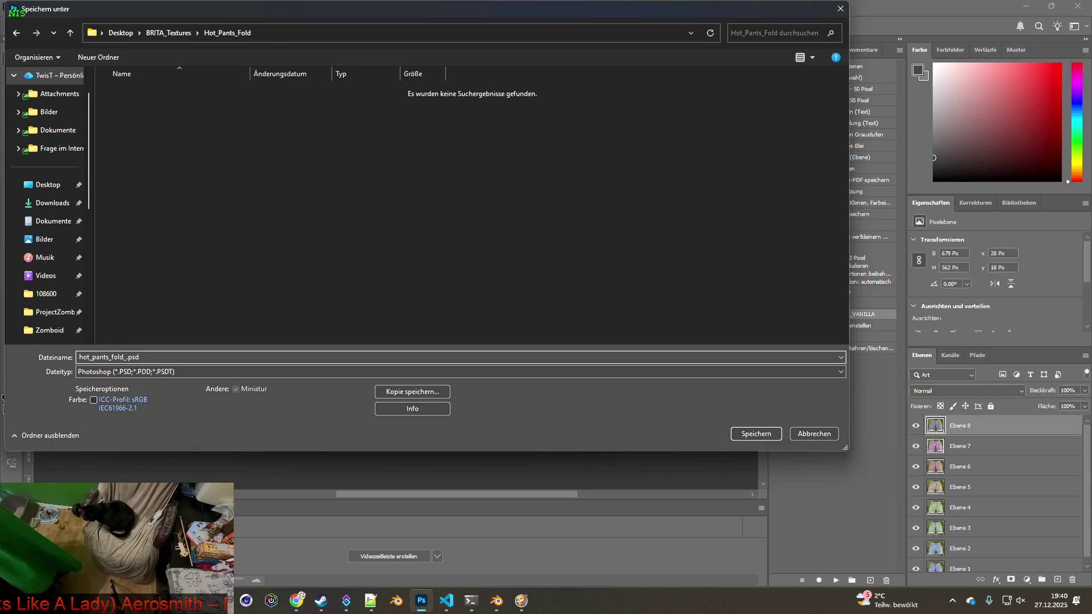
type("w")
key("Return")
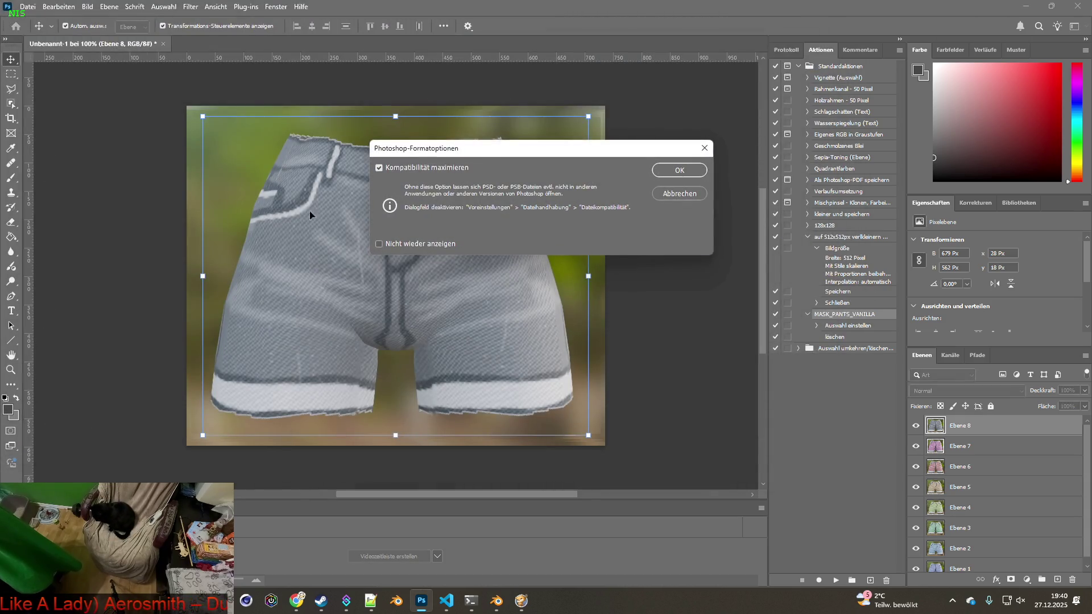
left_click(679, 170)
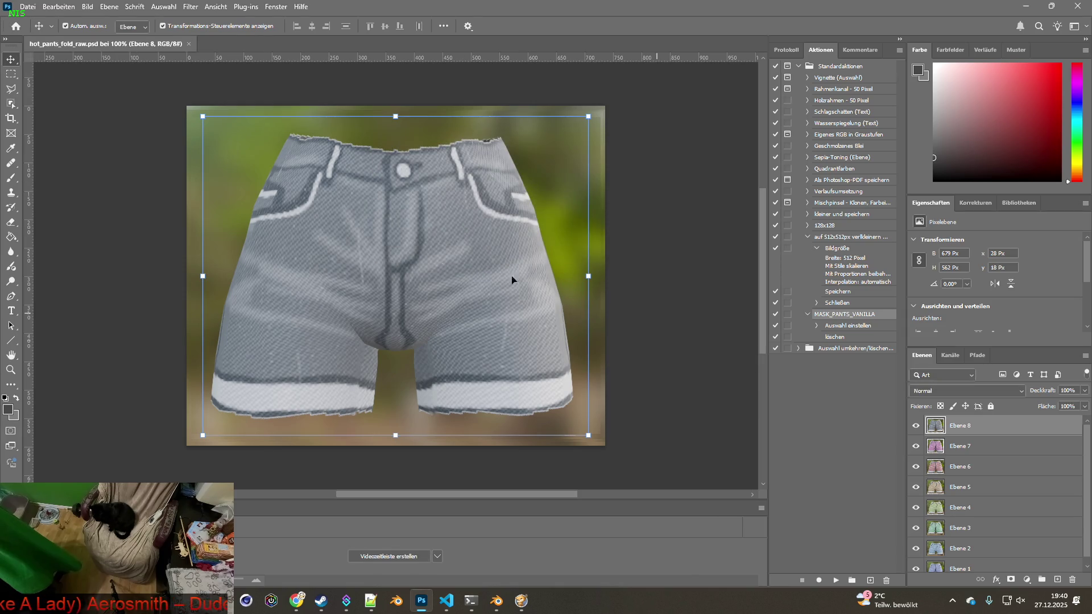
- Create a 500 × 500 px blank document and move its tab to first place
left_click(28, 6)
left_click(34, 21)
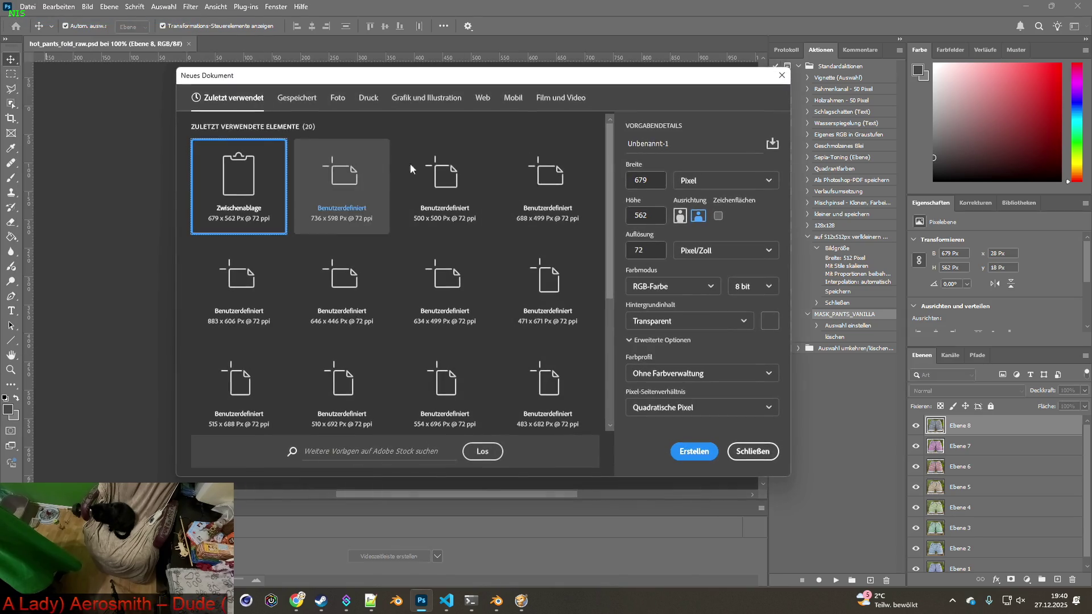
type("500")
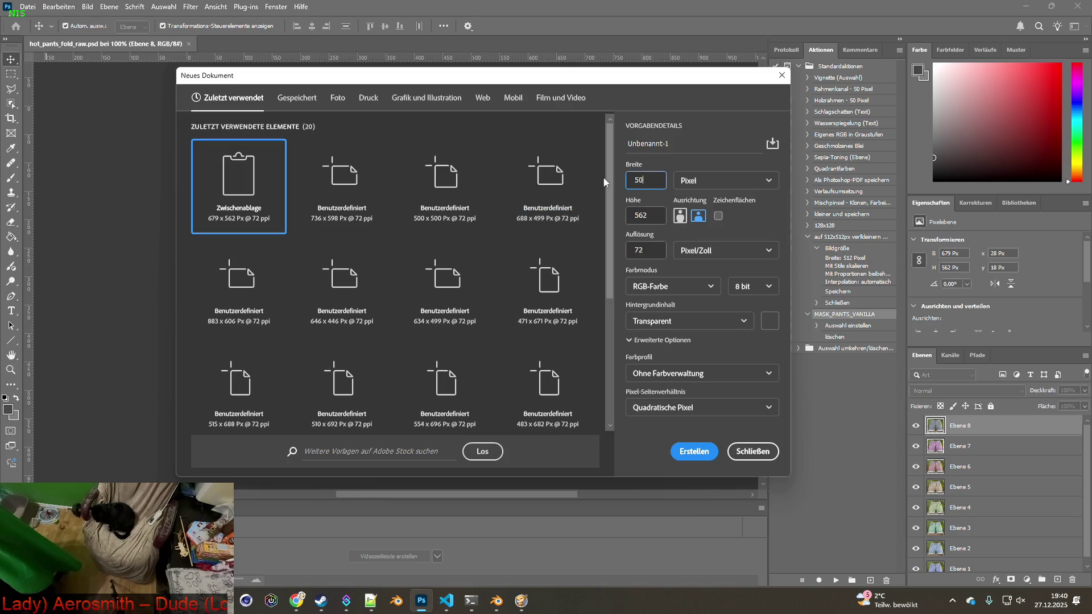
key("Tab")
type("500")
left_click(693, 452)
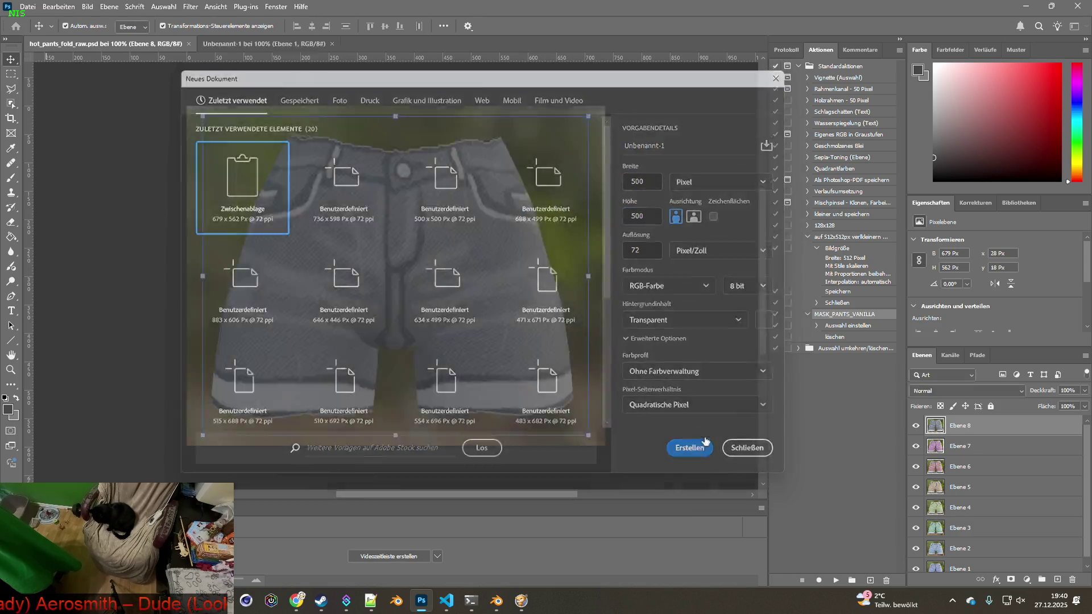
left_click_drag(218, 49, 82, 49)
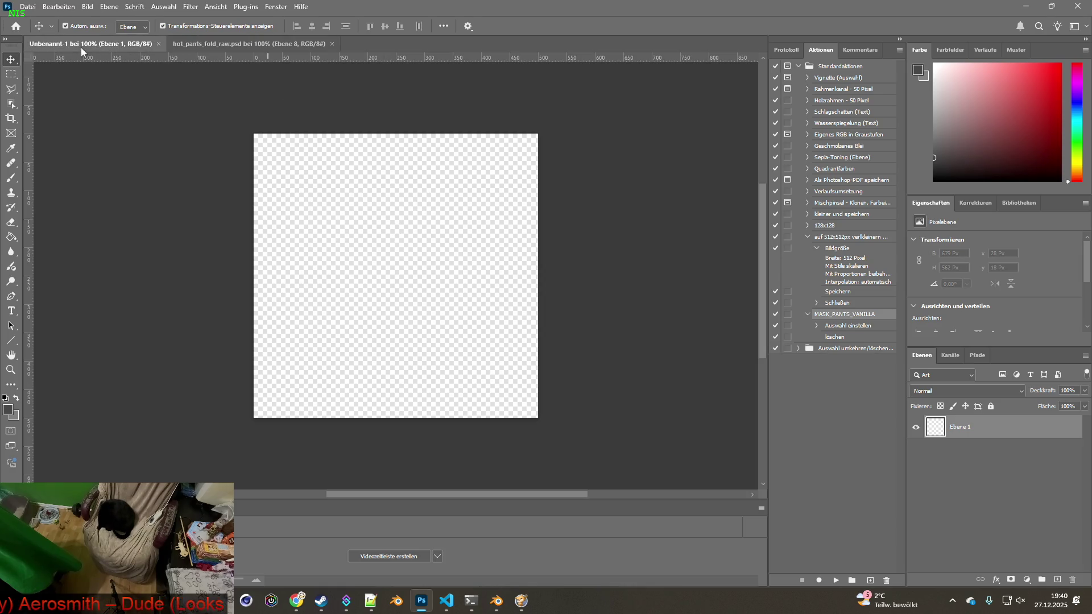
left_click(28, 6)
- Save the blank canvas as Item_HPF.psd in Hot_Pants_Fold, then return to hot_pants_fold_raw.psd
left_click(82, 149)
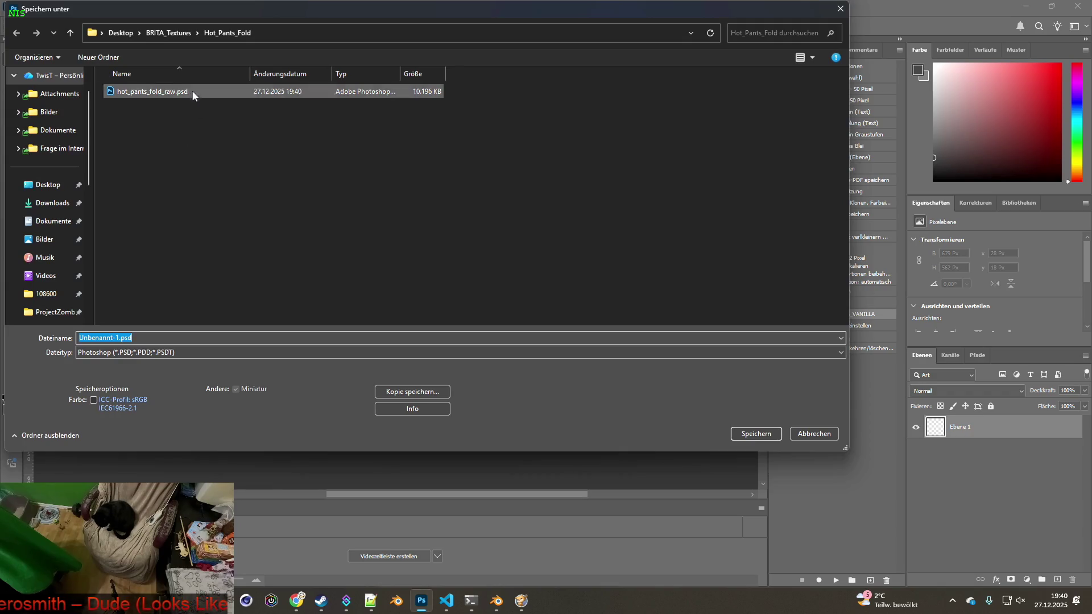
left_click(108, 338)
left_click_drag(119, 338, 63, 338)
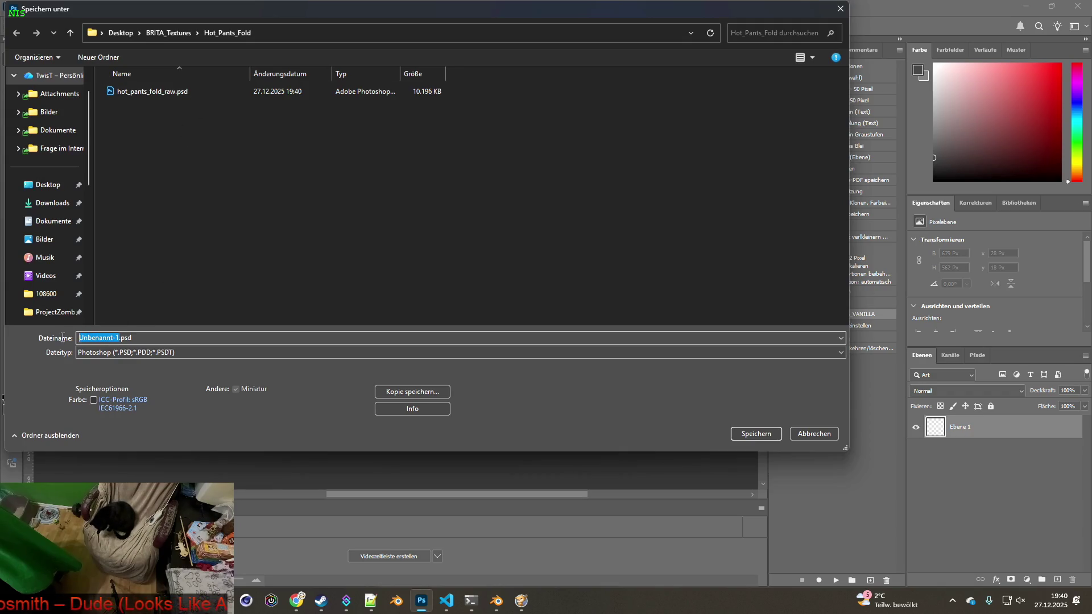
type("h")
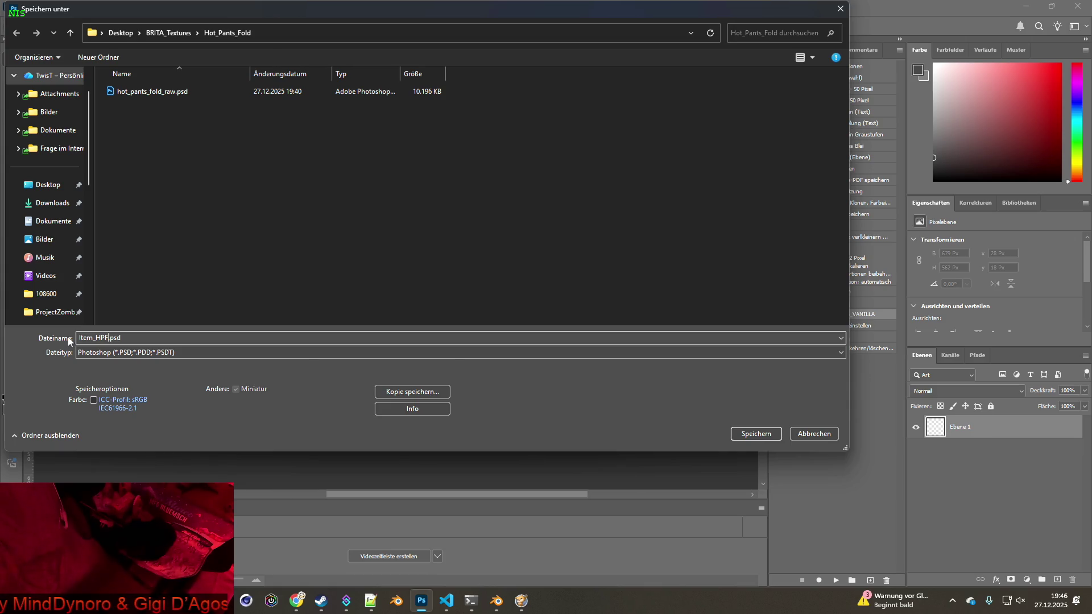
left_click(769, 436)
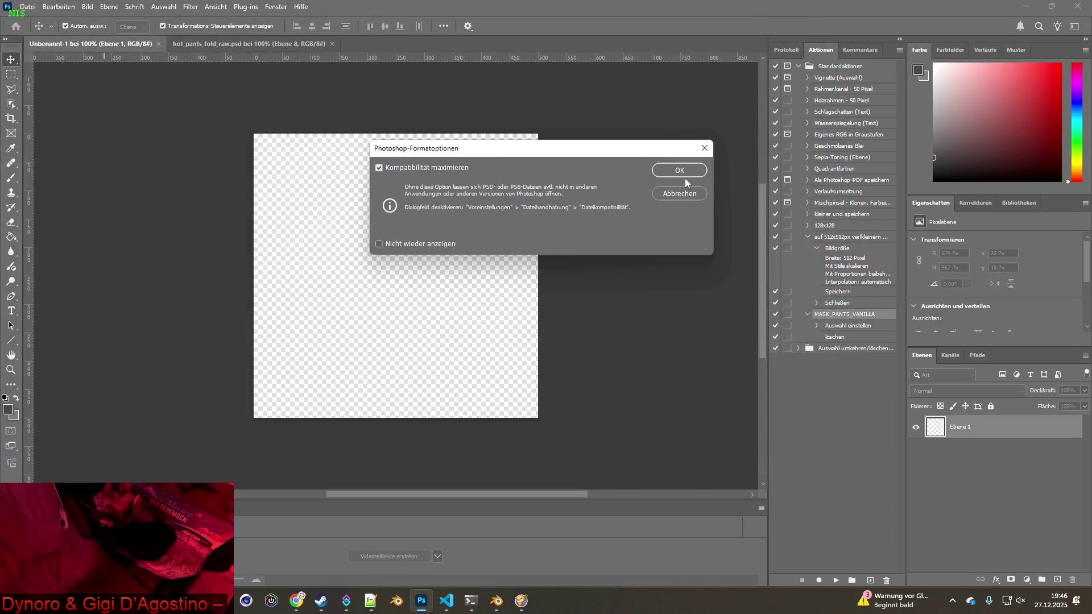
left_click(684, 170)
left_click(231, 41)
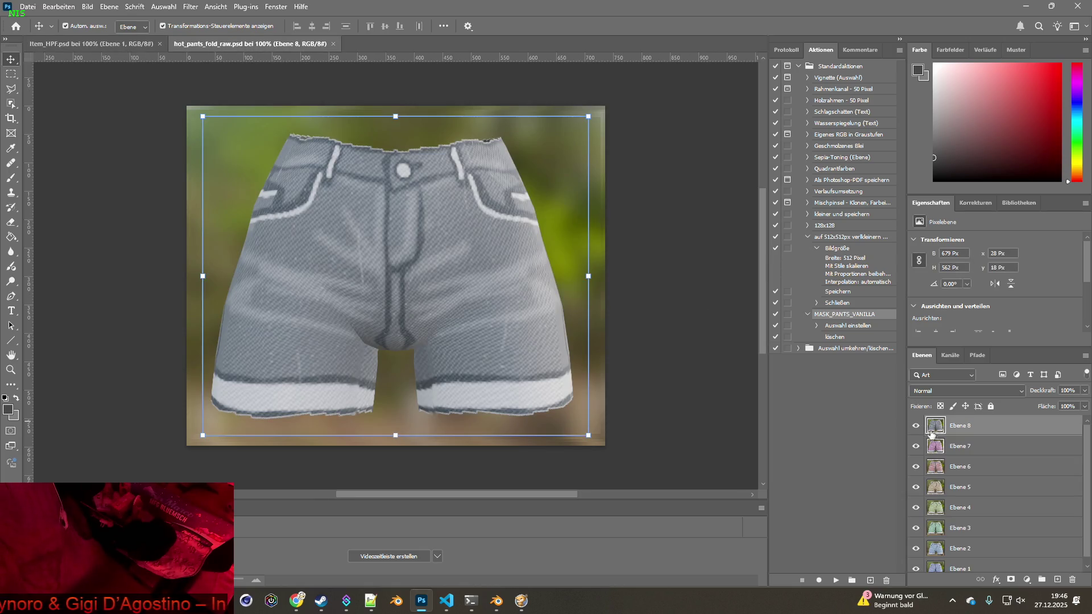
- Hide layers Ebene 8–2, then select the Ebene 1 shorts and paste them into Item_HPF
left_click_drag(920, 429, 917, 527)
scroll(939, 501, "down", 1)
left_click(916, 542)
left_click(961, 562)
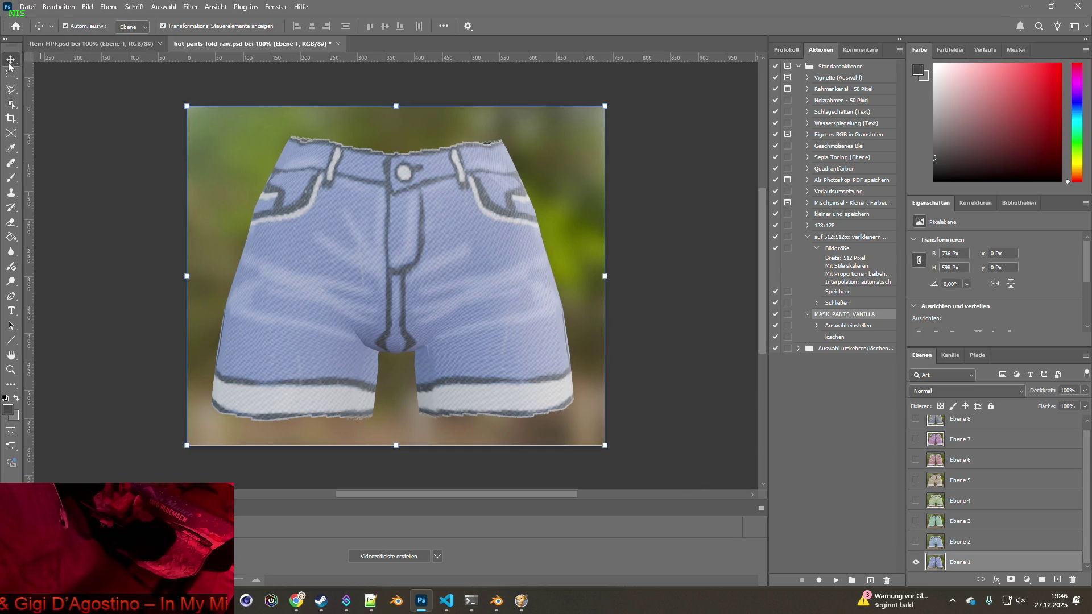
left_click(11, 103)
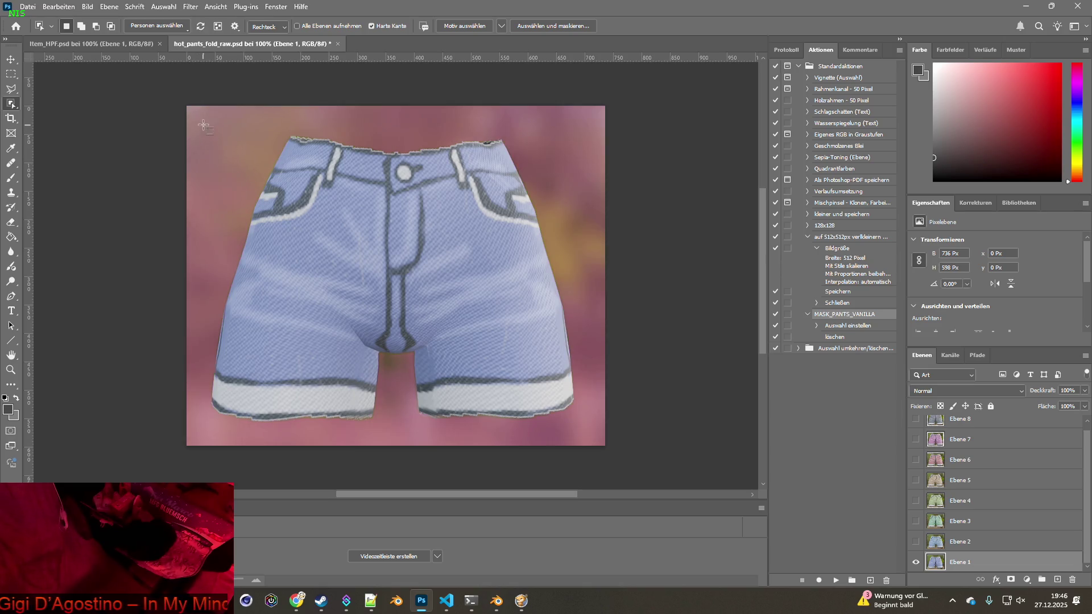
mouse_move(162, 100)
left_mouse_down()
mouse_move(673, 477)
mouse_move(607, 370)
mouse_move(623, 332)
left_mouse_up()
scroll(623, 332, "up", 3)
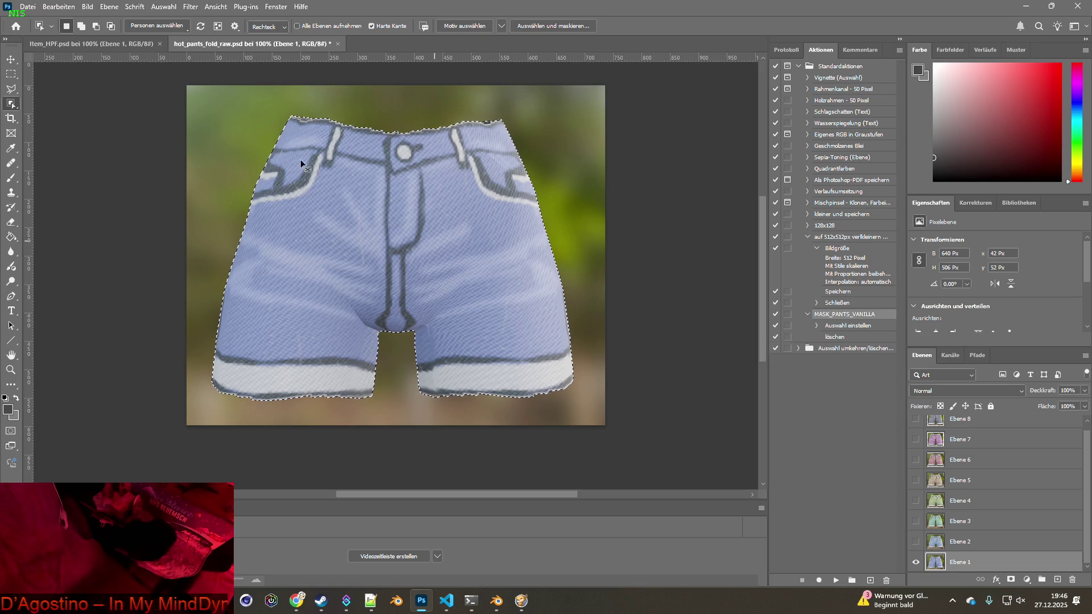
left_click(79, 49)
key("ctrl+v")
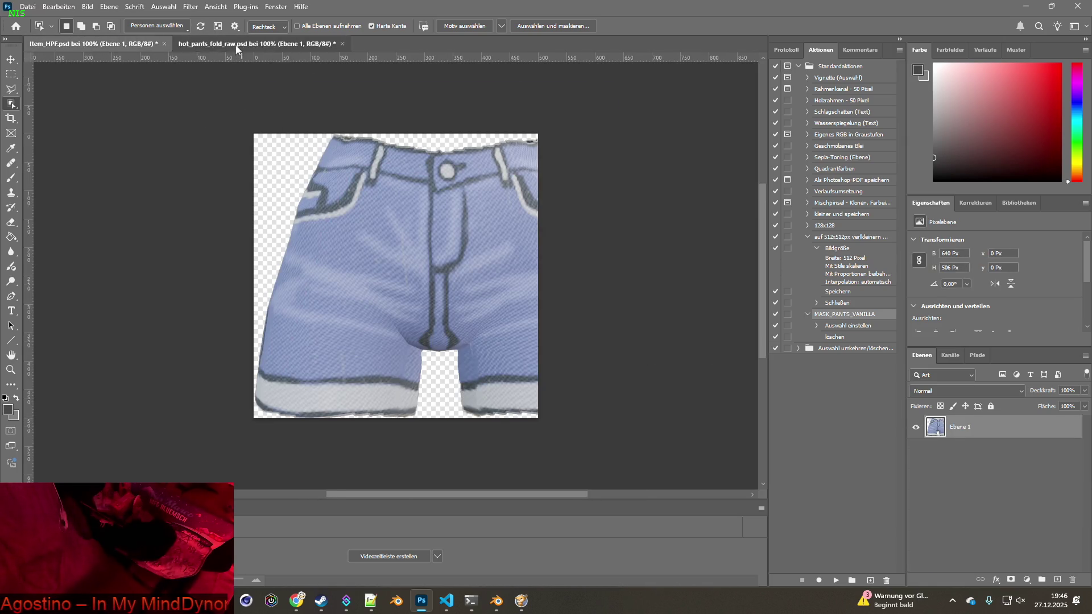
- Copy the lighter blue shorts from Ebene 2 into Item_HPF as a new layer
left_click(237, 44)
left_click(916, 562)
left_click(915, 542)
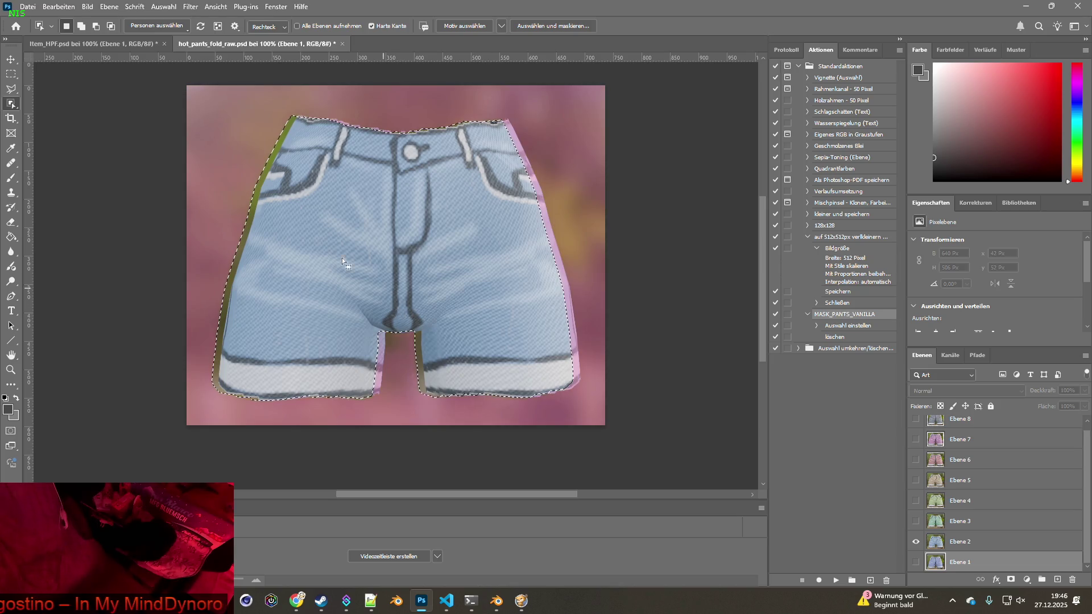
left_click(960, 542)
key("ctrl+d")
left_click(206, 131)
key("ctrl+shift+i")
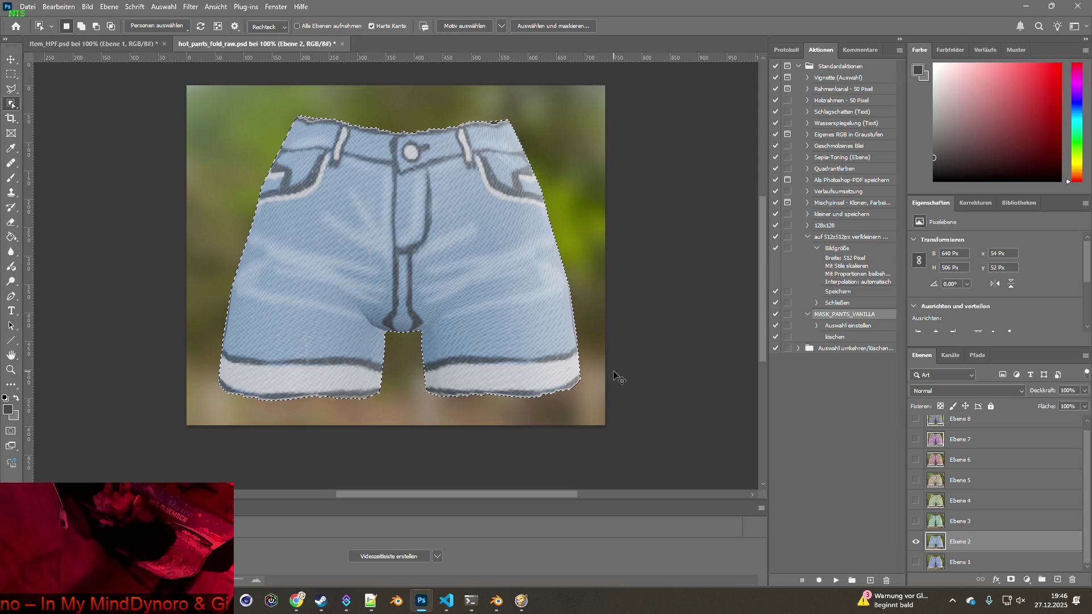
key("ctrl+c")
left_click(91, 44)
key("ctrl+v")
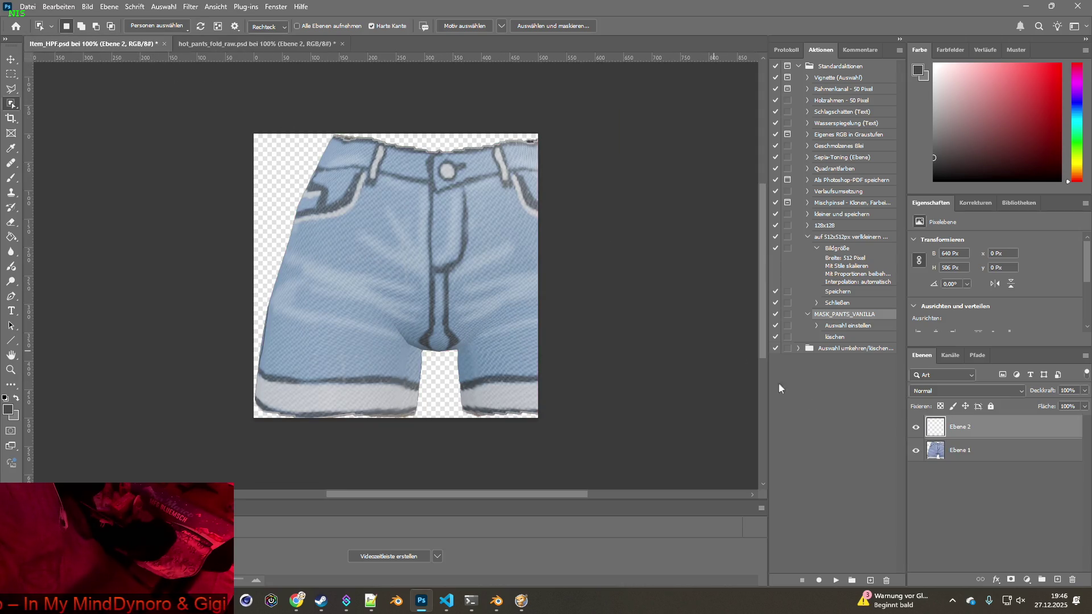
key("alt+Tab")
- Copy the green shorts from Ebene 3 into Item_HPF as a new layer
left_click(194, 44)
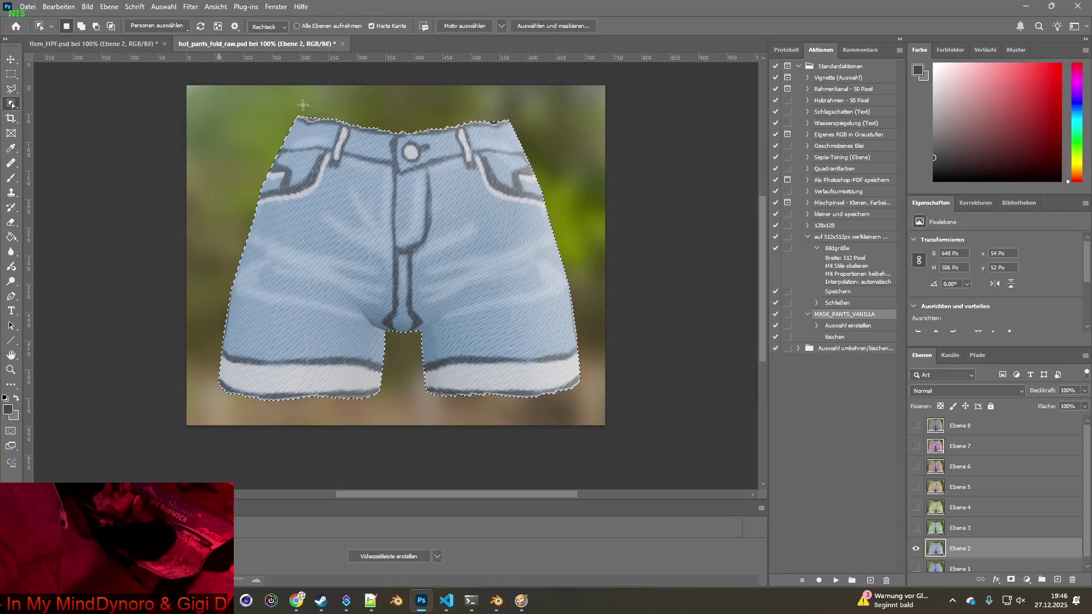
left_click(916, 548)
left_click(915, 528)
left_click(961, 528)
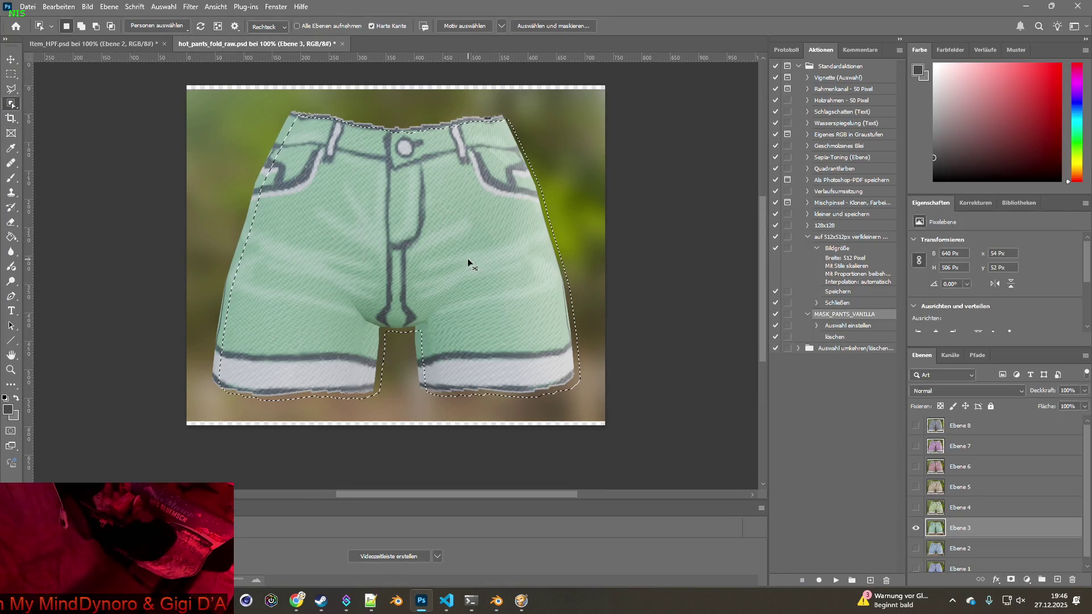
left_click_drag(145, 86, 655, 435)
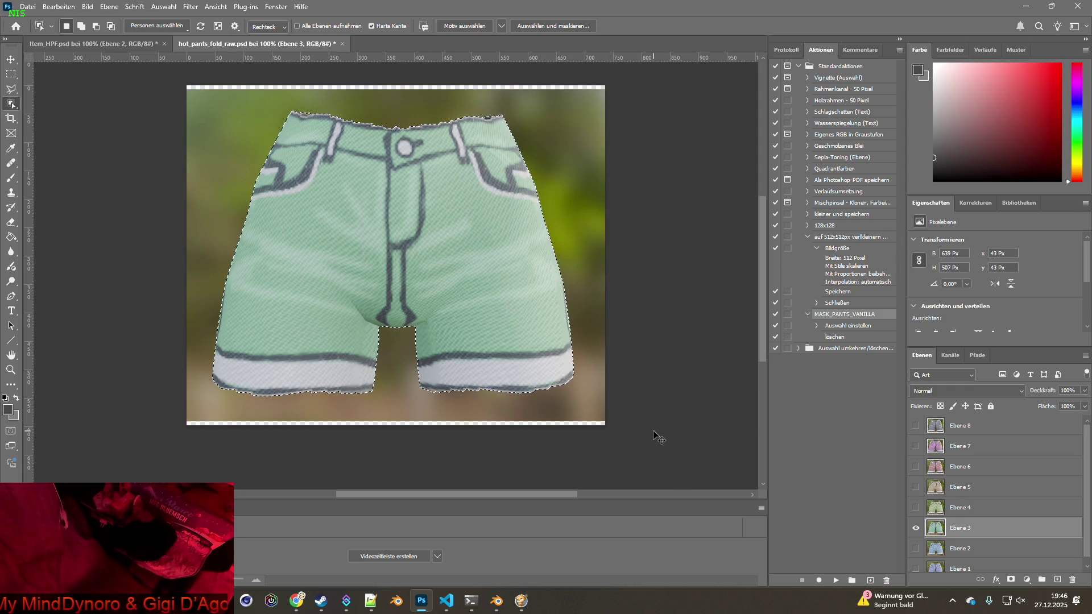
key("ctrl+c")
left_click(94, 44)
key("ctrl+v")
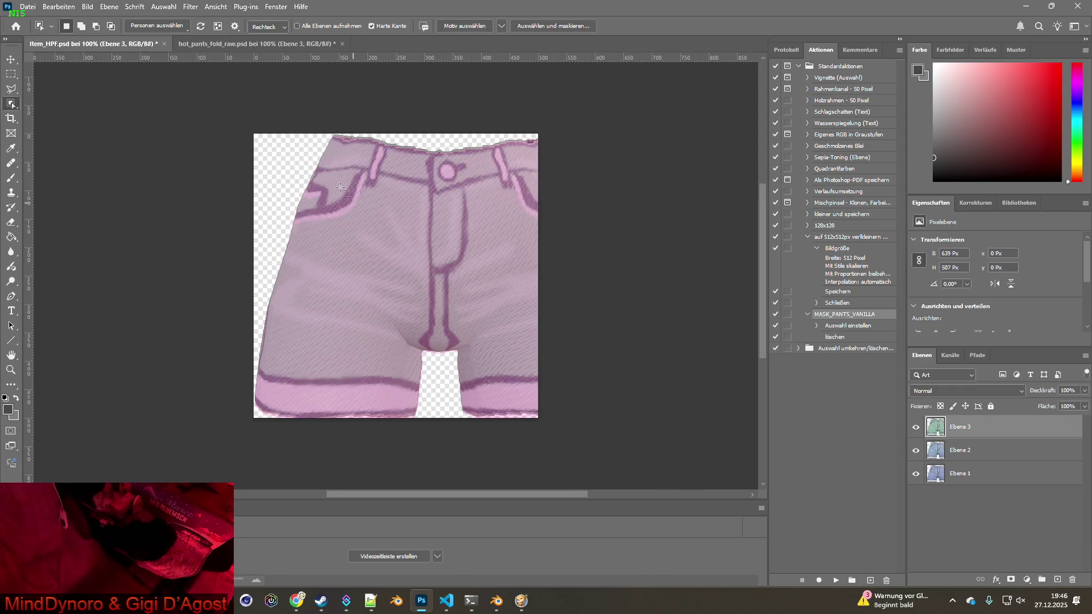
- Copy the yellow-green shorts from Ebene 4 into Item_HPF as a new layer
left_click(215, 49)
left_click(916, 527)
left_click(916, 508)
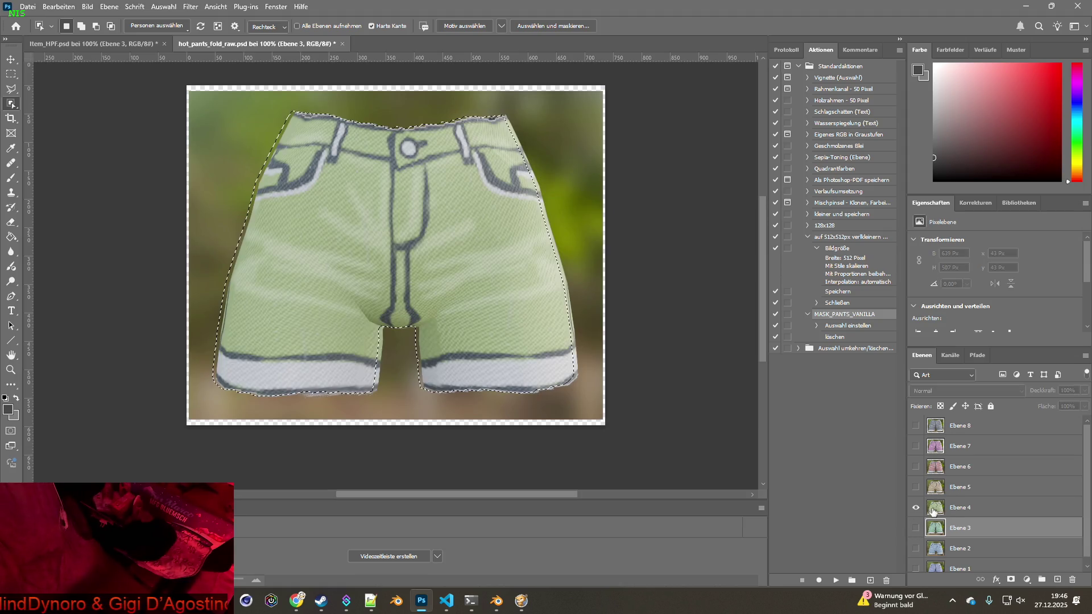
left_click(962, 508)
left_click_drag(622, 419, 633, 433, "ctrl")
key("ctrl+c")
left_click(121, 46)
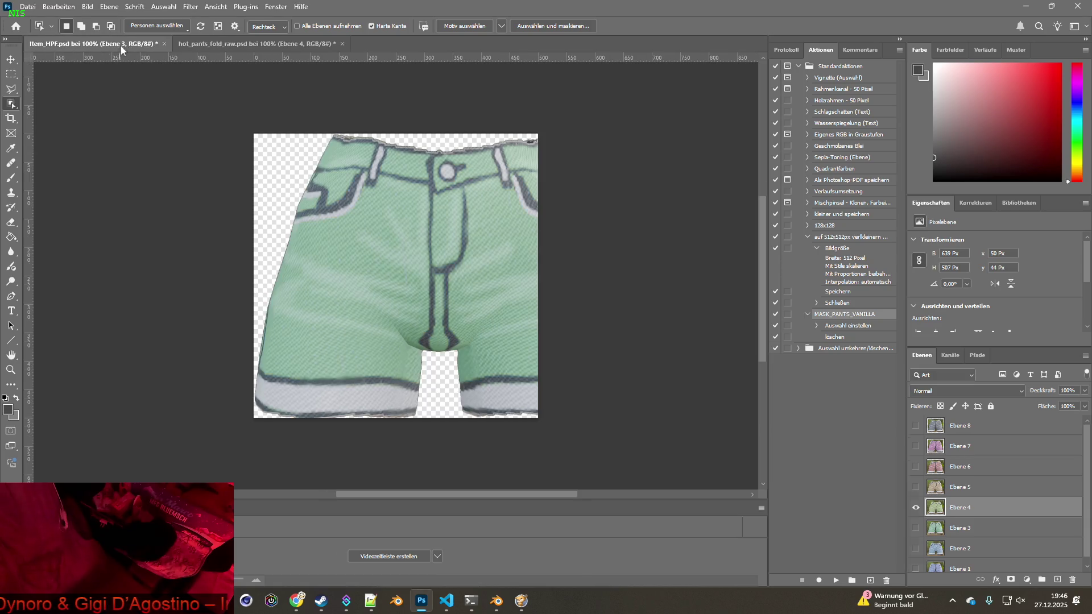
key("ctrl+v")
- Paste the beige shorts from Ebene 5 into Item_HPF as a new layer
left_click(248, 45)
left_click(915, 507)
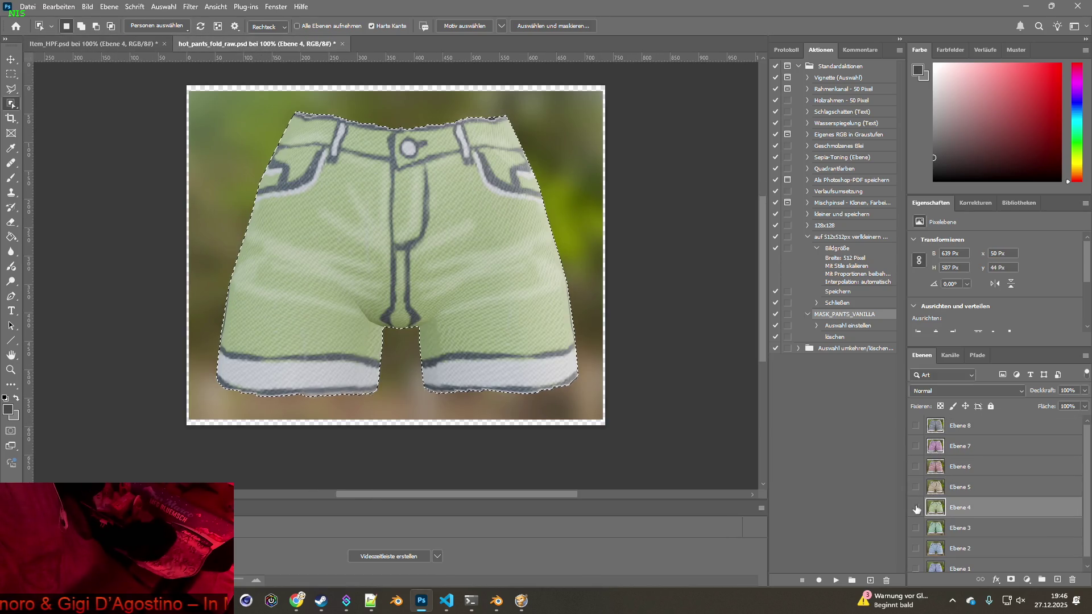
left_click(915, 487)
left_click(935, 491)
left_click_drag(193, 92, 610, 425)
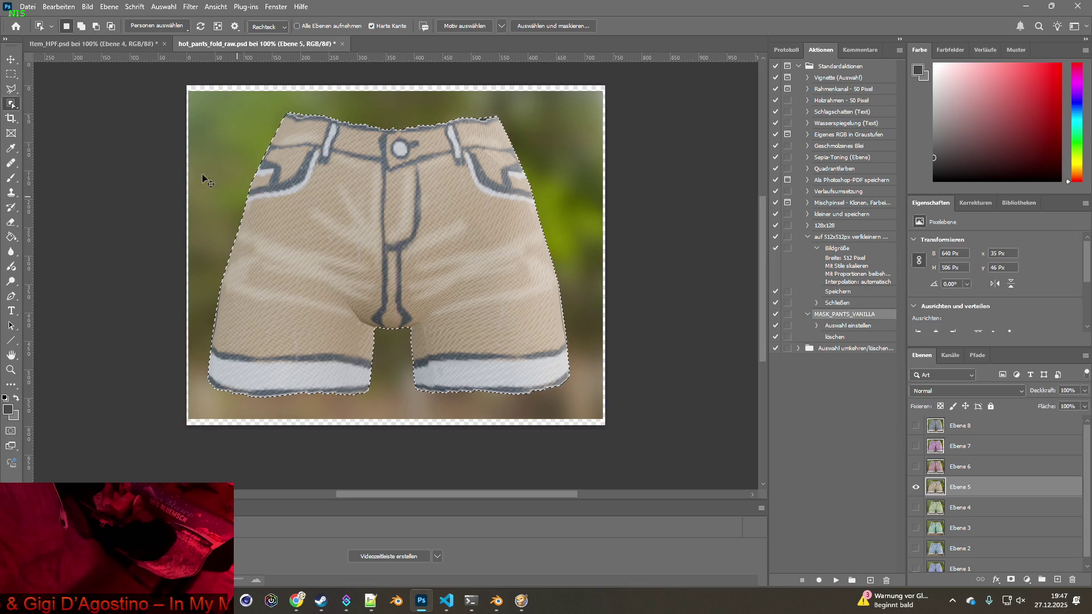
left_click(105, 44)
key("ctrl+v")
- Copy the pink shorts from Ebene 6 into Item_HPF as a new layer
left_click(264, 46)
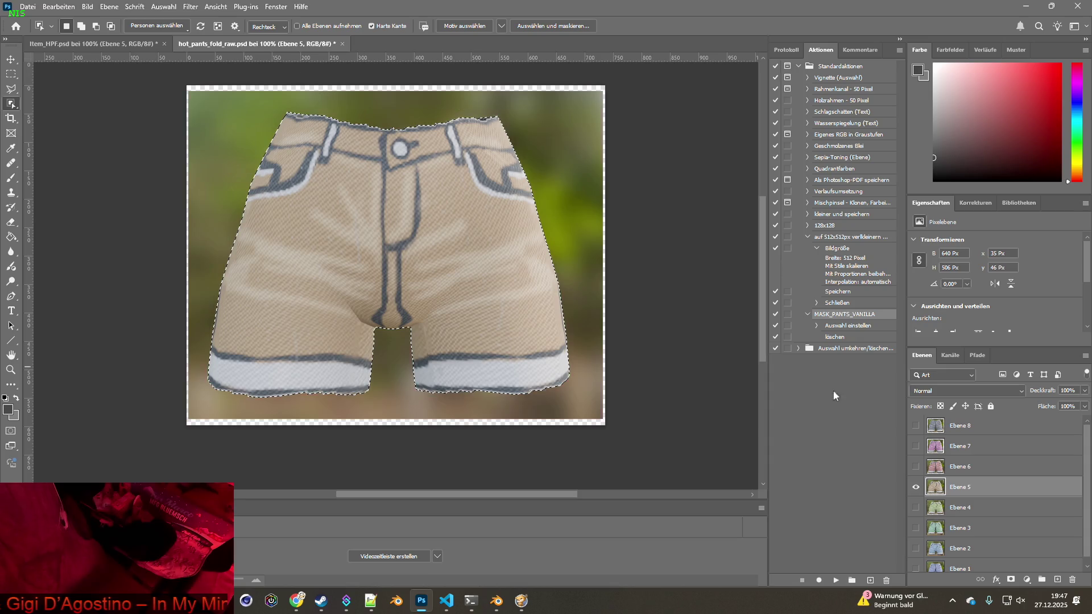
left_click(916, 466, "alt")
left_click(961, 466)
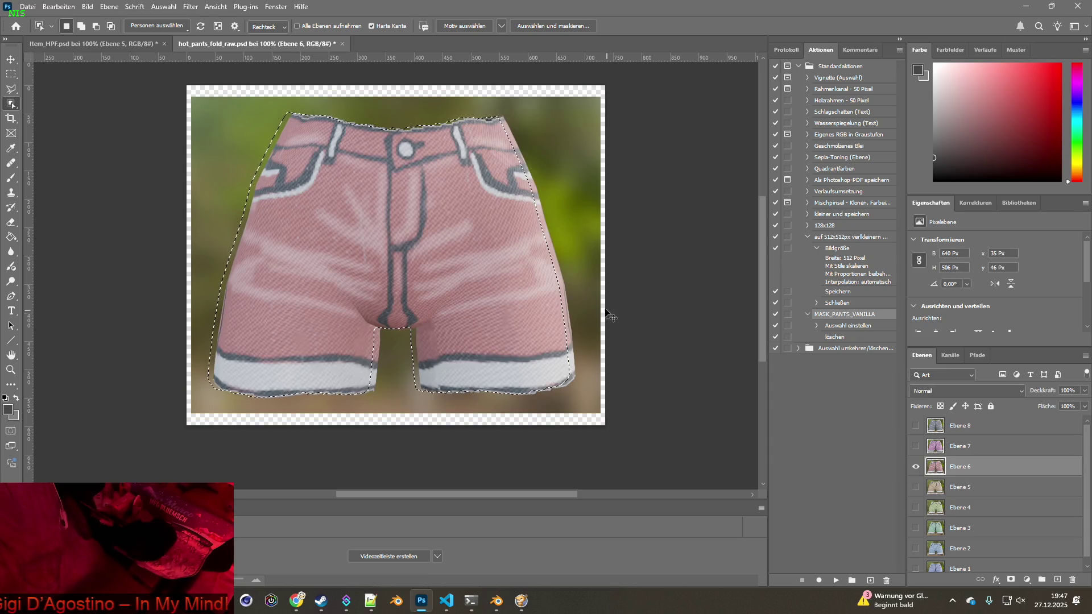
mouse_move(643, 423)
left_mouse_down("ctrl")
mouse_move(620, 401)
mouse_move(648, 424)
left_mouse_up("ctrl")
key("ctrl+c")
left_click(91, 43)
key("ctrl+v")
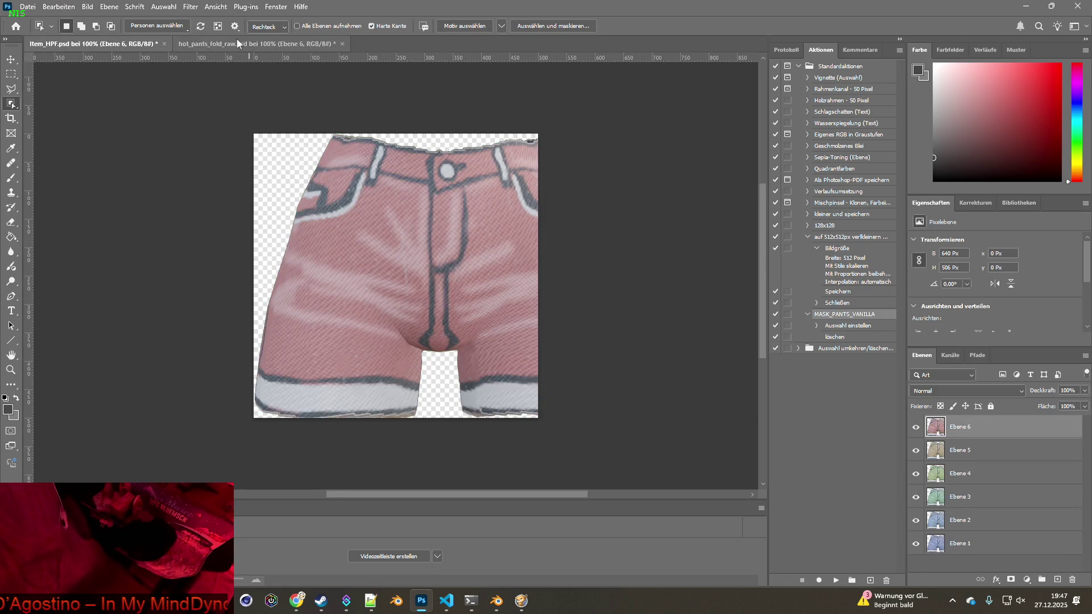
- Show Ebene 7 alone and select the purple shorts
left_click(237, 39)
left_click(916, 425)
left_click(915, 446)
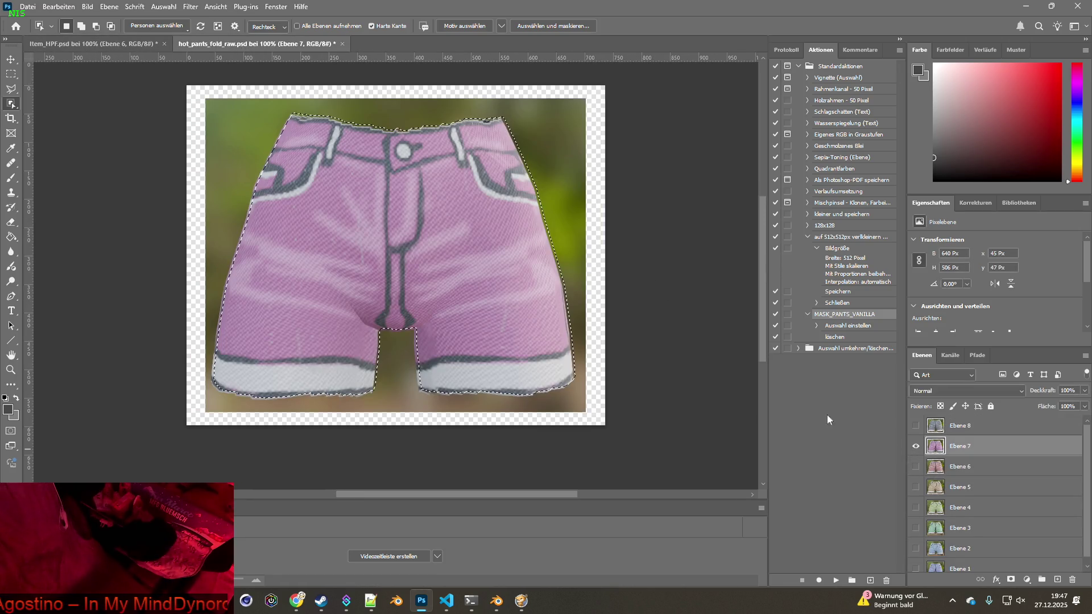
left_click_drag(618, 435, 616, 436, "ctrl")
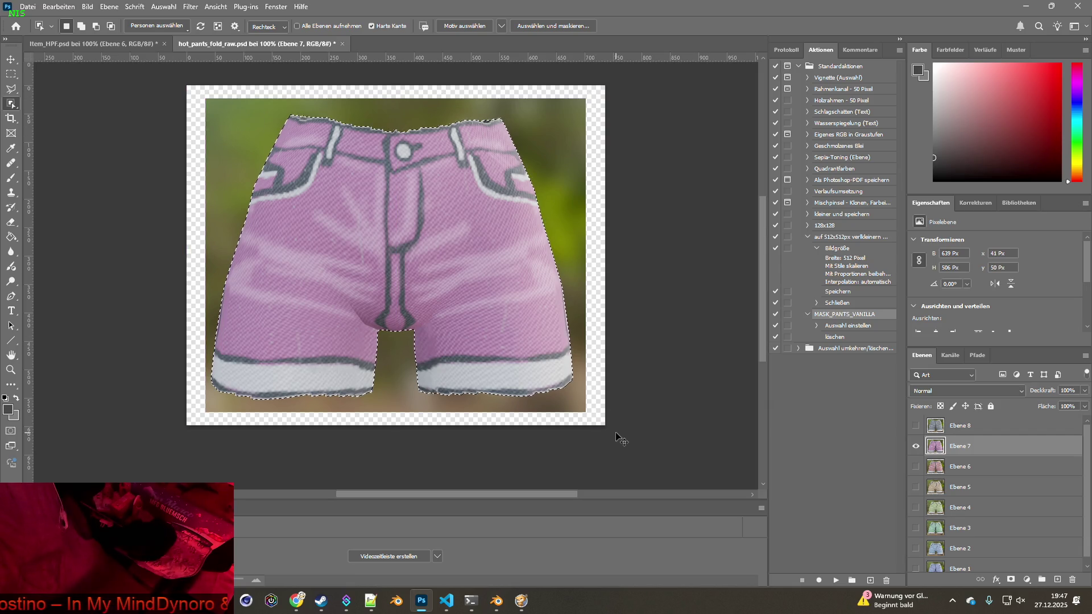
left_click(91, 43)
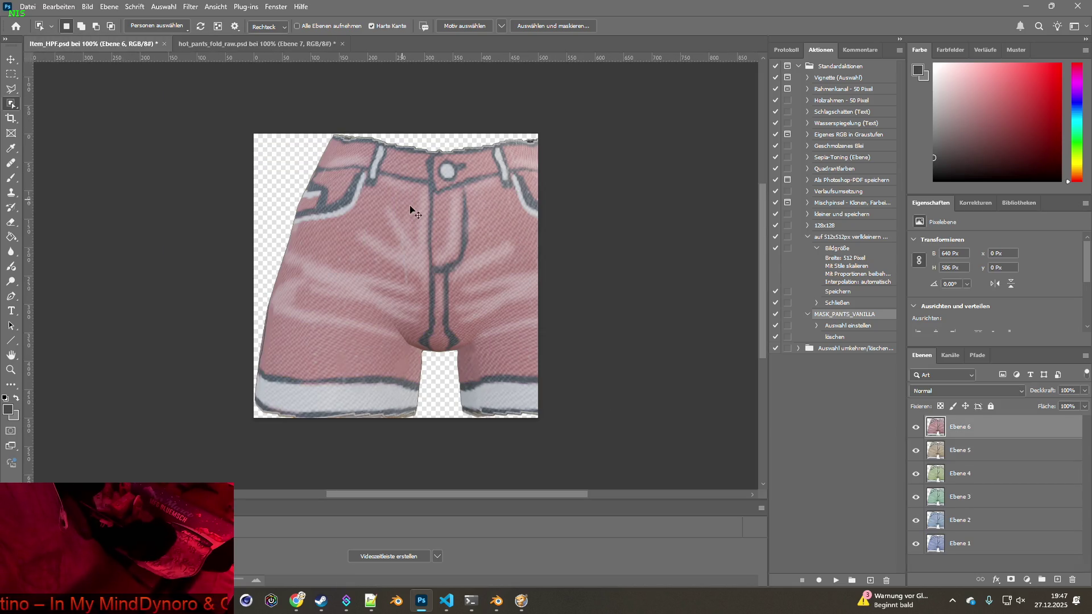
left_click(256, 43)
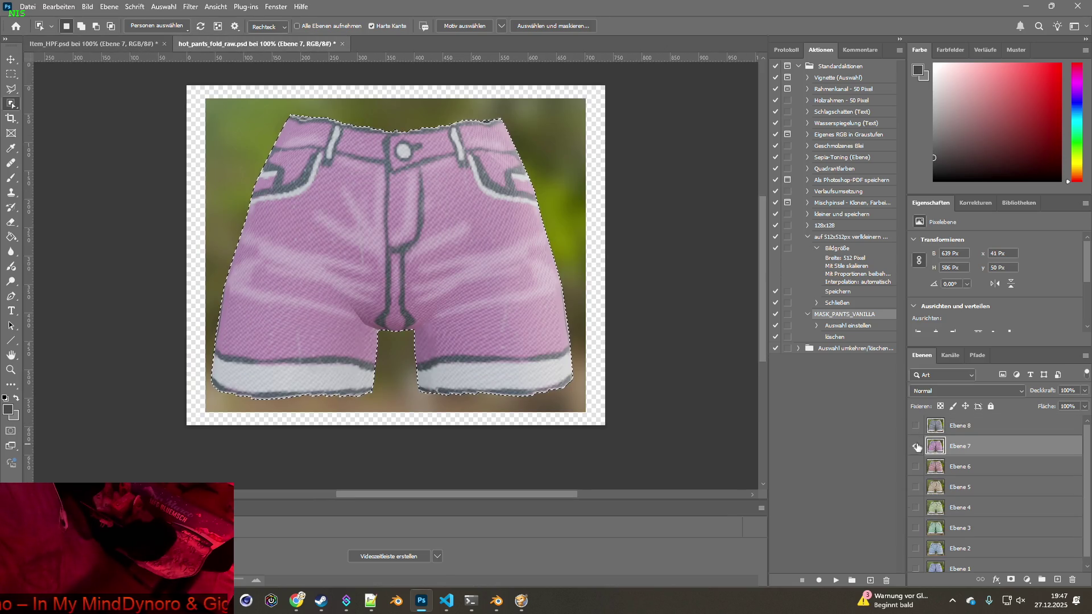
- Paste the grey shorts from Ebene 8 into Item_HPF as a new layer
left_click(915, 447)
left_click(916, 426)
left_click(967, 426)
mouse_move(188, 93)
left_mouse_down()
mouse_move(626, 407)
mouse_move(640, 432)
left_mouse_up()
left_click(146, 45)
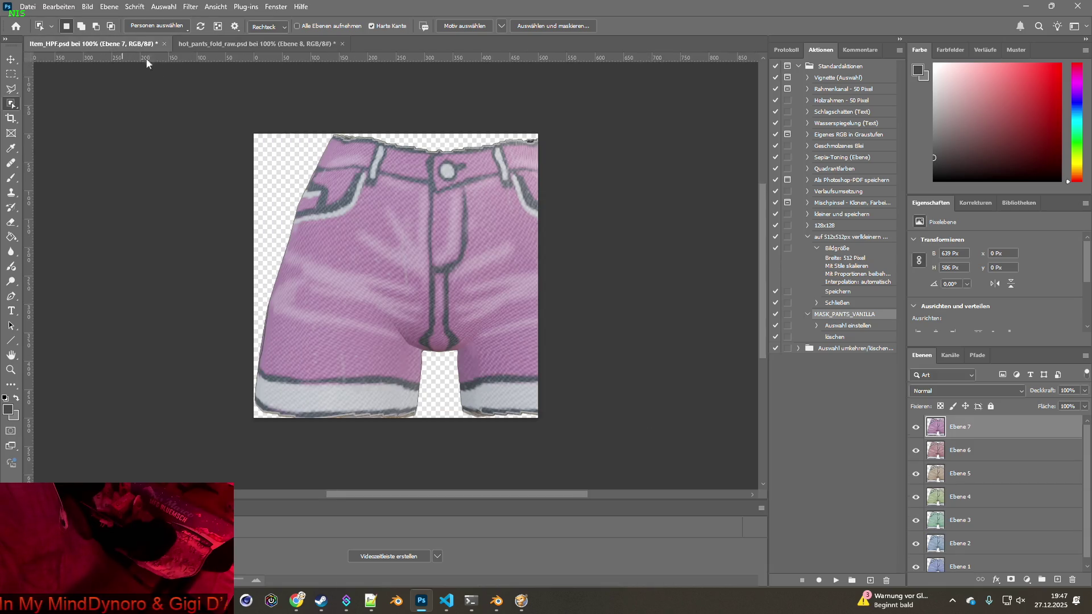
key("ctrl+v")
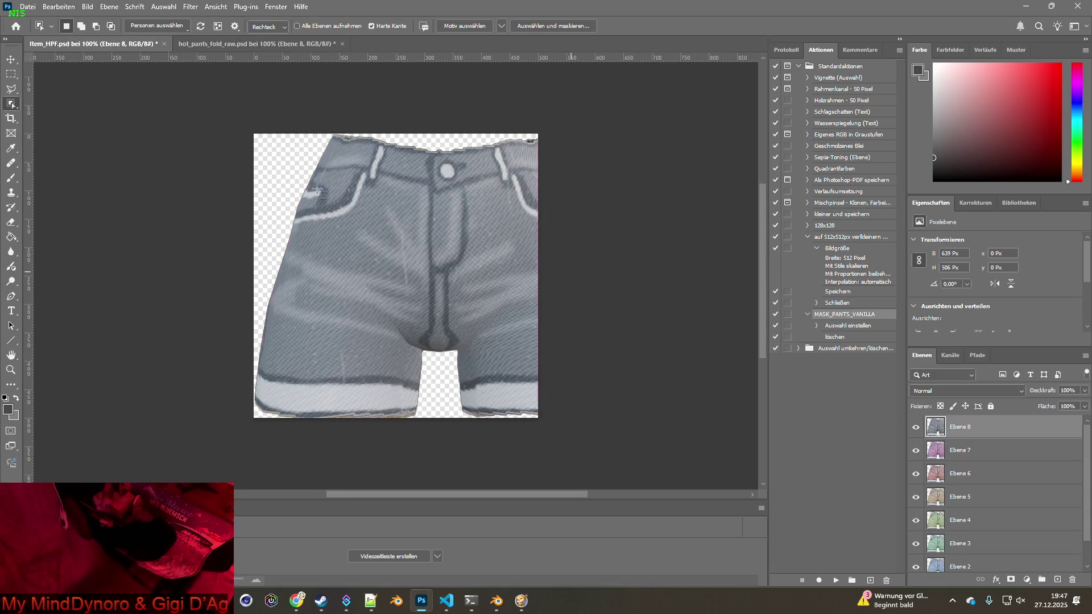
- Scale all shorts layers to 76.28% and centre them on the canvas
key("ctrl+z")
key("ctrl+shift+z")
key("v")
scroll(707, 398, "down", 1)
mouse_move(960, 450)
left_mouse_down()
mouse_move(942, 434)
mouse_move(961, 560)
mouse_move(964, 514)
left_mouse_up()
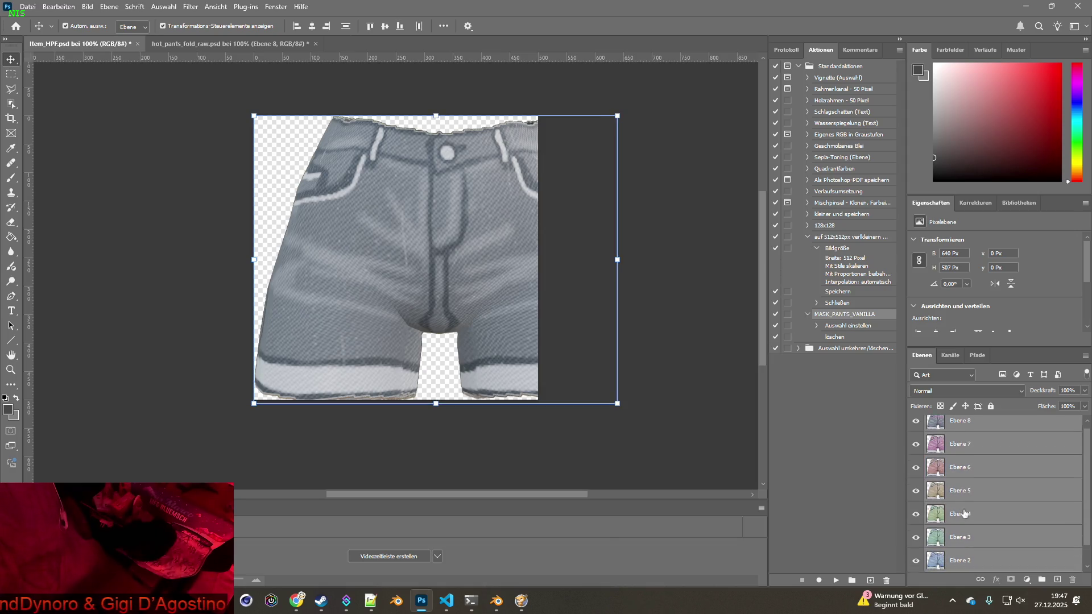
left_click_drag(617, 116, 504, 162)
mouse_move(424, 236)
left_mouse_down()
mouse_move(426, 190)
mouse_move(426, 215)
left_mouse_up()
left_click_drag(533, 149, 534, 147)
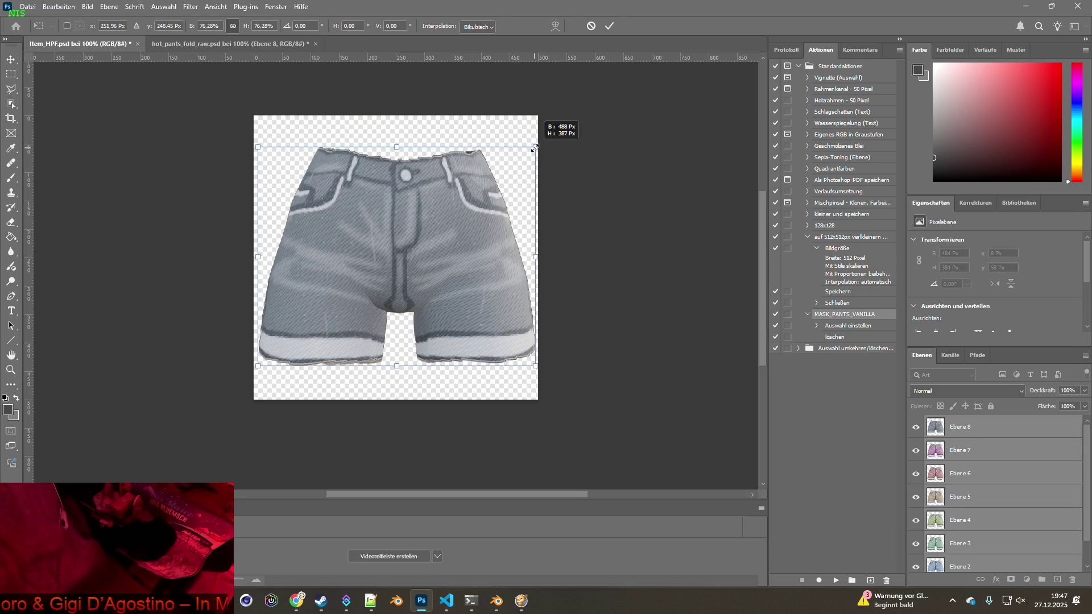
left_click_drag(456, 215, 453, 217)
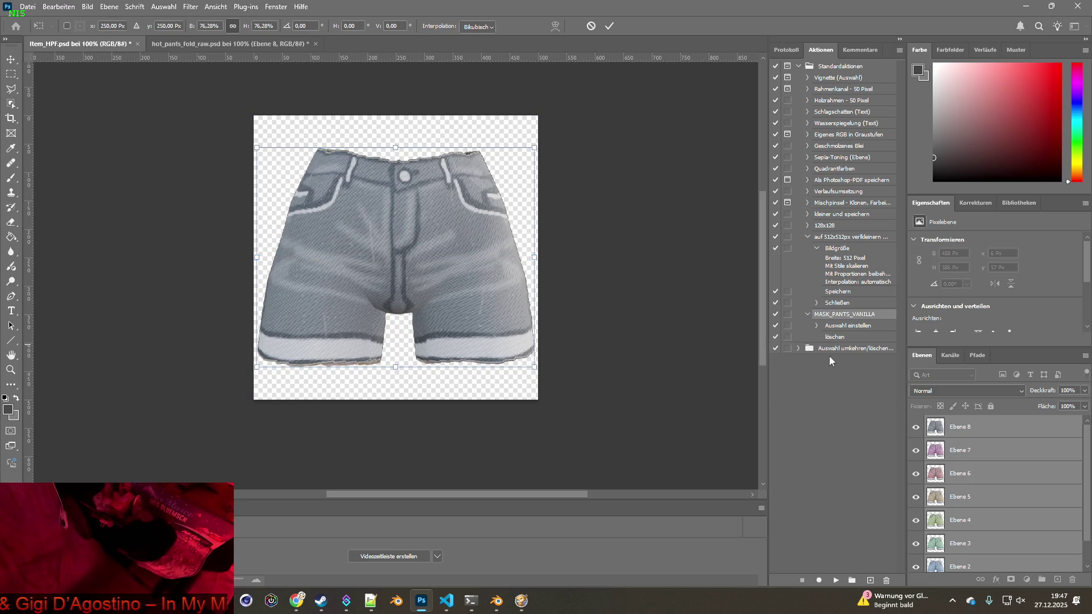
left_click(961, 450)
- Hide layers Ebene 8 through Ebene 2 so only the blue Ebene 1 shorts show
left_click_drag(916, 427, 917, 467)
left_click(916, 473)
left_click(916, 497)
left_click(916, 520)
left_click(916, 543)
scroll(933, 528, "down", 1)
left_click(916, 537)
left_click(955, 561)
- Save the Item_HPF document
left_click(27, 7)
left_click(54, 132)
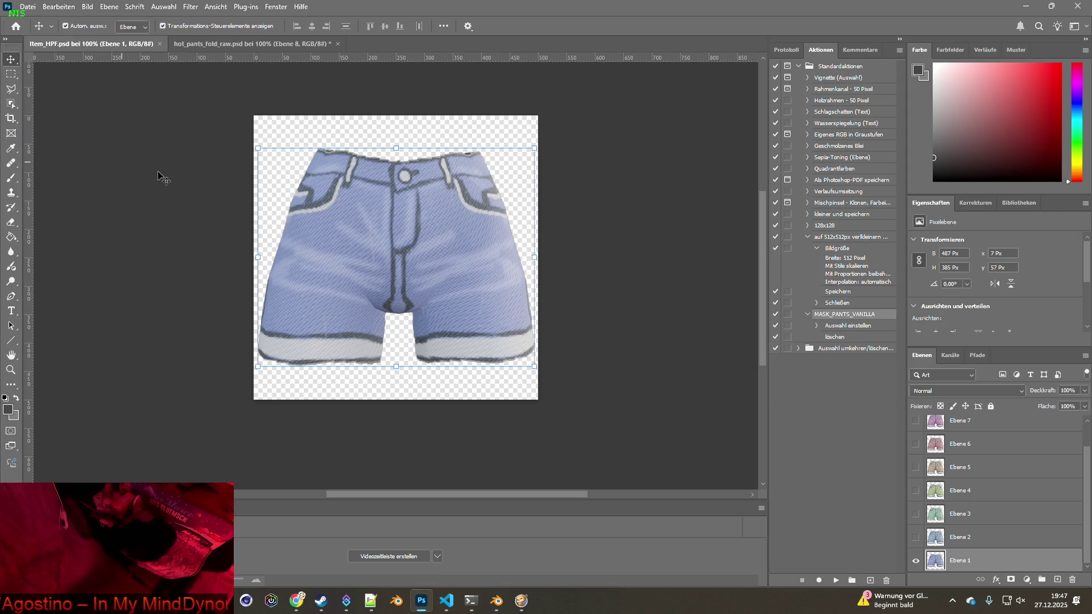
left_click(251, 70)
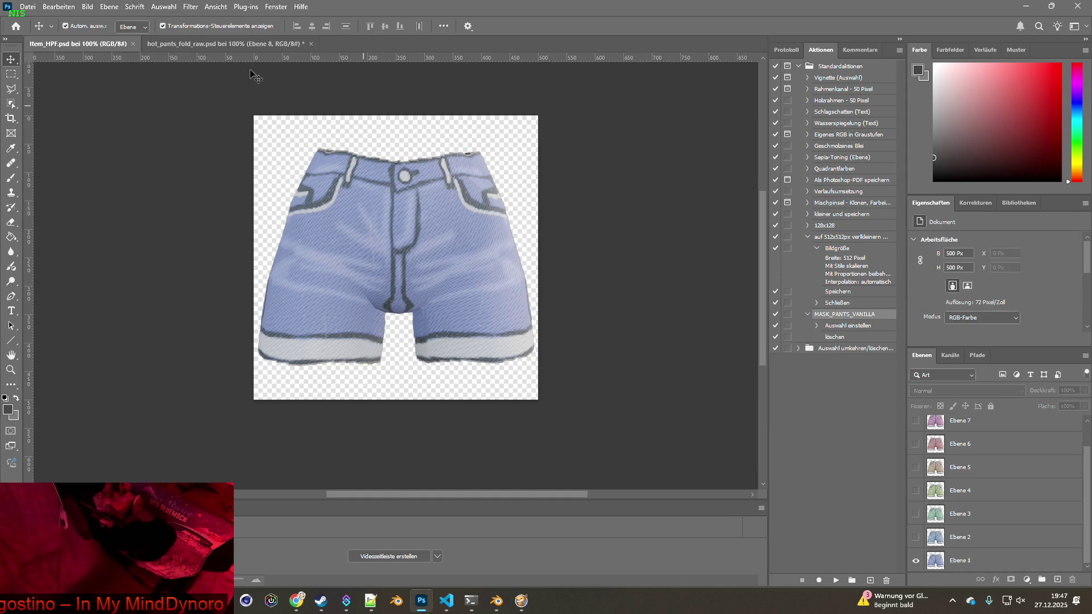
- Resize Item_HPF from 500 × 500 to 64 × 64 pixels
left_click(91, 6)
left_click(108, 95)
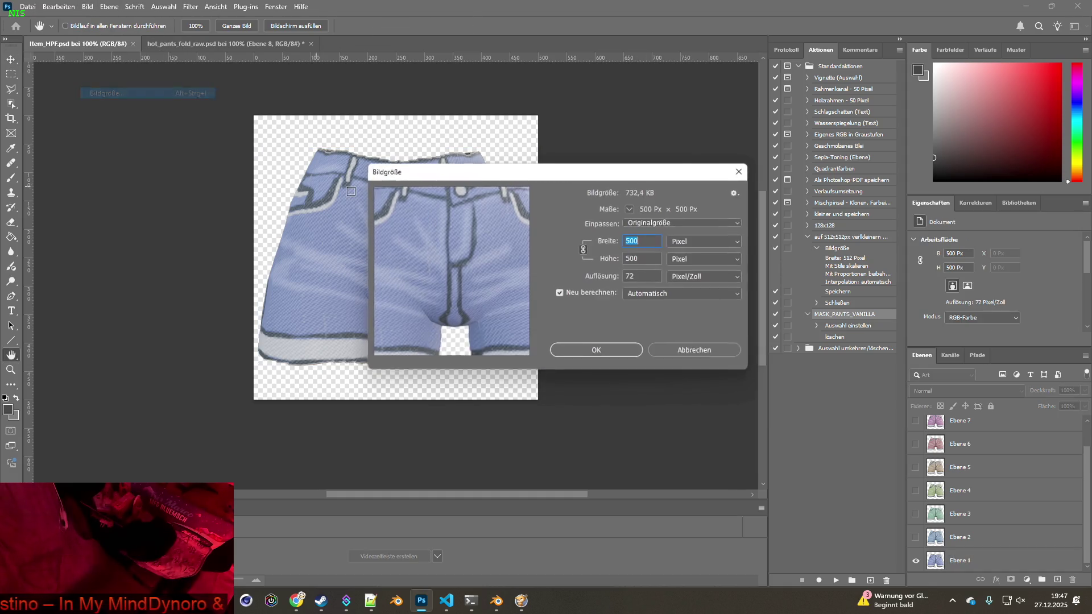
type("64")
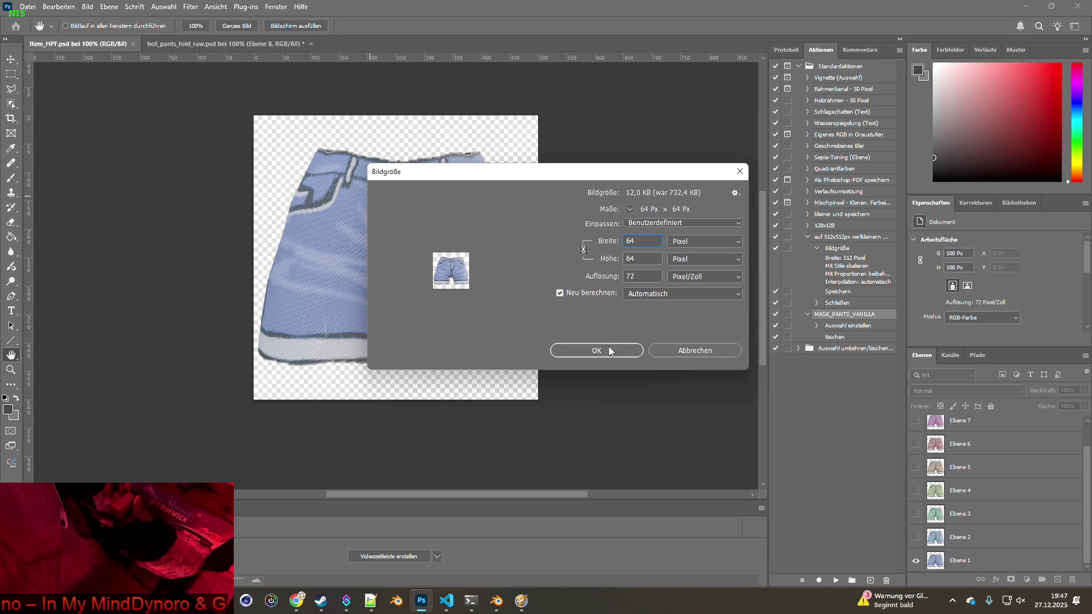
left_click(609, 348)
- Quick-export Item_HPF as a PNG into the mod's textures folder
left_click(27, 6)
mouse_move(61, 184)
left_click(237, 184)
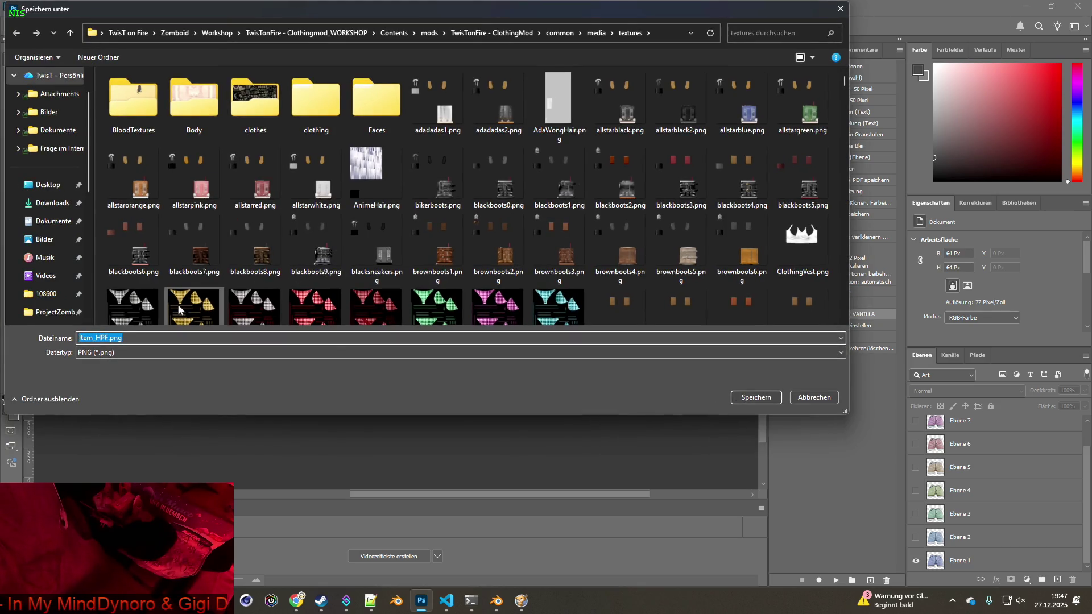
left_click(761, 401)
key("alt+Tab")
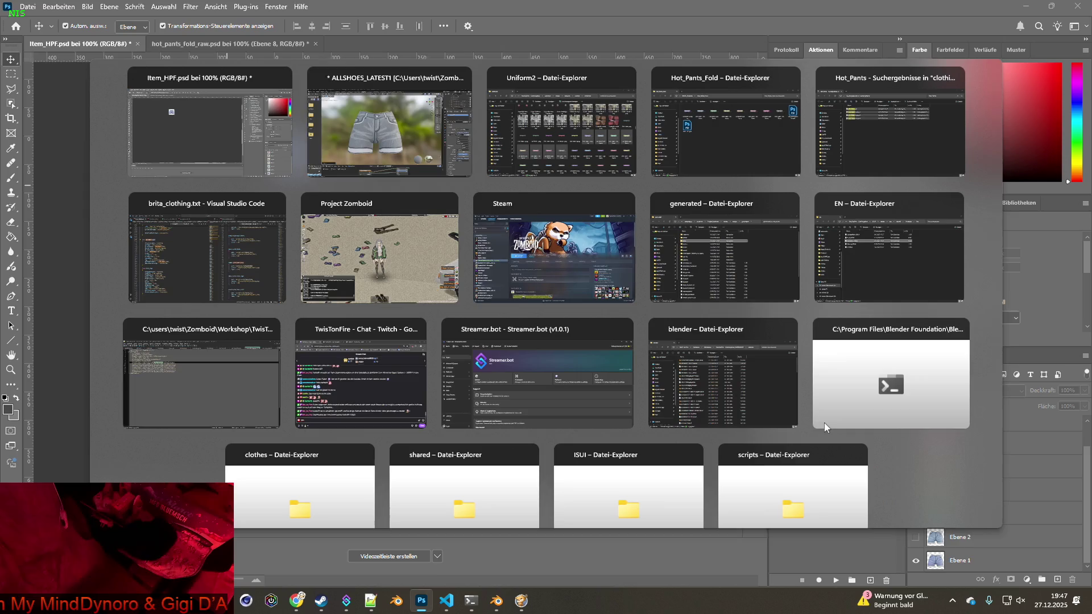
- Comment out the Icon line of Hot_Pants_Fold in brita_clothing.txt
key("alt+Tab")
key("alt+Tab")
key("alt+Tab")
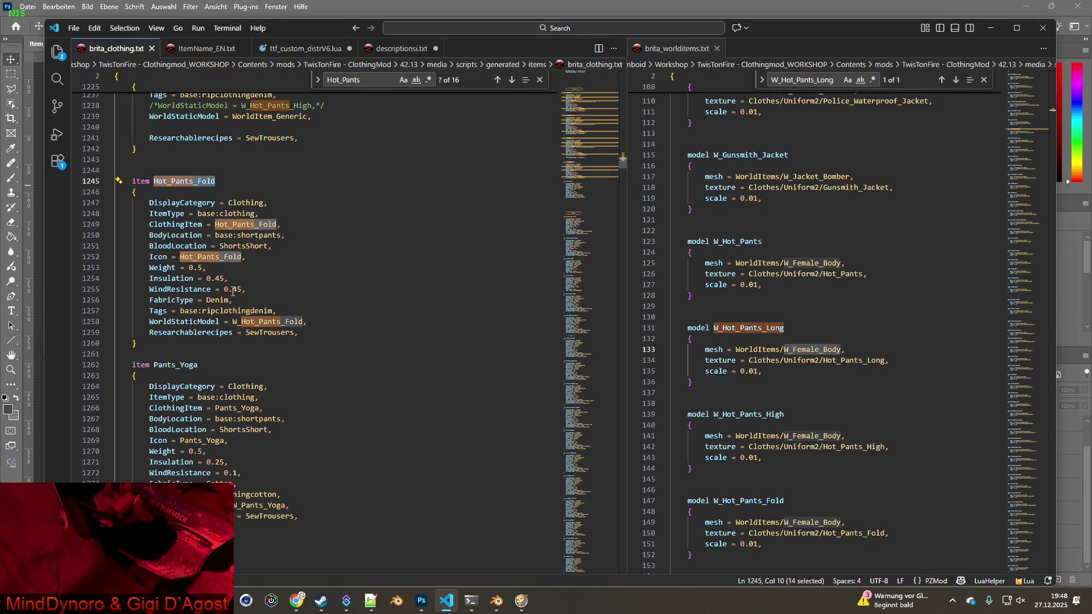
left_click(151, 256)
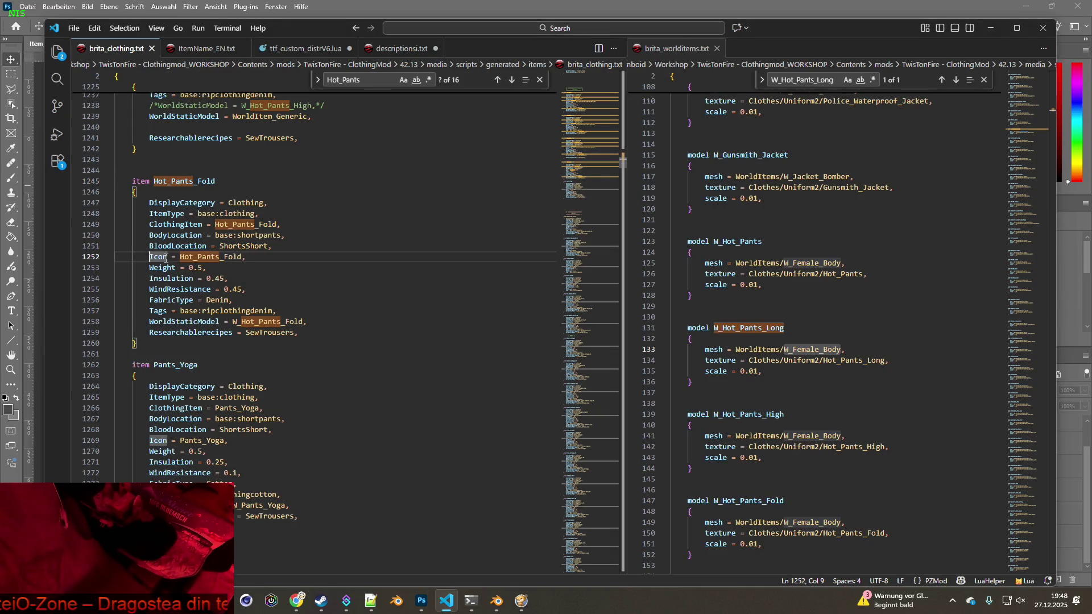
type("#7+|")
key("BackSpace")
key("BackSpace")
key("BackSpace")
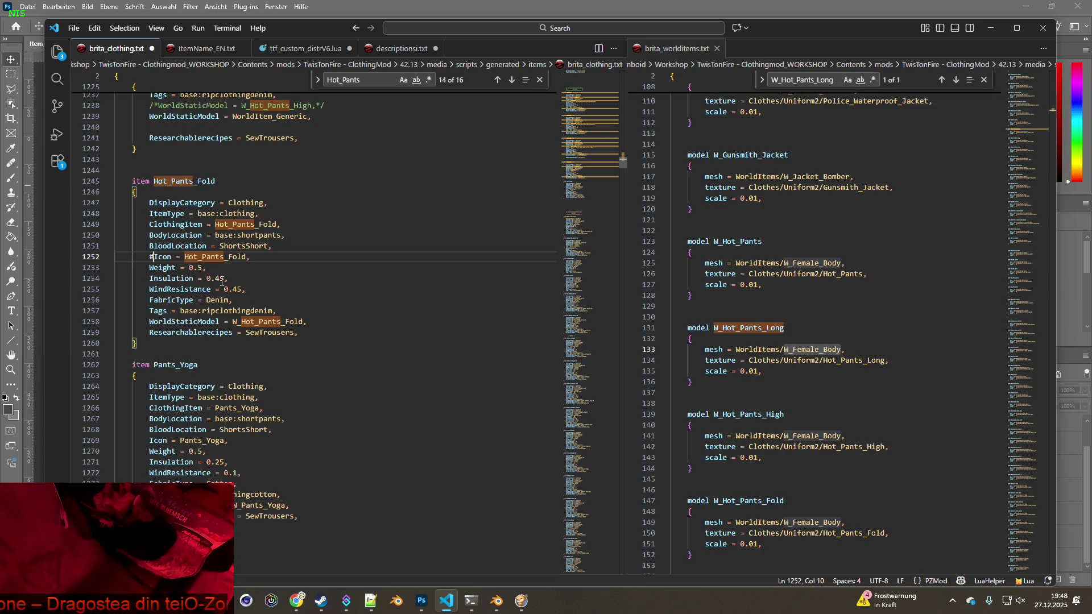
key("BackSpace")
key("shift+alt+a")
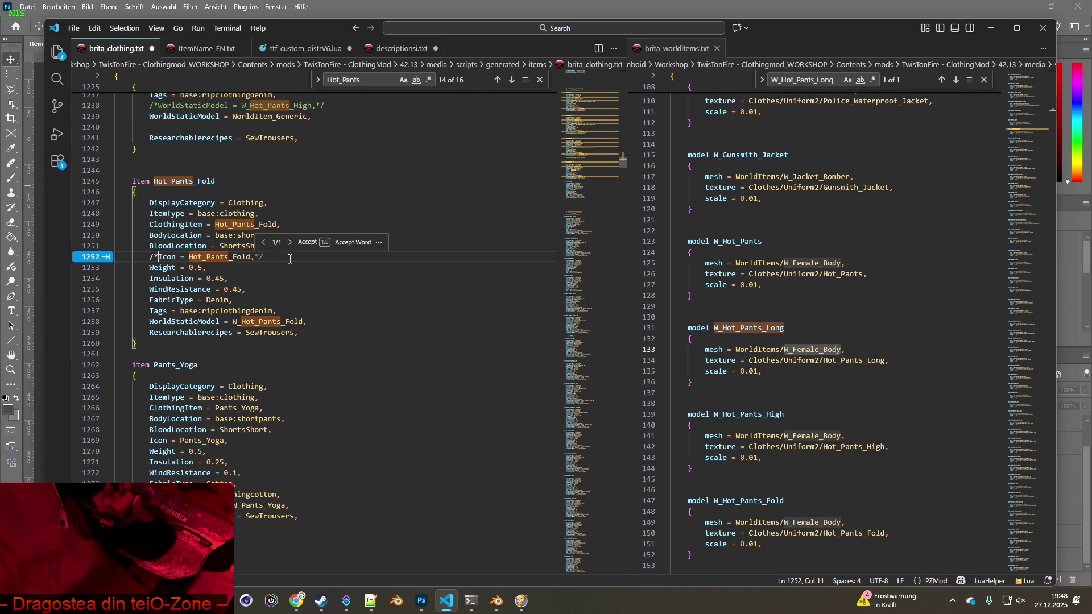
- Add an IconsForTexture line below it listing HPF through HPF8
left_click(289, 258)
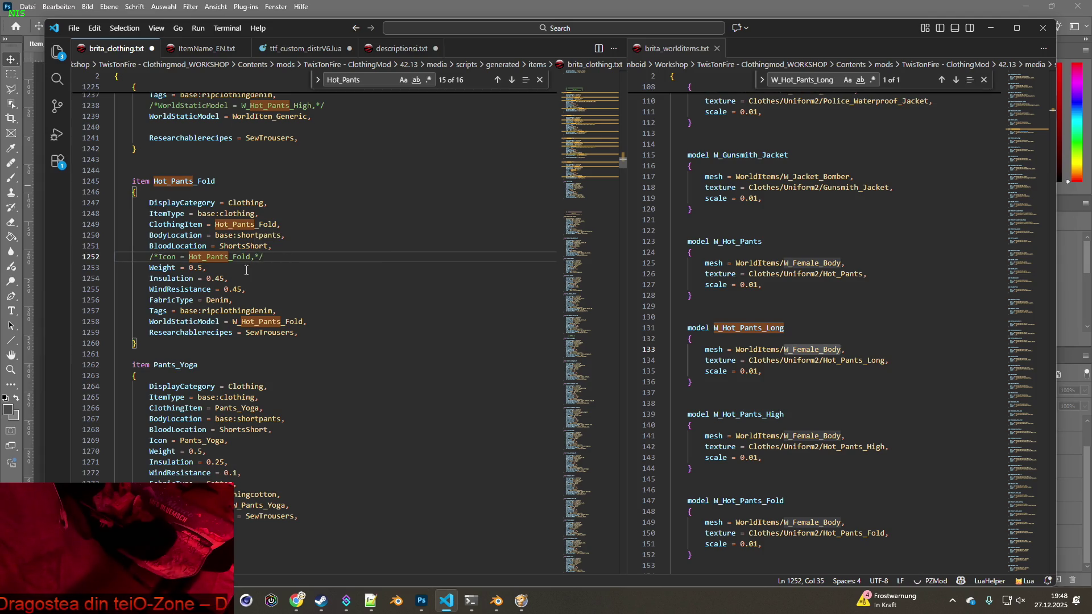
key("Return")
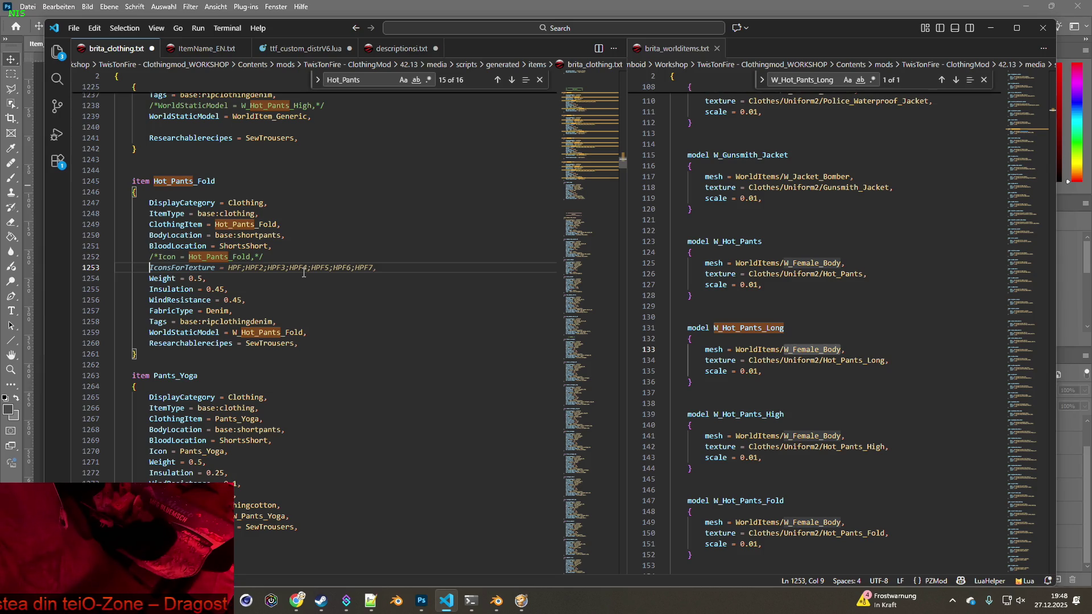
key("Tab")
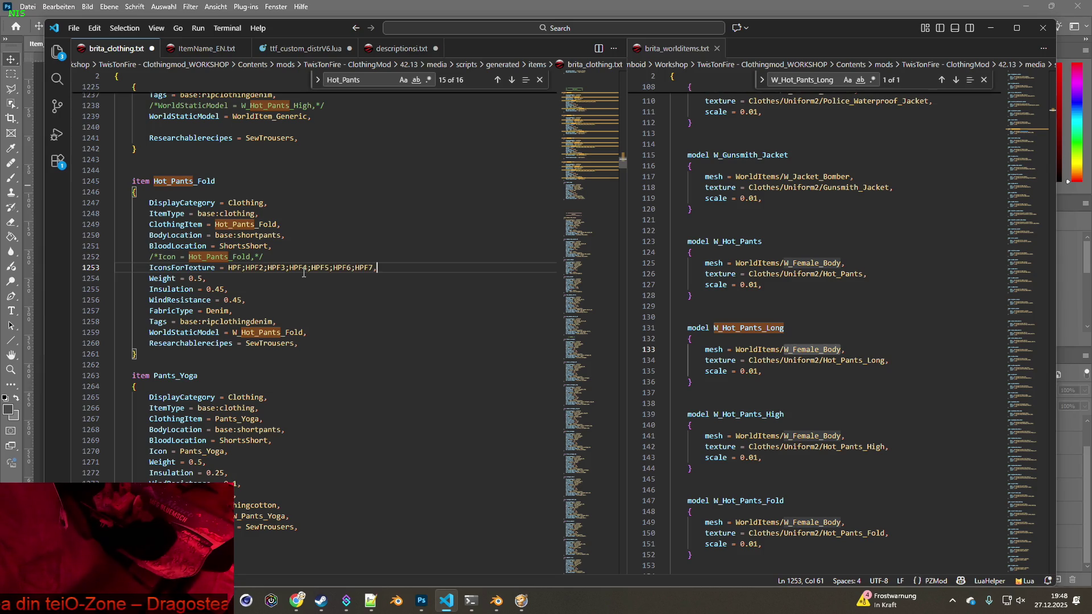
key("alt+Tab")
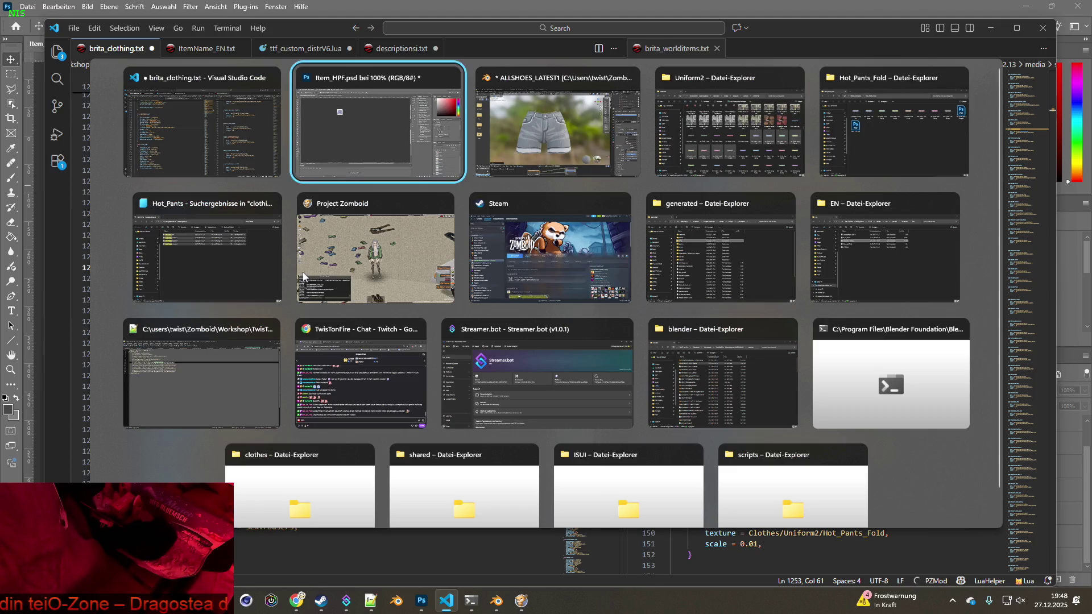
key("Tab")
key("Tab")
key("Tab")
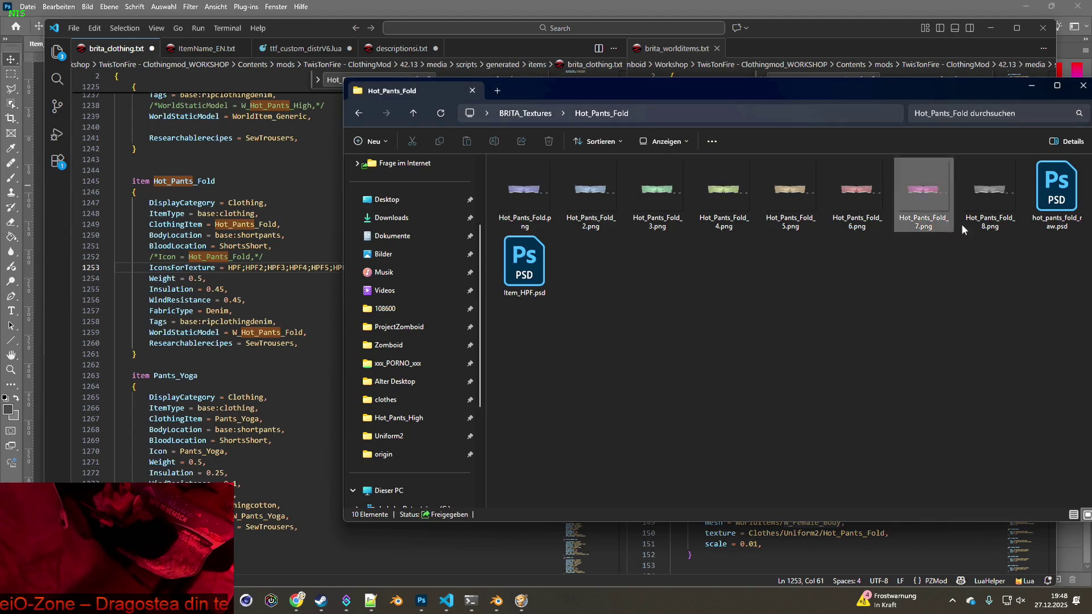
key("alt+Tab")
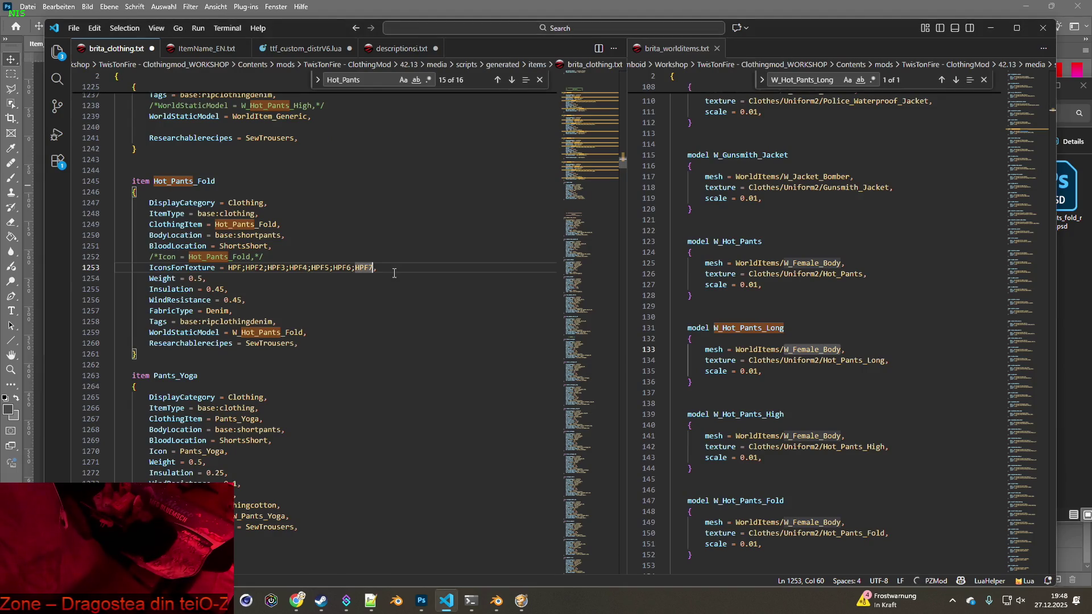
type(";")
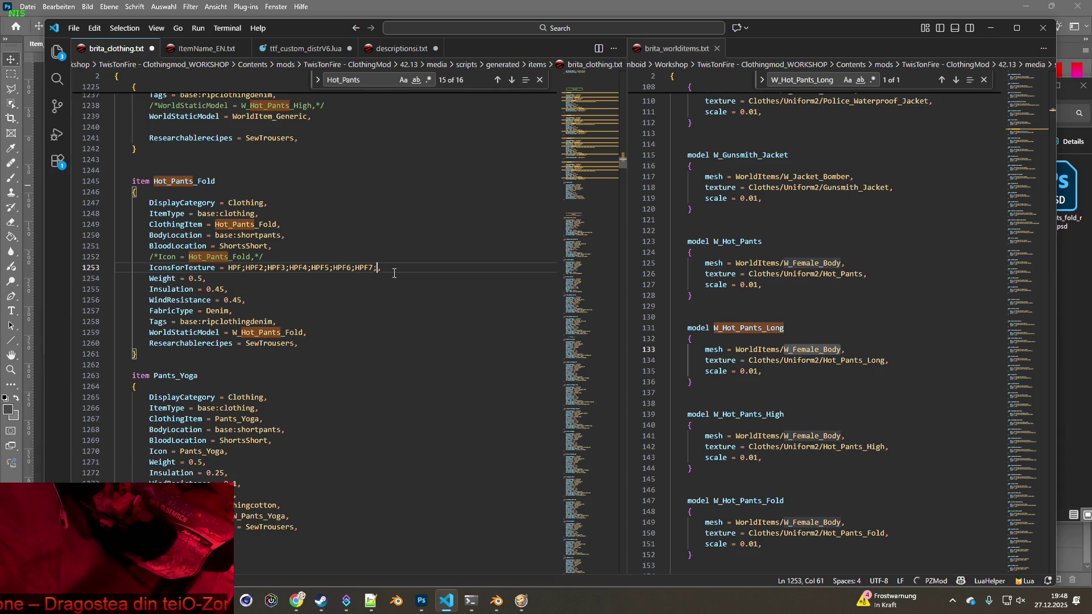
type("HPF8")
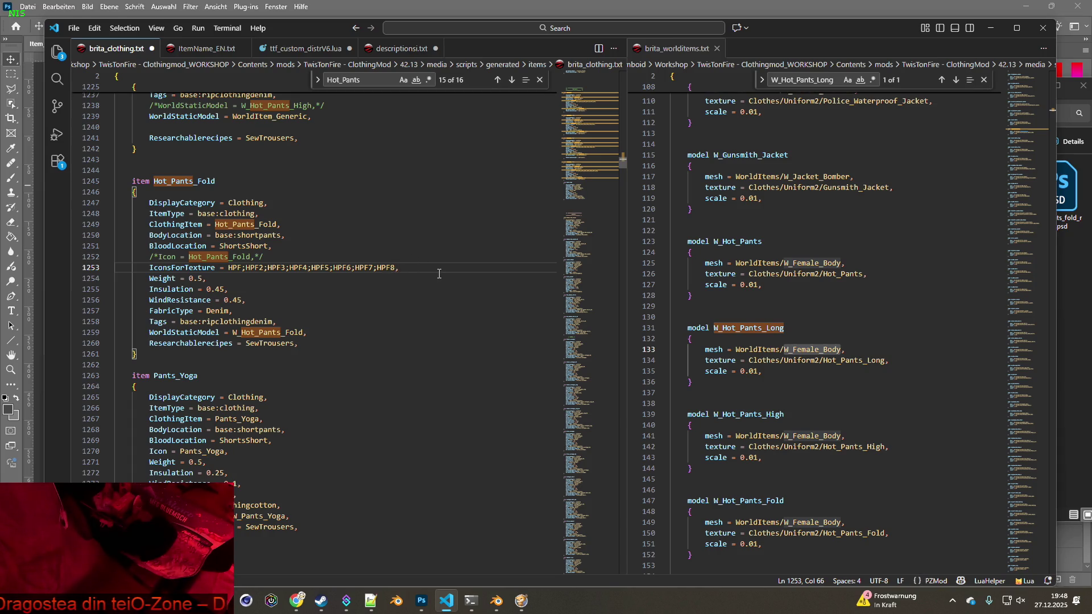
- Save brita_clothing.txt
left_click(74, 28)
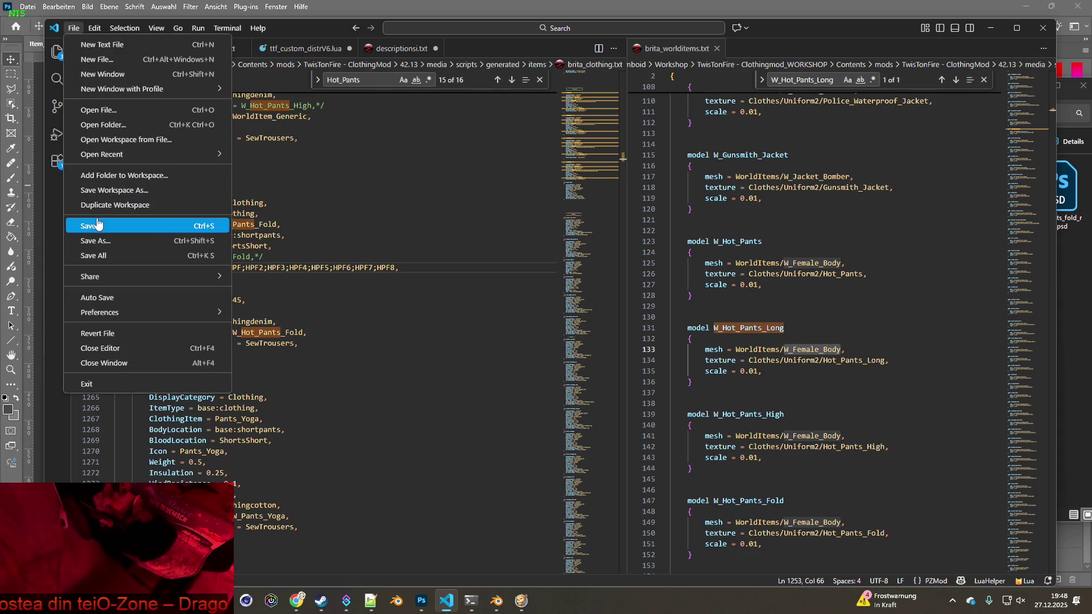
left_click(210, 227)
key("alt+Tab")
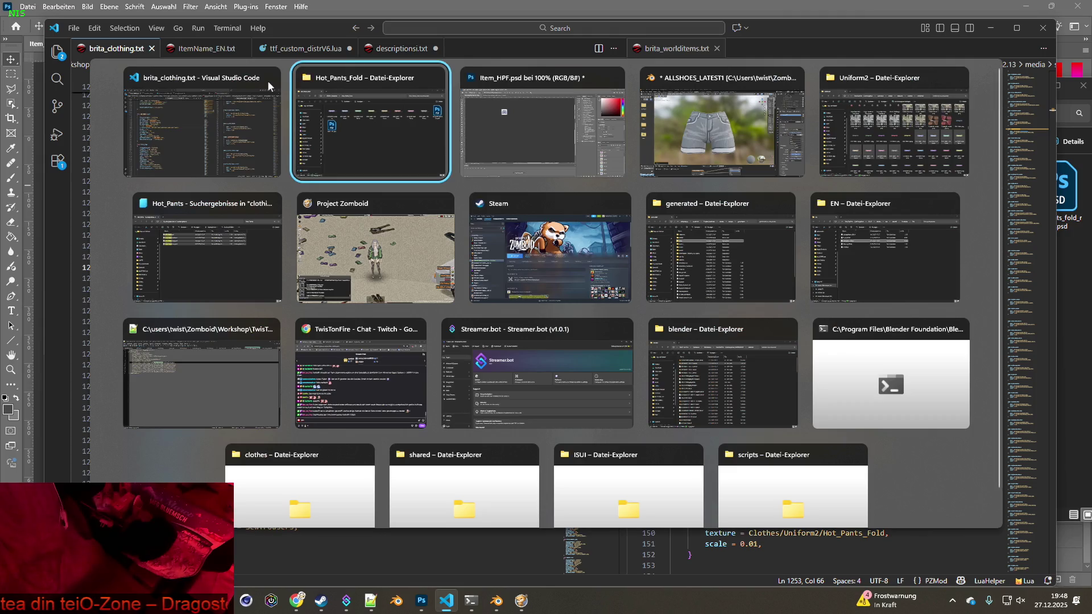
- In the Item_HPF document, quick-export the Ebene 1 shorts as Item_HPF.png, overwriting the old file
key("alt+Tab")
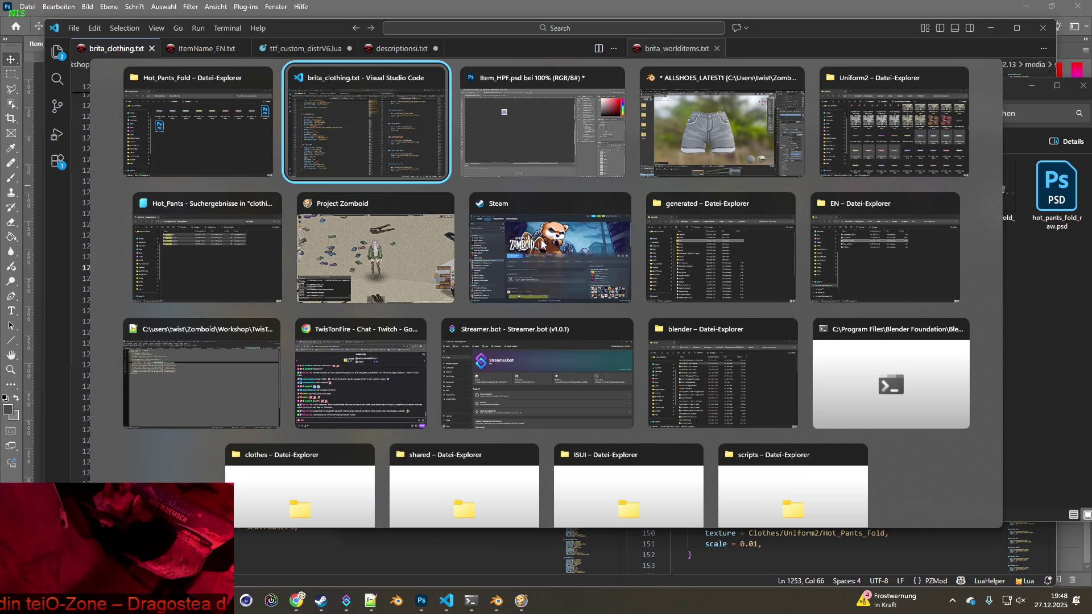
key("alt+Tab")
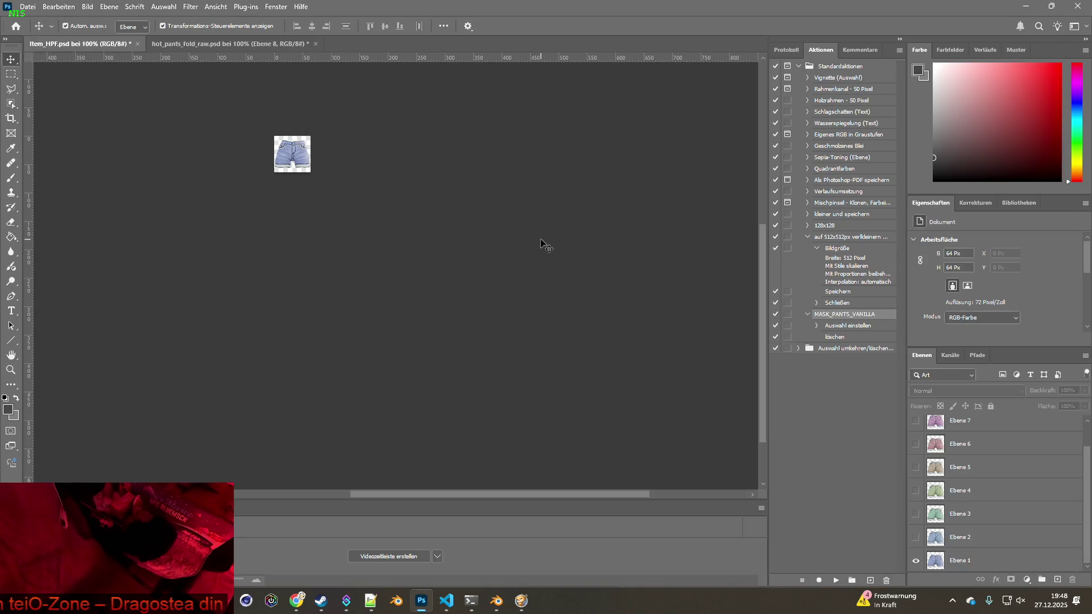
left_click(28, 7)
mouse_move(97, 183)
left_click(235, 185)
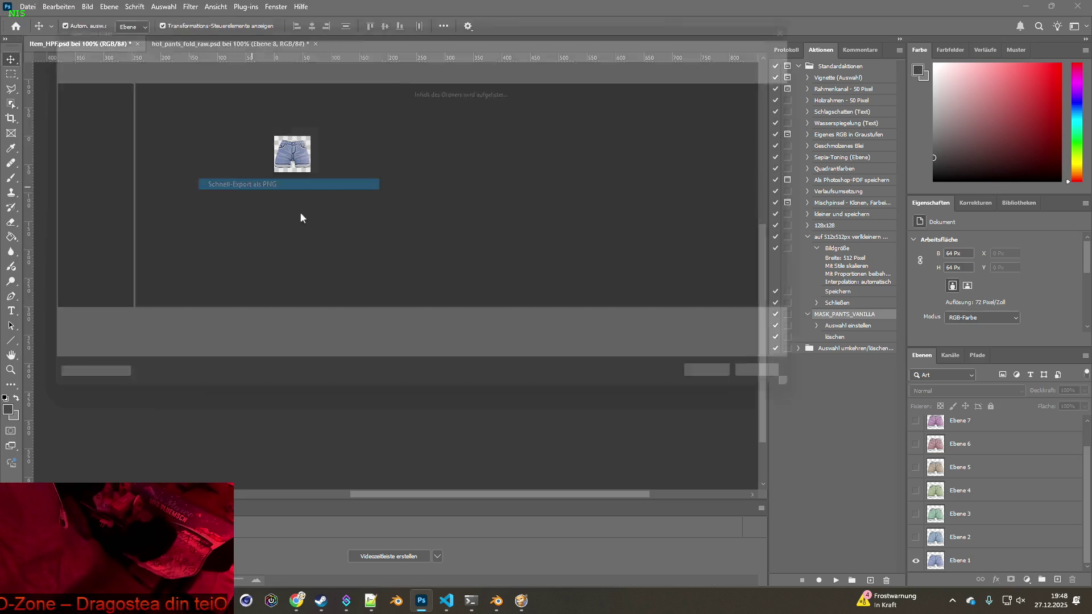
left_click(753, 397)
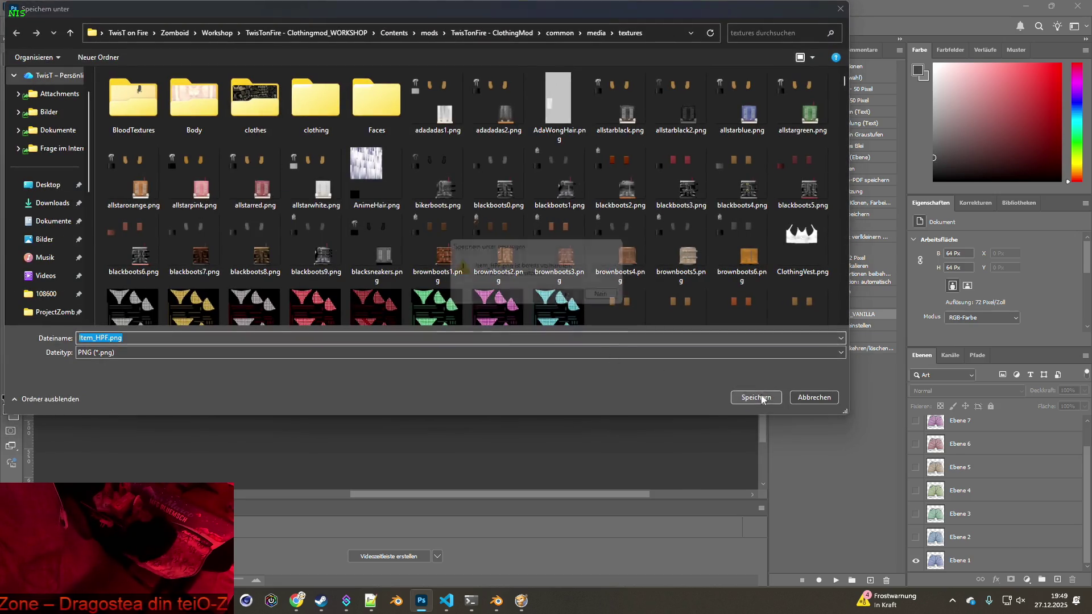
left_click(573, 300)
- Show only the Ebene 2 shorts layer and quick-export it as Item_HPF2.png
left_click(915, 561)
left_click(916, 537)
left_click(28, 7)
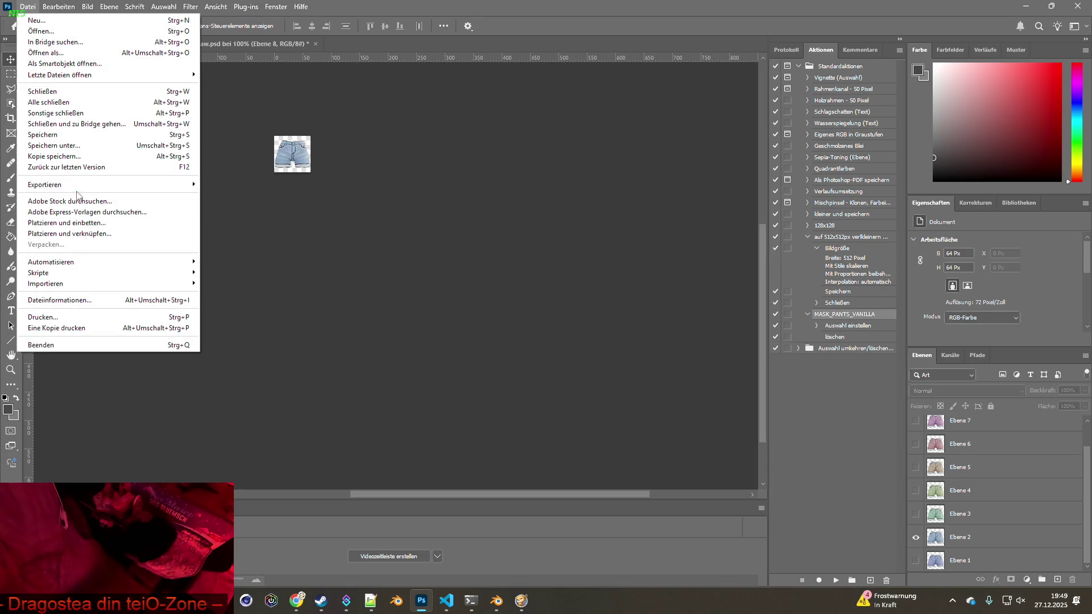
mouse_move(103, 184)
left_click(244, 183)
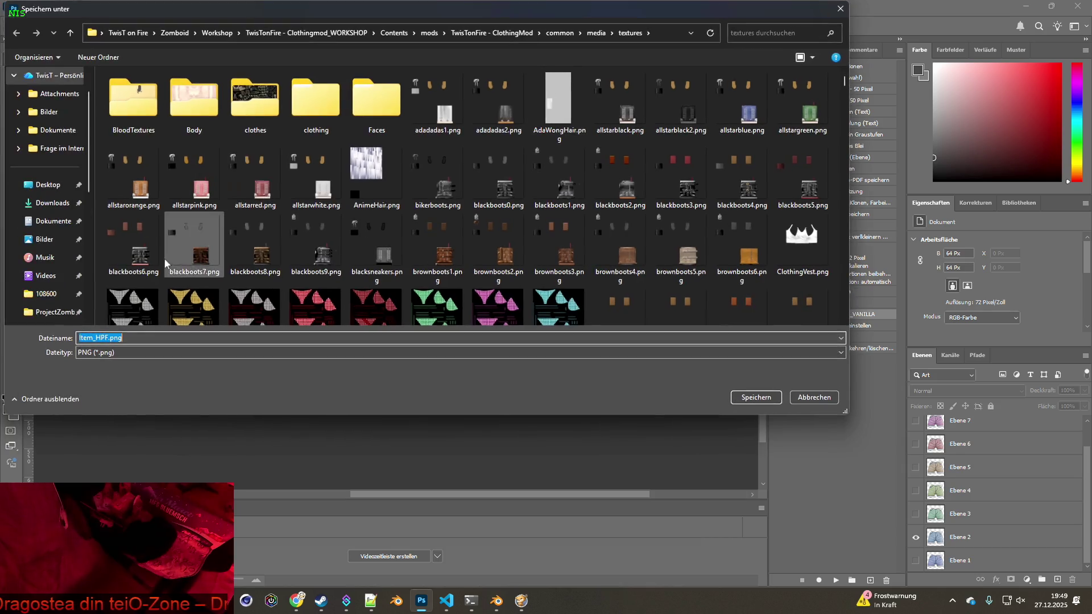
left_click(107, 338)
type("2")
left_click(753, 398)
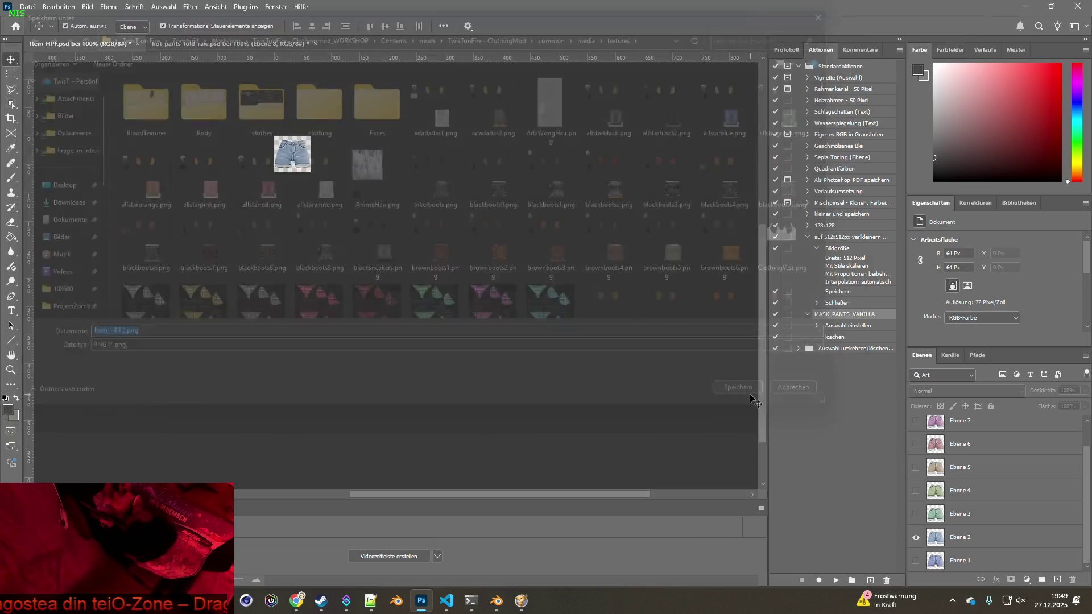
- Show only the green Ebene 3 layer and quick-export it as Item_HPF3.png
left_click(916, 537)
left_click(916, 514)
left_click(29, 7)
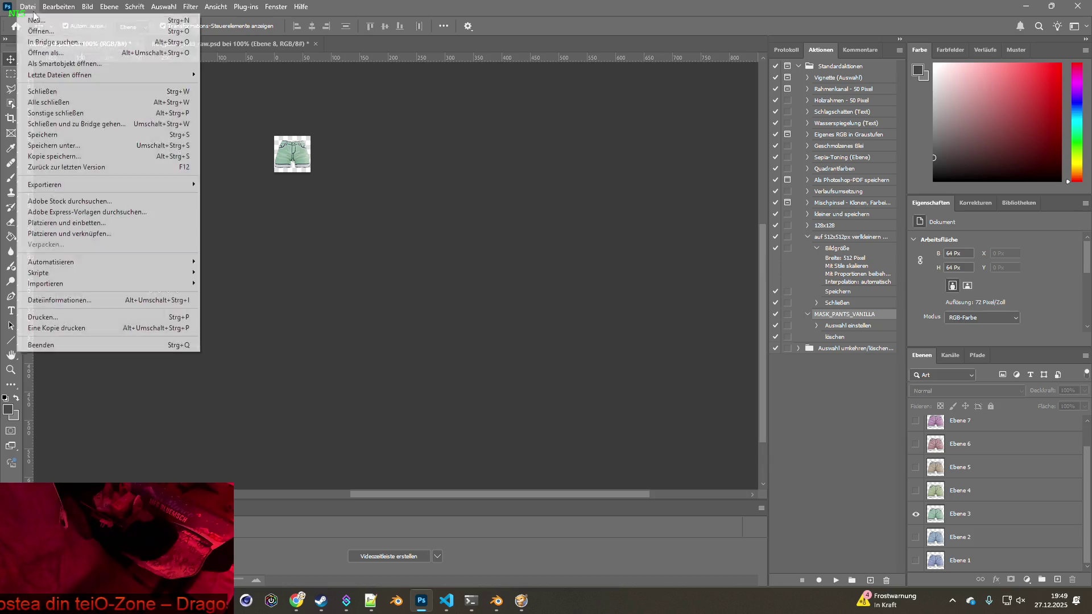
mouse_move(103, 185)
left_click(245, 182)
left_click(107, 338)
type("3")
left_click(756, 397)
- Show only the Ebene 4 layer and quick-export it as Item_HPF4.png
left_click(915, 514)
left_click(916, 491)
left_click(28, 7)
mouse_move(65, 185)
left_click(232, 184)
left_click(108, 338)
type("4")
left_click(755, 397)
- Show only the beige Ebene 5 layer and quick-export it as Item_HPF5.png
left_click(915, 489)
left_click(916, 473)
left_click(28, 6)
mouse_move(45, 184)
left_click(232, 185)
left_click(110, 340)
type("5")
left_click(757, 398)
- Show only the pink Ebene 6 layer and quick-export it as Item_HPF6.png
left_click(915, 468)
left_click(916, 444)
left_click(27, 6)
mouse_move(113, 185)
left_click(229, 184)
left_click(110, 338)
type("6")
left_click(755, 398)
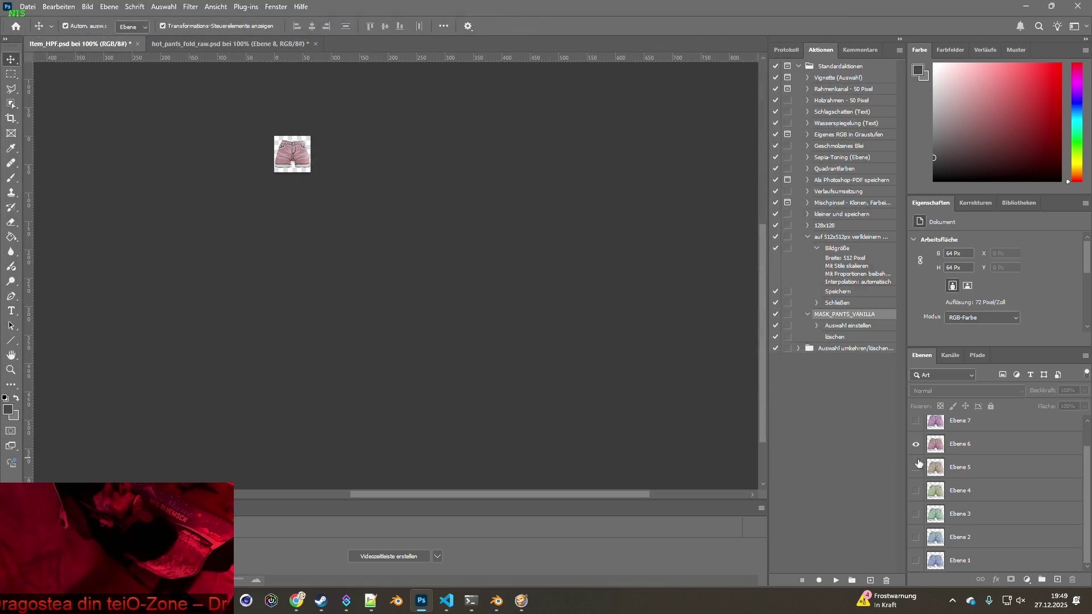
- Show only the purple Ebene 7 layer and quick-export it as Item_HPF7.png
scroll(919, 464, "up", 1)
left_click(916, 473)
left_click(915, 449)
left_click(27, 6)
mouse_move(66, 180)
left_click(231, 182)
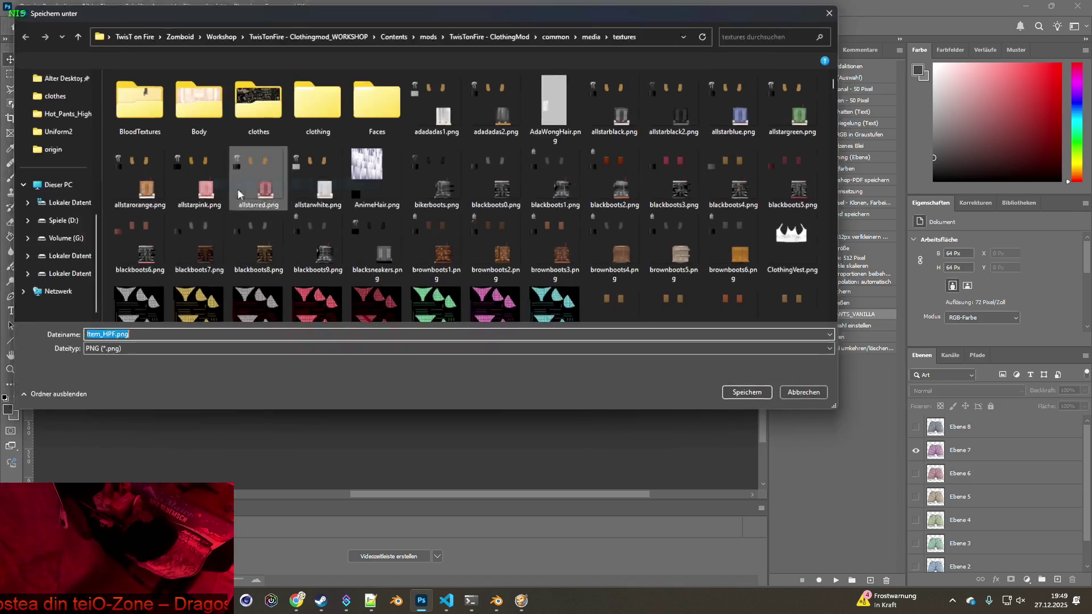
left_click(109, 339)
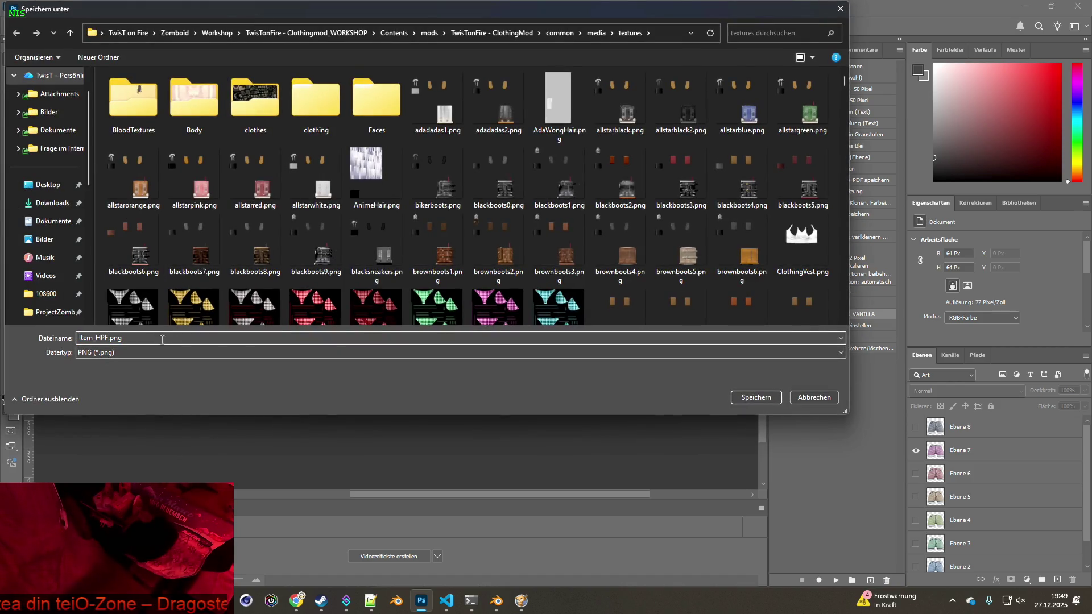
type("7")
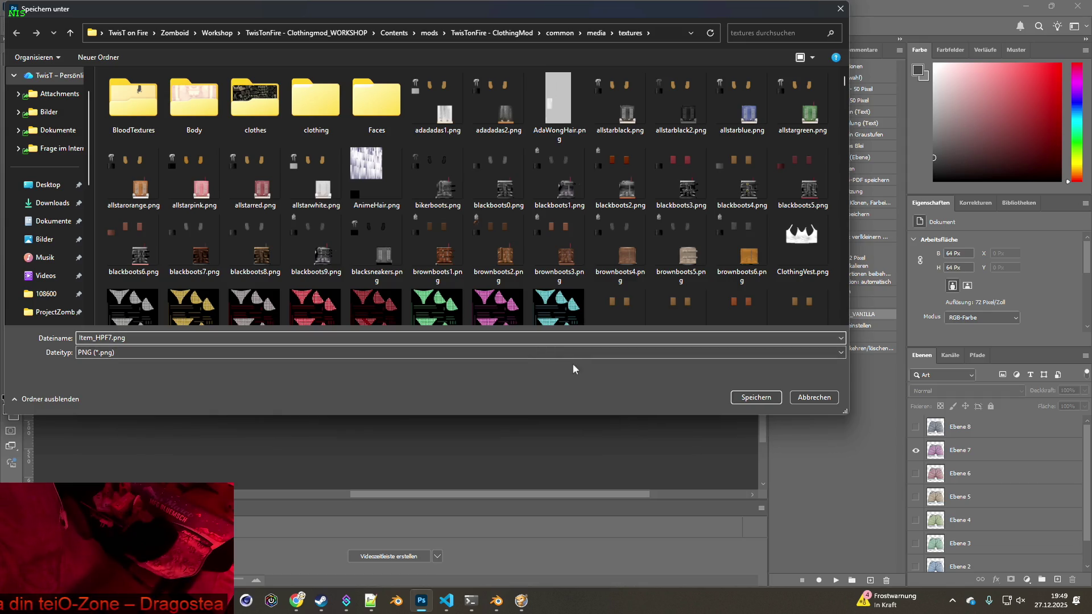
left_click(756, 398)
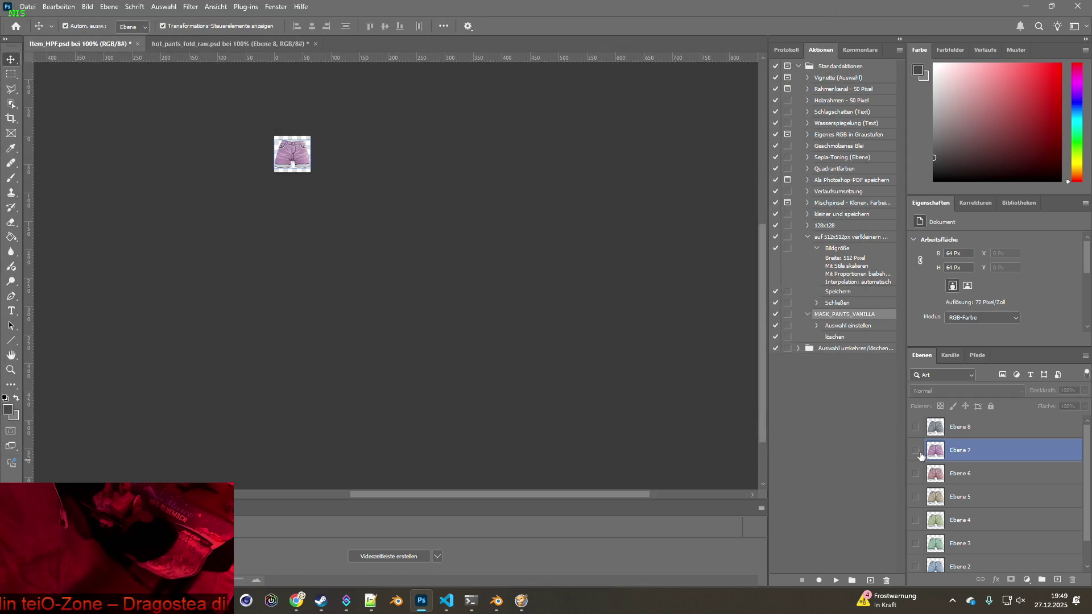
- Show the grey Ebene 8 layer and quick-export it as Item_HPF8.png
left_click(916, 427, "alt")
left_click(27, 6)
mouse_move(49, 183)
left_click(252, 187)
key("Right")
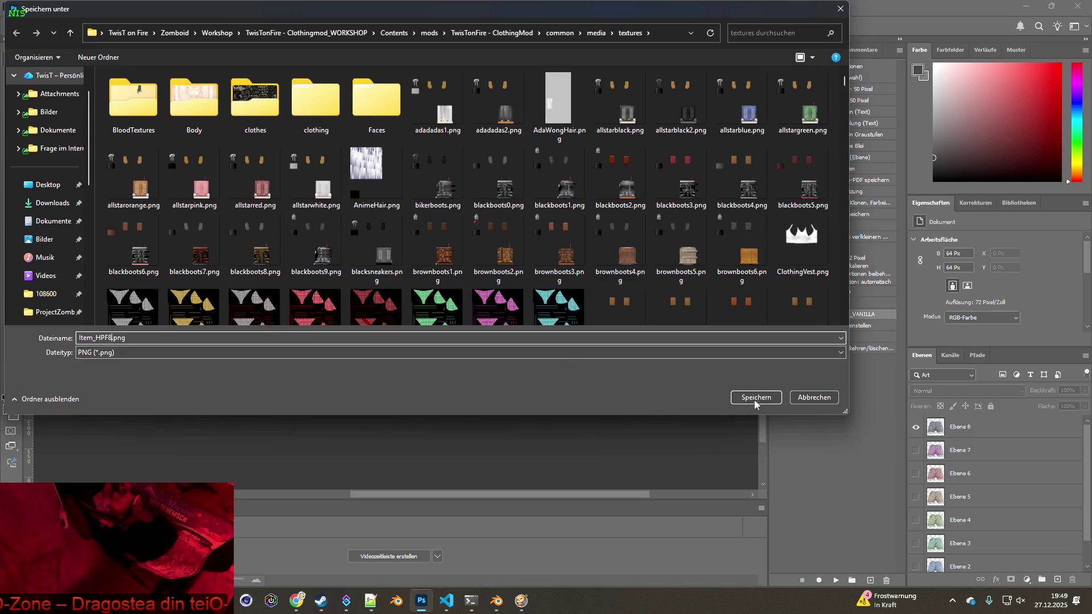
left_click(757, 399)
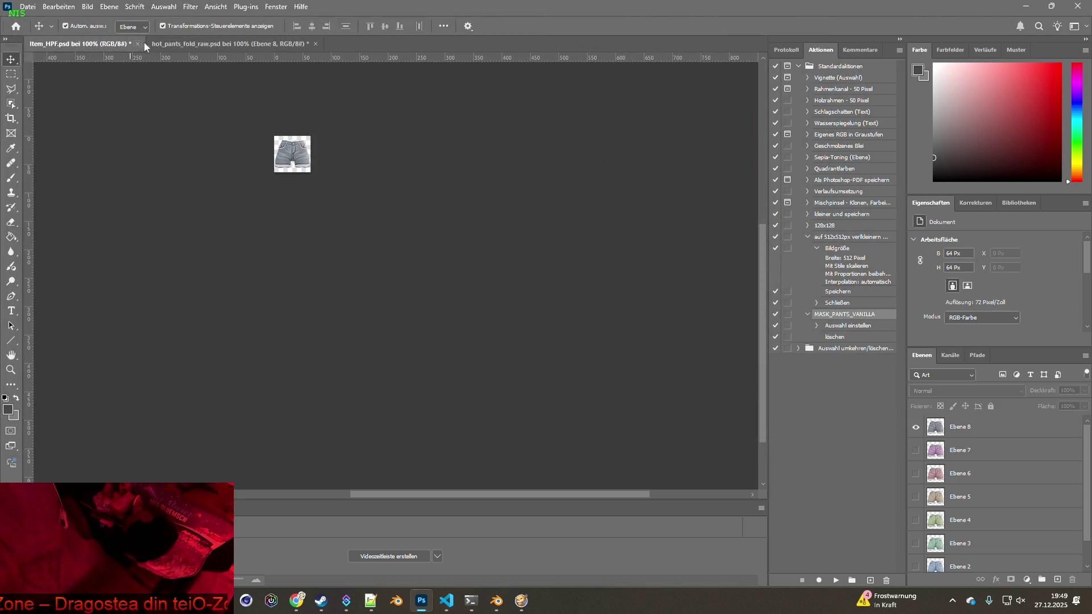
- Close hot_pants_fold_raw without saving, and save and close the Item_HPF document
left_click(272, 44)
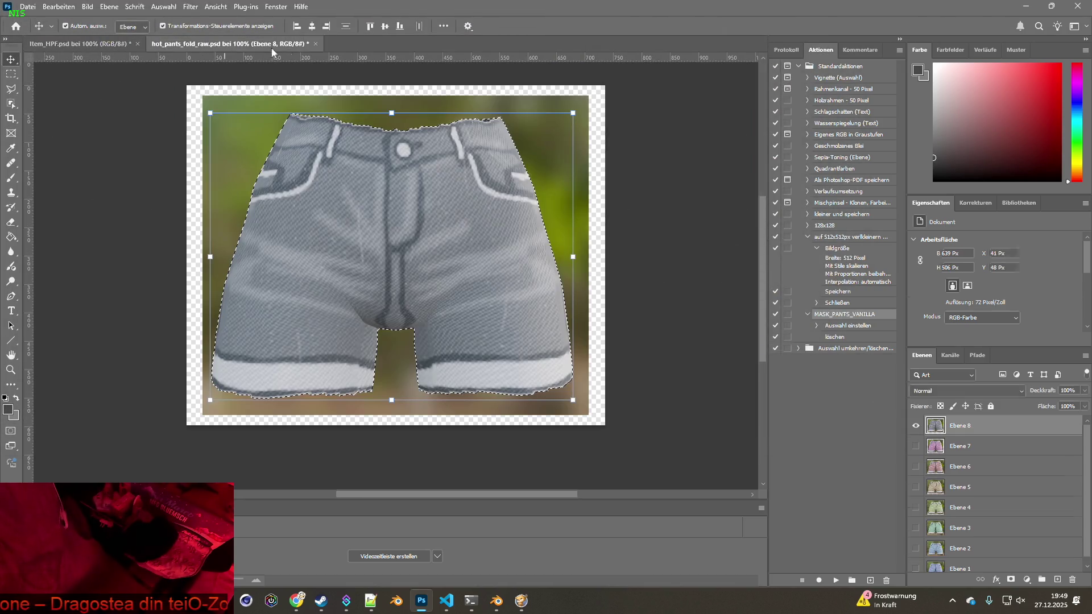
left_click(316, 44)
left_click(560, 303)
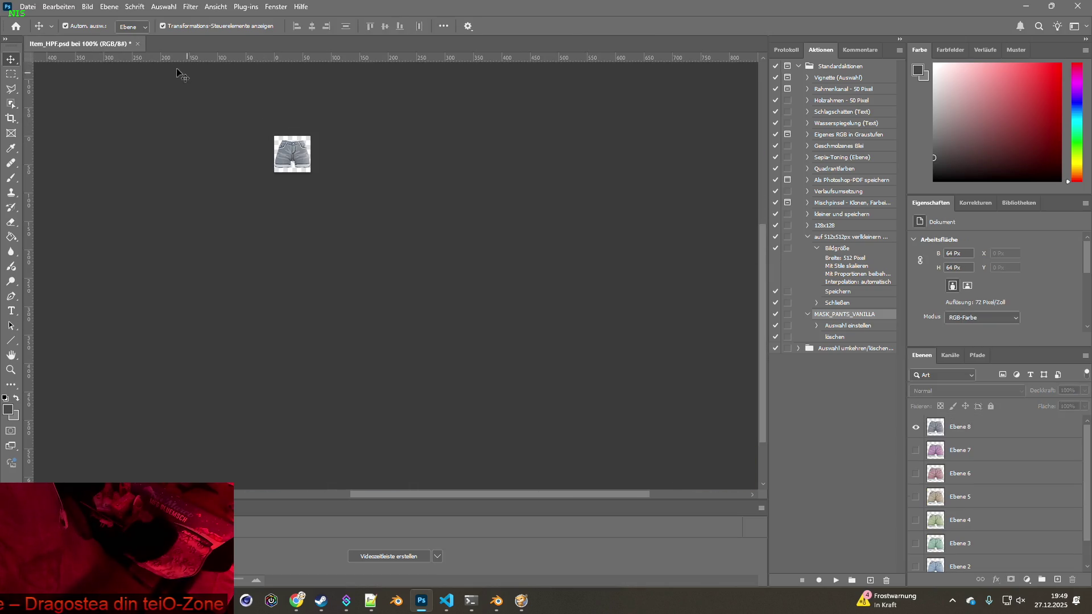
left_click(137, 44)
key("Return")
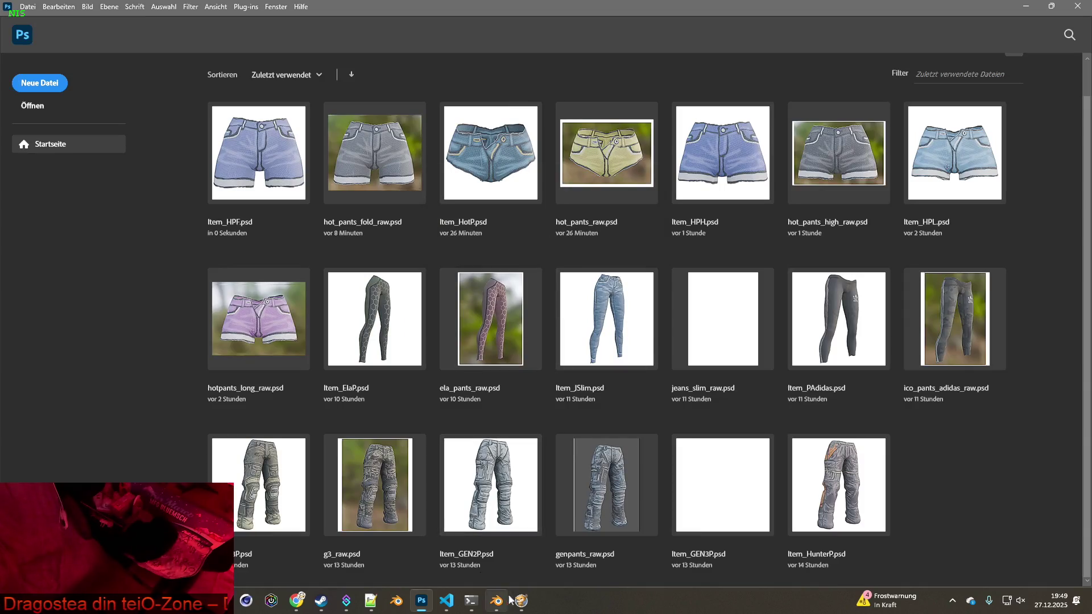
left_click(509, 599)
- Quit the running Project Zomboid game to the desktop
mouse_move(219, 90)
scroll(230, 145, "up", 3)
scroll(230, 149, "down", 3)
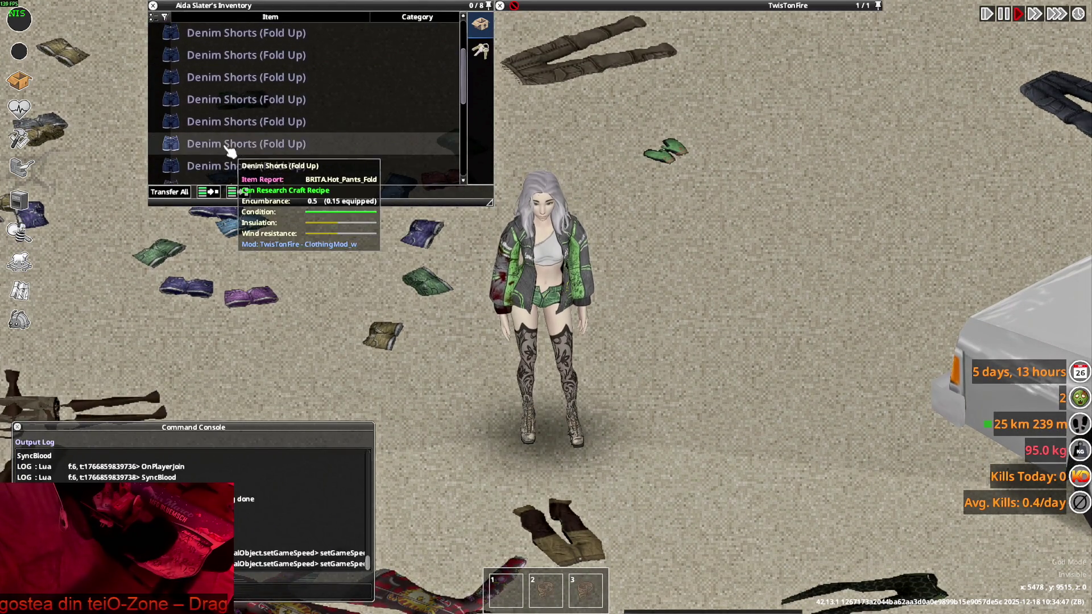
scroll(230, 149, "up", 5)
key("Escape")
left_click(176, 441)
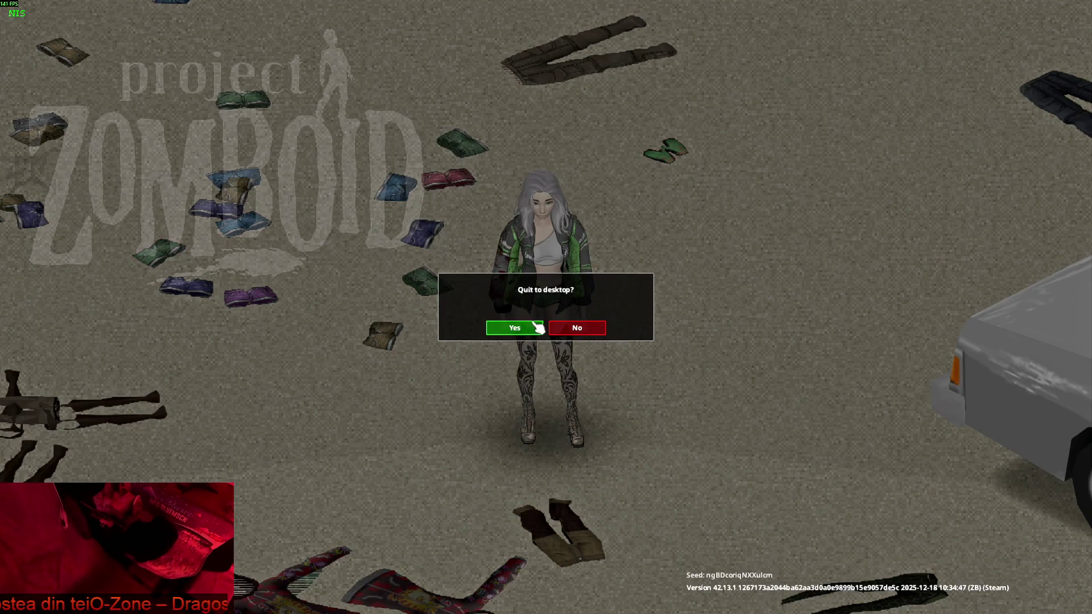
left_click(536, 328)
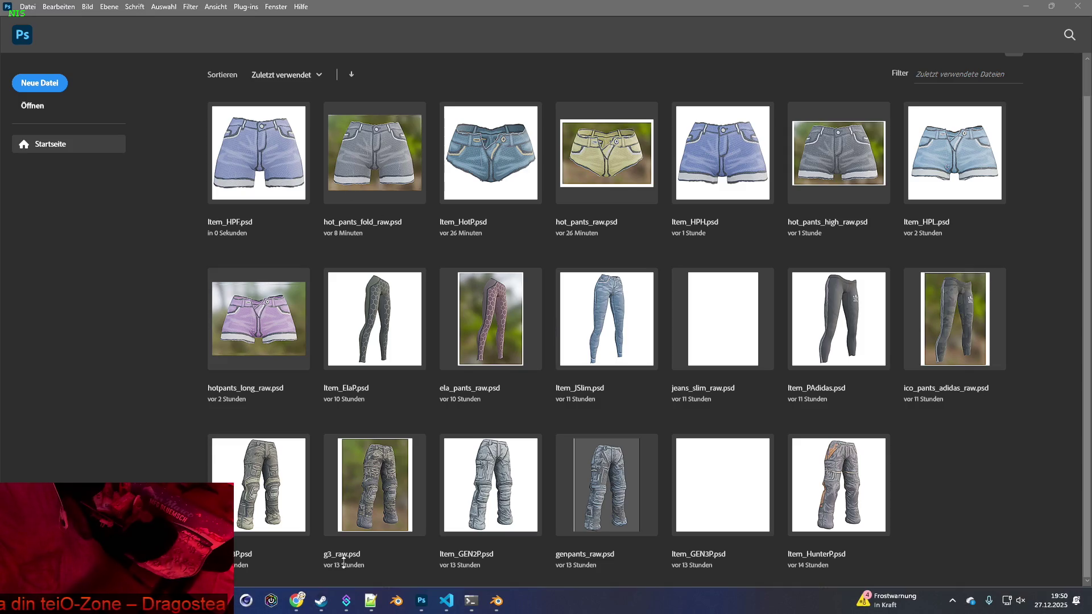
- Relaunch Project Zomboid from Steam and confirm the launch
left_click(320, 601)
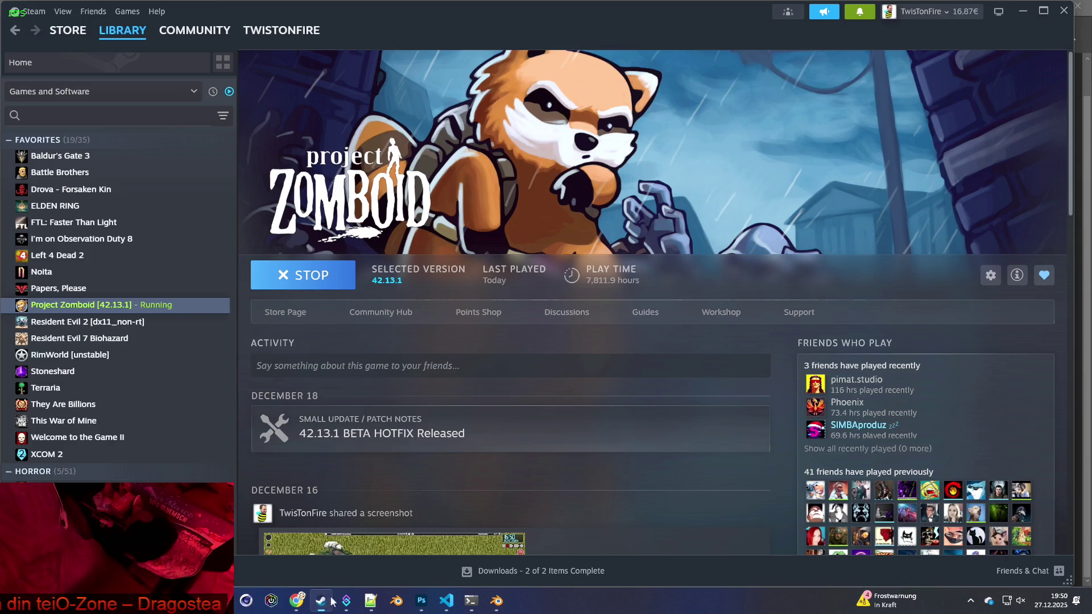
left_click(860, 12)
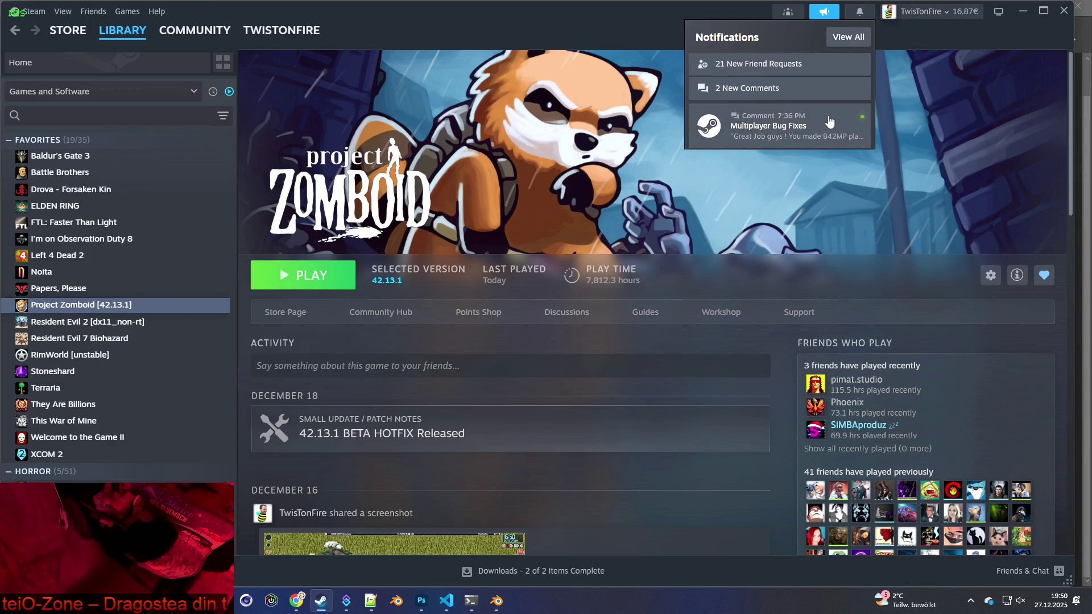
left_click(308, 275)
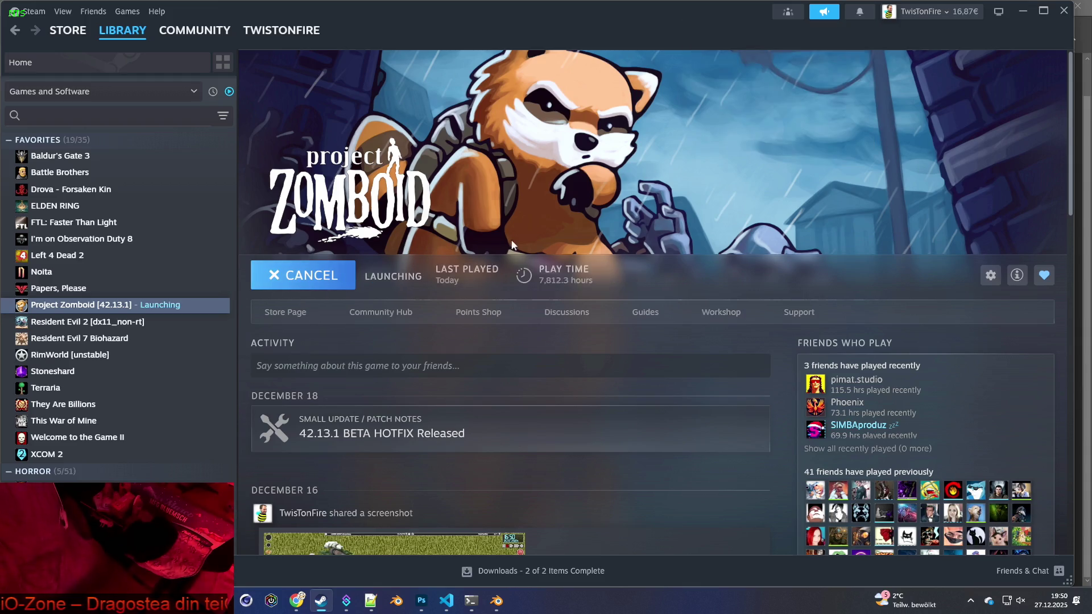
left_click(586, 410)
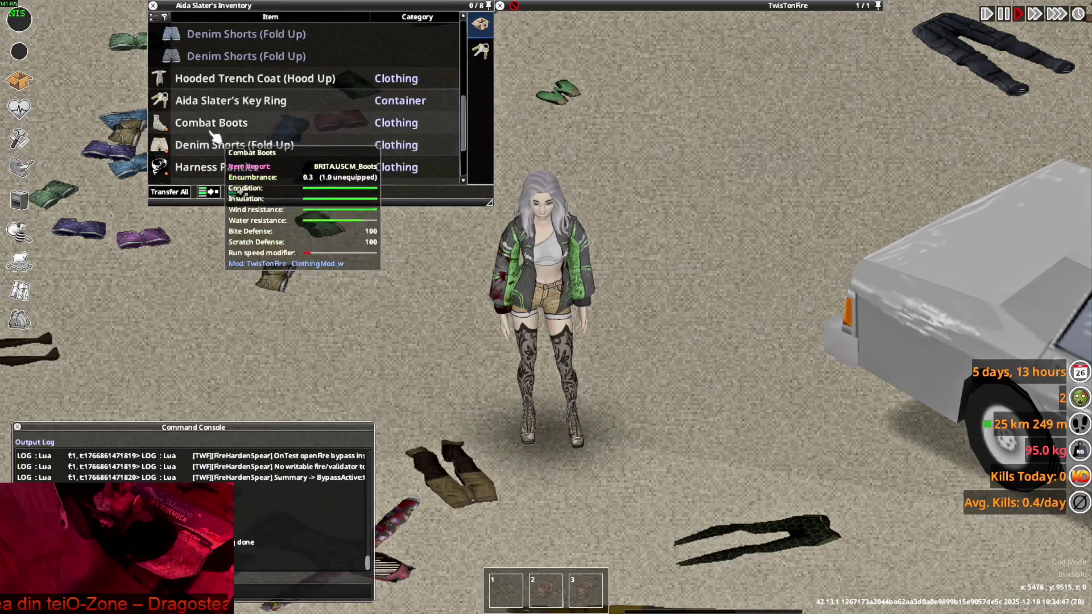
- Unequip the Racing Jacket from the character
scroll(216, 147, "down", 4)
right_click(208, 113)
left_click(238, 192)
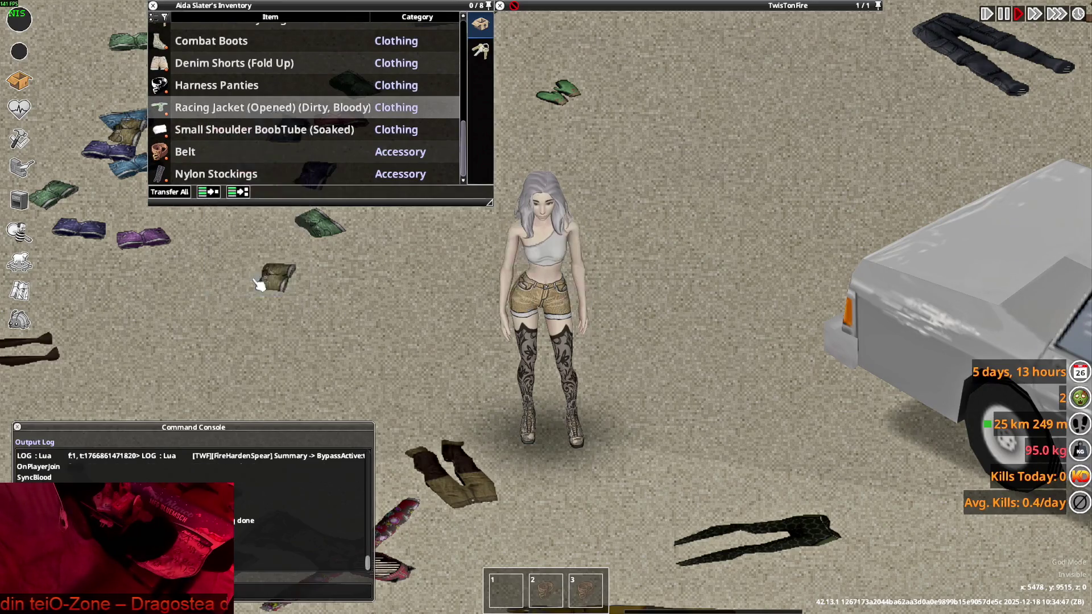
key("w")
key("w")
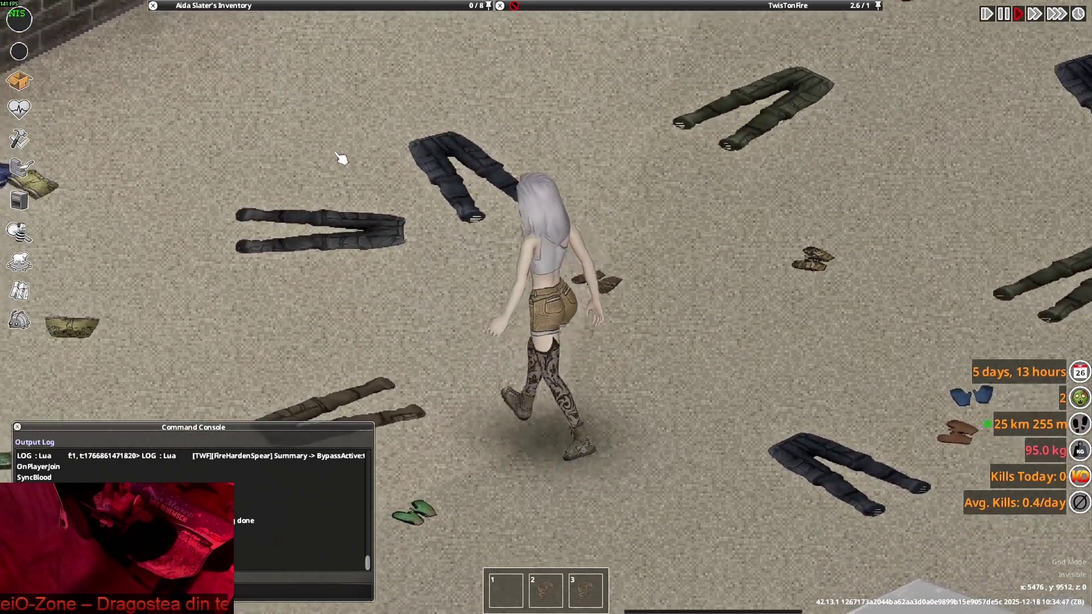
key("s")
- Put on the Denim Shorts pairs from the inventory to test them
mouse_move(300, 110)
scroll(263, 145, "up", 4)
scroll(263, 144, "up", 3)
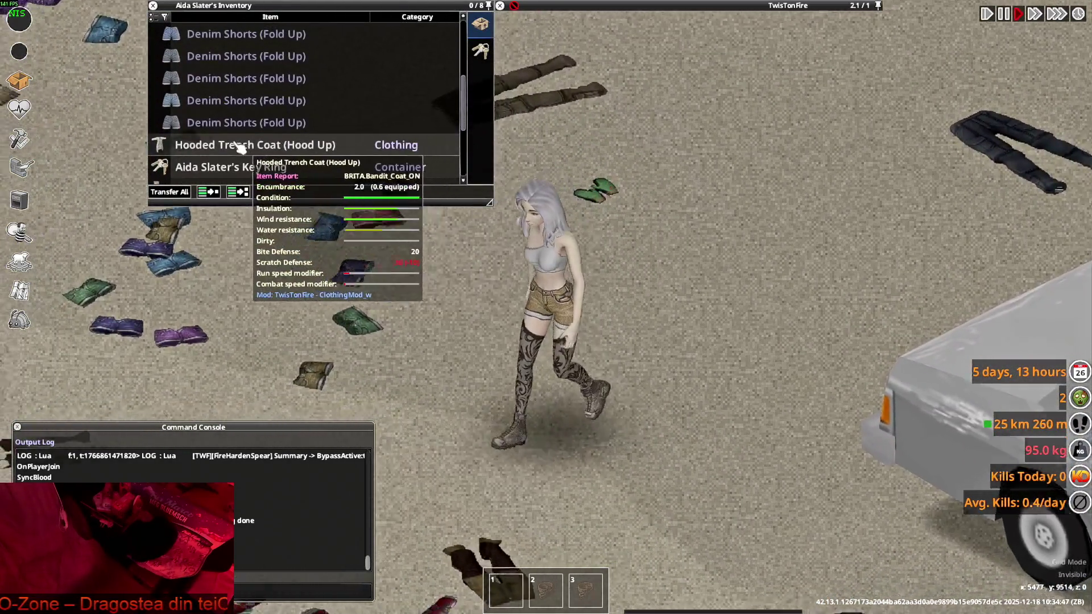
right_click(205, 101)
left_click(249, 140)
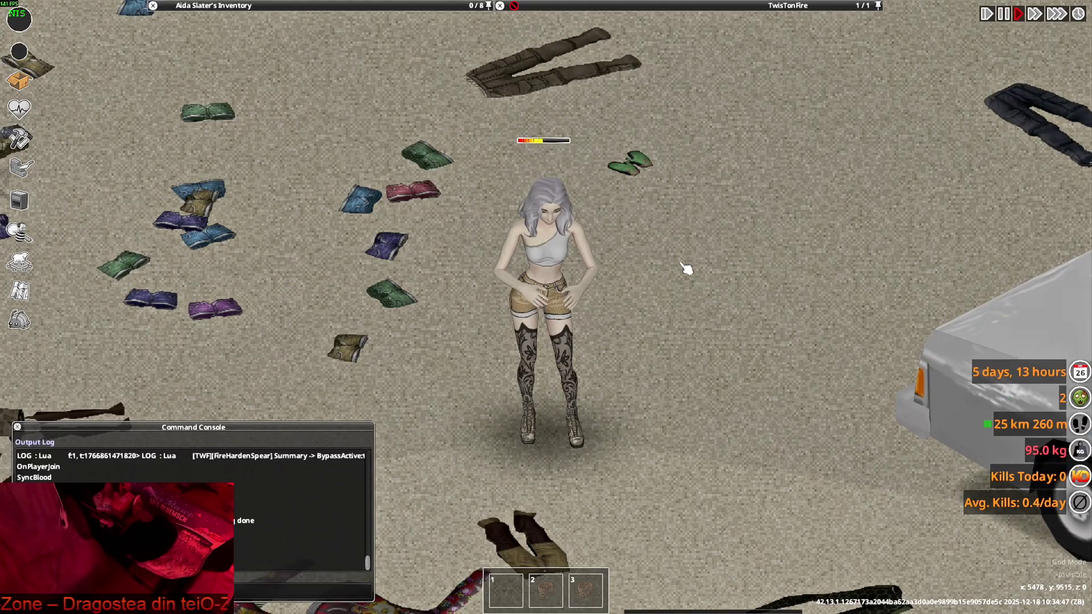
key("w+d")
mouse_move(232, 17)
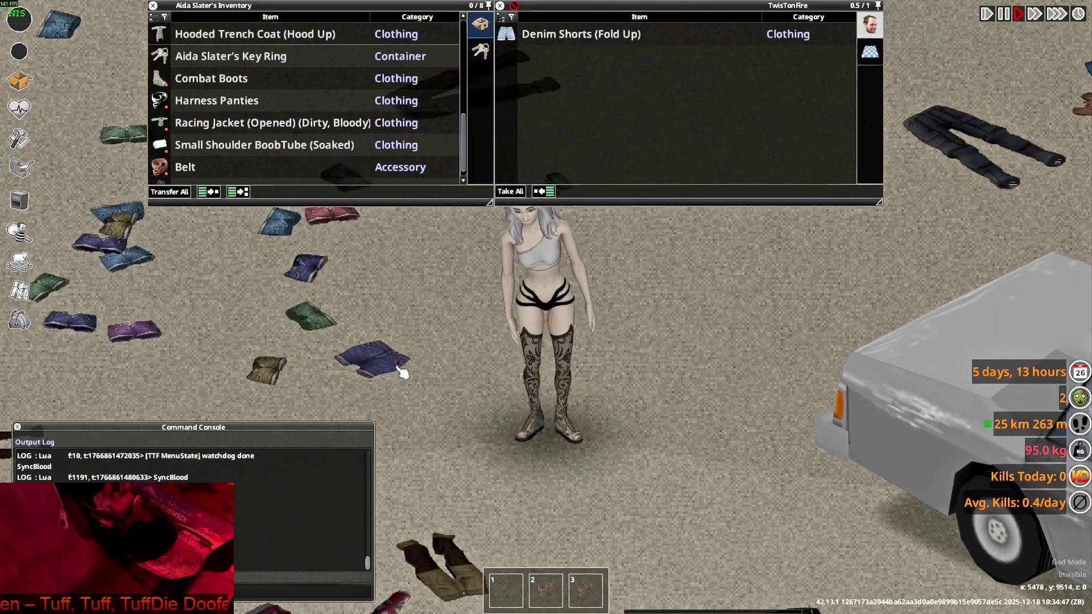
right_click(212, 121)
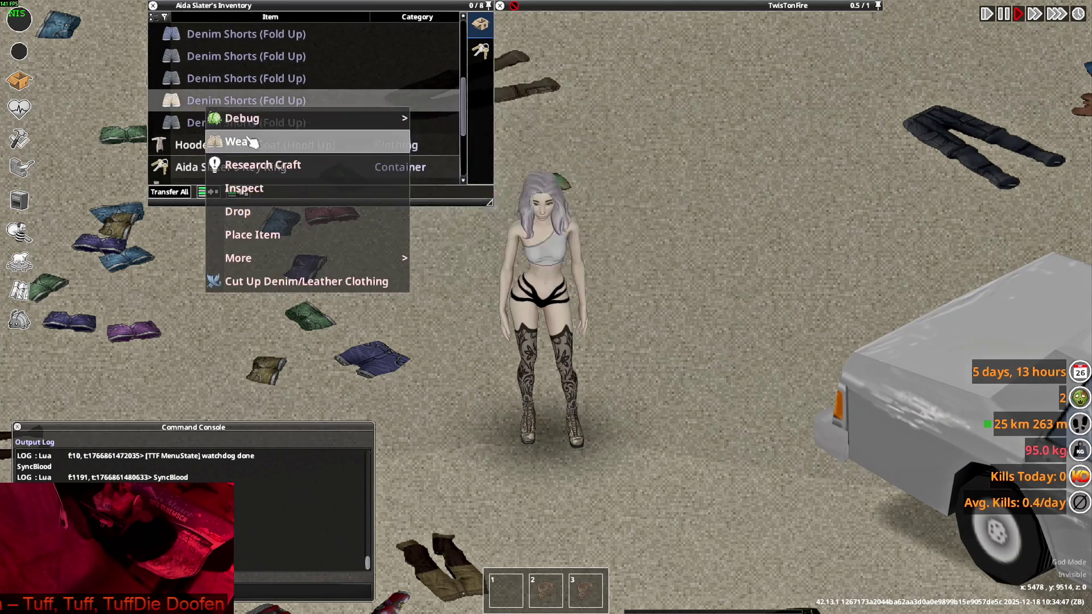
left_click(216, 140)
key("w")
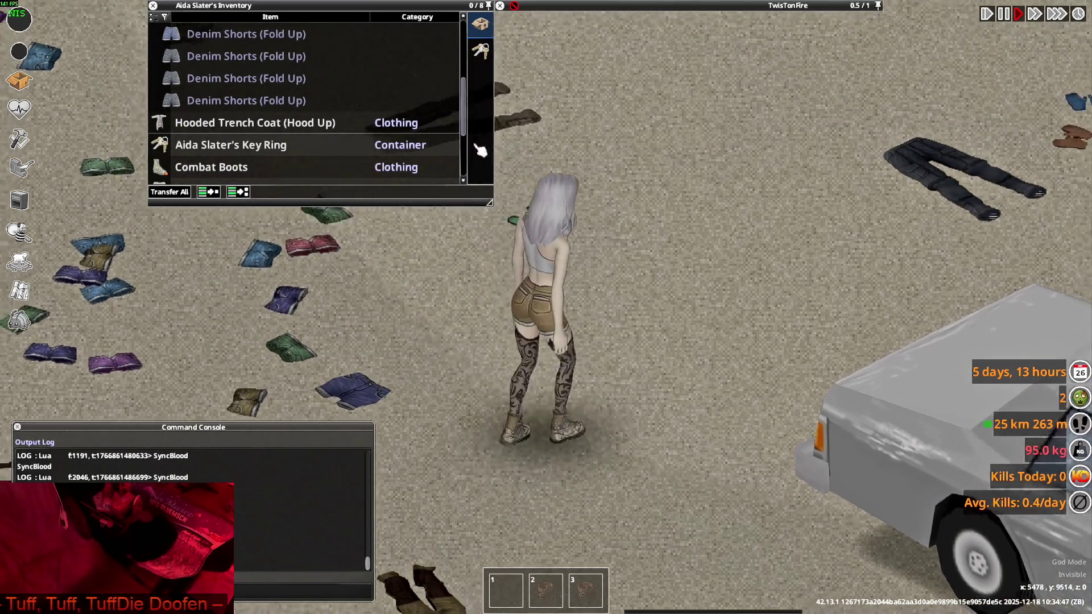
- Drop the Denim Hot Pants on the ground and take off the worn Denim Shorts
scroll(264, 148, "up", 1)
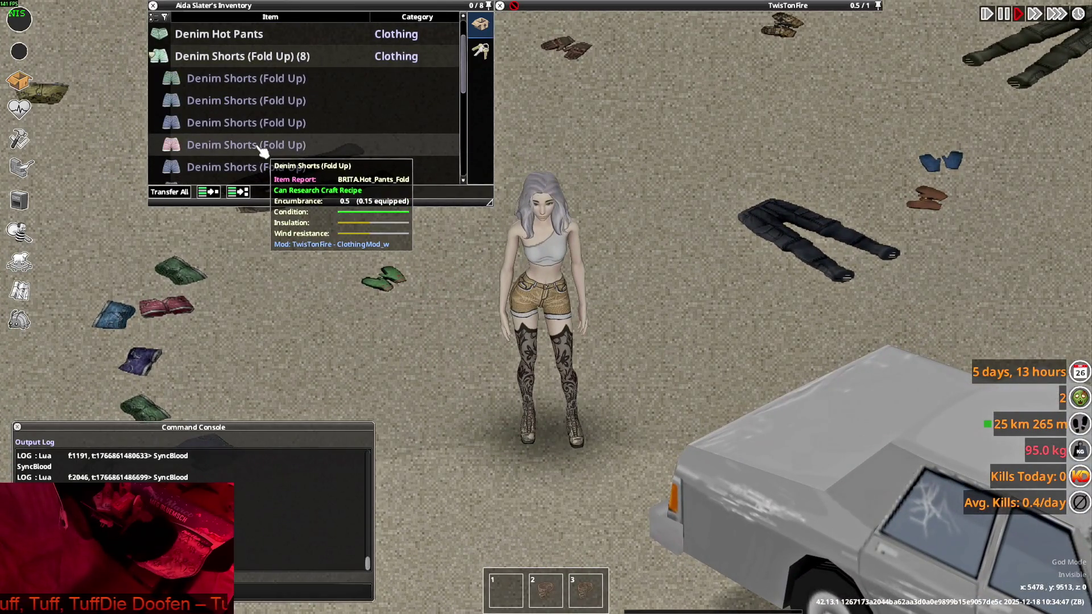
scroll(262, 149, "up", 1)
double_click(204, 80)
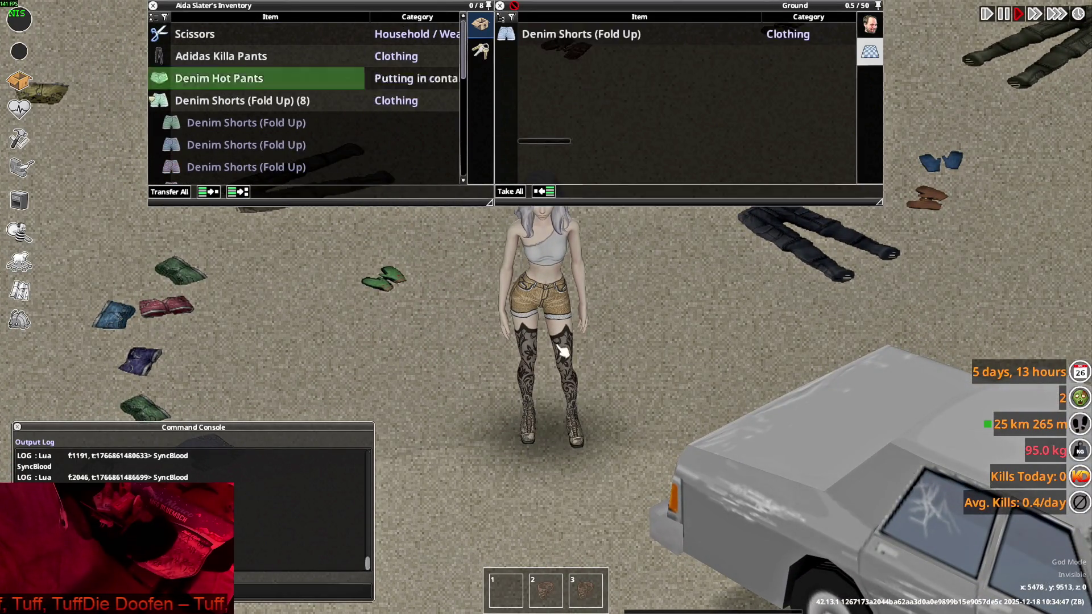
scroll(310, 145, "down", 5)
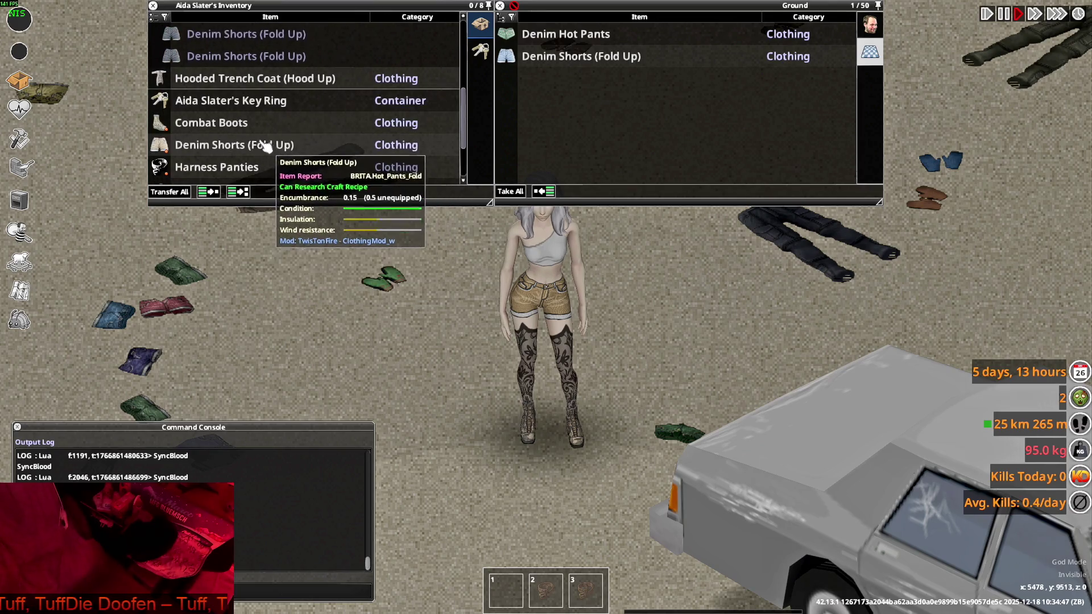
double_click(220, 129)
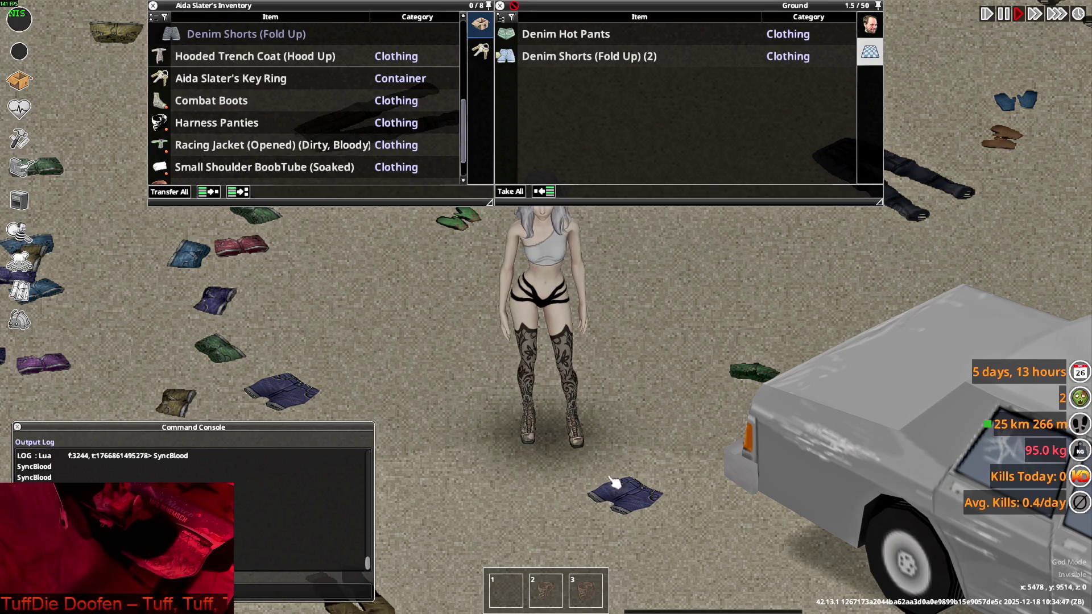
- In VS Code, select the WorldItem_Generic line 1239 of the clothing script
key("alt+Tab")
key("alt+Tab")
key("alt+Tab")
key("alt+Tab")
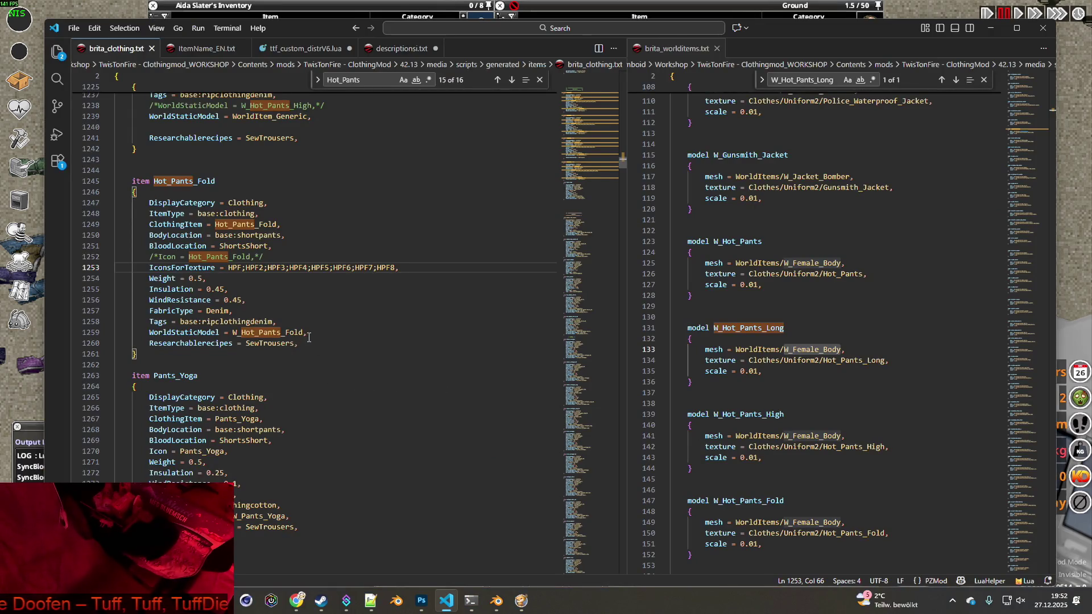
scroll(274, 278, "up", 1)
left_click_drag(148, 148, 317, 145)
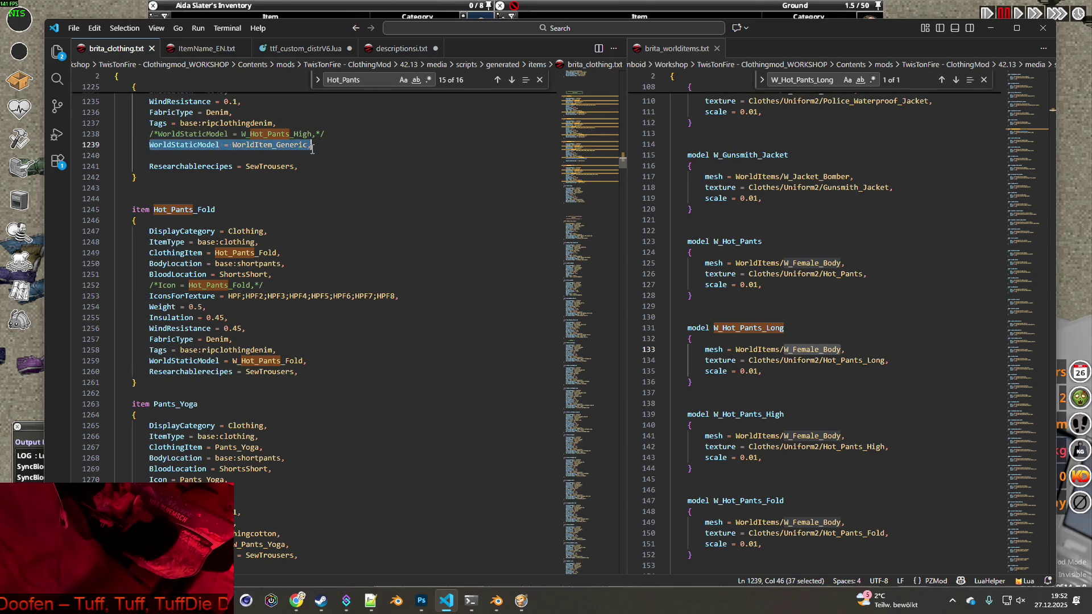
- Comment out Hot_Pants_Fold's old world model, add WorldItem_Generic, and save the script
left_click(329, 146)
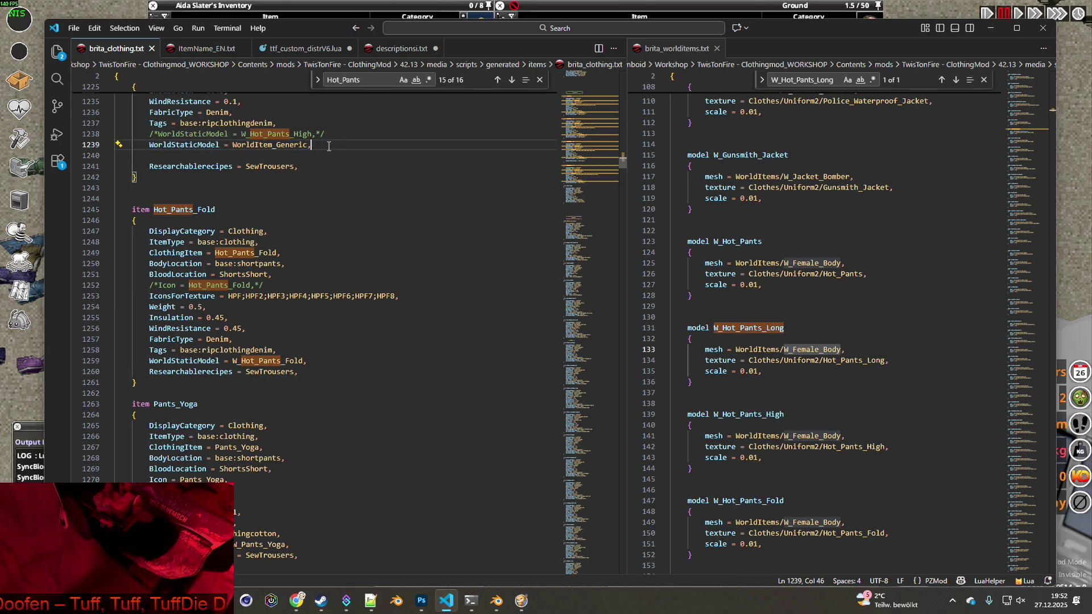
left_click(150, 361)
type("/*")
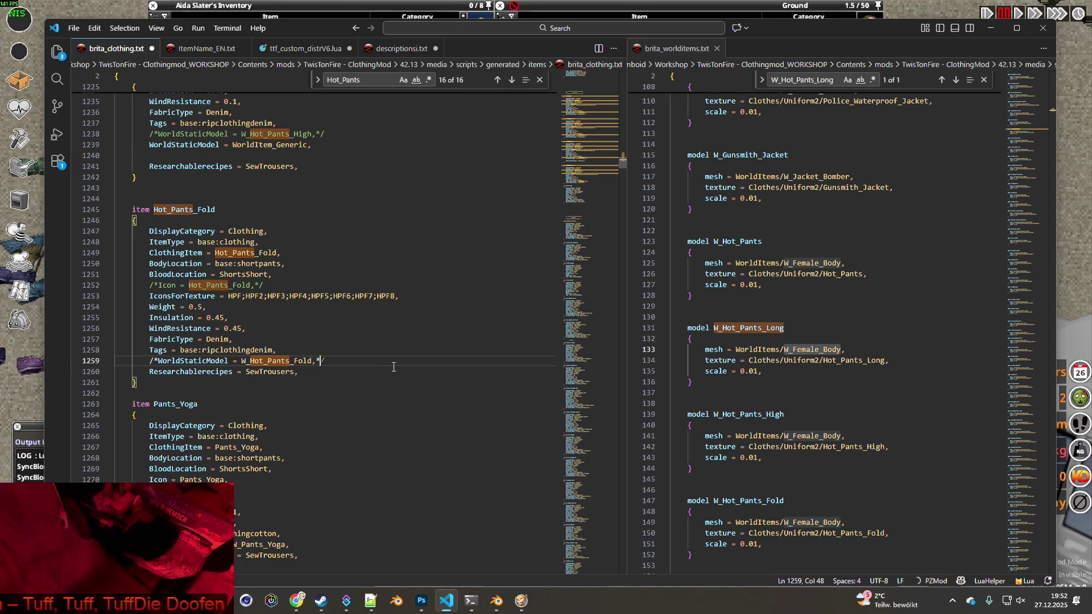
type("/")
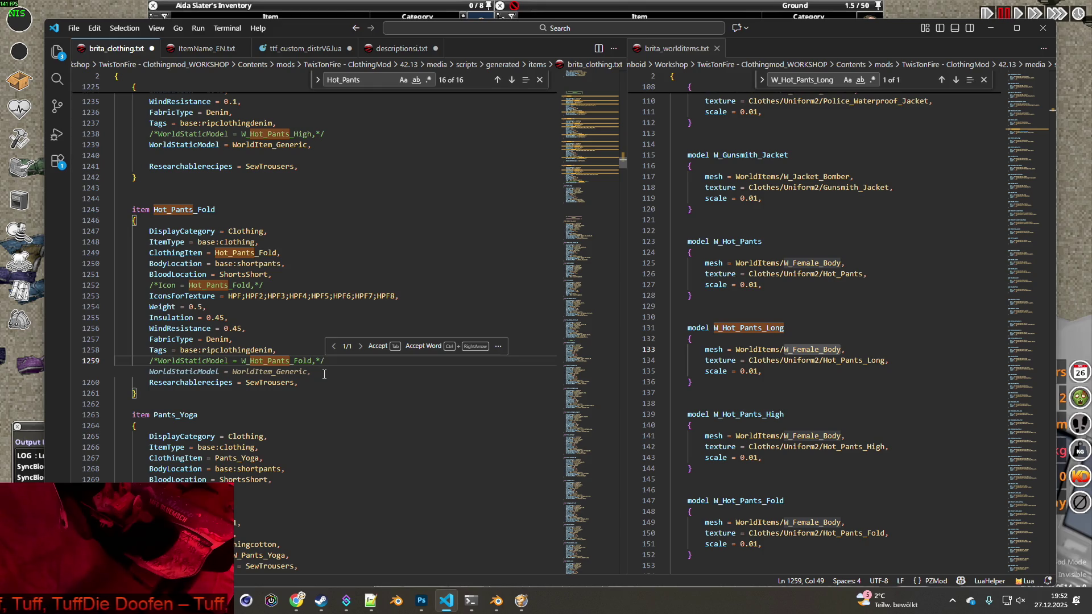
key("Tab")
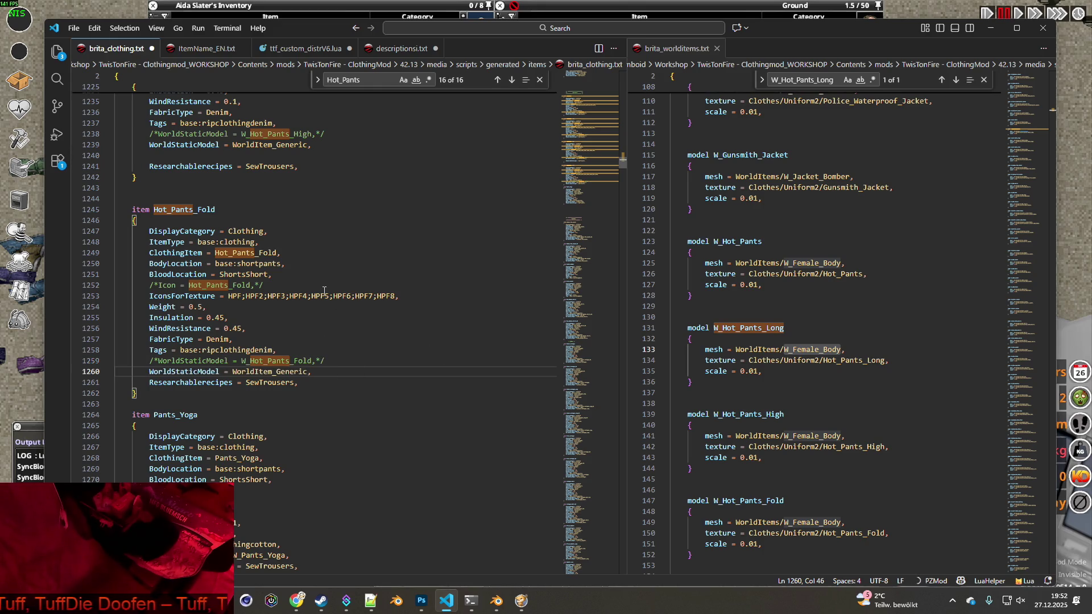
left_click(73, 27)
left_click(96, 223)
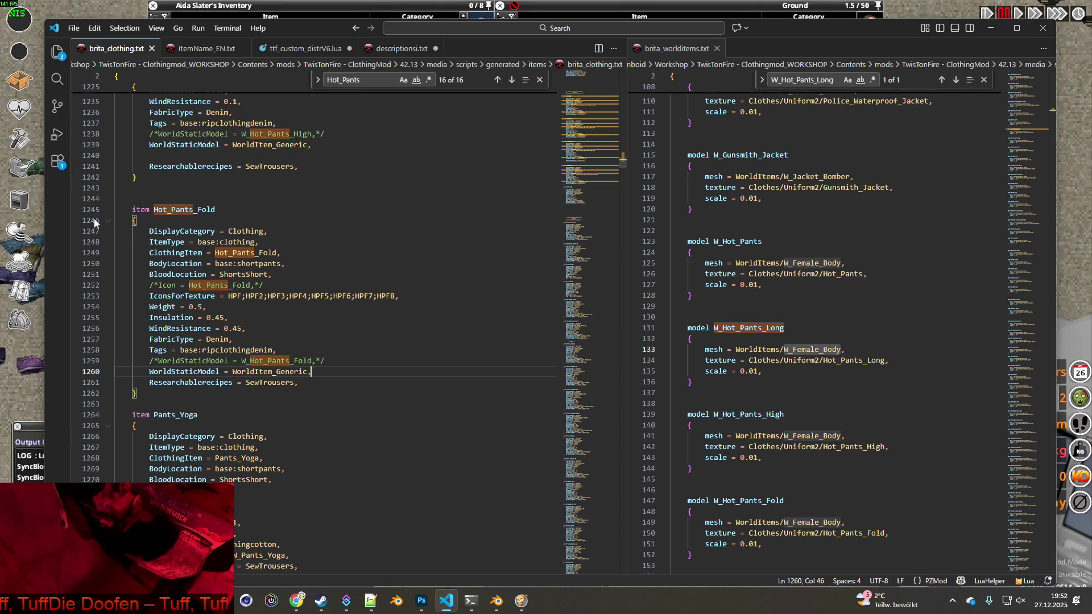
- Set Pants_Yoga's WorldStaticModel to WorldItem_Generic, commenting out the old one, and save
scroll(280, 278, "down", 1)
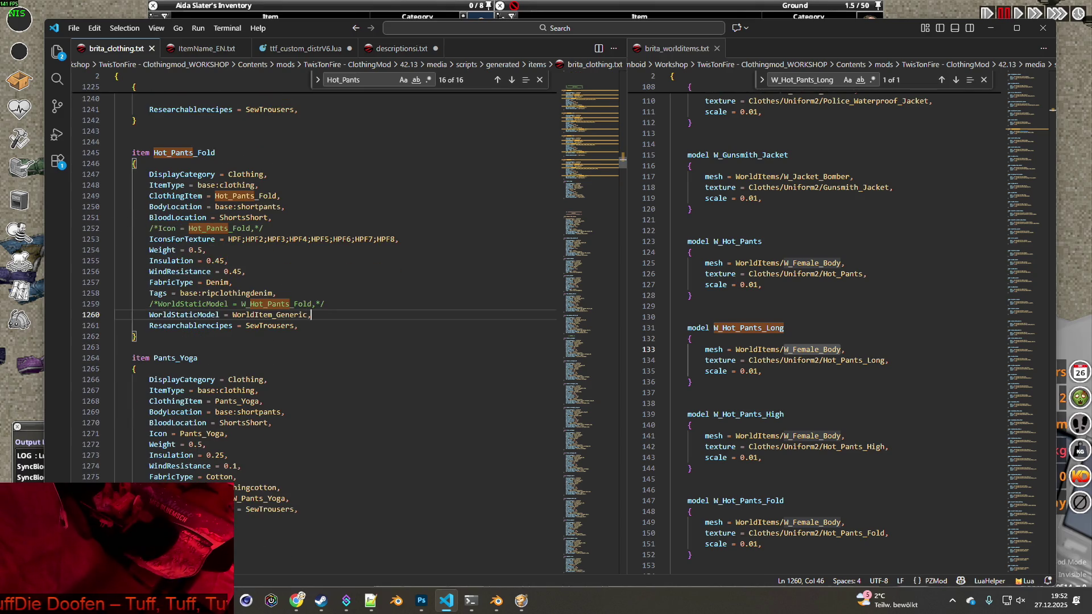
left_click(149, 499)
type("/*")
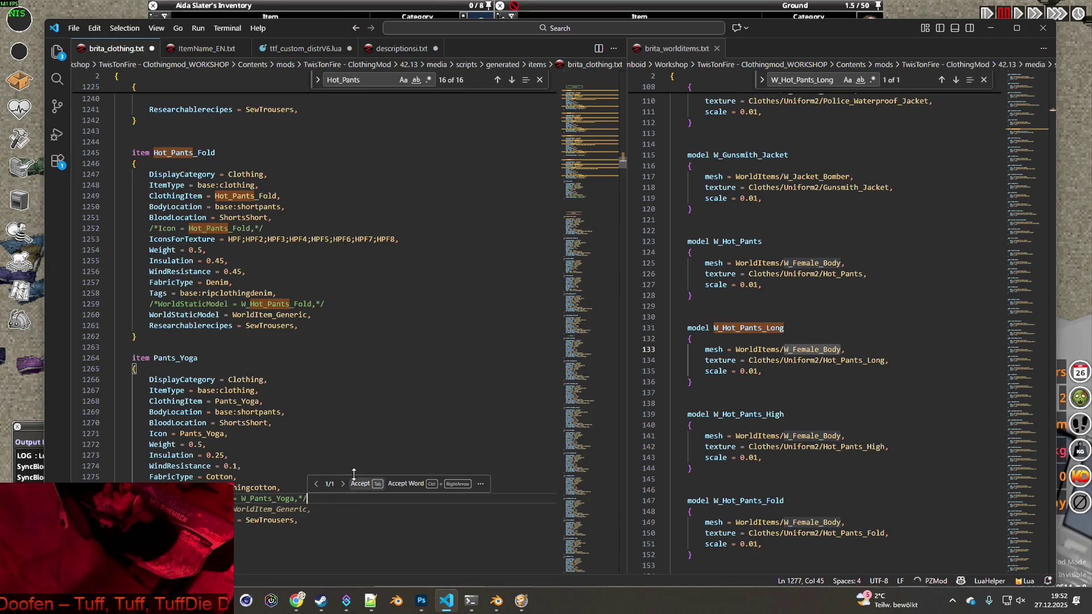
key("Tab")
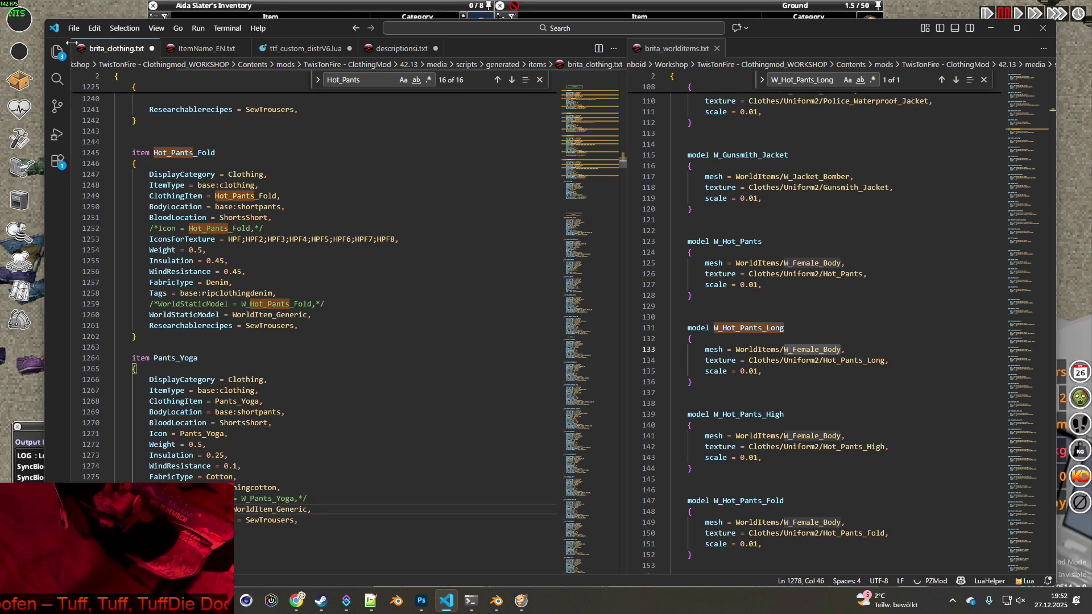
left_click(73, 28)
left_click(202, 231)
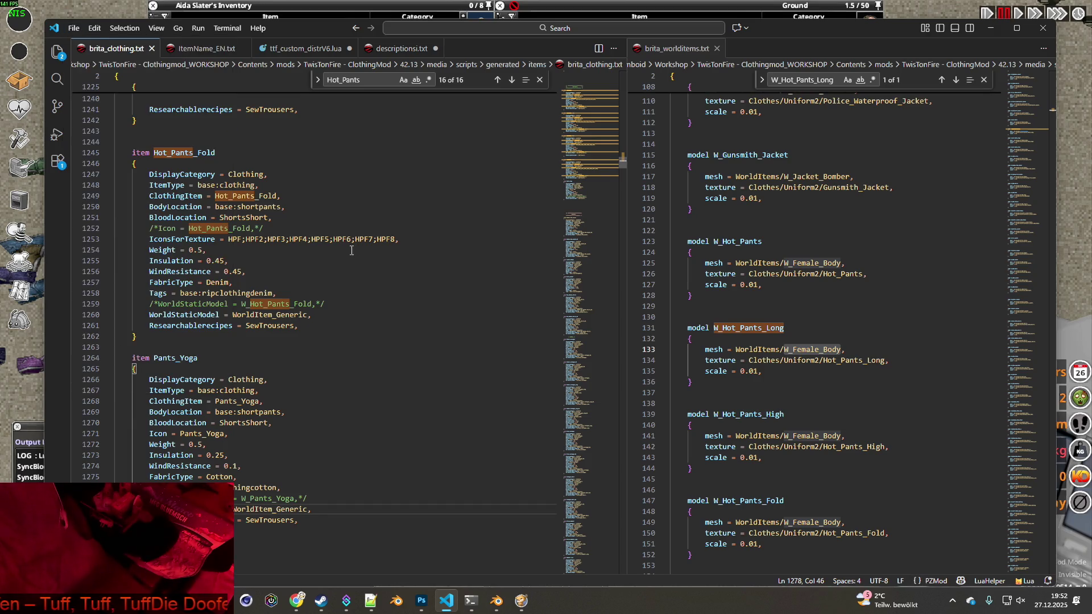
left_click(28, 390)
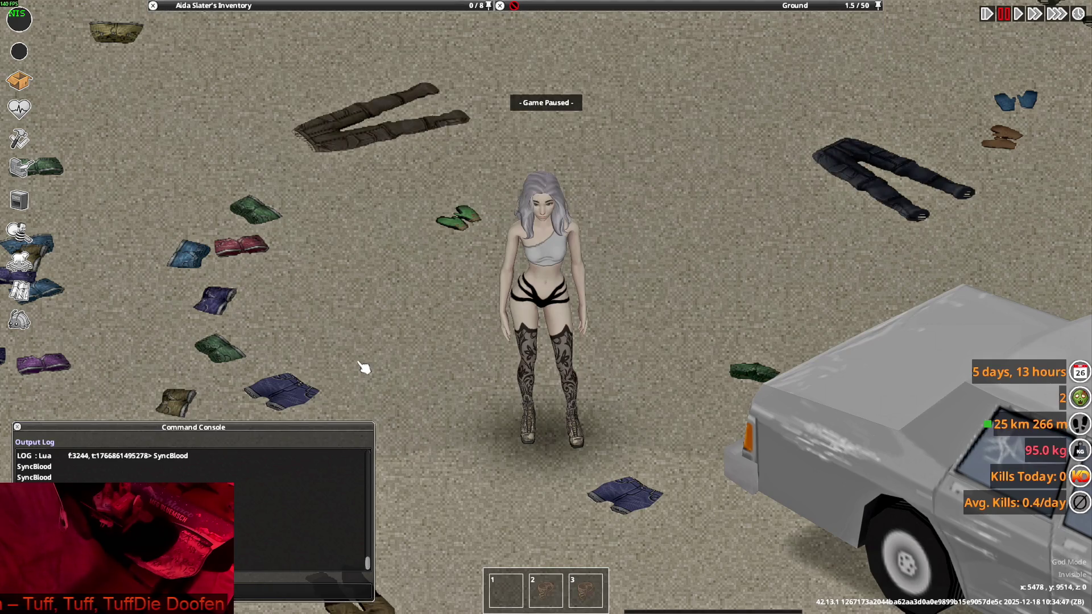
- Unpause and pick up the folded and regular Denim Shorts from the ground into the inventory
key("space")
key("s")
mouse_move(592, 61)
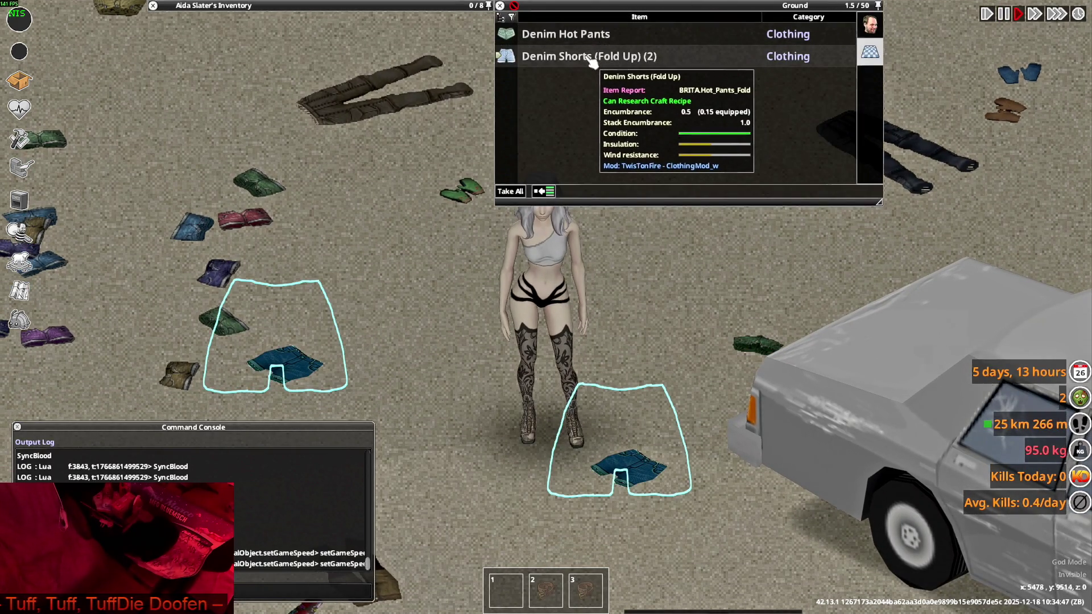
left_click_drag(591, 56, 421, 35)
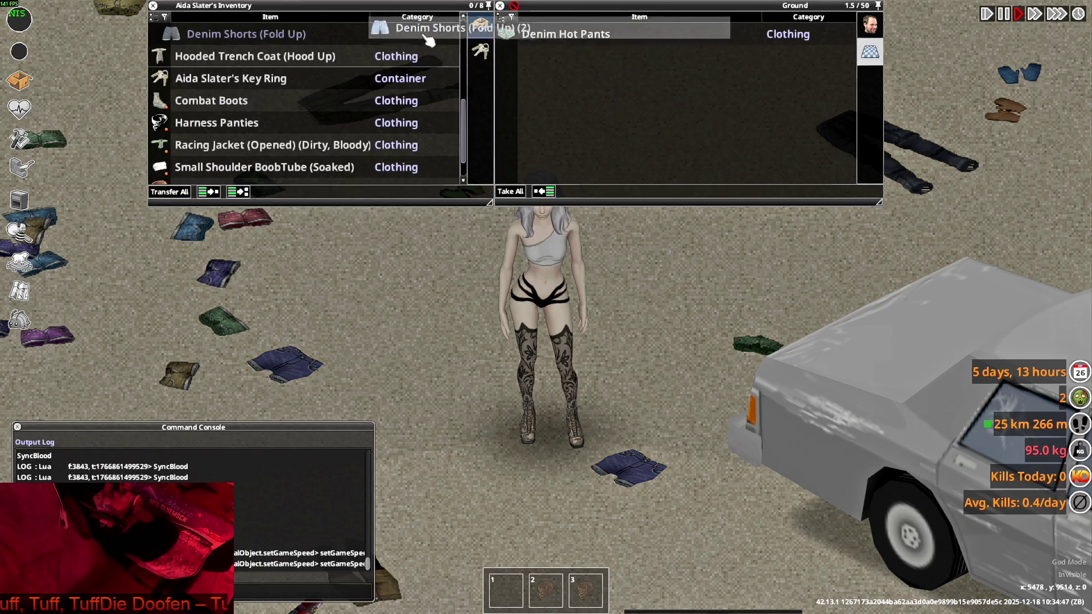
left_click_drag(740, 56, 330, 77)
scroll(703, 333, "down", 4)
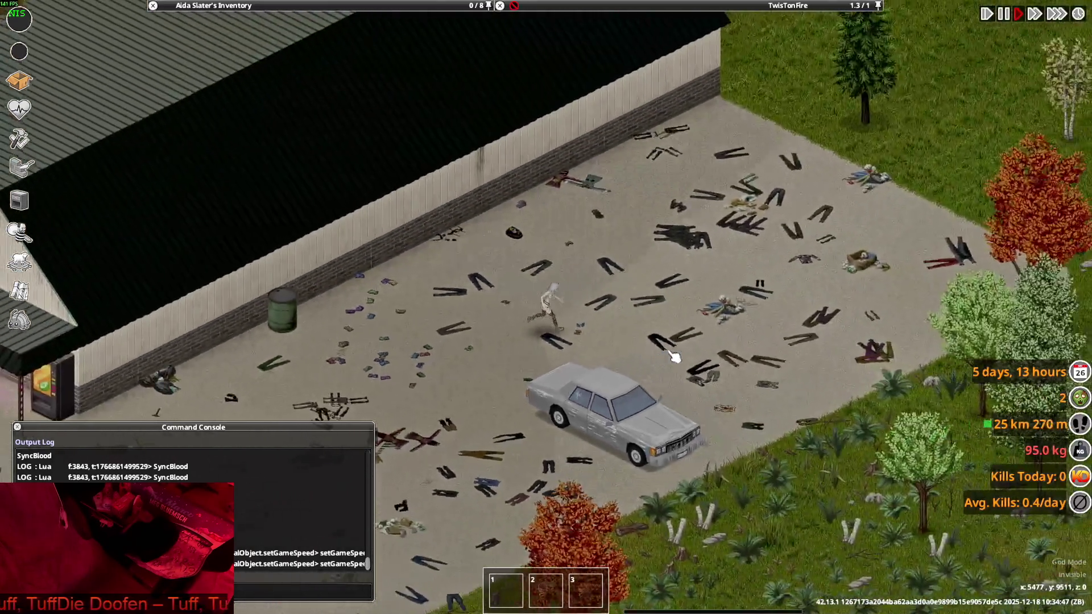
key("w+d")
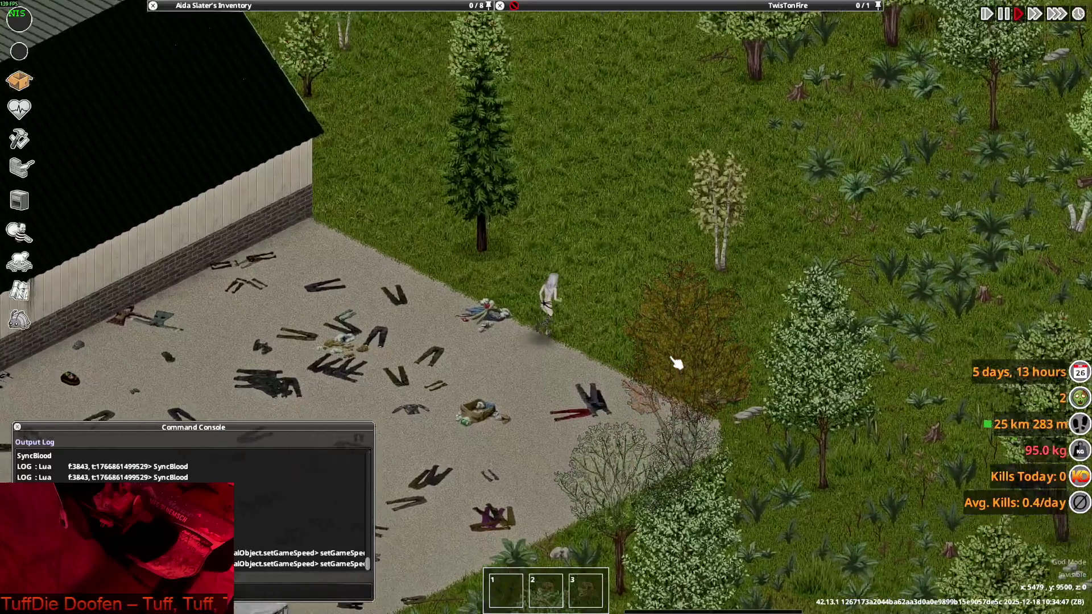
scroll(675, 360, "up", 4)
mouse_move(307, 91)
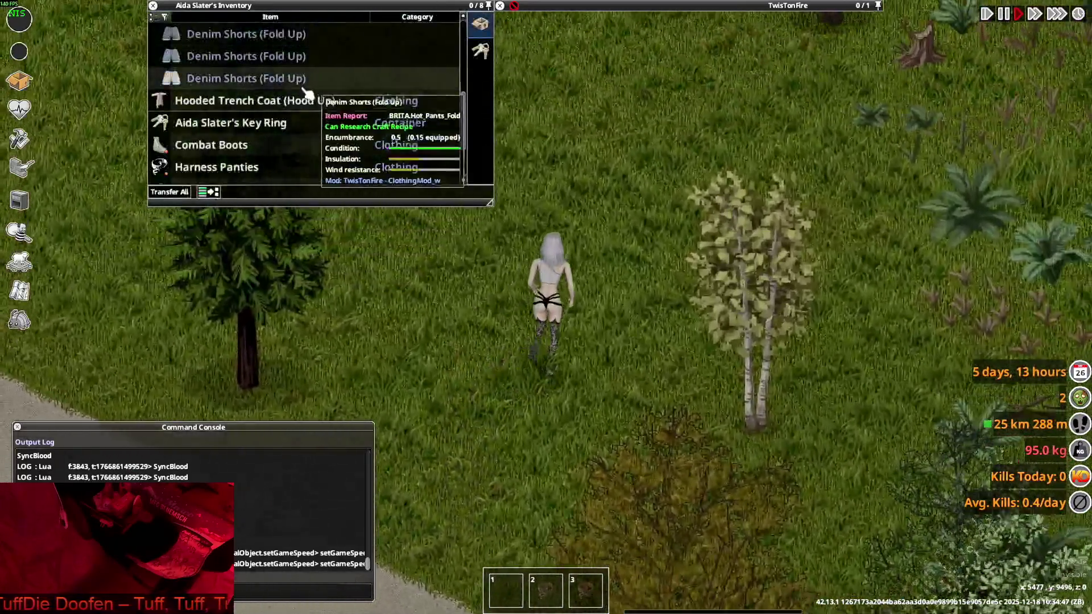
key("w")
scroll(307, 91, "up", 5)
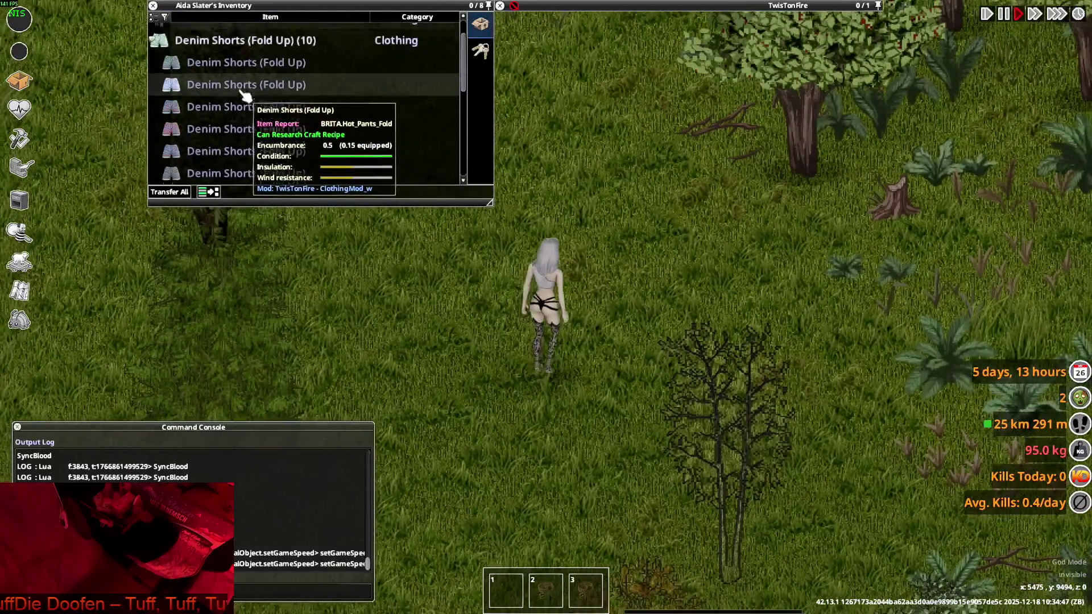
- Drop the ten Denim Shorts (Fold Up) on the ground, expand the stack, then request Quit to Desktop
left_click(170, 57)
left_click_drag(171, 63, 638, 340)
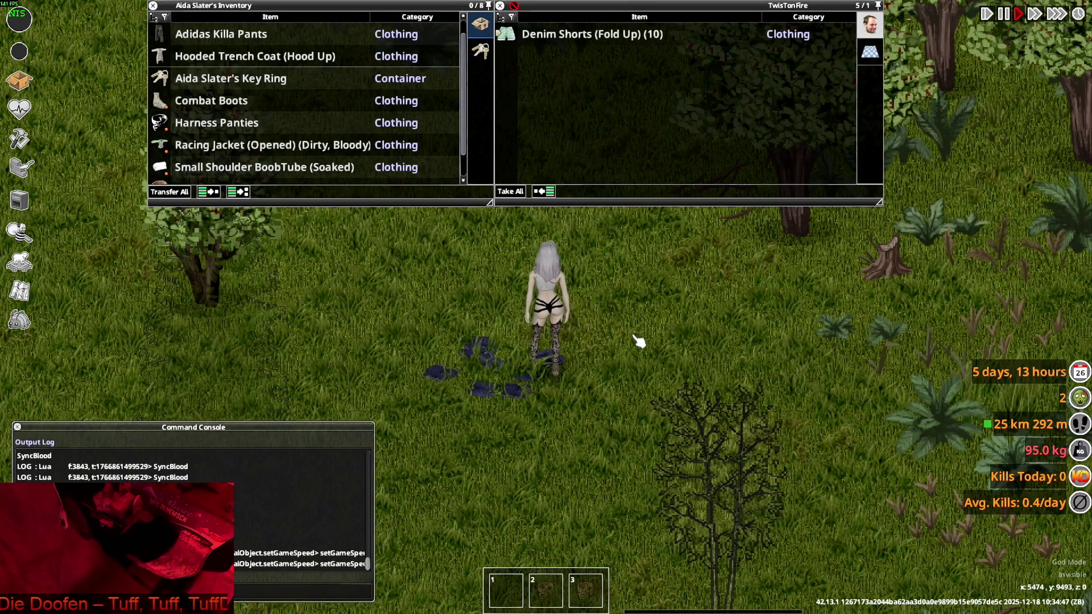
scroll(270, 147, "down", 2)
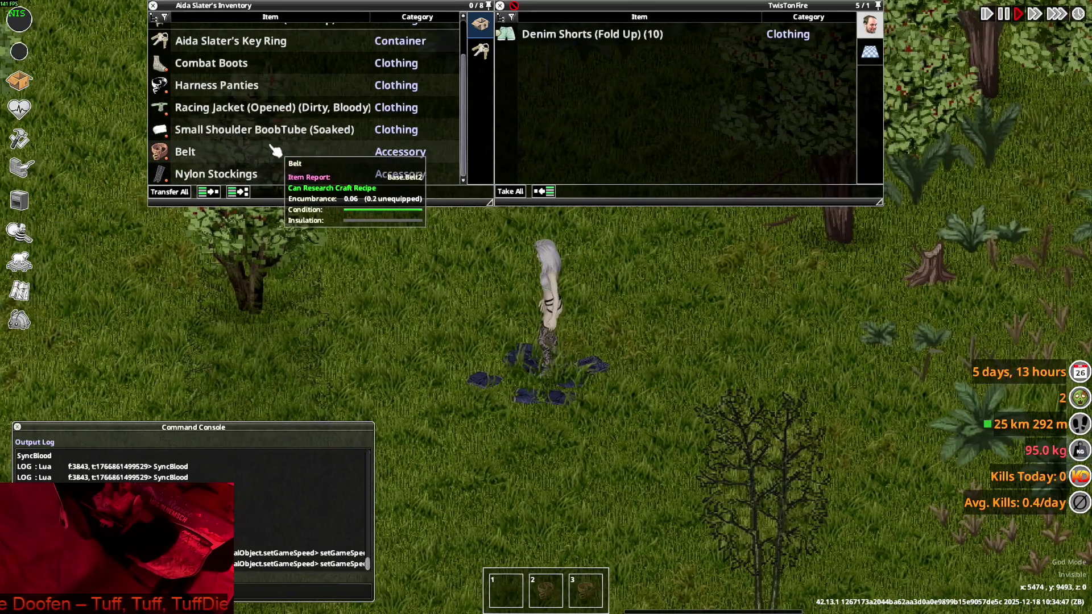
scroll(274, 150, "up", 3)
scroll(500, 273, "up", 3)
left_click(506, 34)
scroll(586, 91, "down", 1)
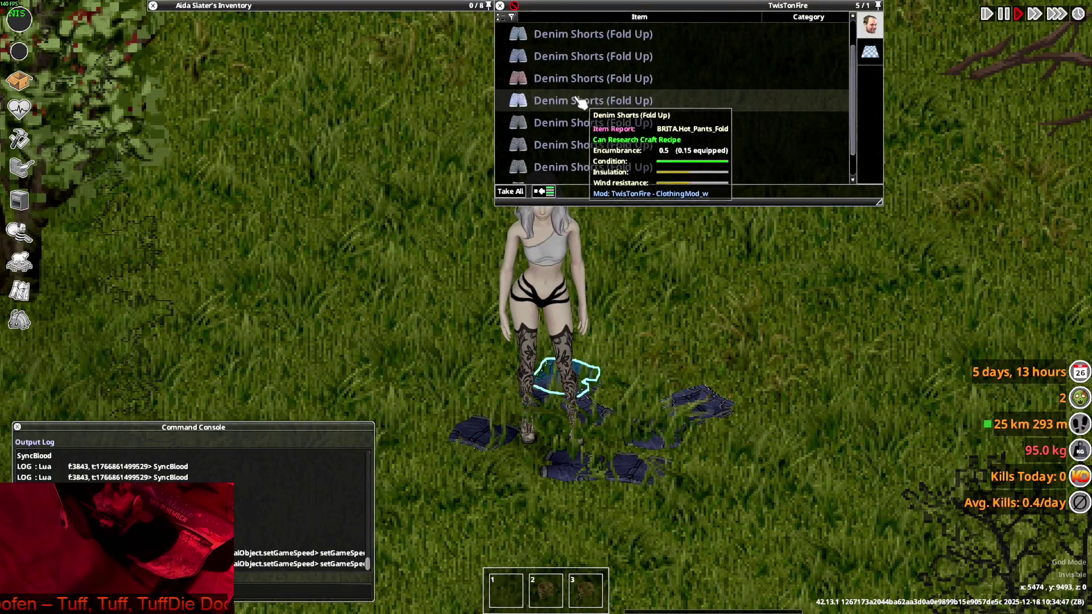
scroll(577, 113, "down", 1)
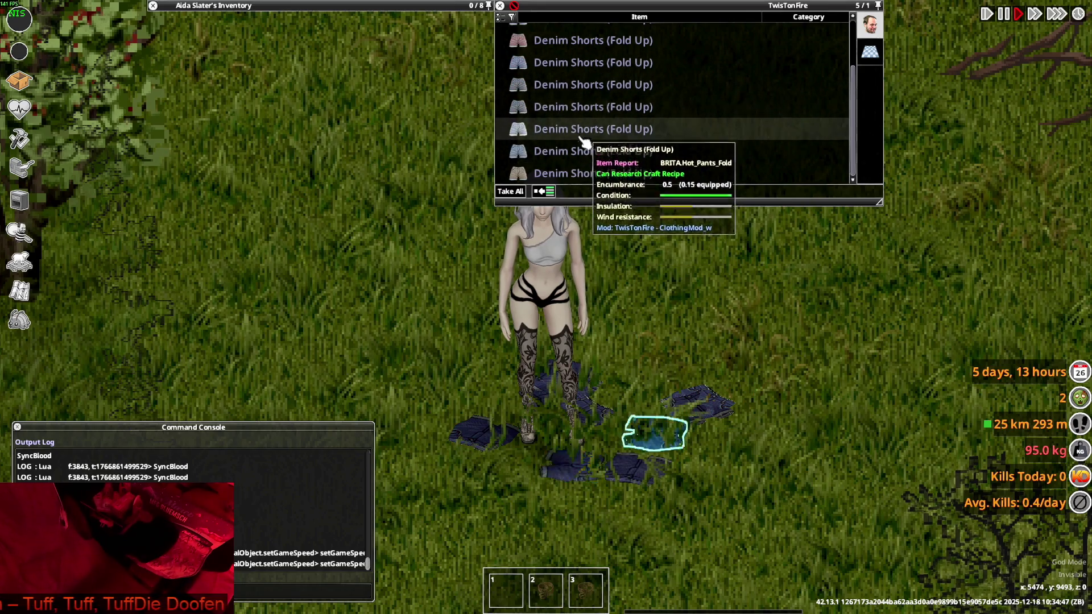
double_click(595, 131)
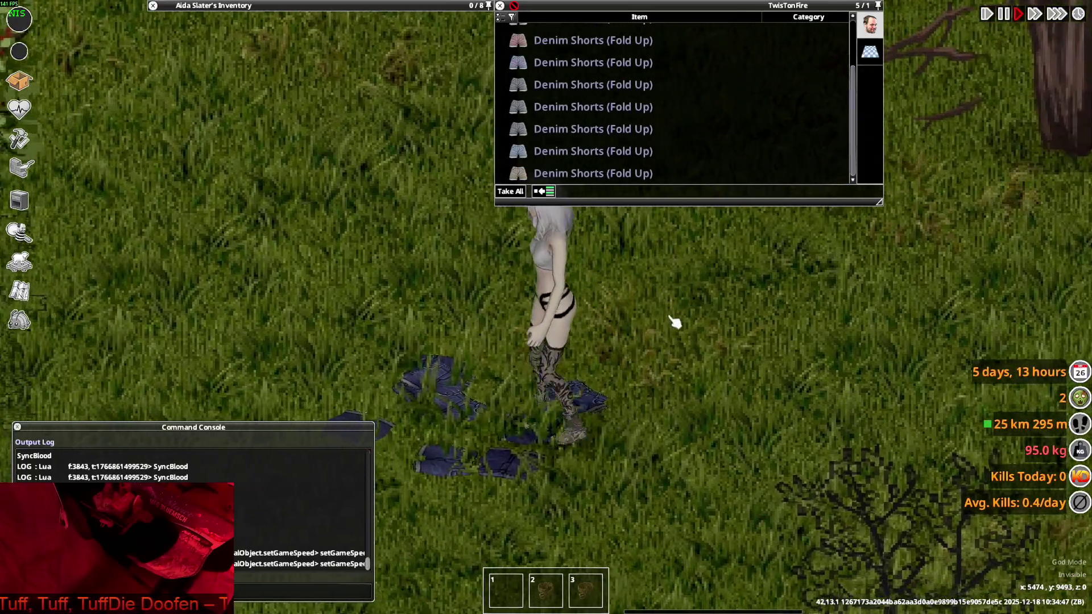
key("Escape")
left_click(251, 441)
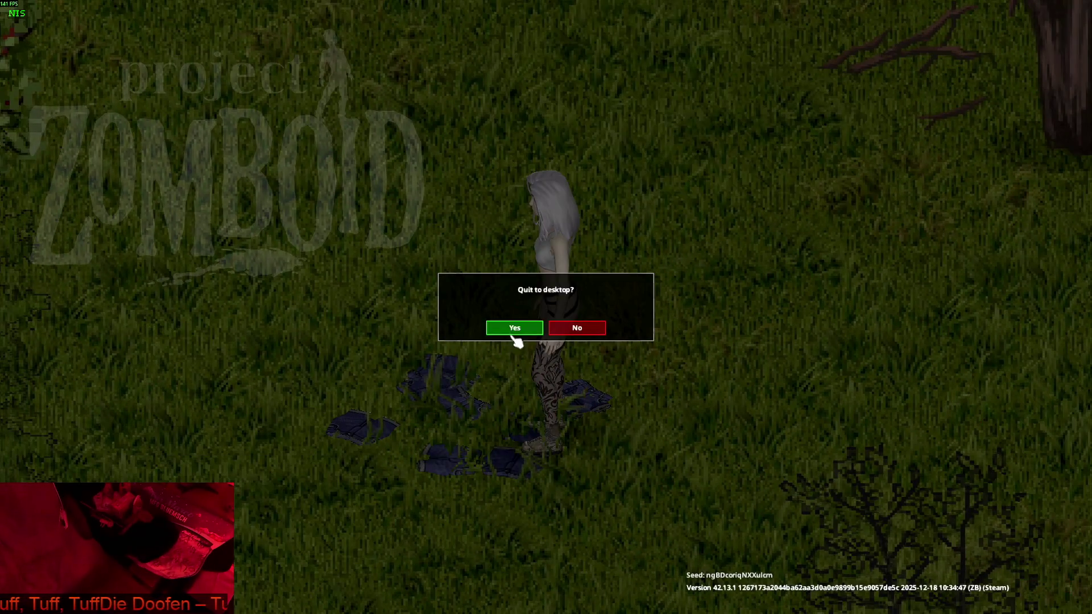
- Quit and reload the game, then start playing once loading finishes
left_click(591, 333)
left_click(171, 411)
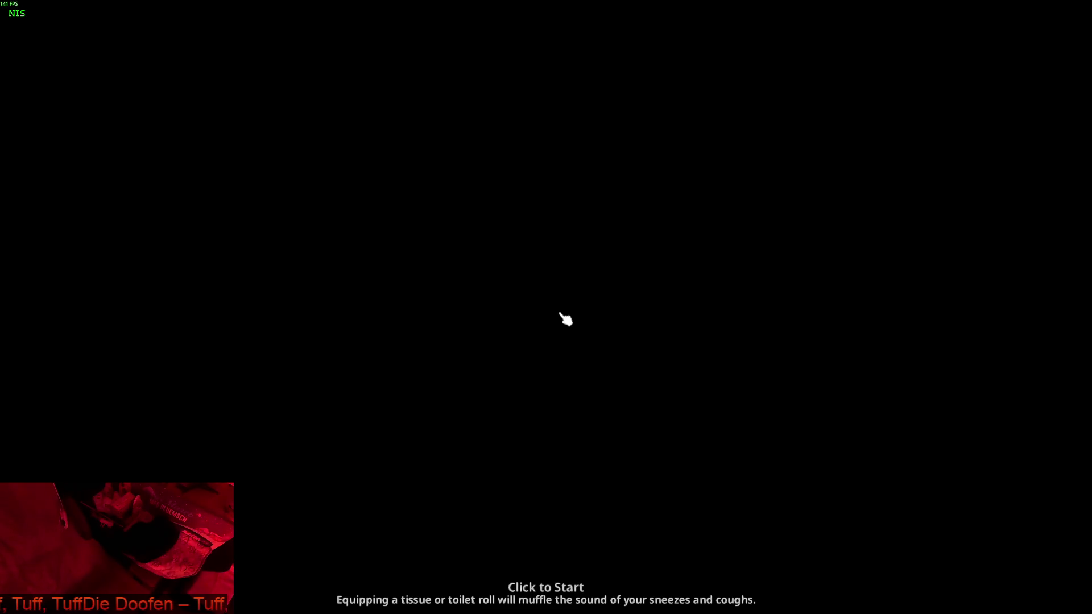
left_click(566, 320)
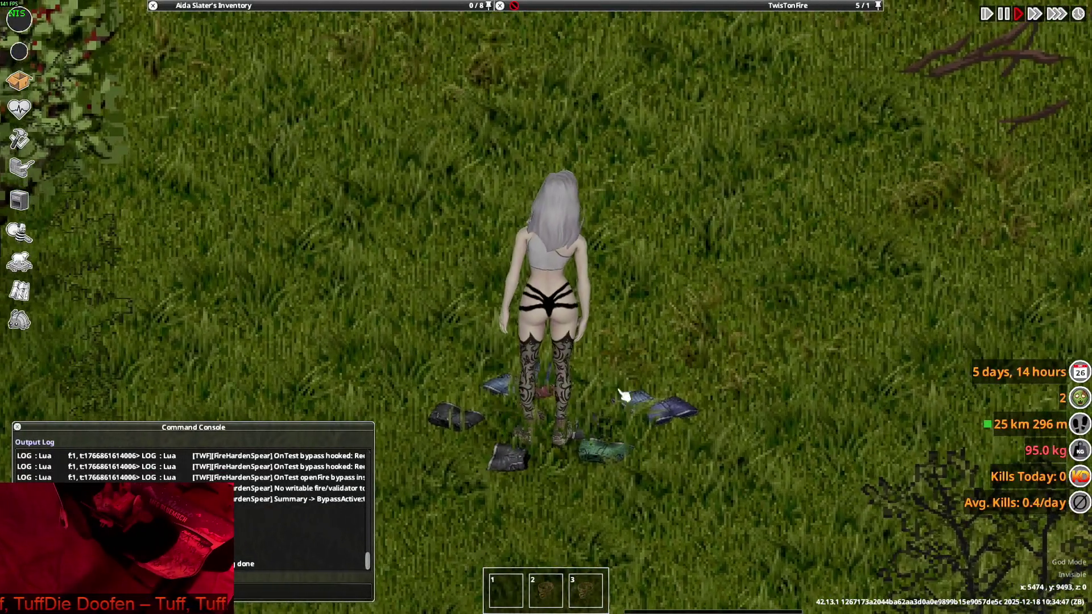
- Expand the dropped Denim Shorts (10) stack on the floor to recheck it
mouse_move(664, 60)
left_click(574, 34)
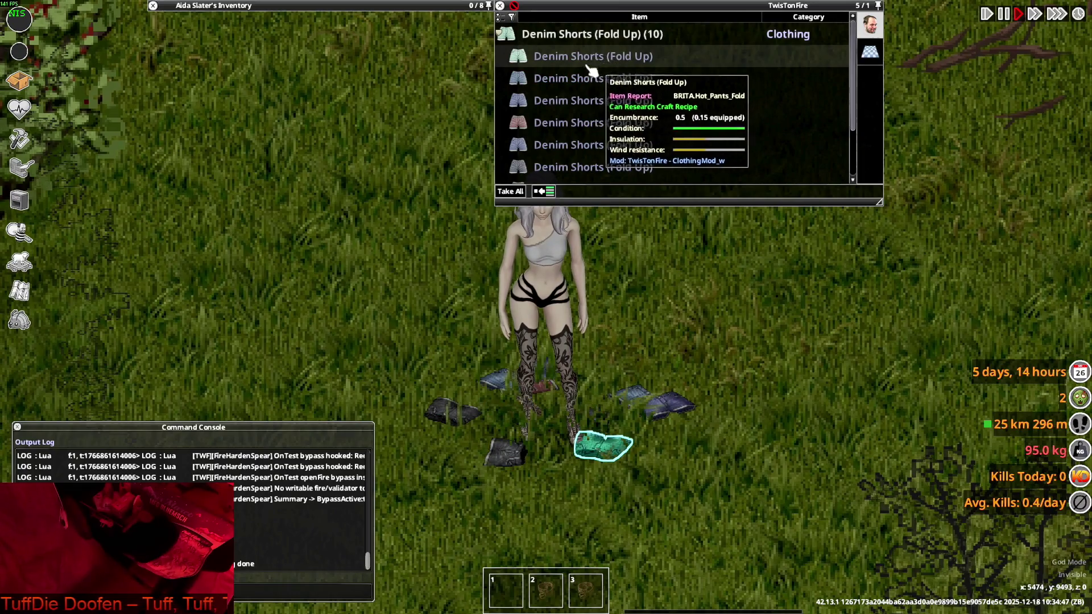
scroll(580, 74, "down", 1)
scroll(585, 96, "down", 2)
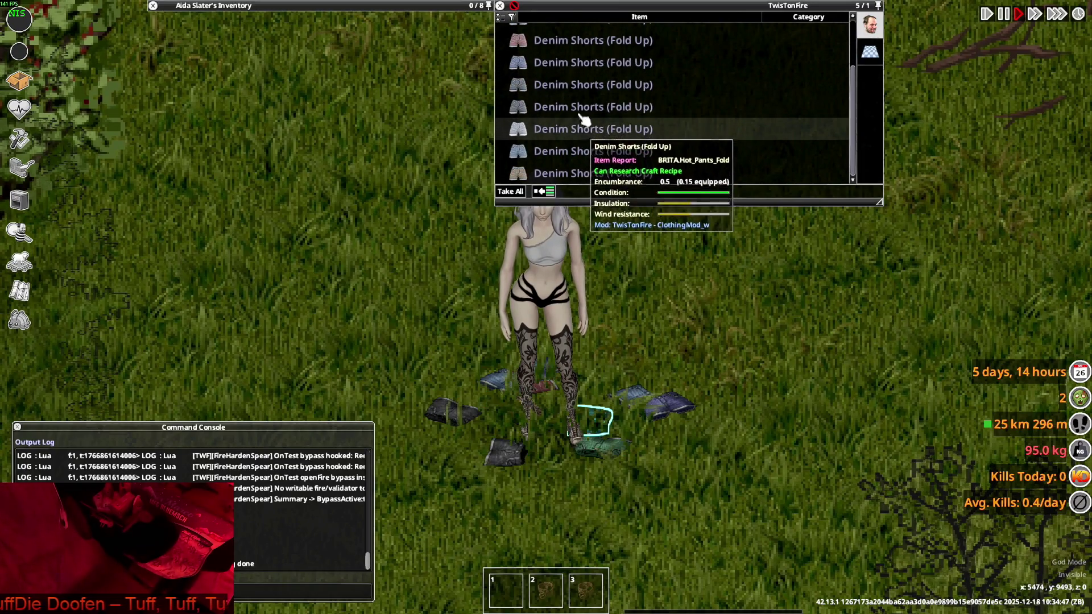
scroll(591, 165, "up", 3)
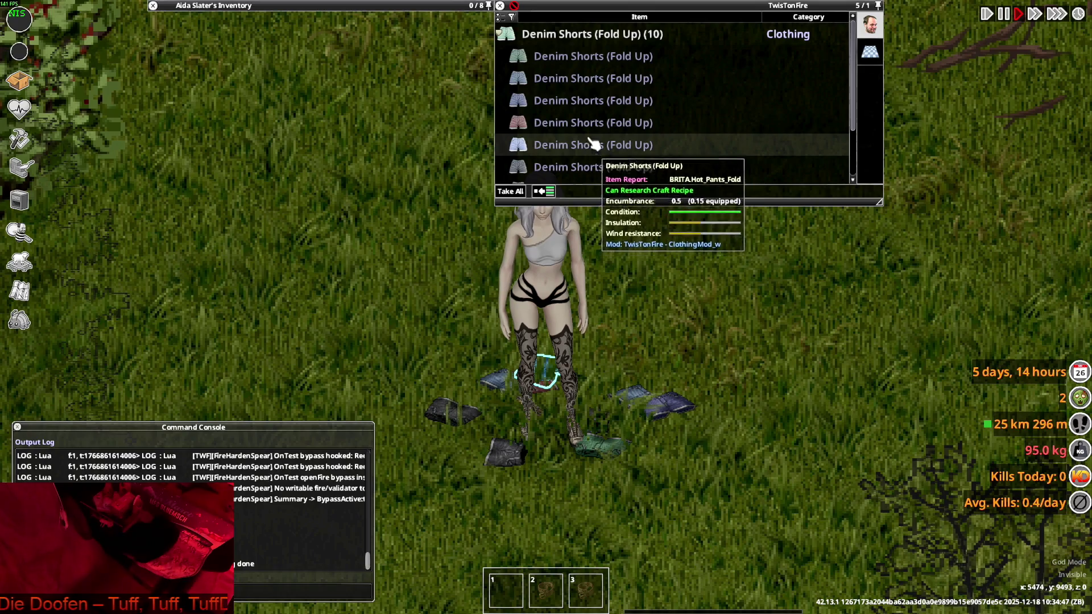
scroll(594, 108, "down", 3)
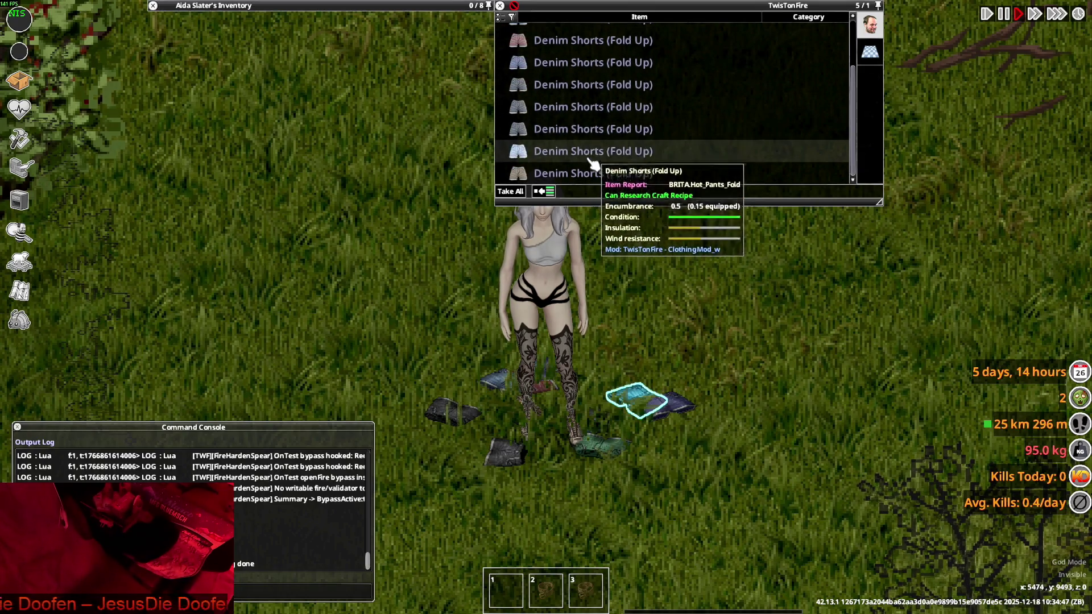
- Walk the character off, back onto, and off the dropped denim shorts
key("s")
mouse_move(352, 81)
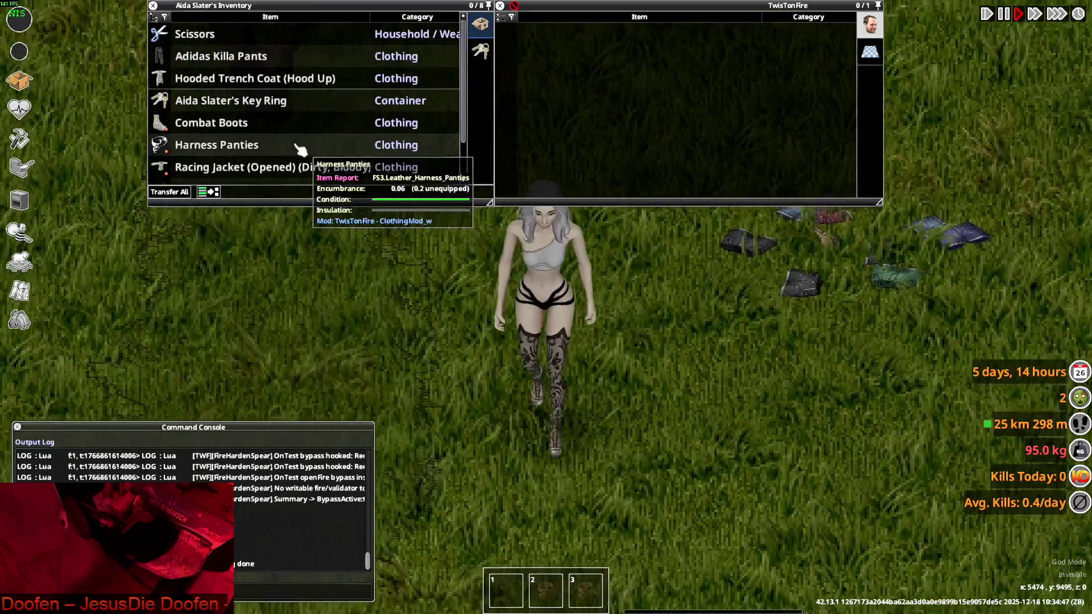
scroll(293, 148, "down", 2)
key("w")
scroll(276, 149, "down", 1)
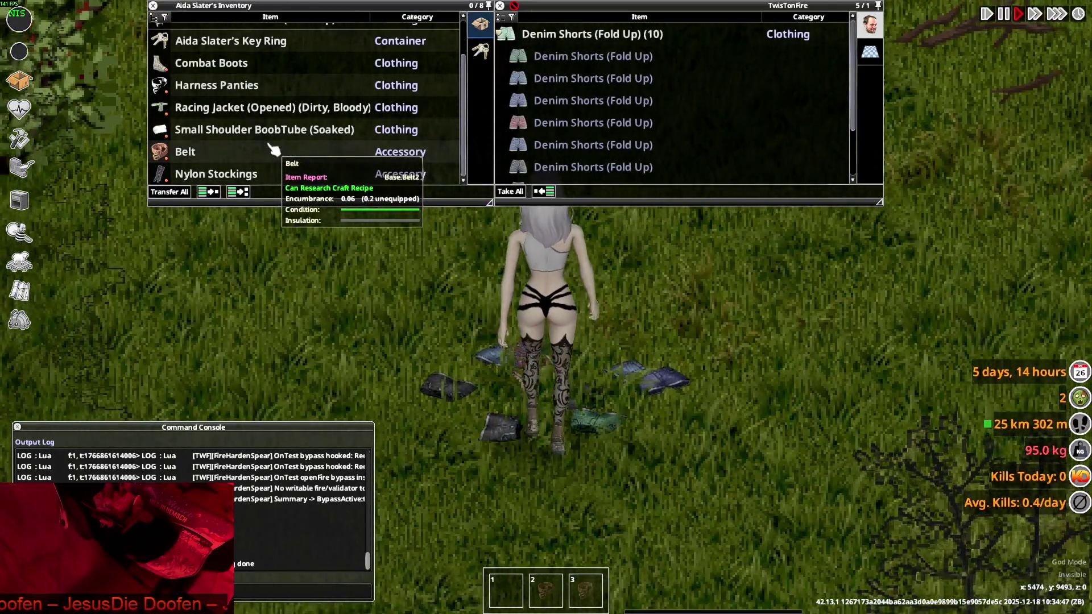
scroll(268, 151, "up", 3)
scroll(577, 262, "down", 5)
key("s")
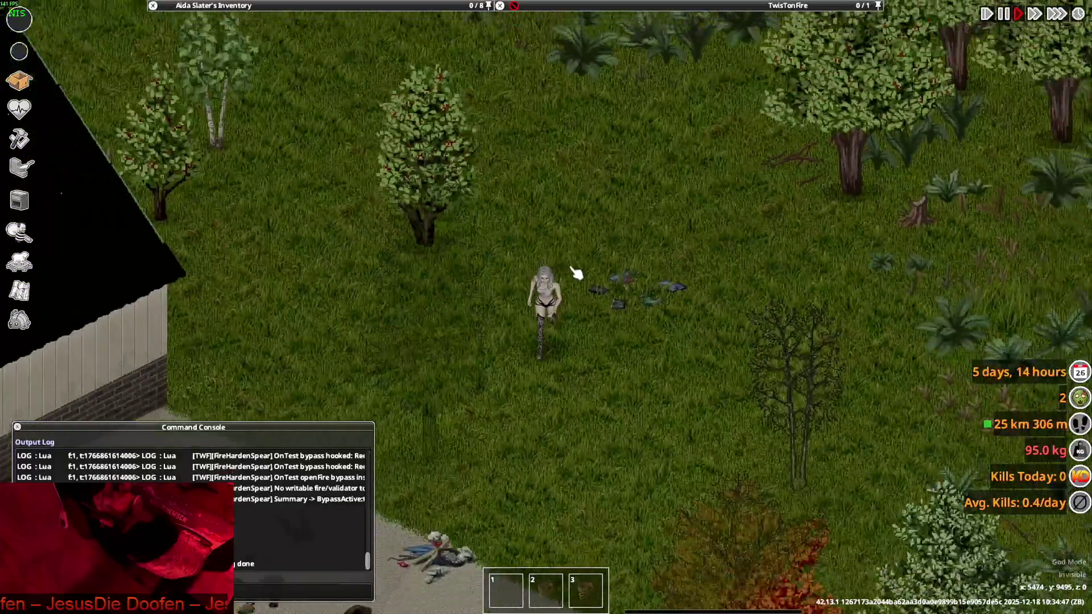
- Walk past the shorts-strewn pavement into the Surplus store, then return to Visual Studio Code
key("a+s")
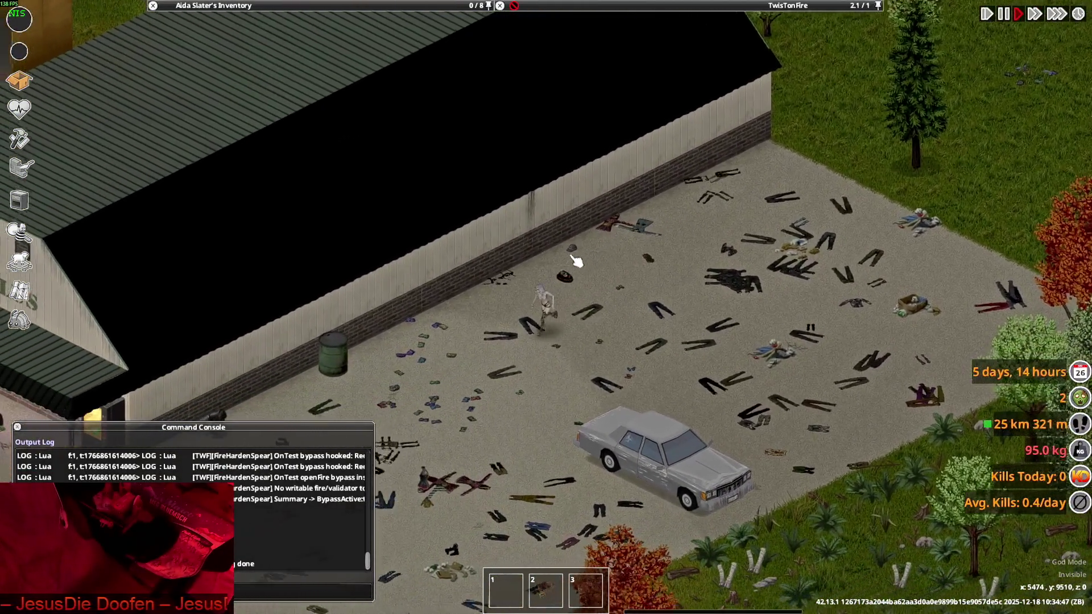
scroll(577, 262, "up", 3)
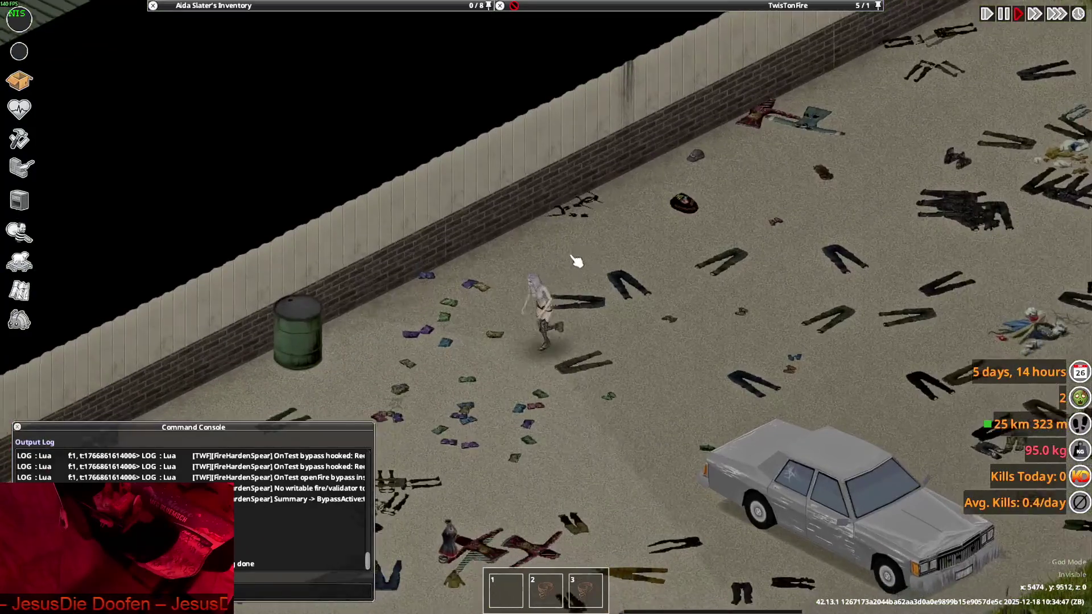
key("a+s")
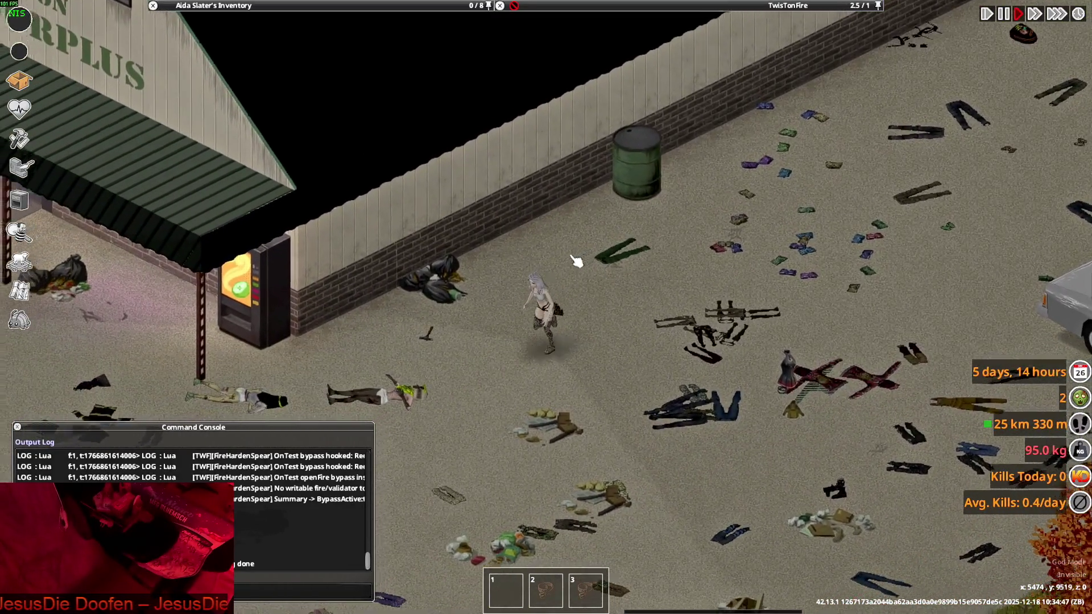
key("w+a")
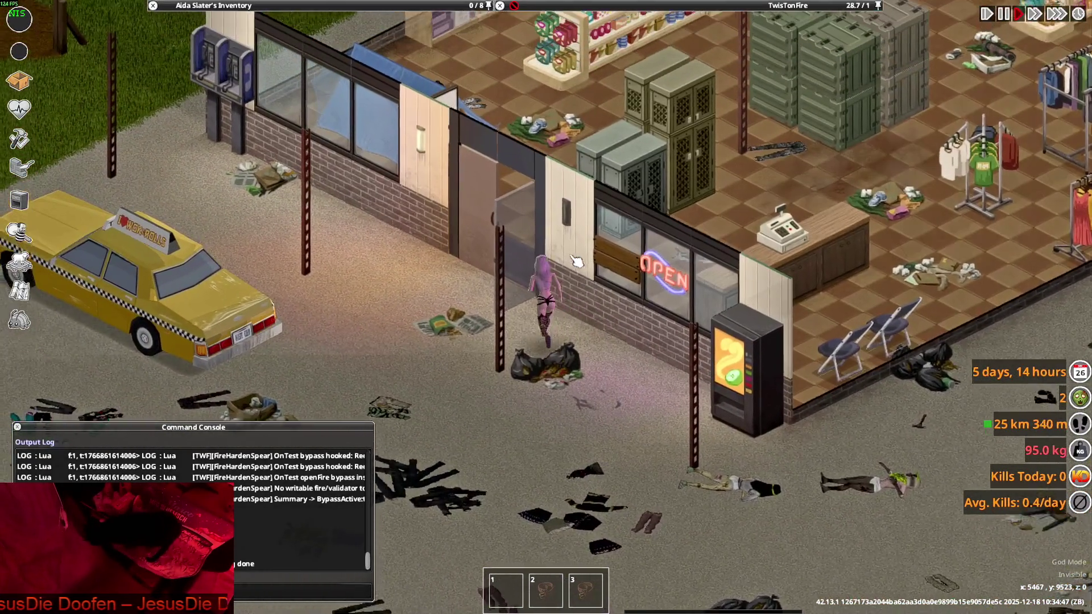
scroll(579, 262, "up", 3)
key("d")
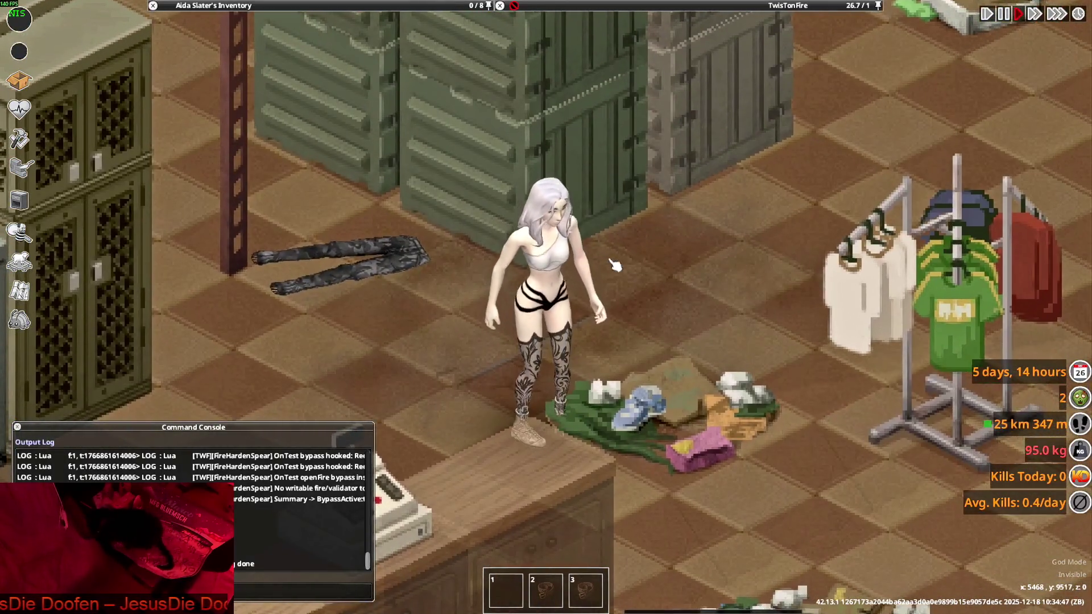
key("alt+Tab")
mouse_move(608, 258)
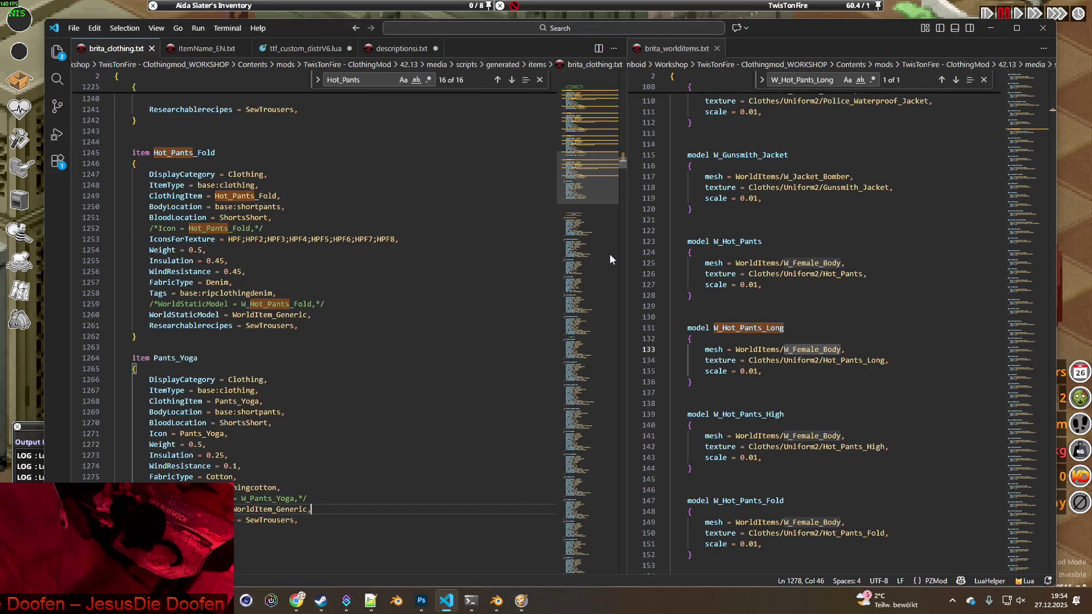
- Select Pants_Yoga on line 1264 and bring up the Hot_Pants search results window
left_click_drag(154, 302, 197, 302)
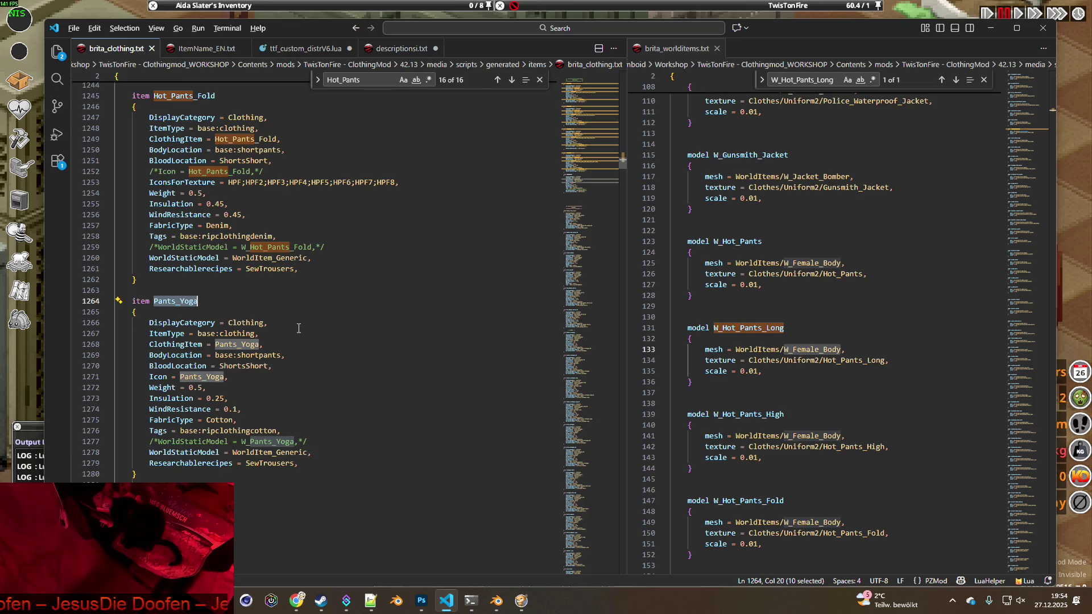
key("alt+Tab")
key("alt+Tab")
key("alt+Tab")
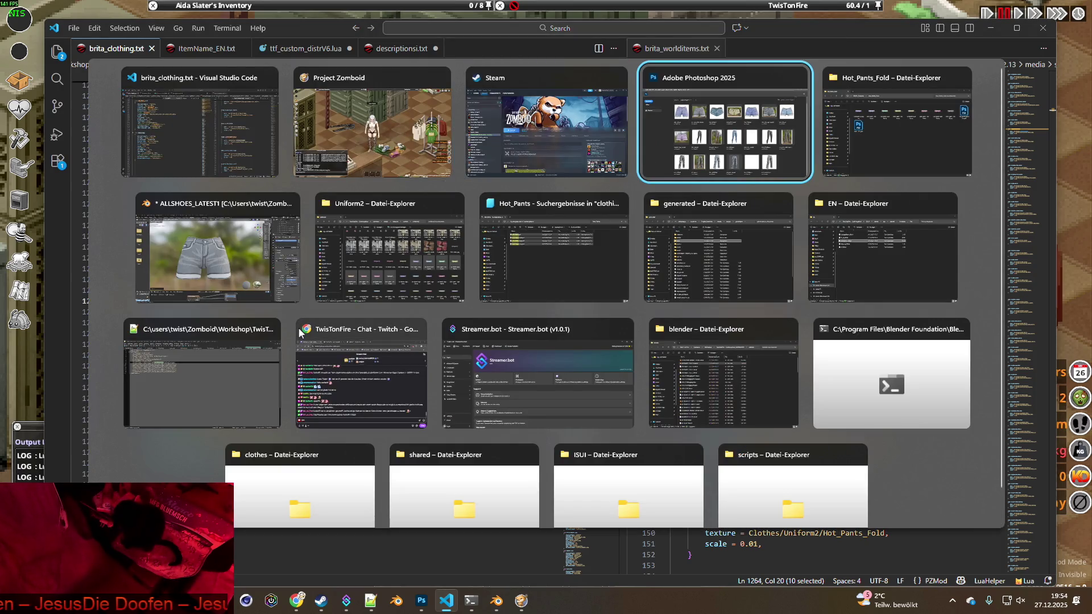
key("alt+Tab")
key("alt+Tab")
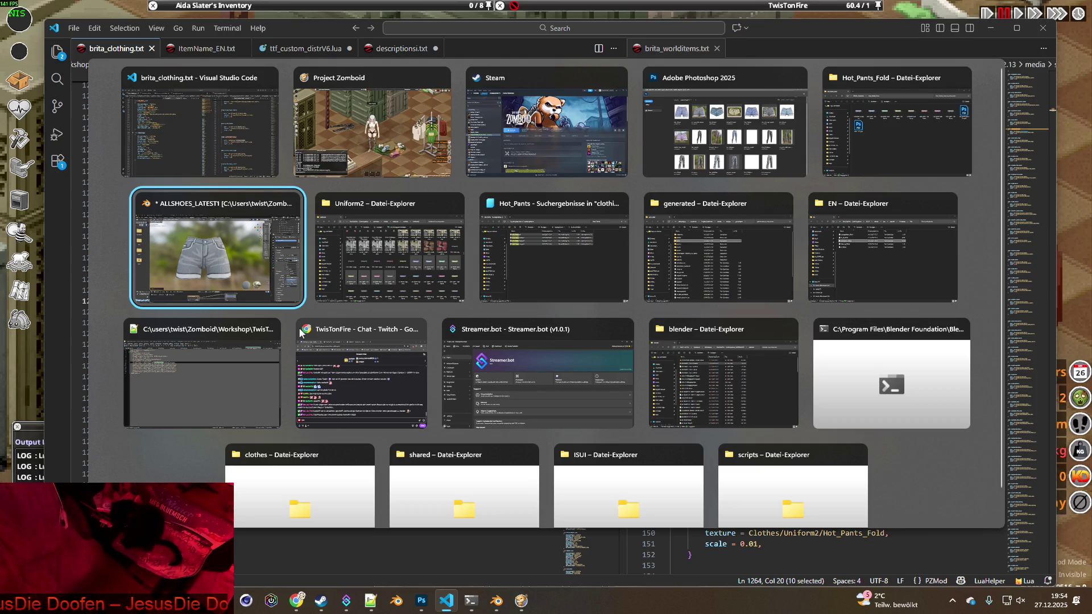
key("alt+Tab")
key("alt+Tab")
- Search for Pants_Yoga and open Pants_Yoga.xml in Notepad++
left_click(779, 76)
type("Pants_Yoga")
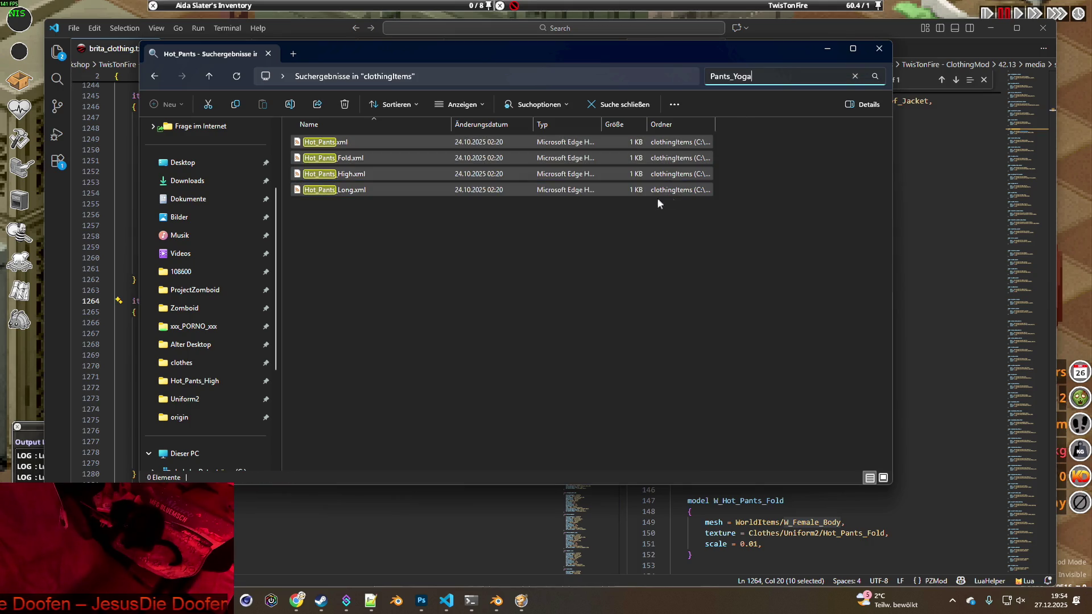
left_click(328, 143)
right_click(329, 144)
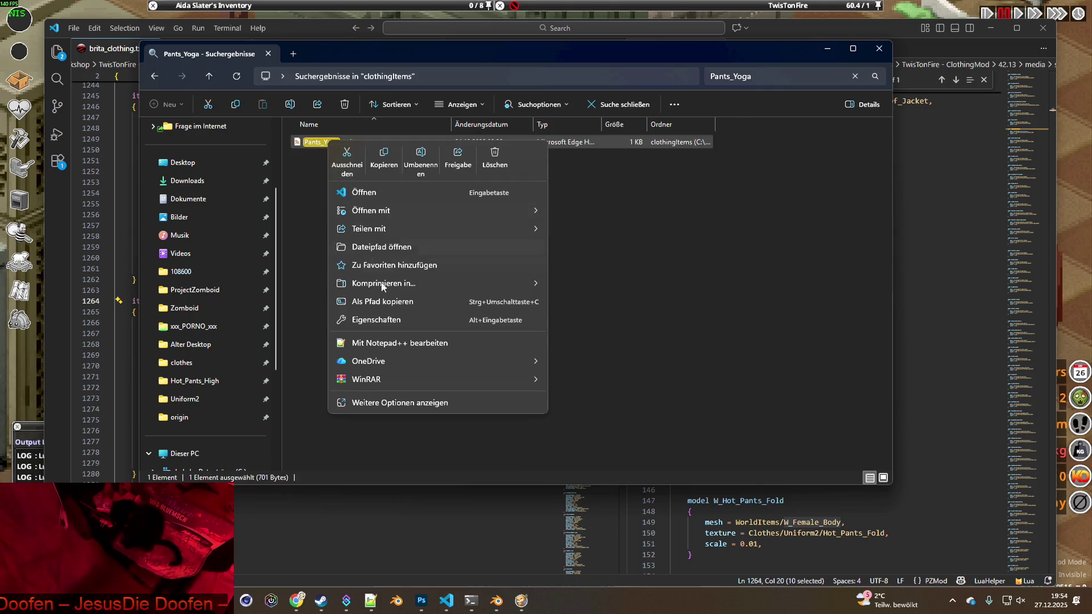
left_click(390, 344)
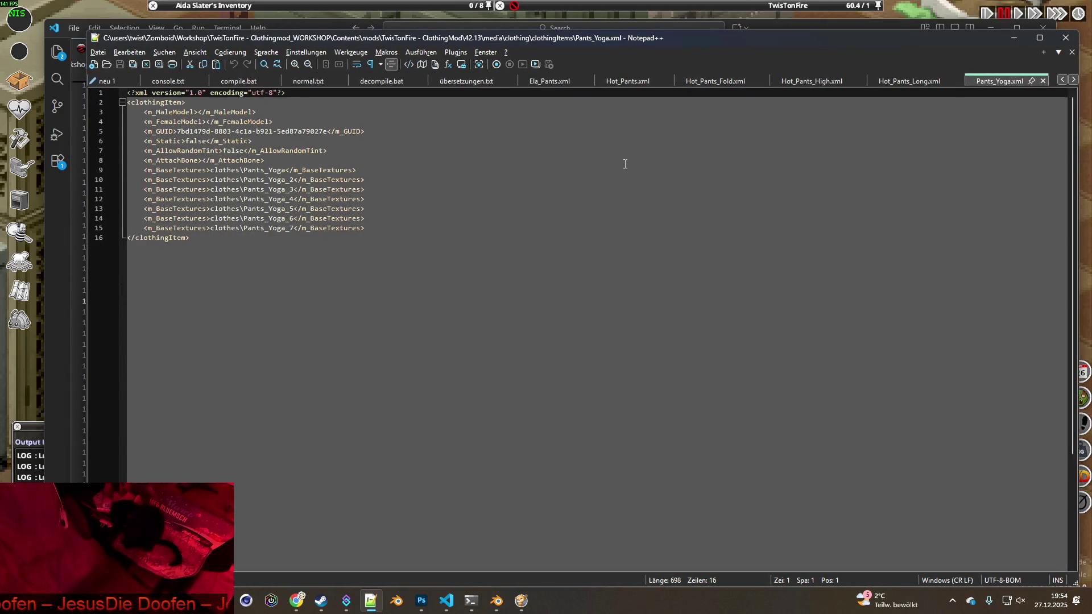
- Close the Ela_Pants, Hot_Pants, Hot_Pants_Fold, Hot_Pants_High and Hot_Pants_Long XML tabs
left_click(567, 85)
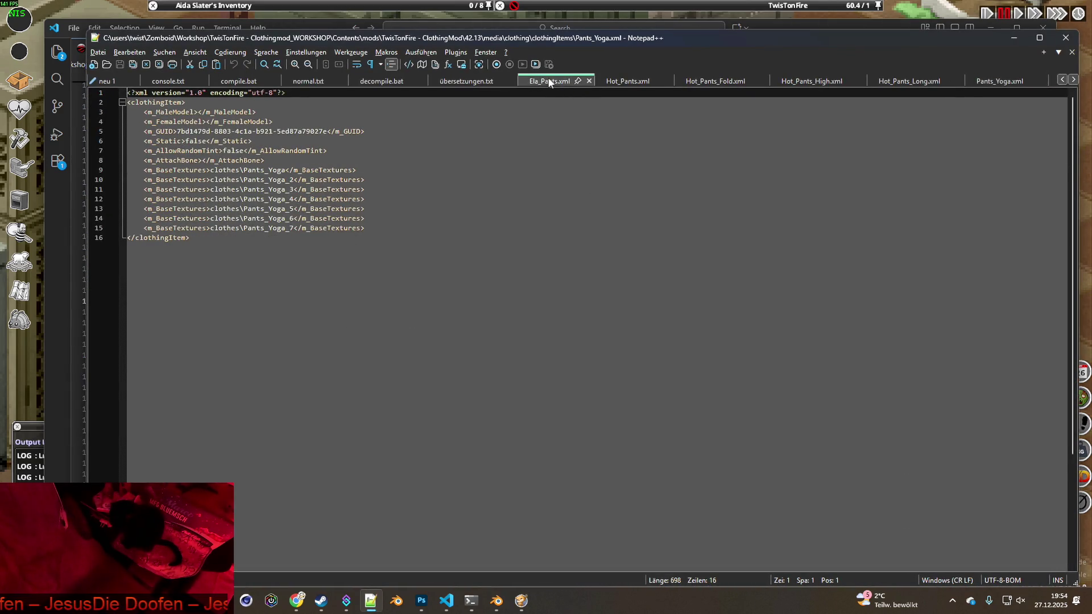
left_click(589, 81)
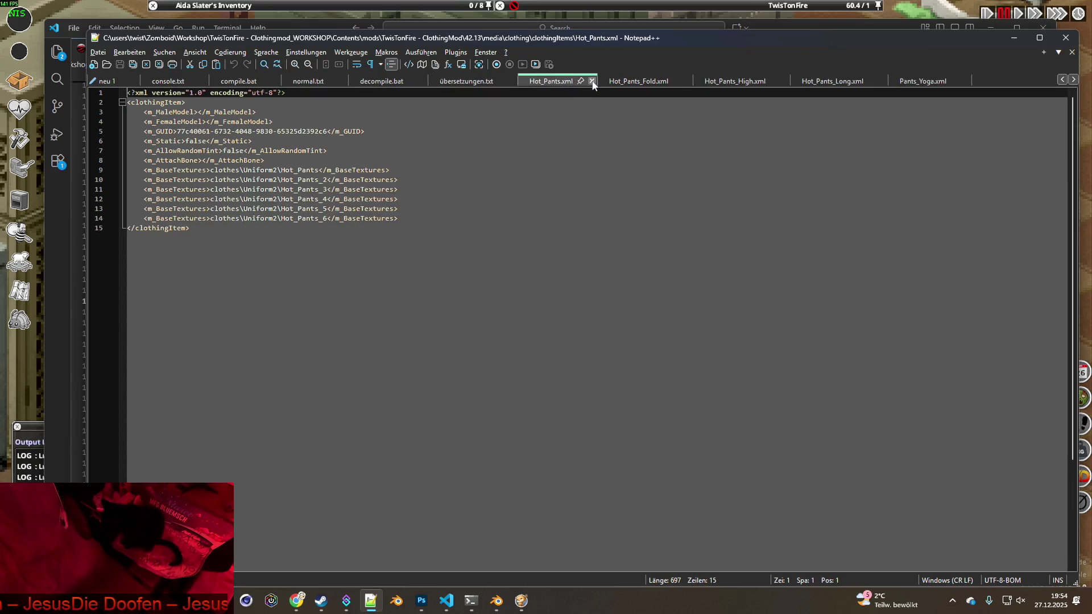
left_click(591, 81)
left_click(557, 81)
left_click(729, 83)
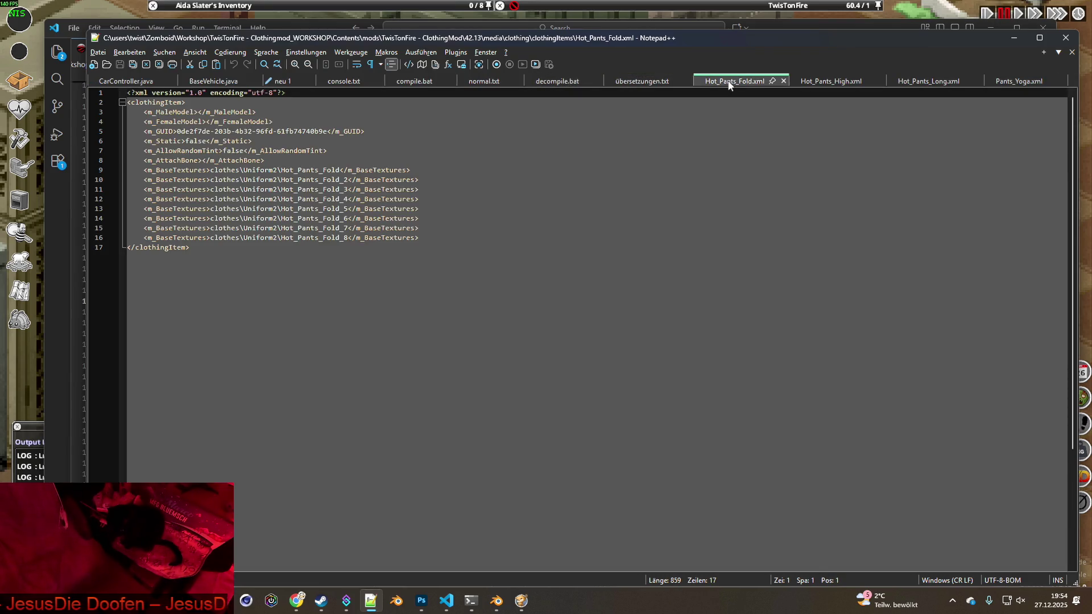
left_click(784, 81)
left_click(759, 84)
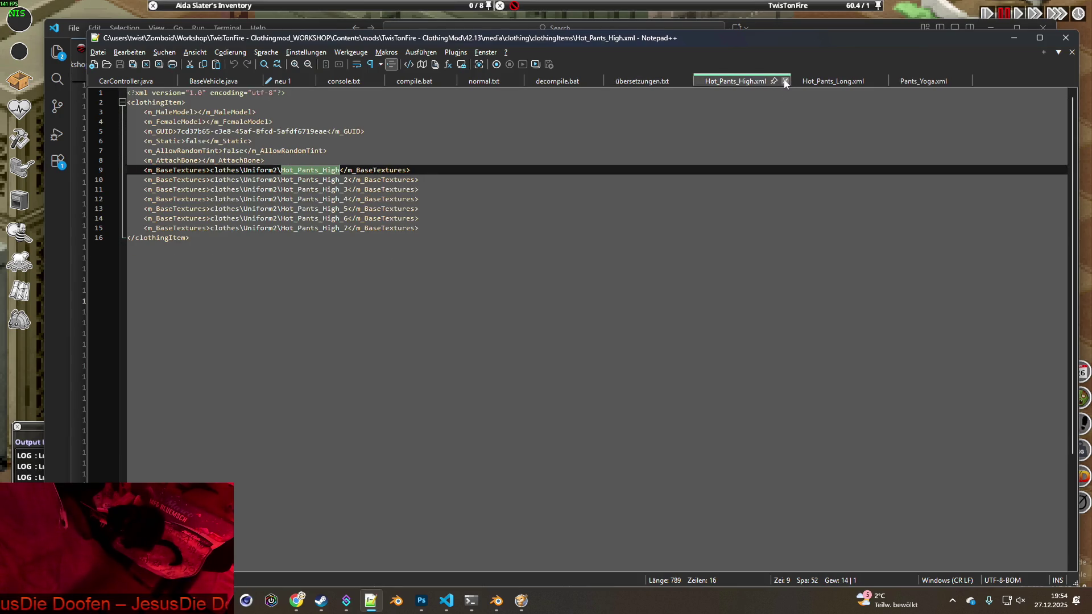
left_click(785, 81)
left_click(726, 82)
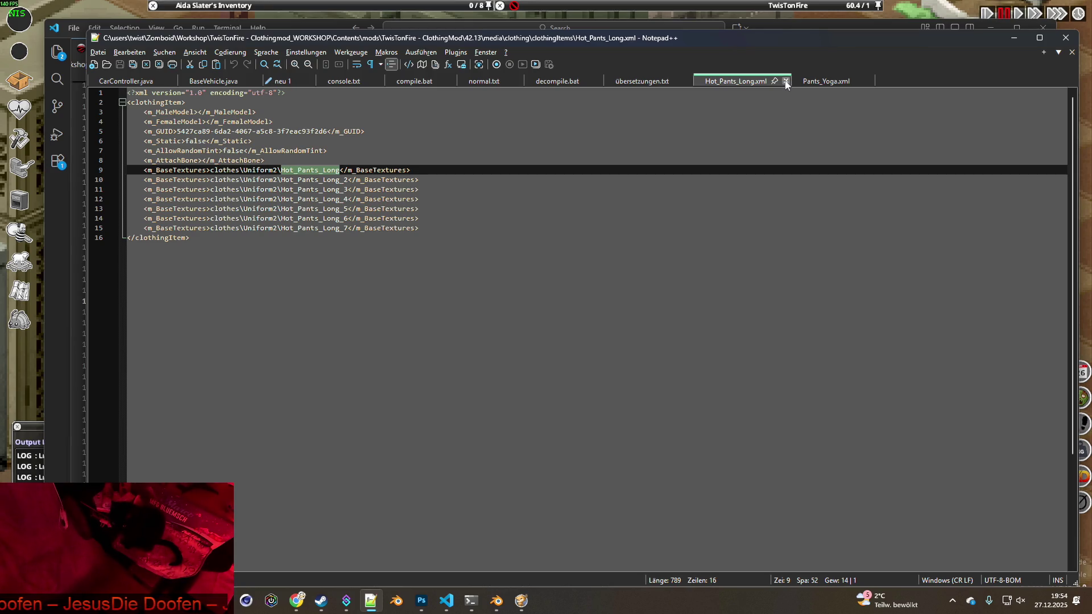
left_click(785, 82)
left_click(733, 82)
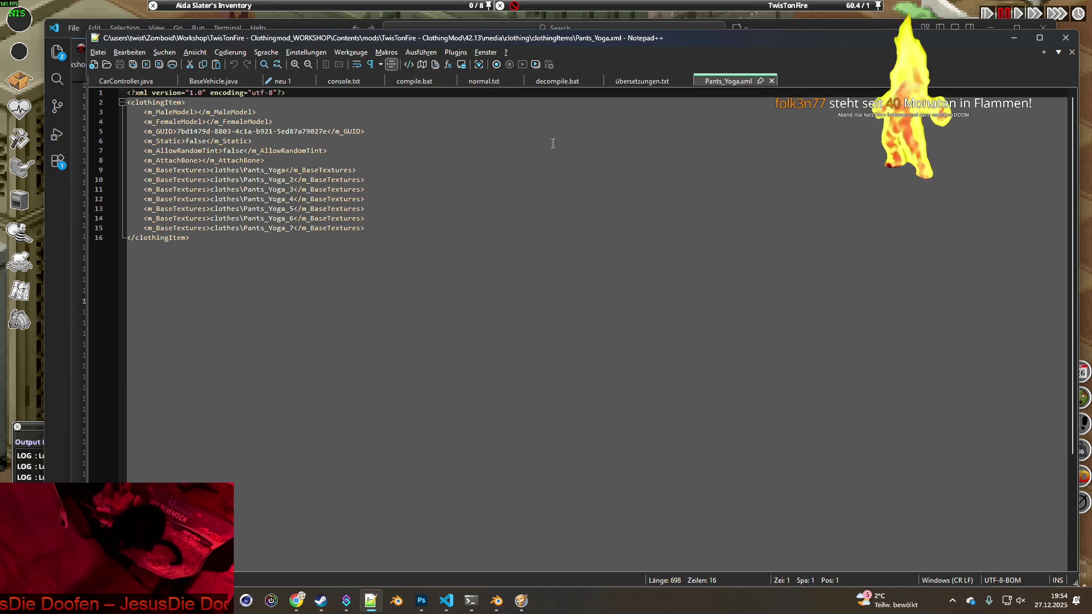
- Select the Pants_Yoga texture name on line 9, then bring up the Uniform2 folder window
left_click(588, 163)
left_click_drag(244, 170, 286, 170)
key("ctrl+c")
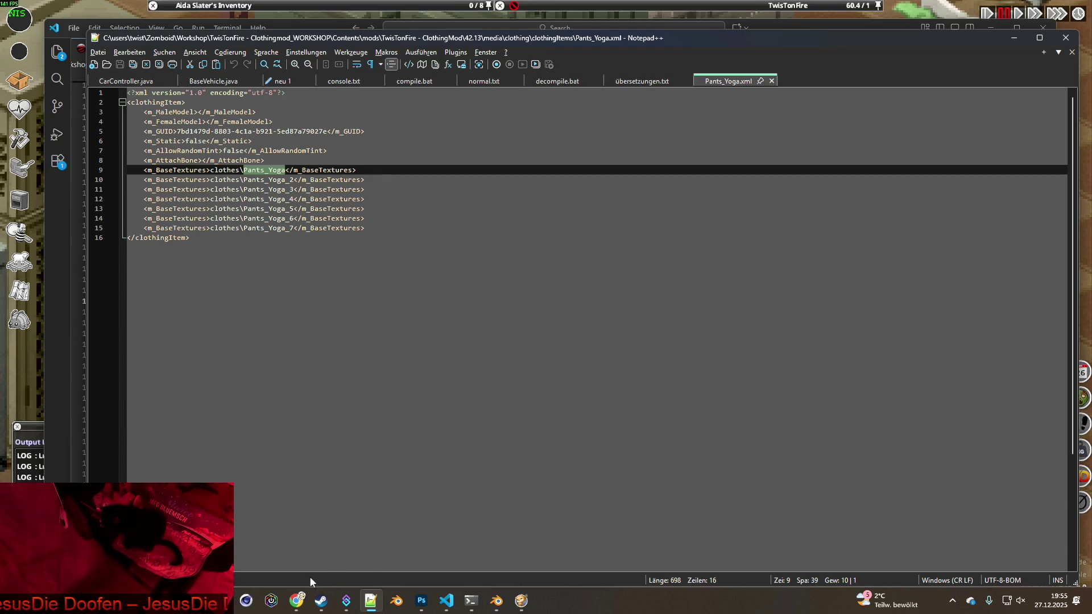
left_click(522, 600)
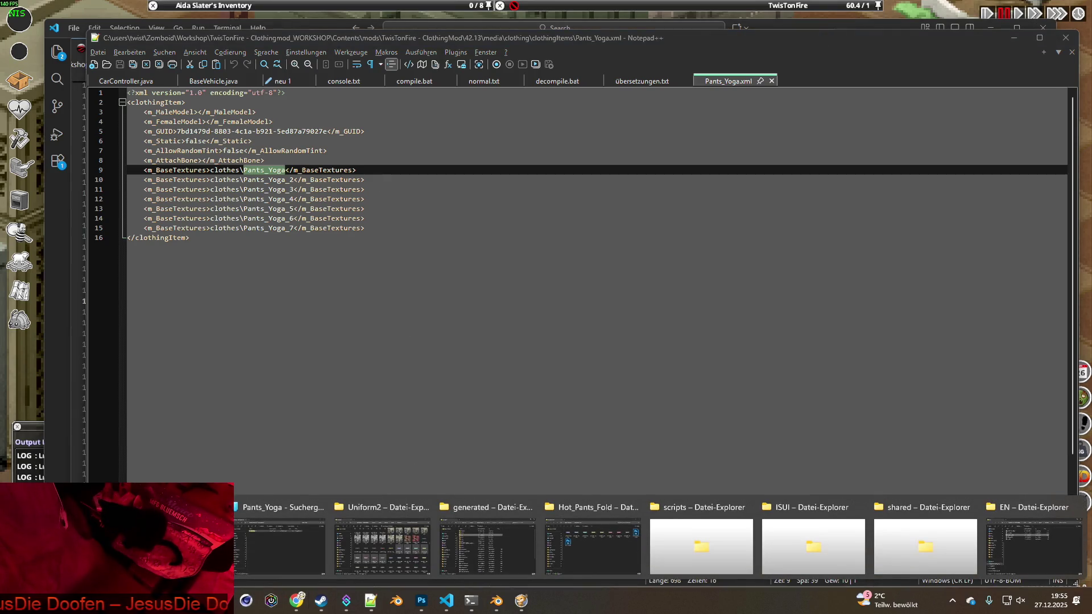
left_click(373, 508)
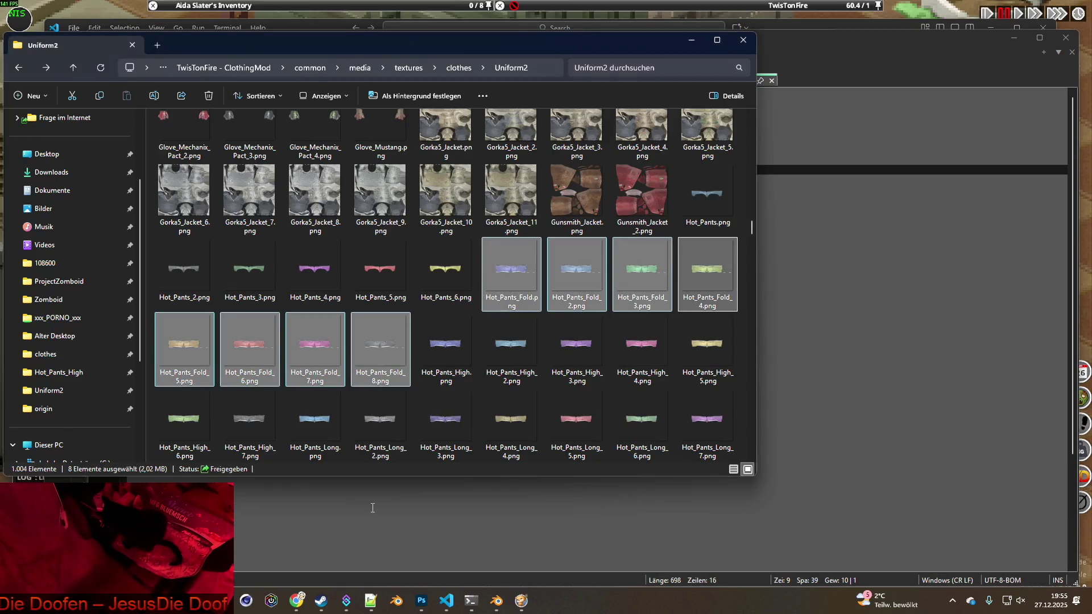
- Search for Pants_Yoga in the Uniform2 and Uniform folders, finding nothing
left_click(634, 68)
type("Pants_Yoga")
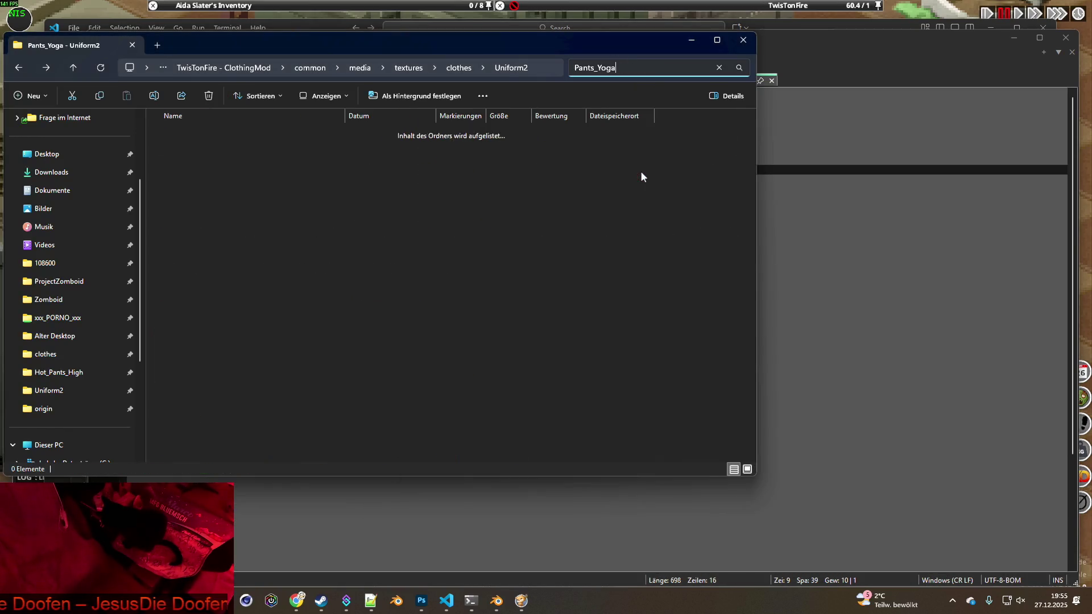
left_click(19, 67)
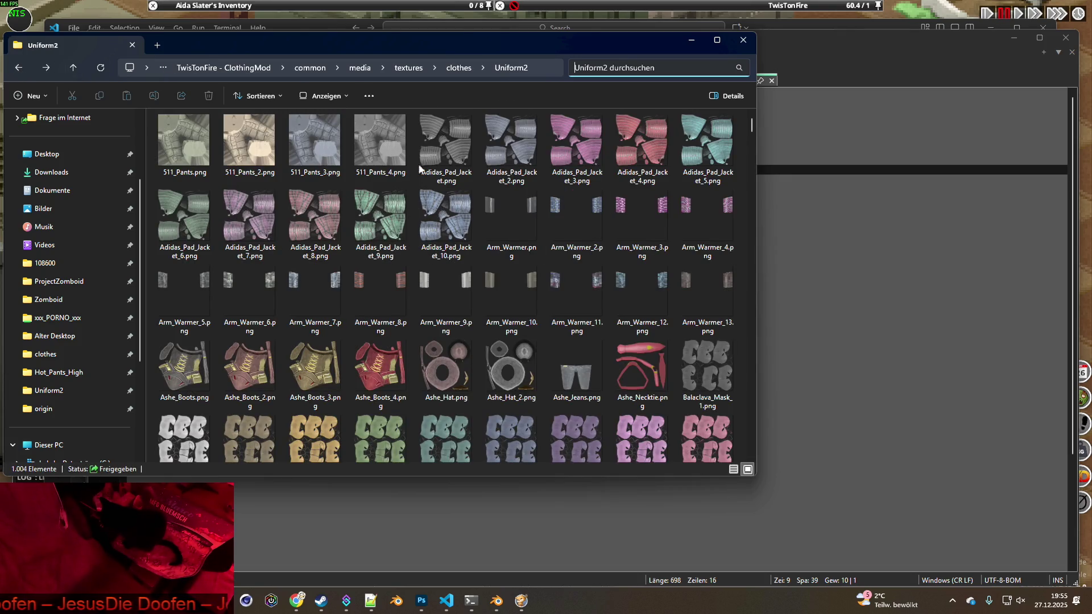
left_click(472, 68)
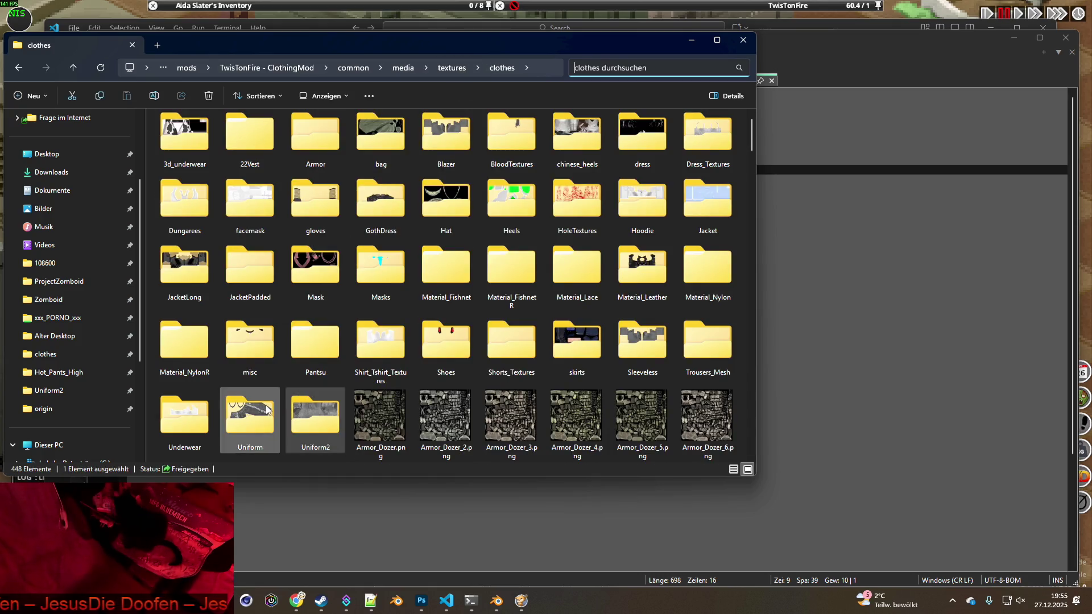
double_click(249, 421)
left_click(637, 68)
type("Pants_Yoga")
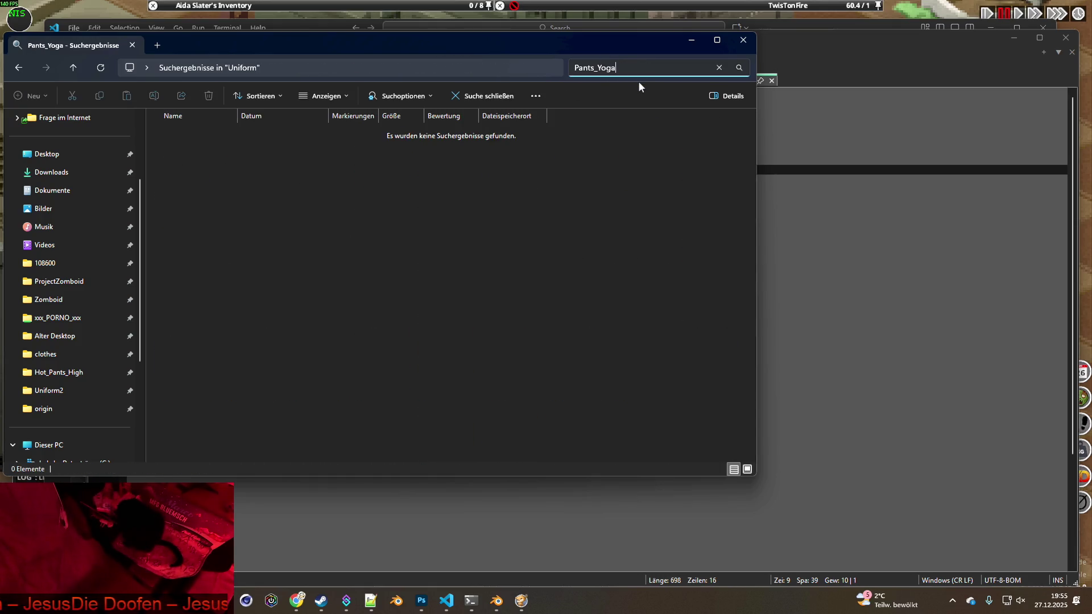
left_click(18, 68)
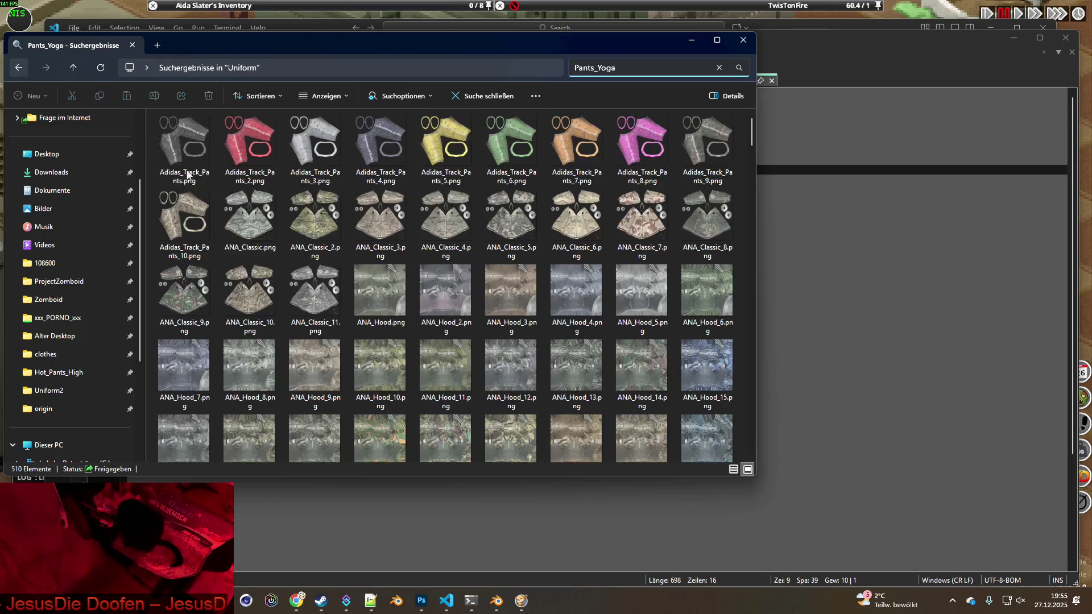
- Search the clothes folder for Pants_Yoga, finding seven PNGs, then switch to the Hot_Pants_Fold window
left_click(458, 67)
left_click(632, 67)
left_click(639, 91)
key("Return")
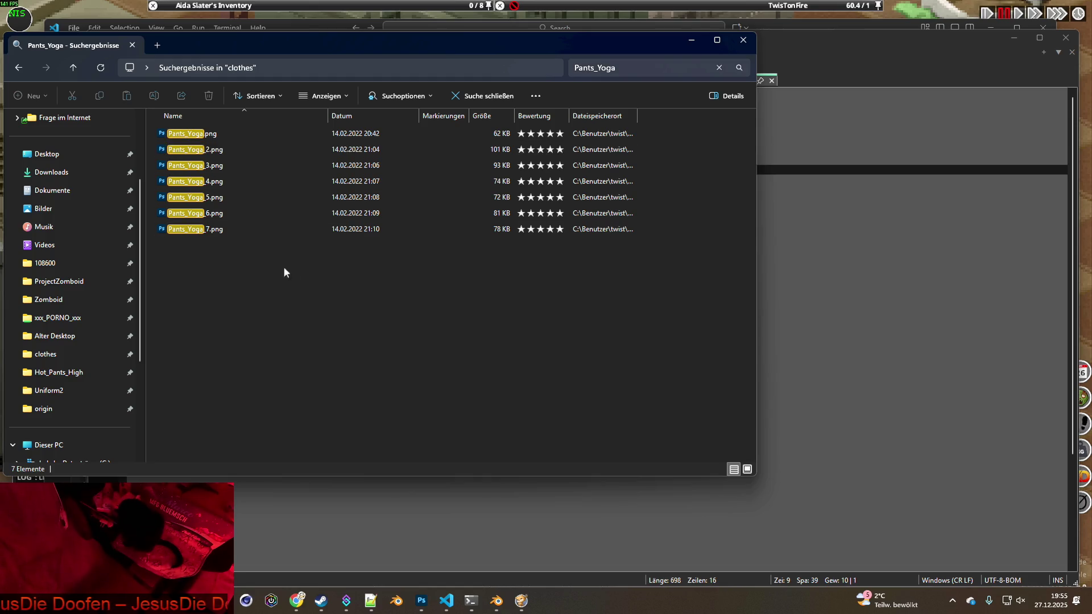
key("alt+Tab")
key("alt+Tab")
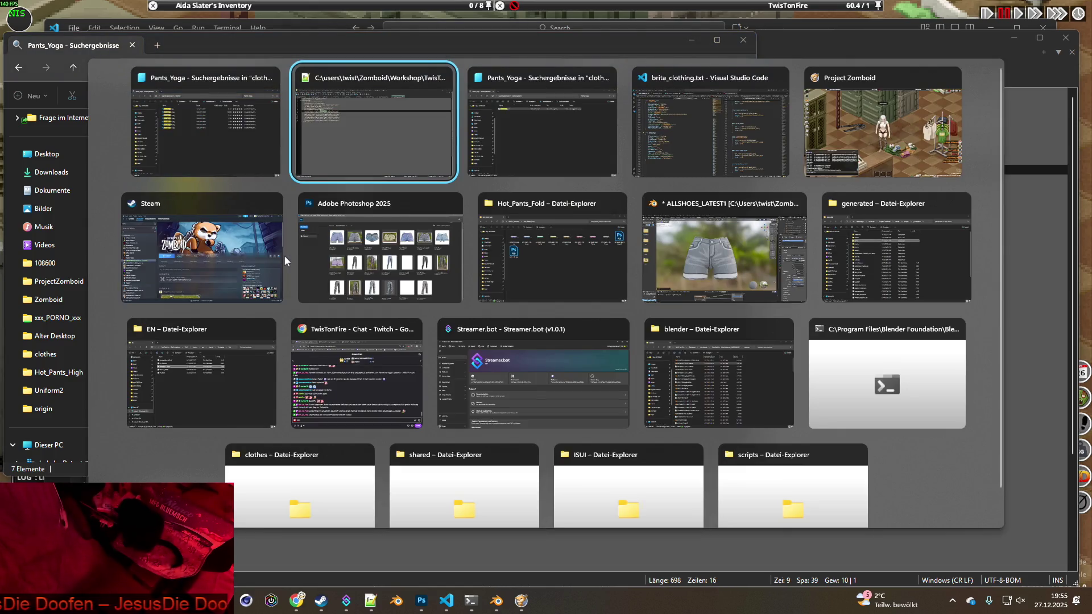
key("alt+Tab")
key("alt+Tab")
key("alt+Tab")
key("alt+Tab")
key("alt+Tab")
key("alt+Tab")
key("alt+Tab")
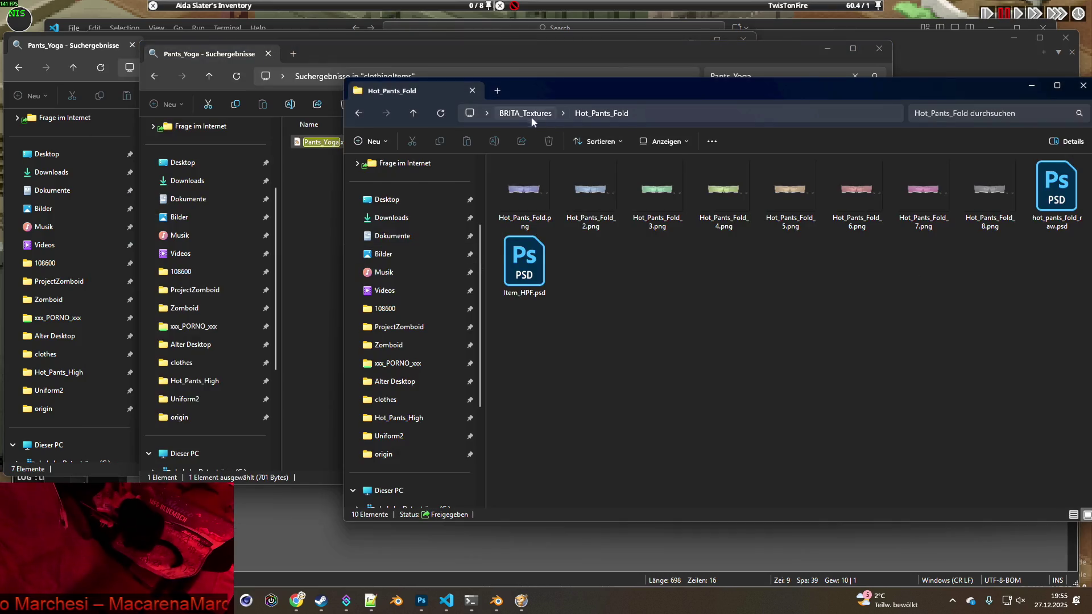
- Create a new Pants_Yoga folder in BRITA_Textures and open it
left_click(530, 116)
right_click(493, 348)
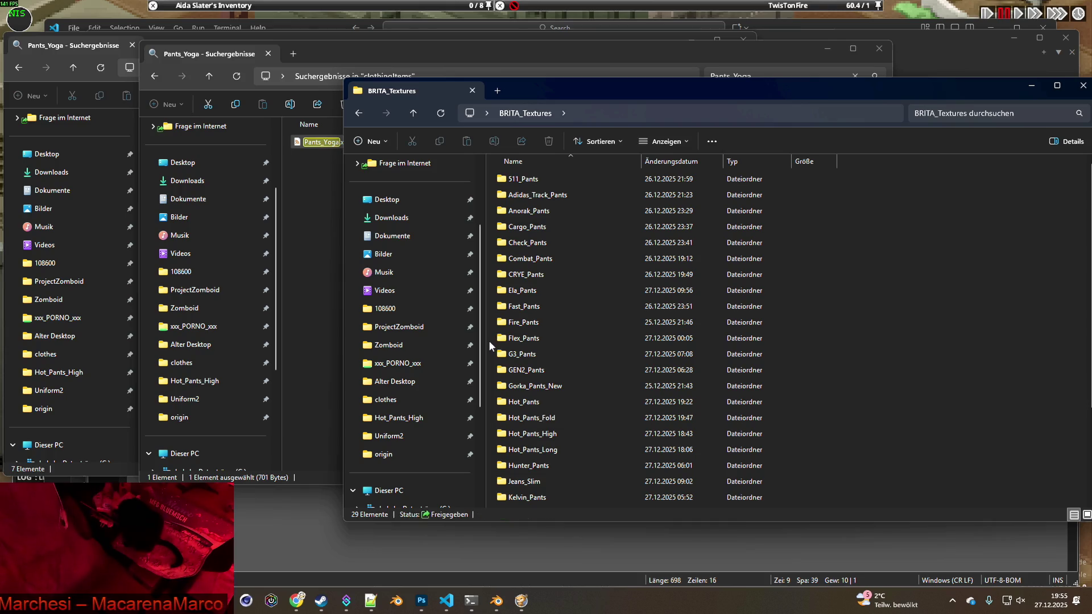
mouse_move(525, 433)
left_click(756, 434)
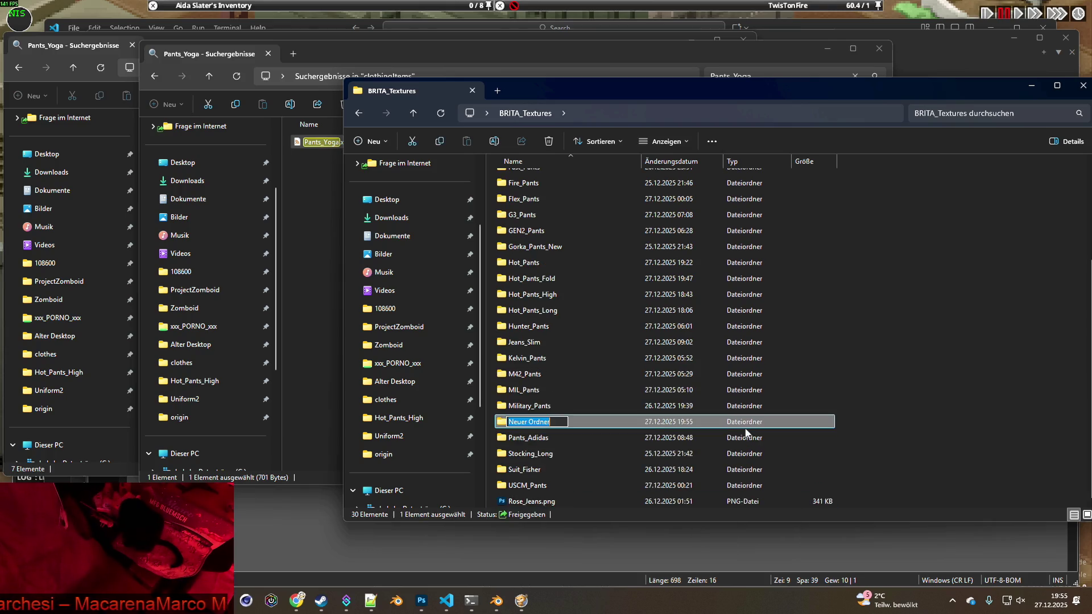
key("ctrl+v")
key("Return")
left_click(549, 441)
double_click(525, 421)
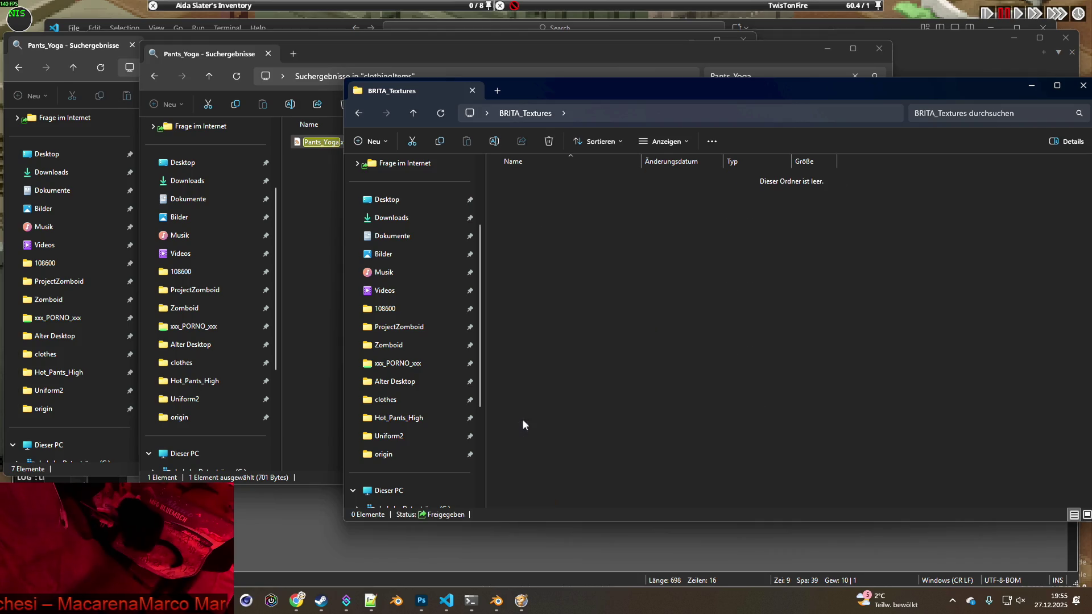
- Copy the seven Pants_Yoga PNG search results into the new folder, then return to Blender
left_click(659, 55)
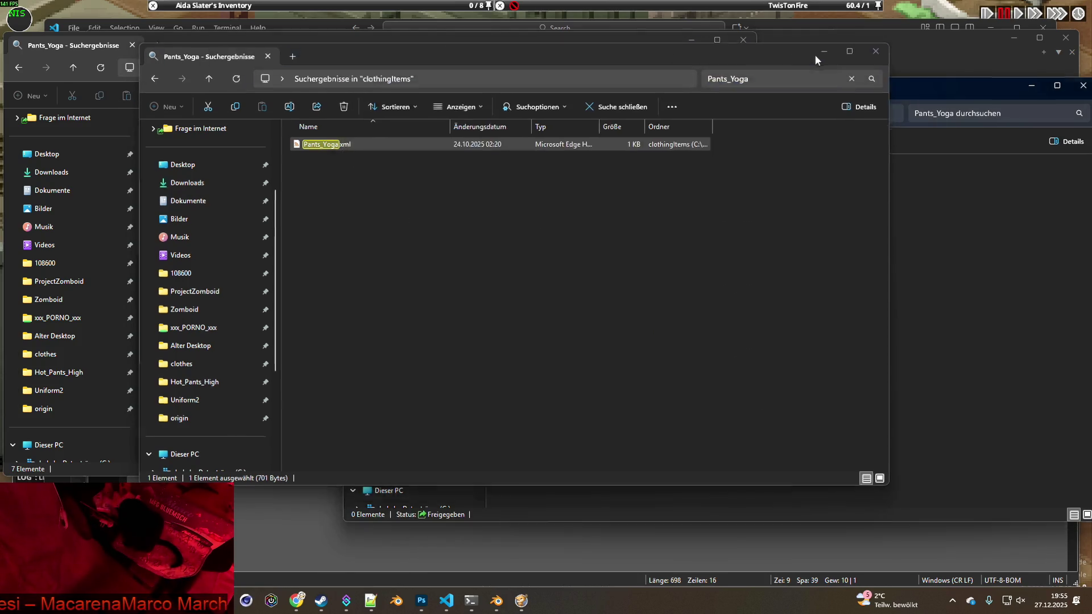
left_click(879, 48)
left_click_drag(291, 278, 175, 135)
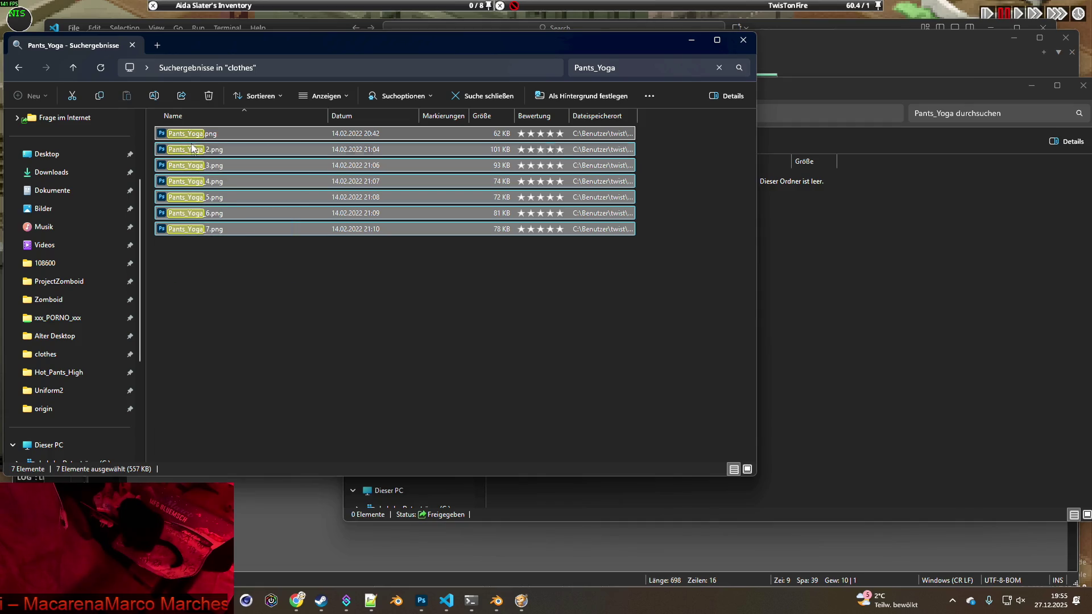
right_click_drag(191, 158, 831, 263)
left_click(875, 282)
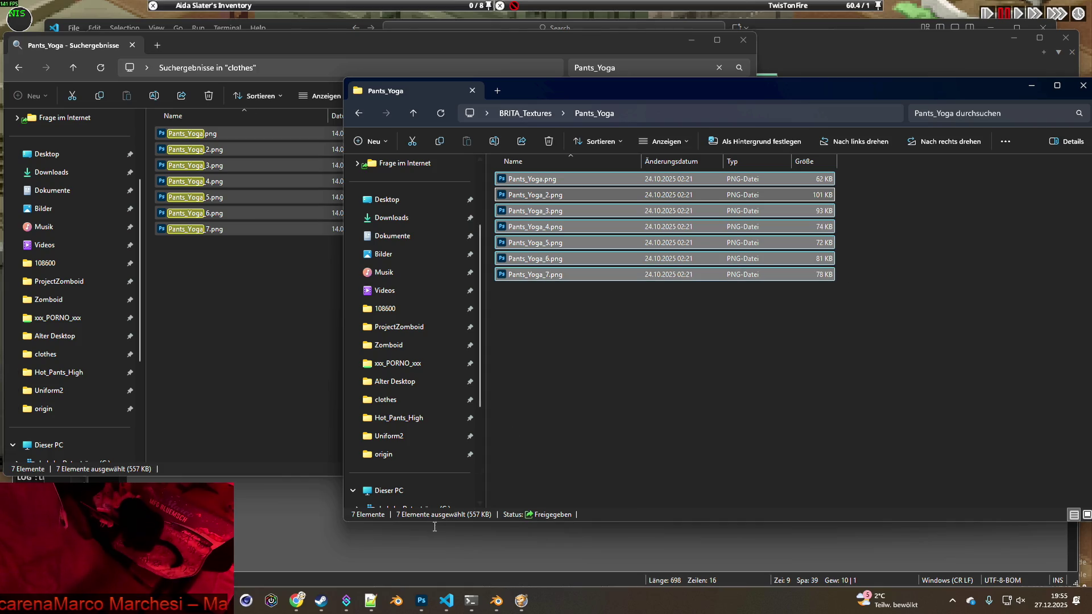
mouse_move(422, 602)
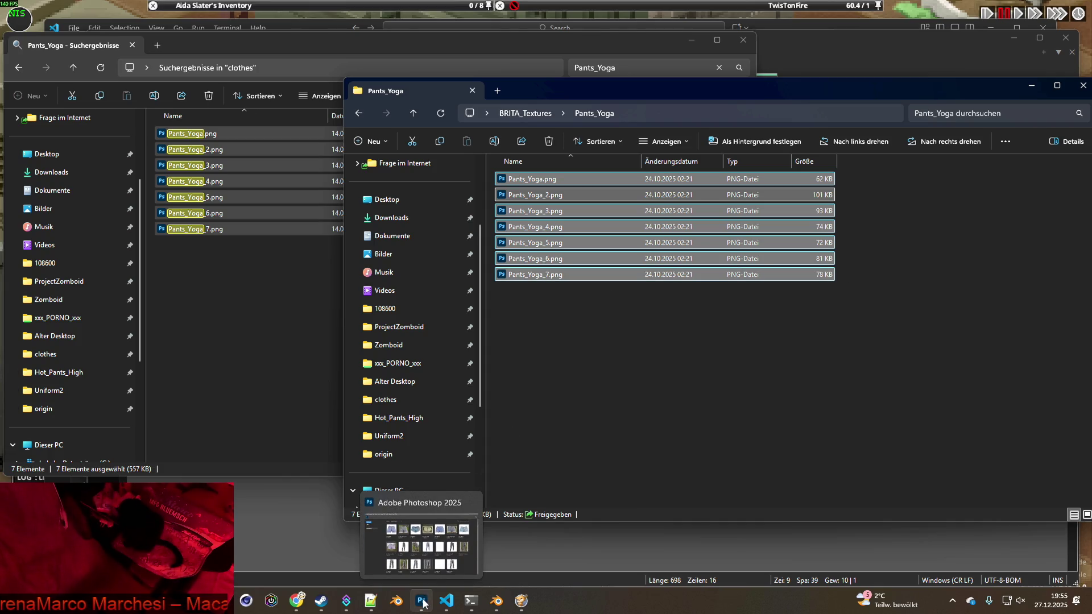
left_click(497, 602)
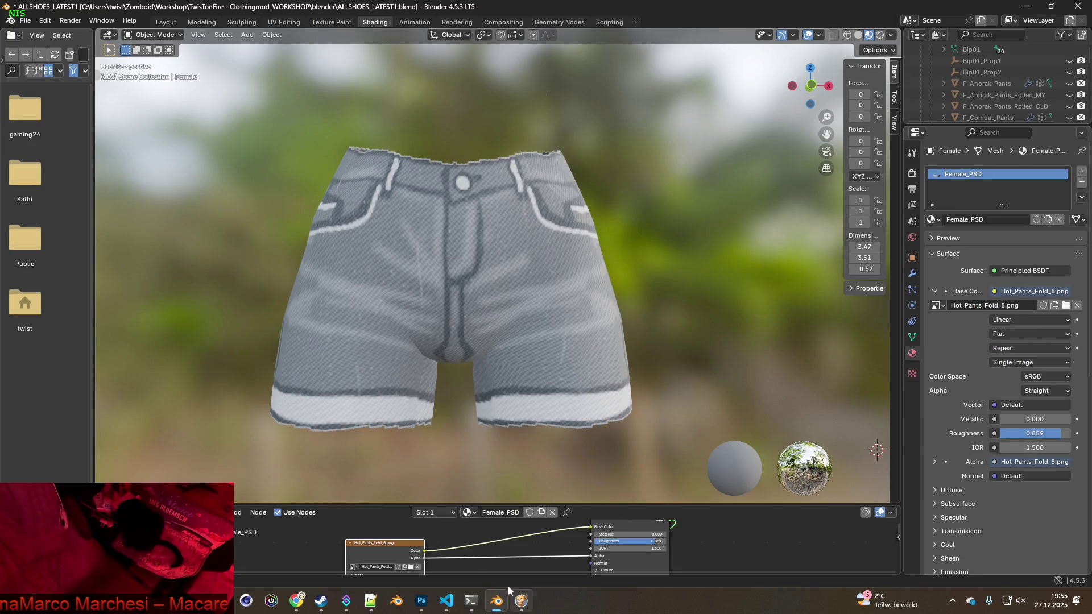
- Load Pants_Yoga.png from BRITA_Textures/Pants_Yoga as the shorts' texture and orbit to inspect it
left_click(410, 567)
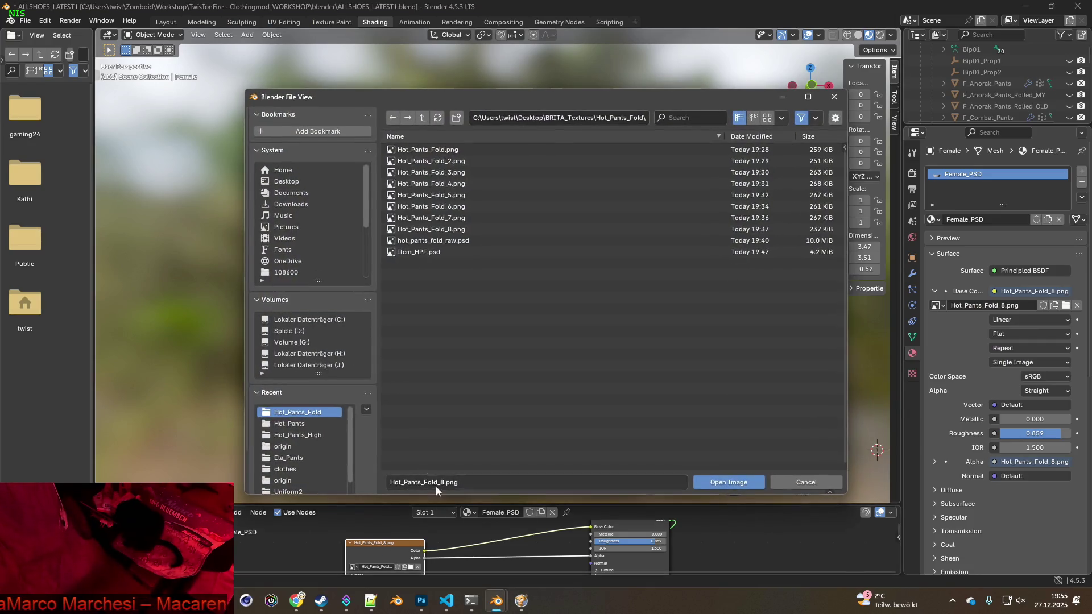
left_click(422, 118)
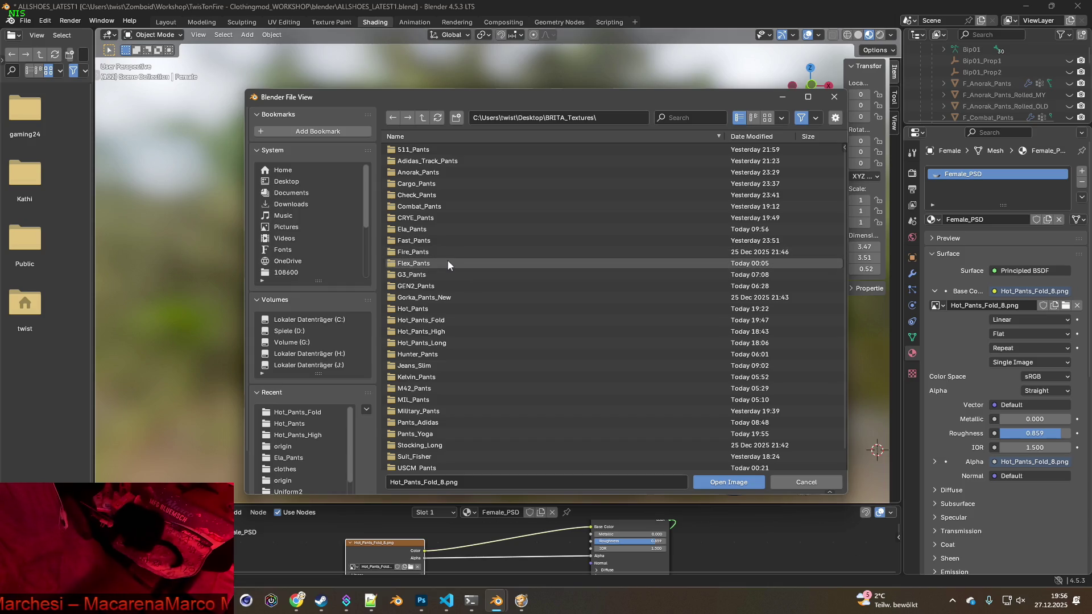
scroll(448, 262, "down", 1)
left_click(420, 419)
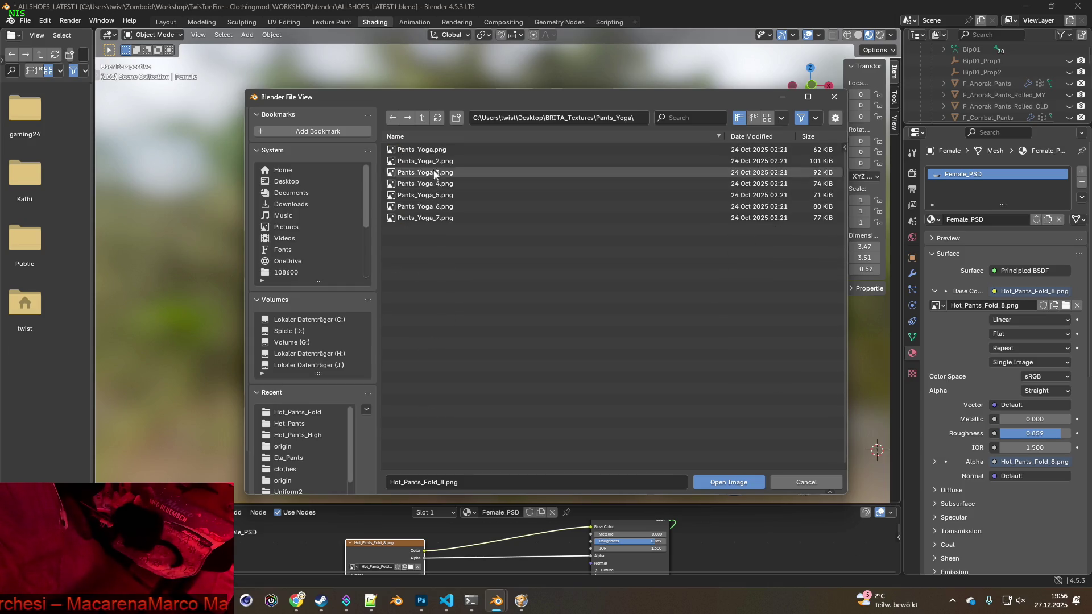
left_click(432, 149)
left_click(737, 483)
mouse_move(629, 336)
middle_mouse_down()
mouse_move(415, 324)
mouse_move(620, 336)
mouse_move(453, 317)
mouse_move(651, 319)
mouse_move(468, 326)
mouse_move(471, 310)
mouse_move(373, 305)
mouse_move(480, 312)
mouse_move(473, 290)
mouse_move(419, 312)
mouse_move(322, 319)
mouse_move(705, 330)
mouse_move(676, 324)
mouse_move(726, 307)
mouse_move(709, 248)
mouse_move(722, 250)
mouse_move(459, 285)
mouse_move(455, 313)
mouse_move(662, 331)
mouse_move(458, 343)
middle_mouse_up()
key("alt+Tab")
key("alt+Tab")
key("alt+Tab")
key("alt+Tab")
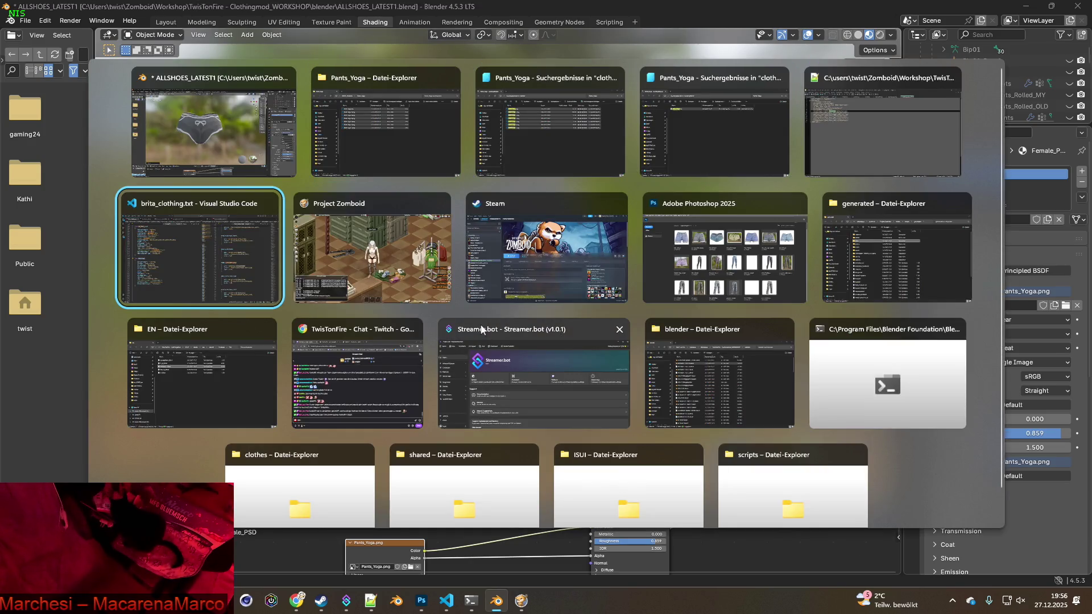
key("alt+Tab")
- In the debug Items List Viewer, filter by Pants_Yoga and add 2 Short Shorts
left_click(21, 323)
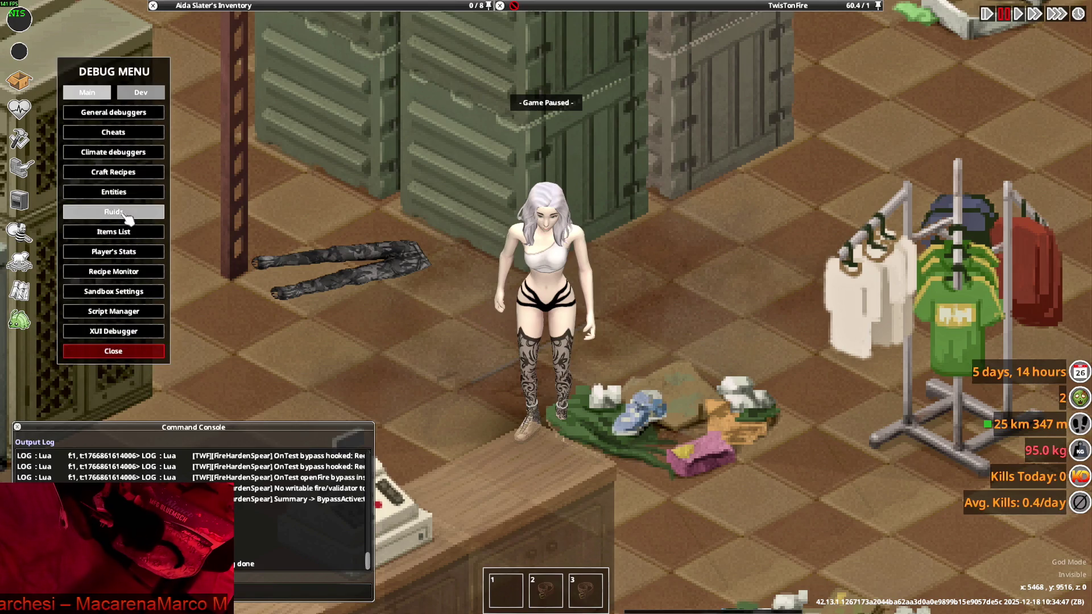
left_click(126, 232)
left_click(264, 485)
type("Pants_Yoga")
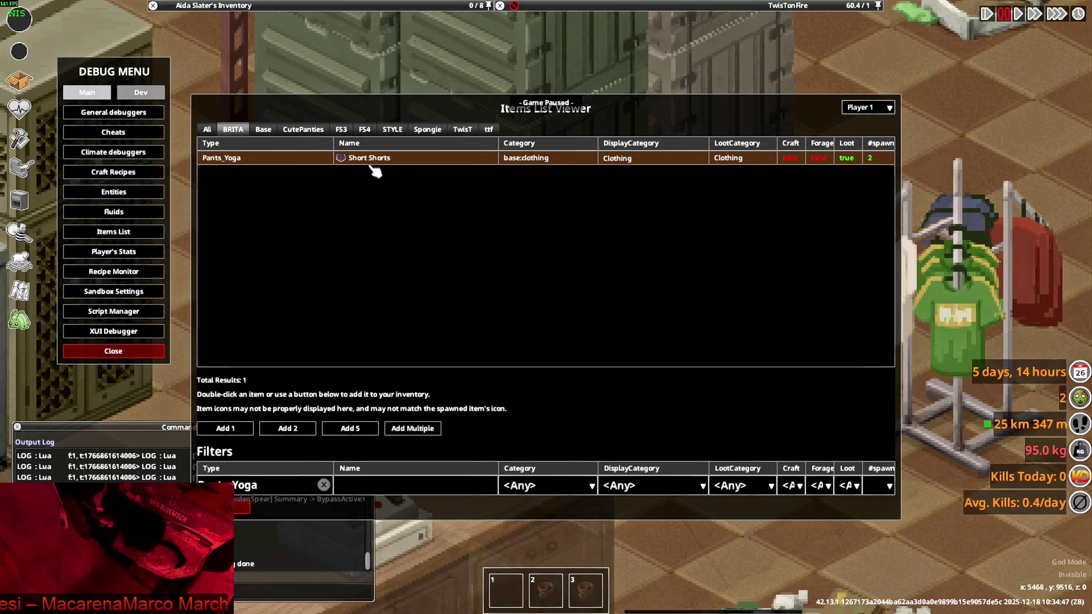
left_click(413, 428)
type("20")
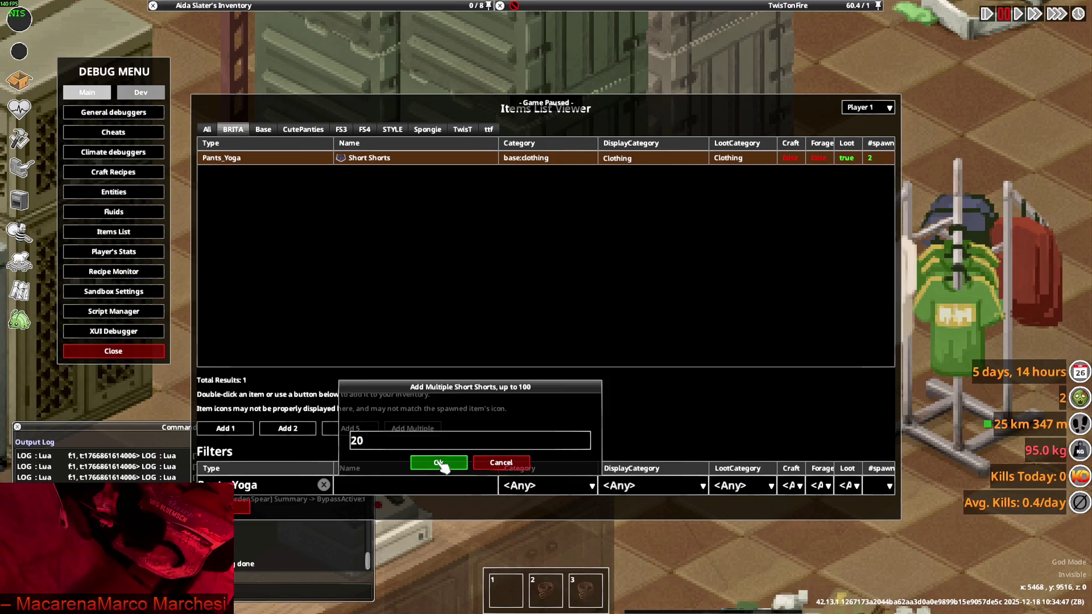
left_click(438, 463)
- Close the spawning windows and expand the Short Shorts stack in the inventory
left_click(113, 351)
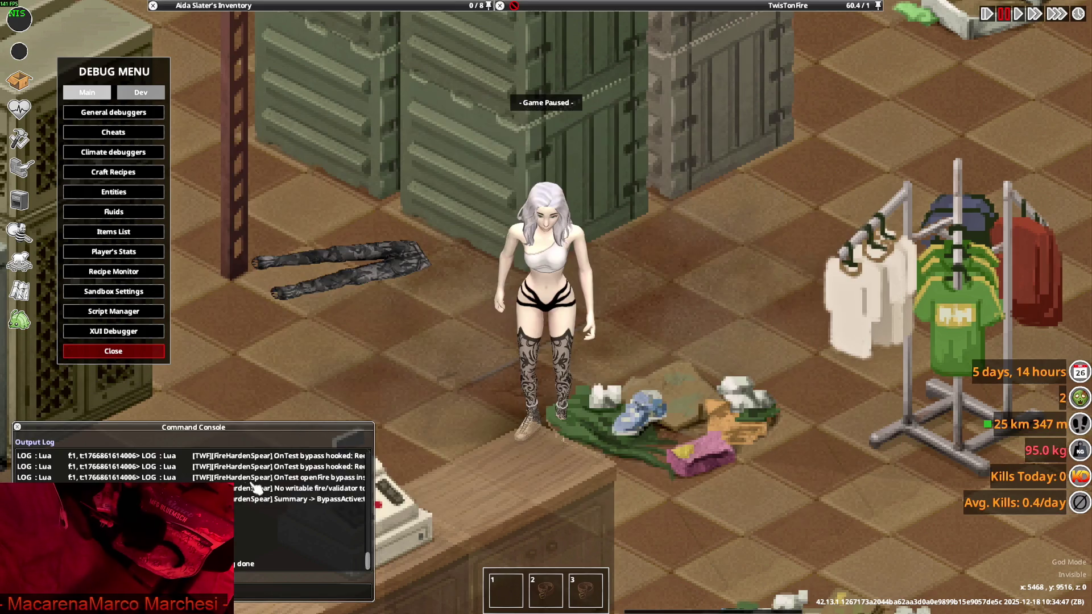
mouse_move(319, 56)
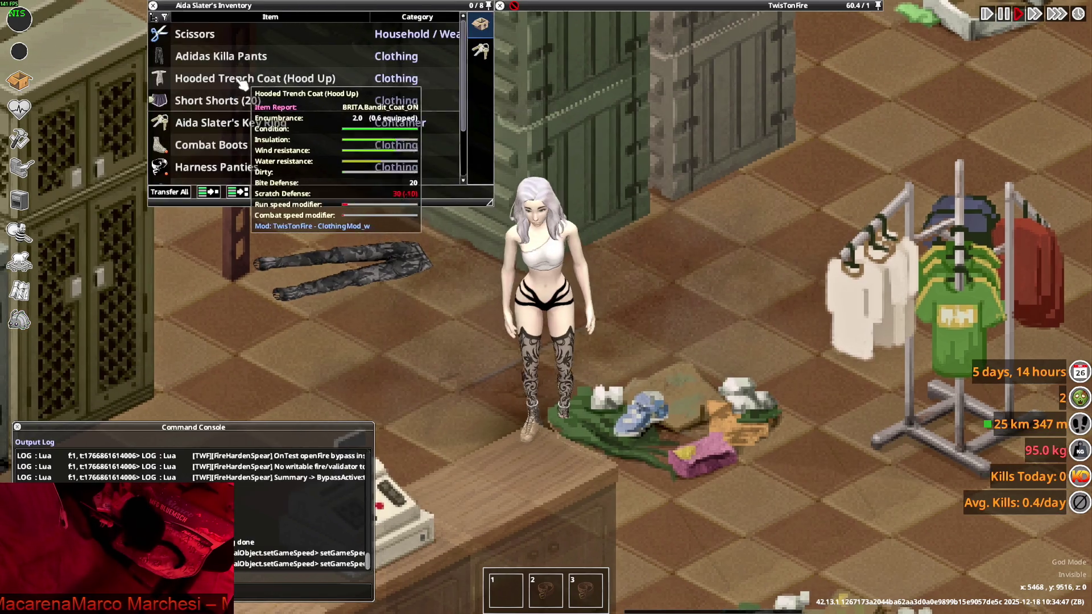
left_click(217, 101)
scroll(203, 120, "down", 2)
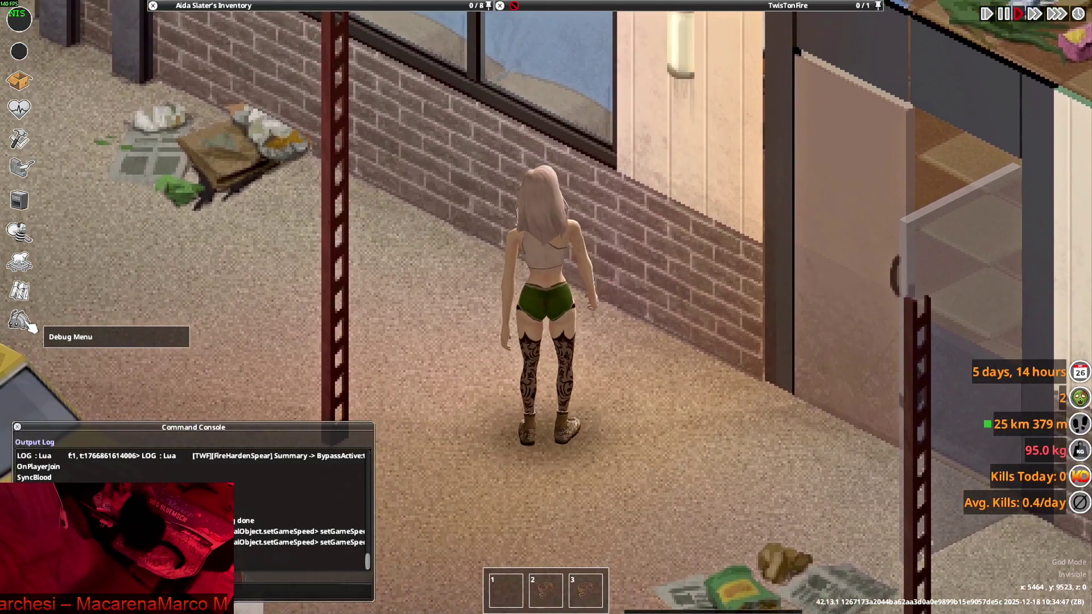
- Have the character start a push-ups exercise from the health panel
left_click(32, 329)
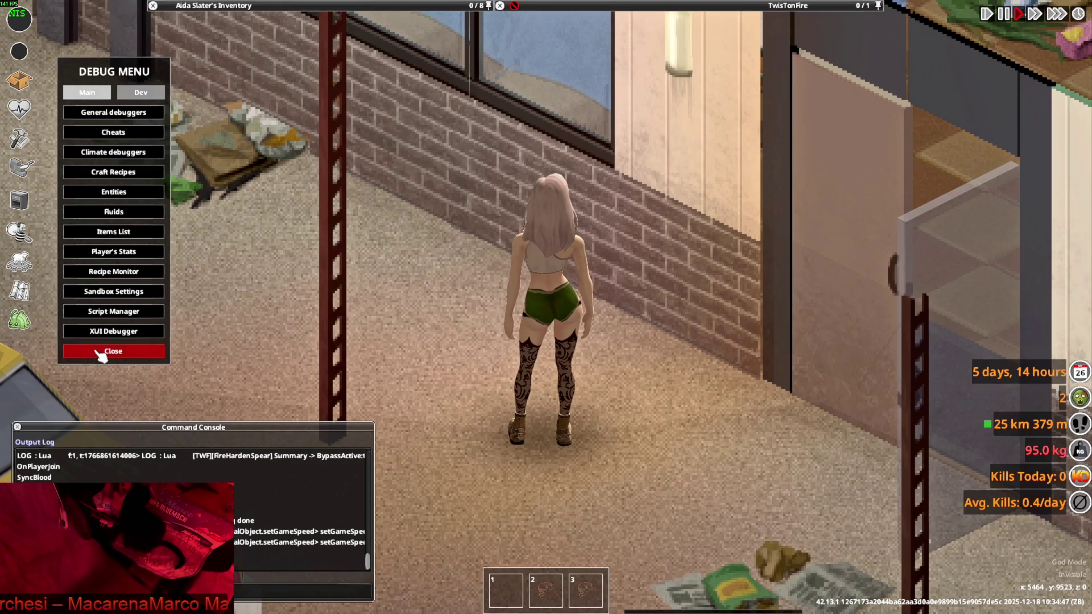
left_click(113, 351)
left_click(19, 109)
left_click(826, 140)
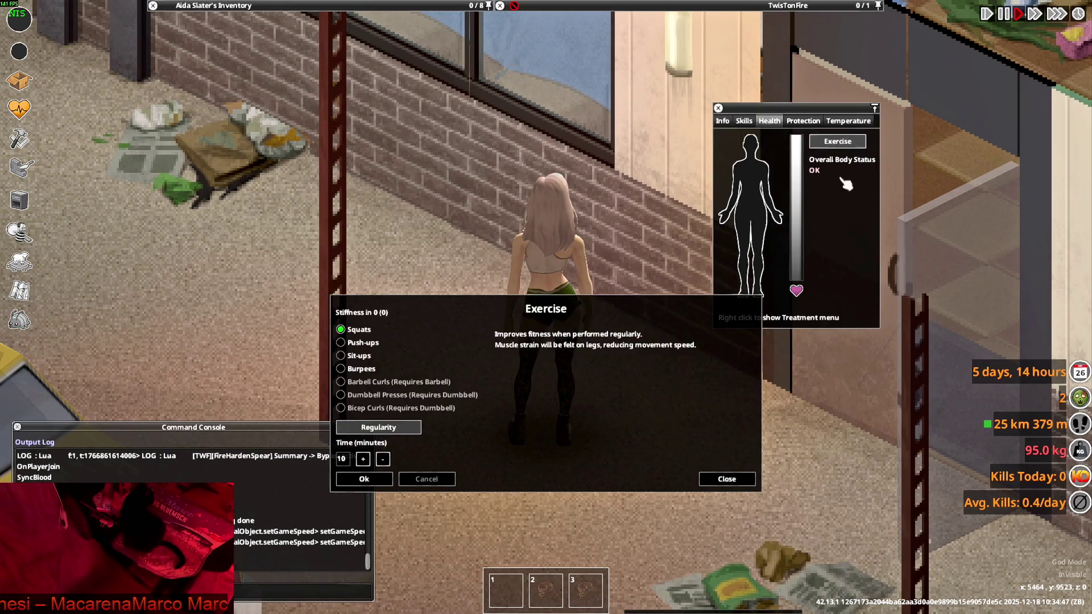
left_click(363, 342)
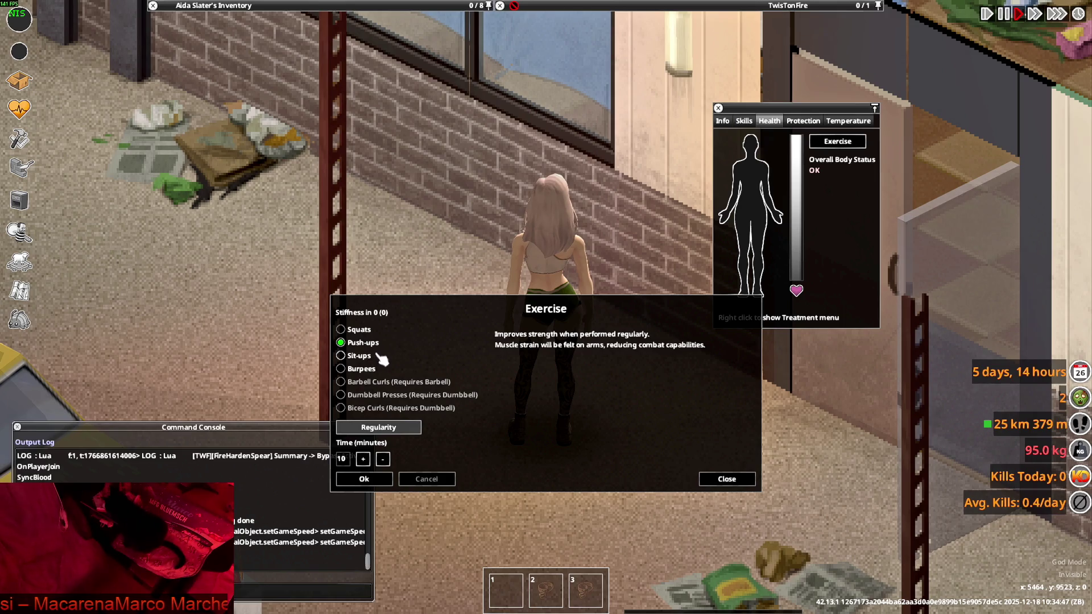
left_click(364, 479)
left_click(739, 479)
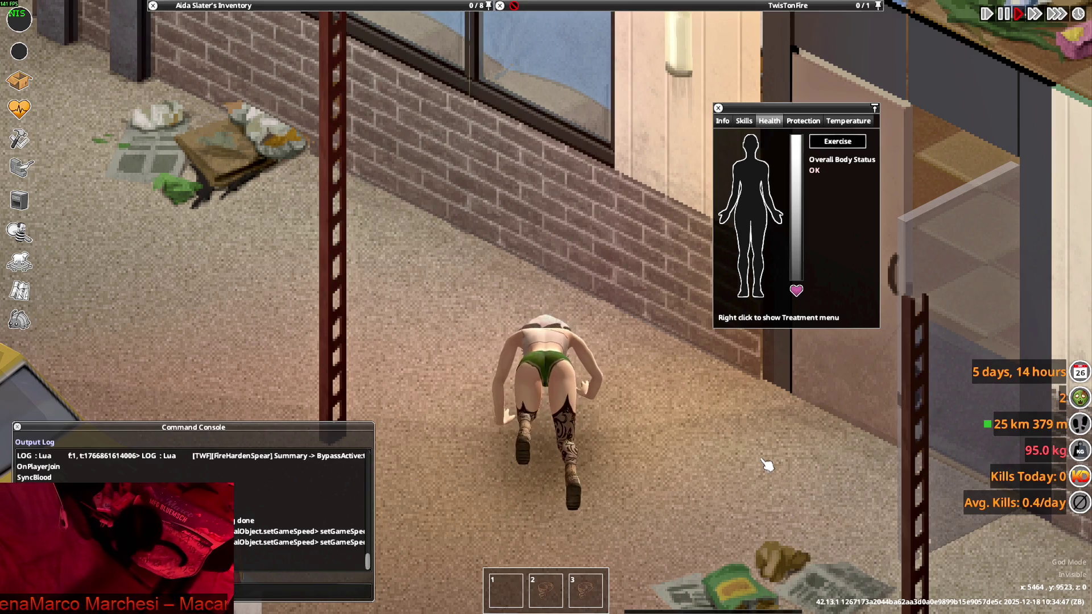
- Walk the character around the store to view the worn Short Shorts from several angles
key("s")
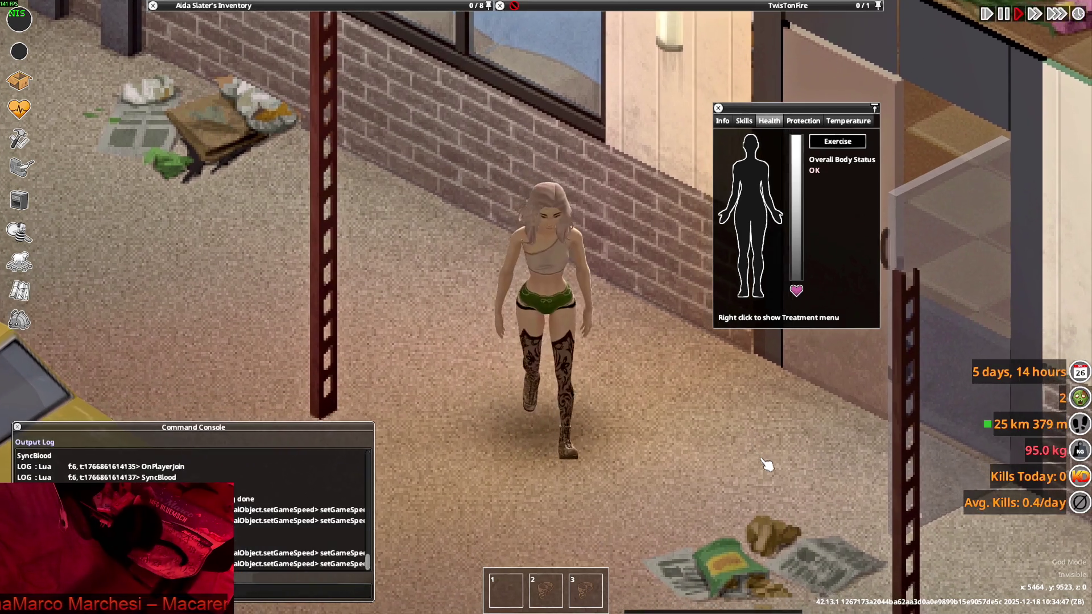
key("d")
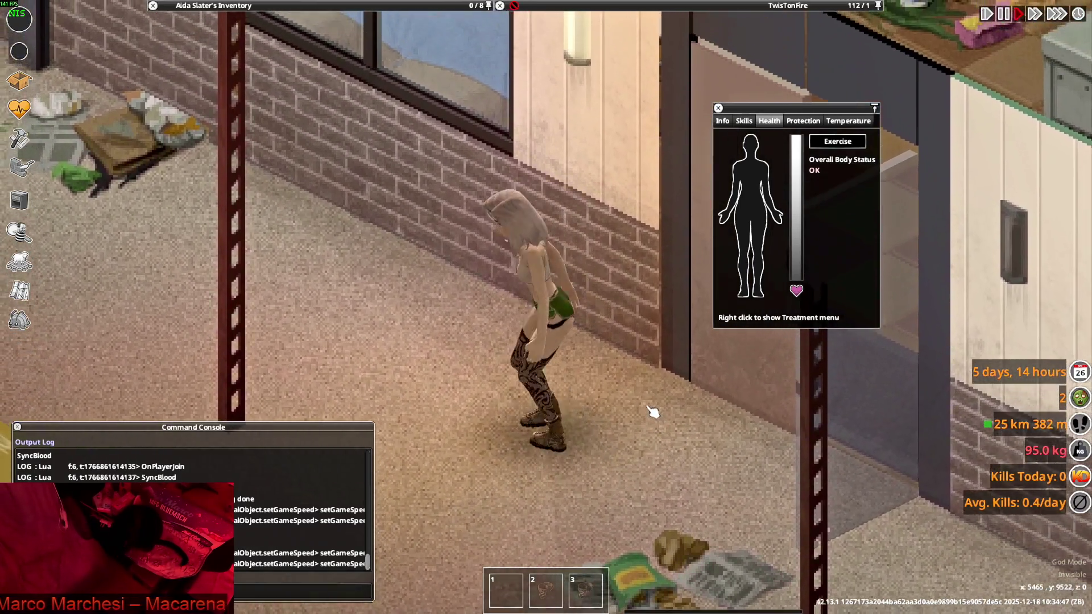
key("w")
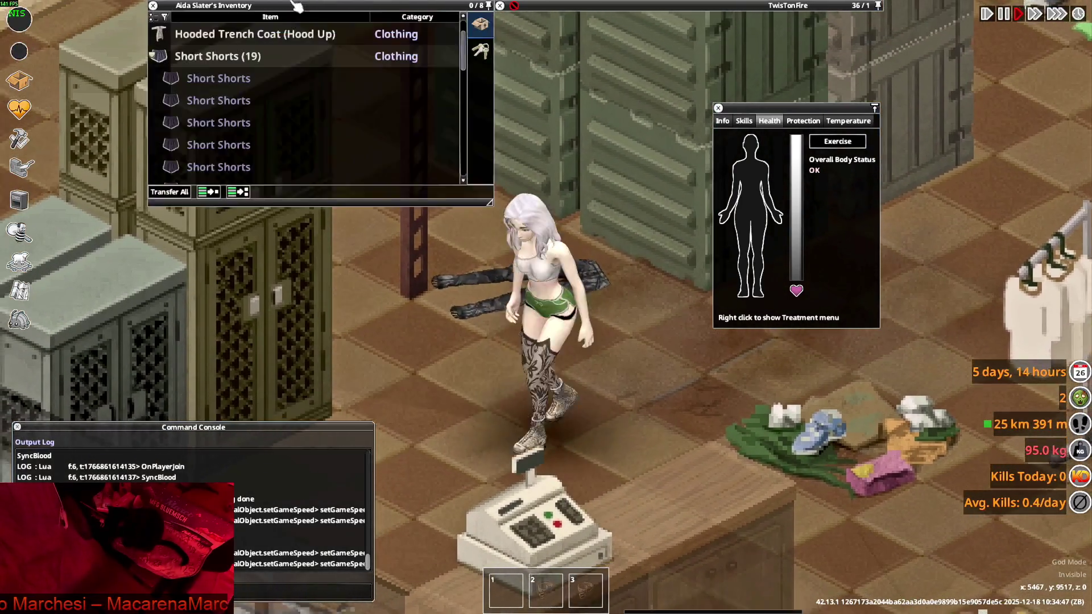
right_click(219, 124)
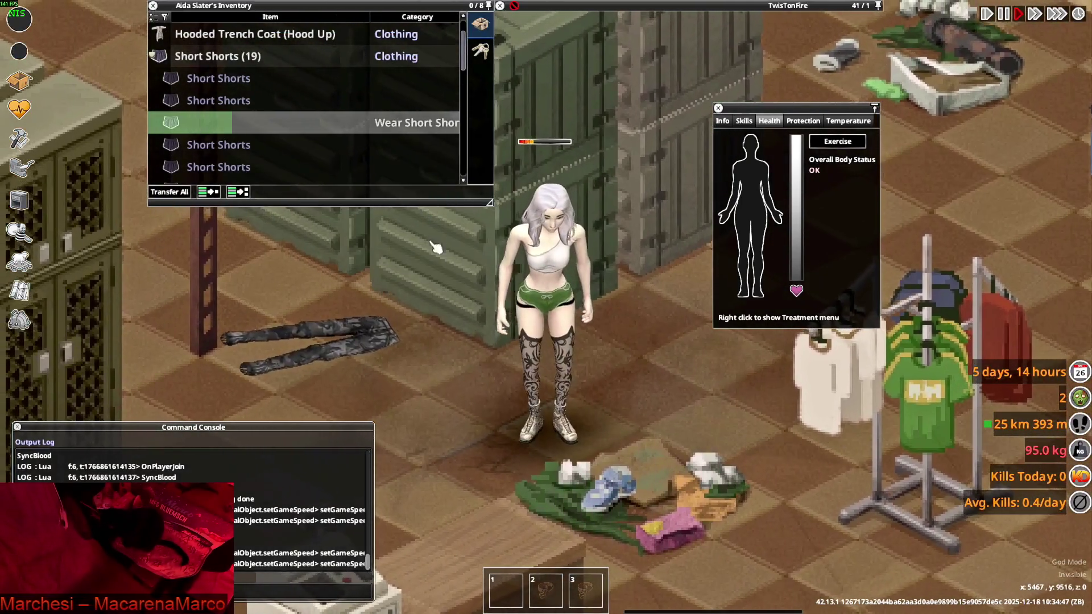
key("a")
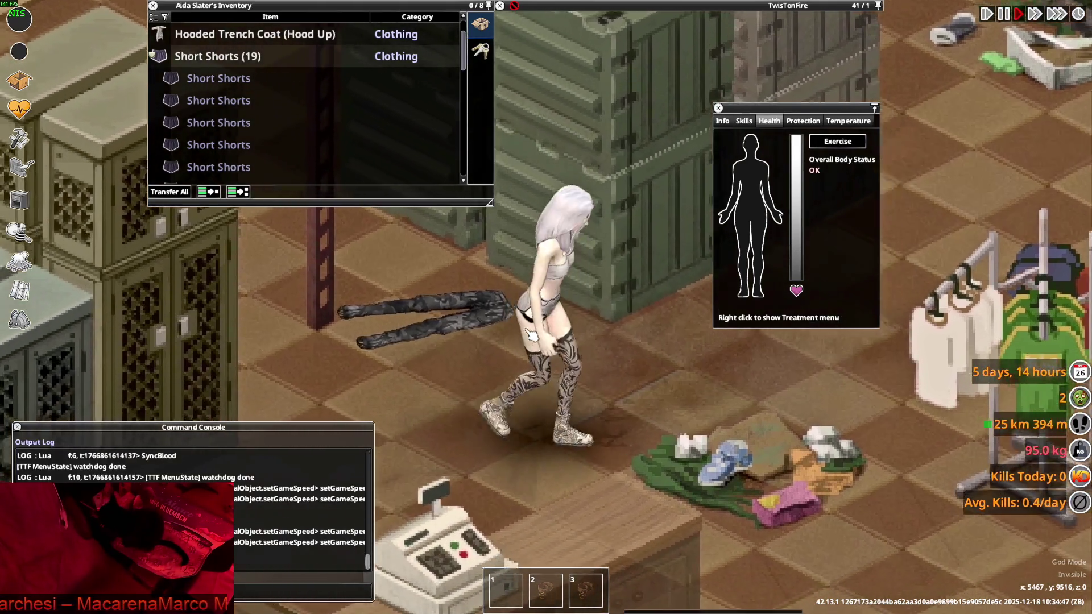
key("w")
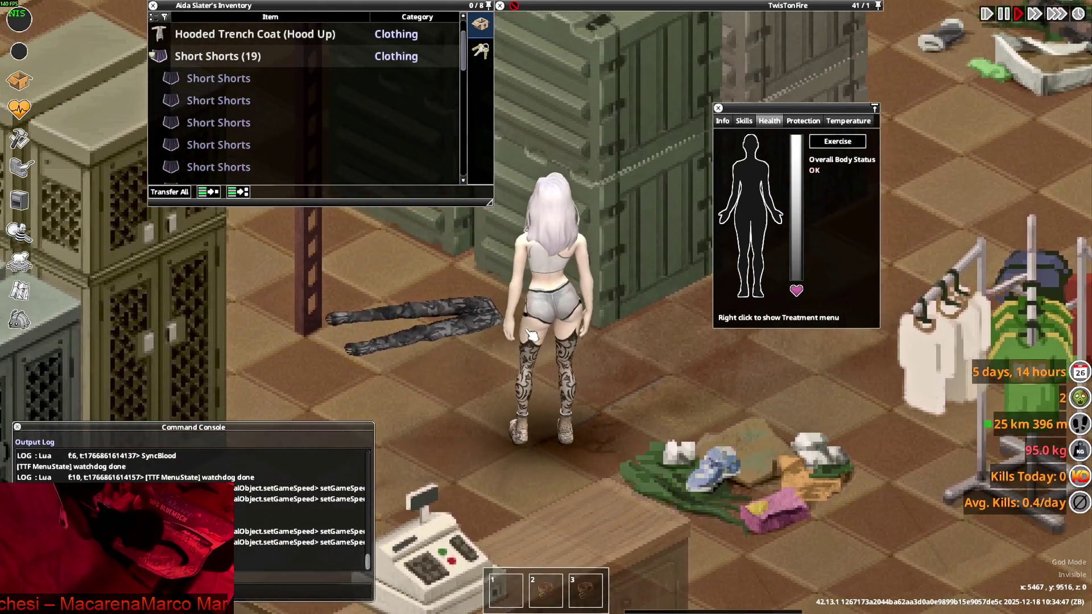
key("d")
key("w")
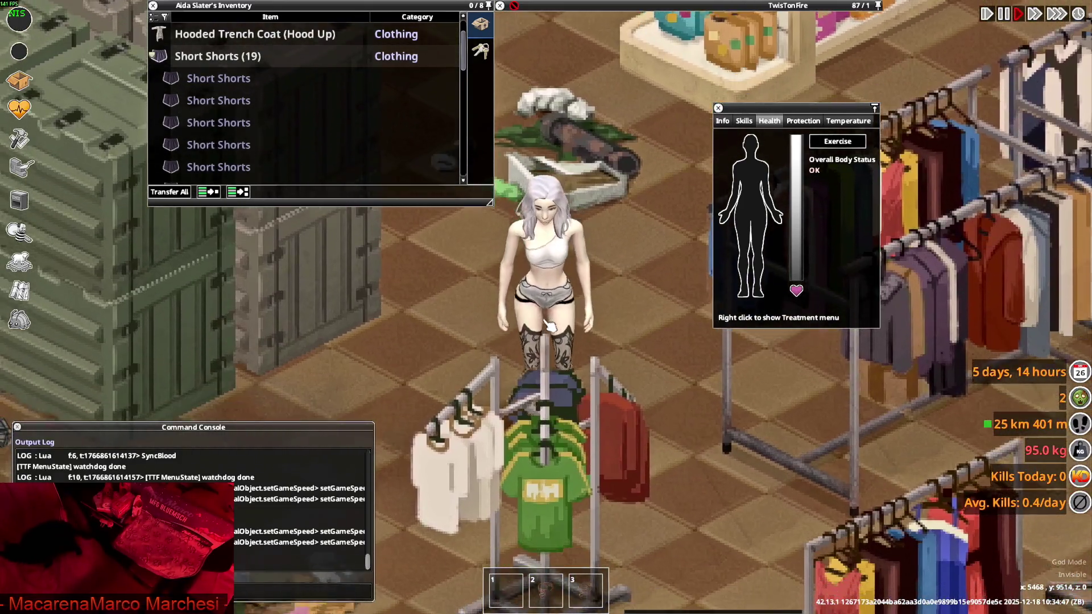
key("a")
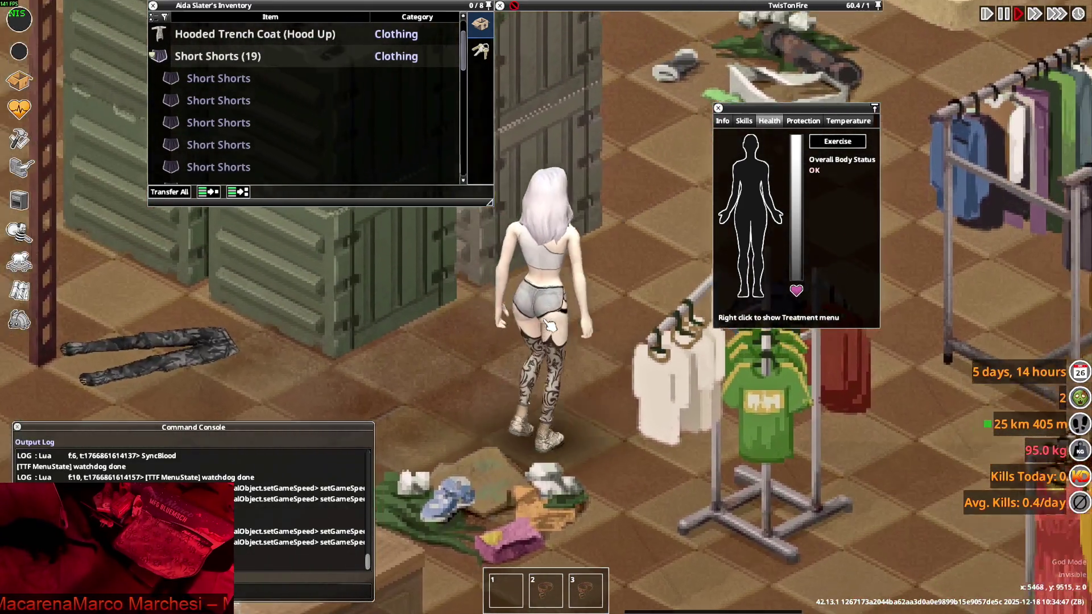
key("w")
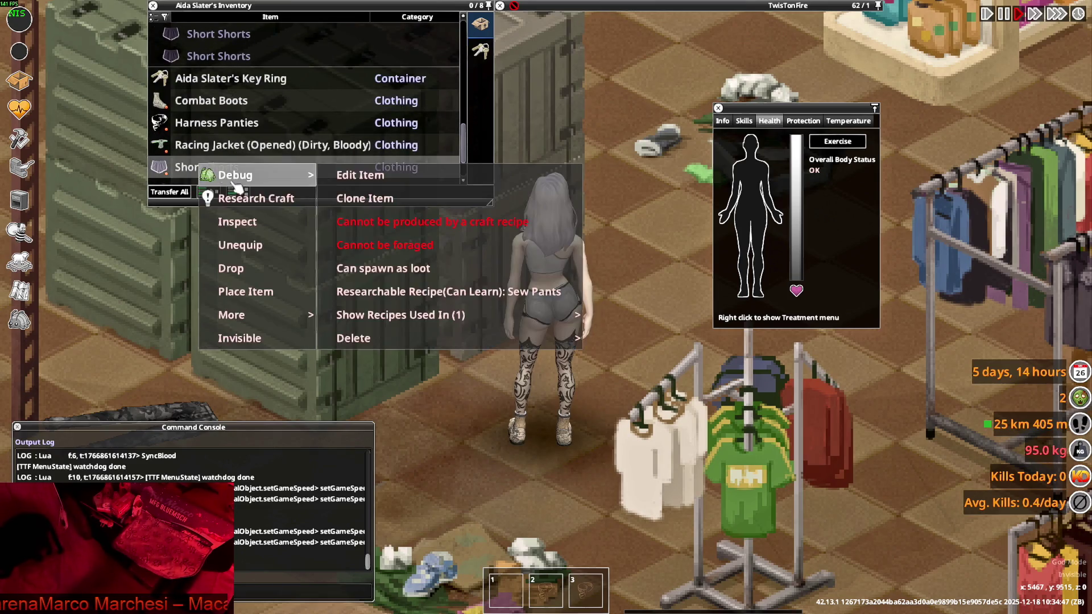
- Take off the worn Short Shorts and walk in several directions to inspect the swapped pair
double_click(206, 167)
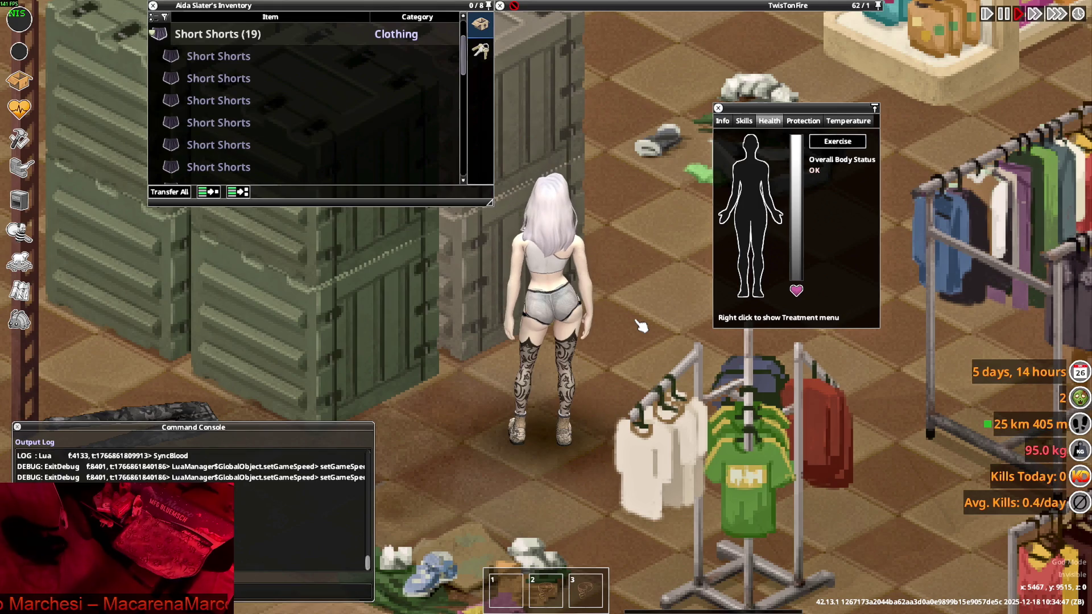
key("w+d")
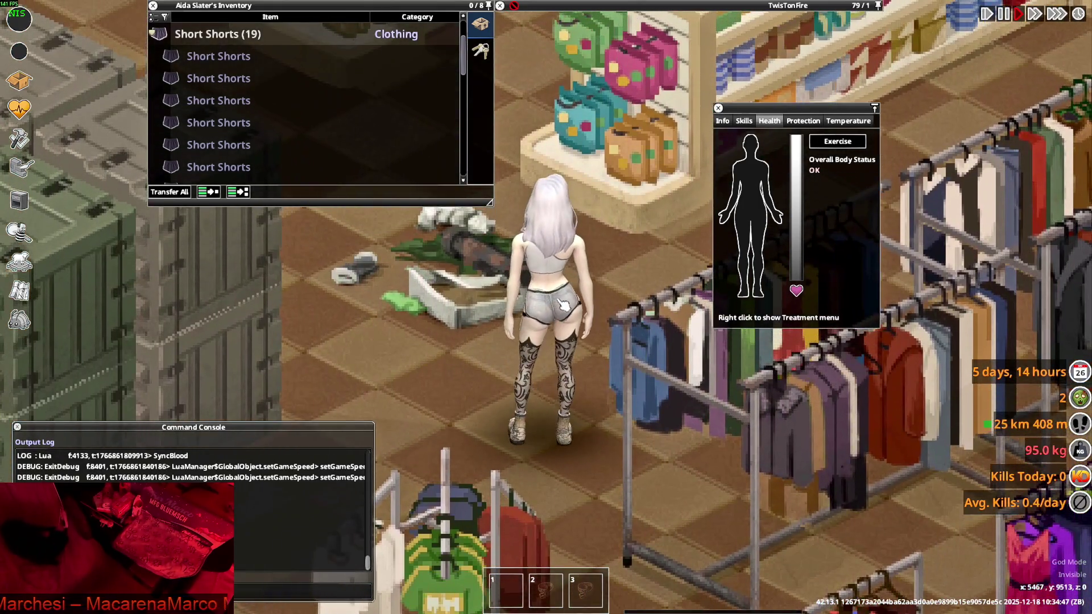
key("a+s")
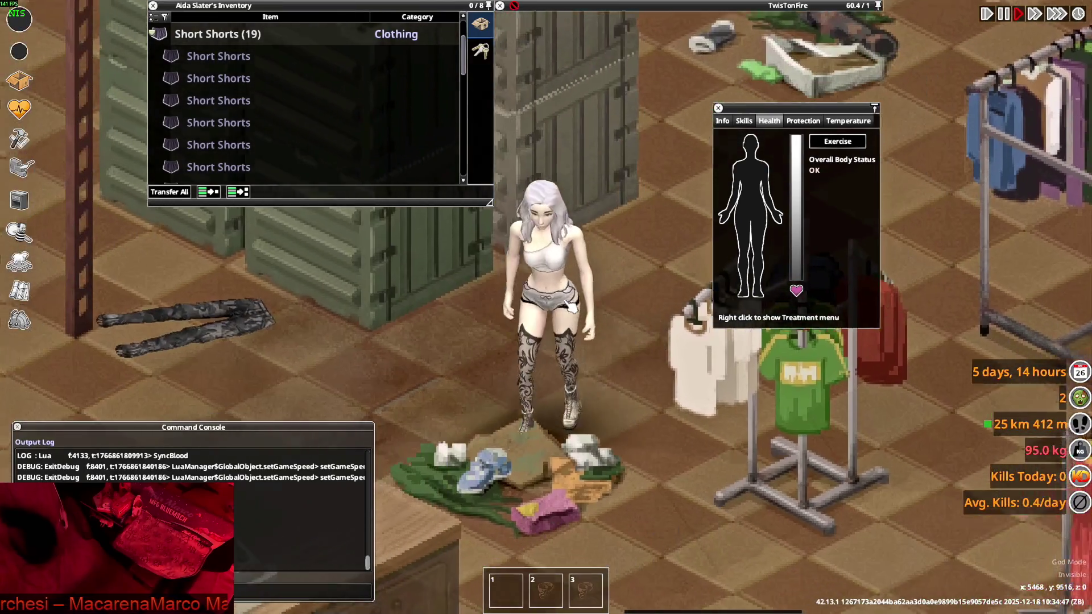
key("w")
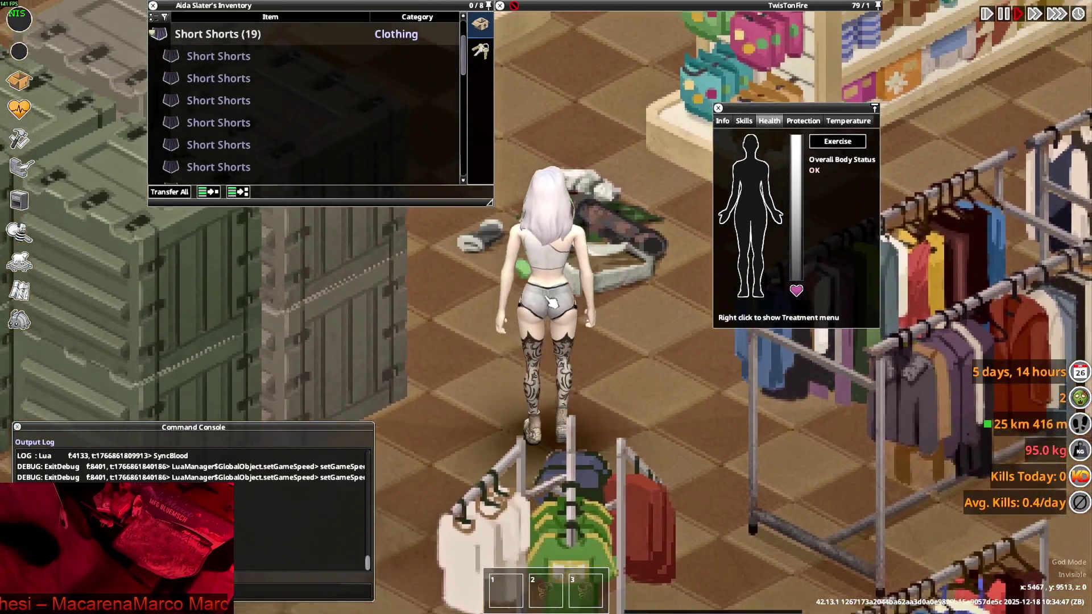
key("a+s")
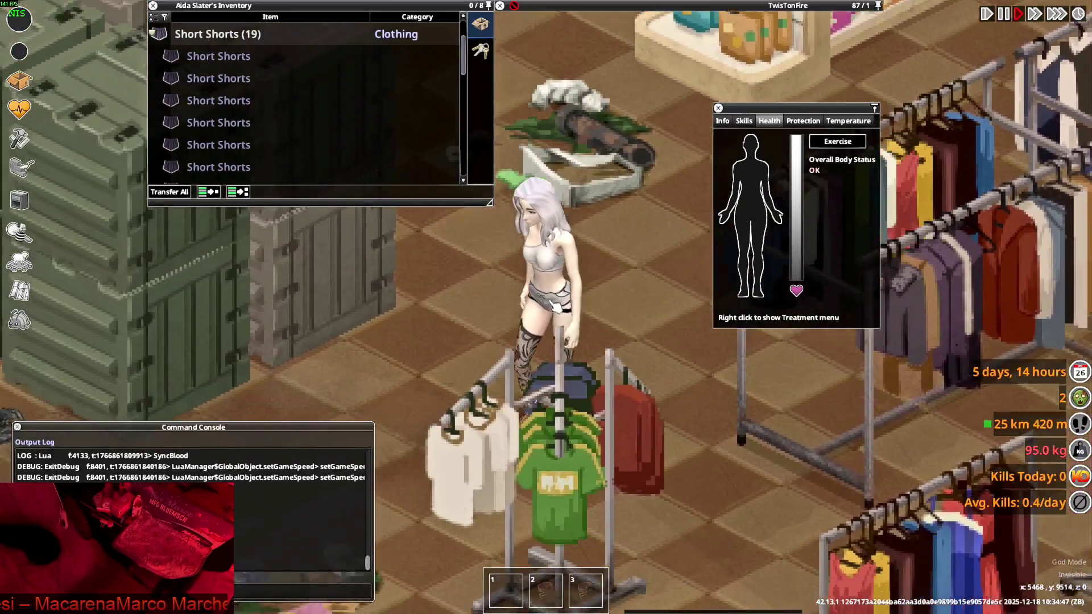
key("s+d")
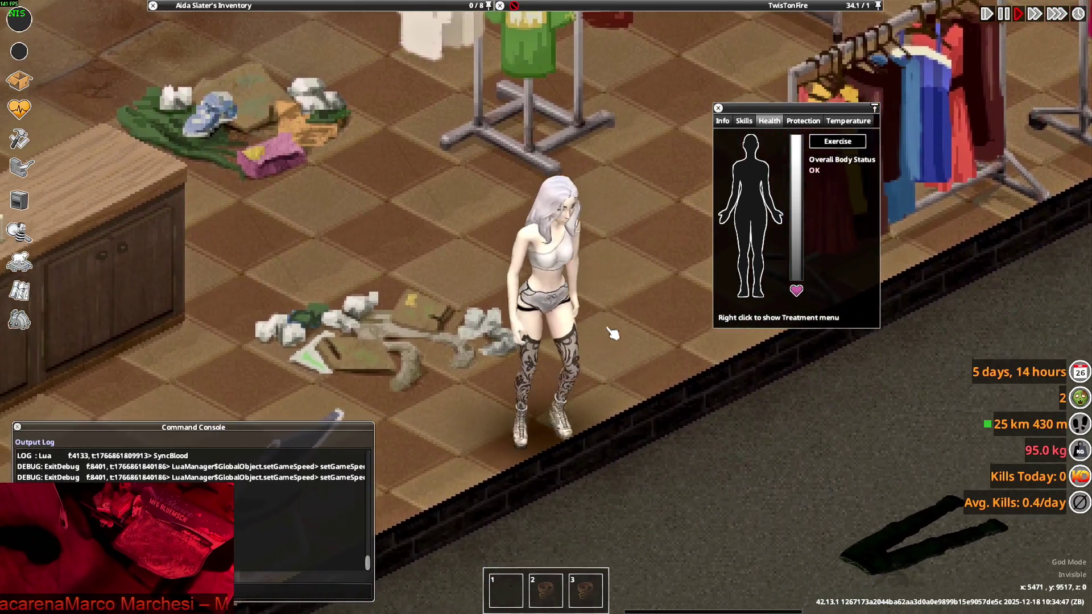
key("w")
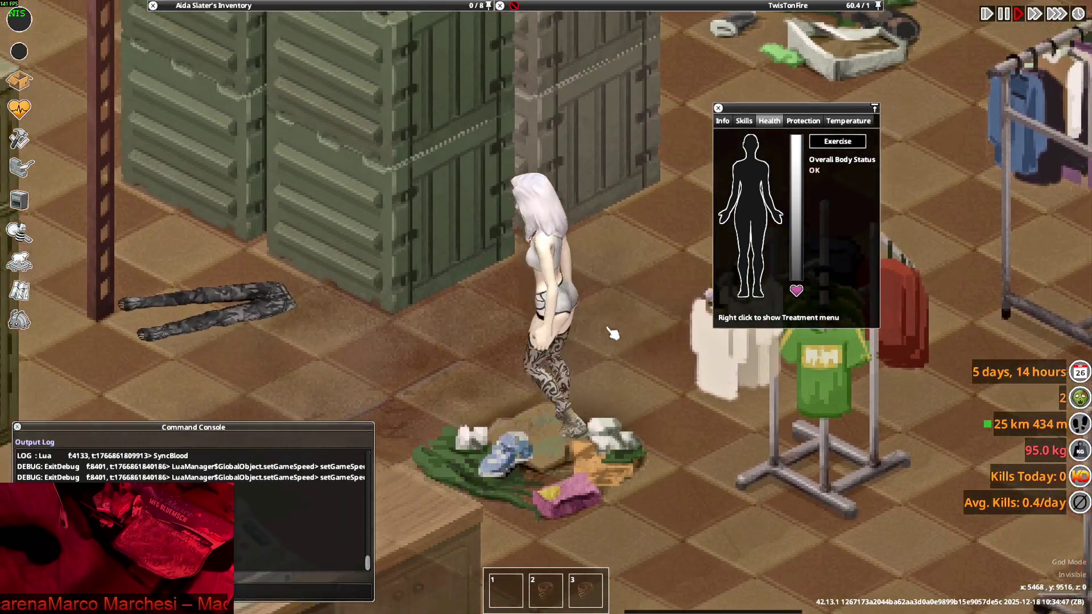
key("a+s")
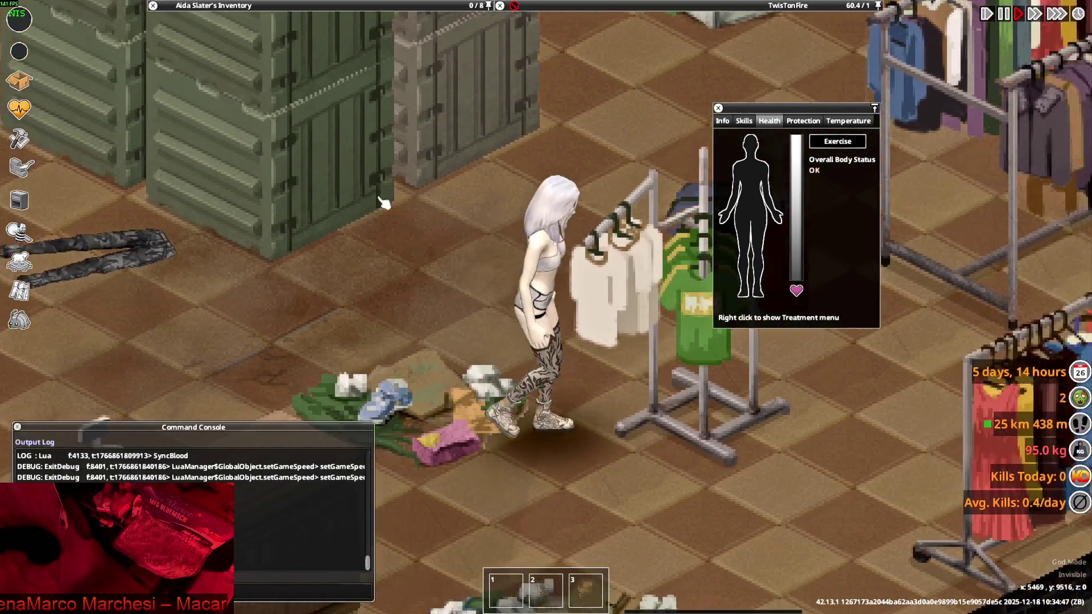
key("d+s")
- Put on another Short Shorts pair from the inventory and walk a few steps
left_click(267, 132)
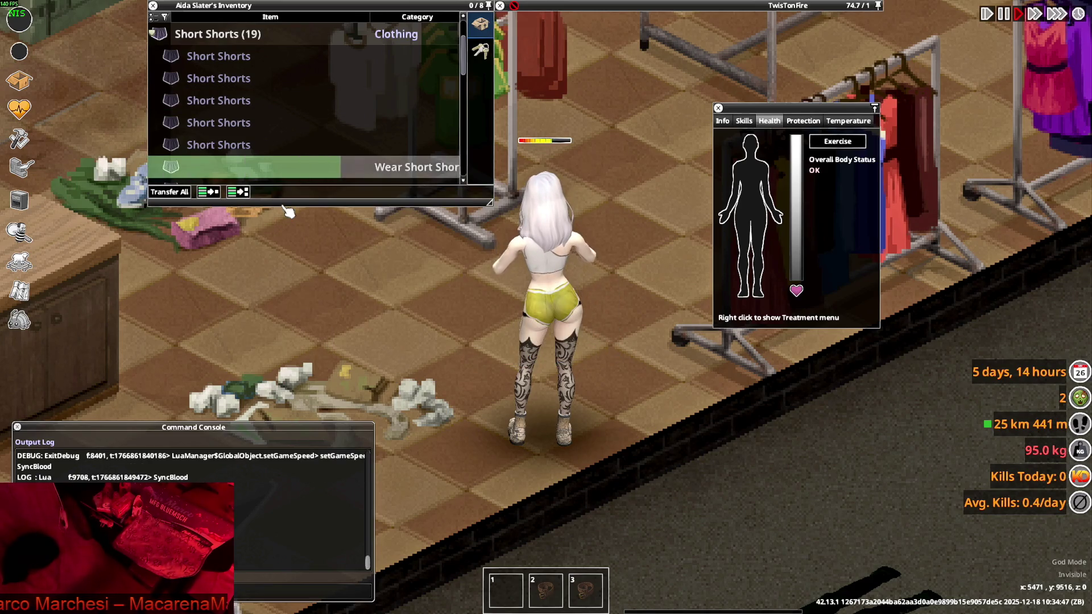
right_click(213, 79)
left_click(237, 107)
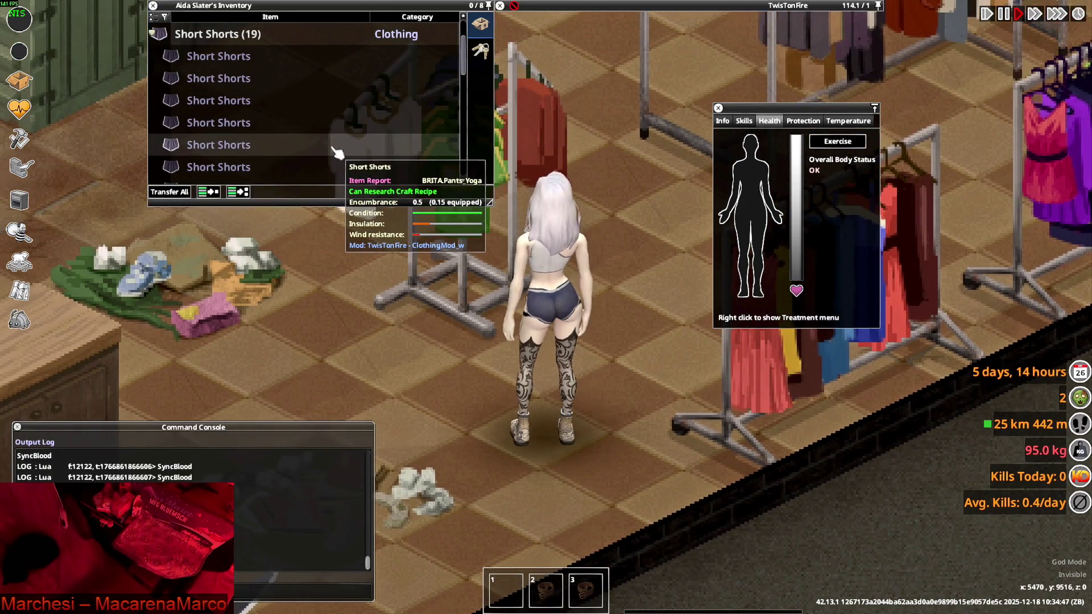
scroll(207, 153, "down", 1)
scroll(212, 159, "down", 1)
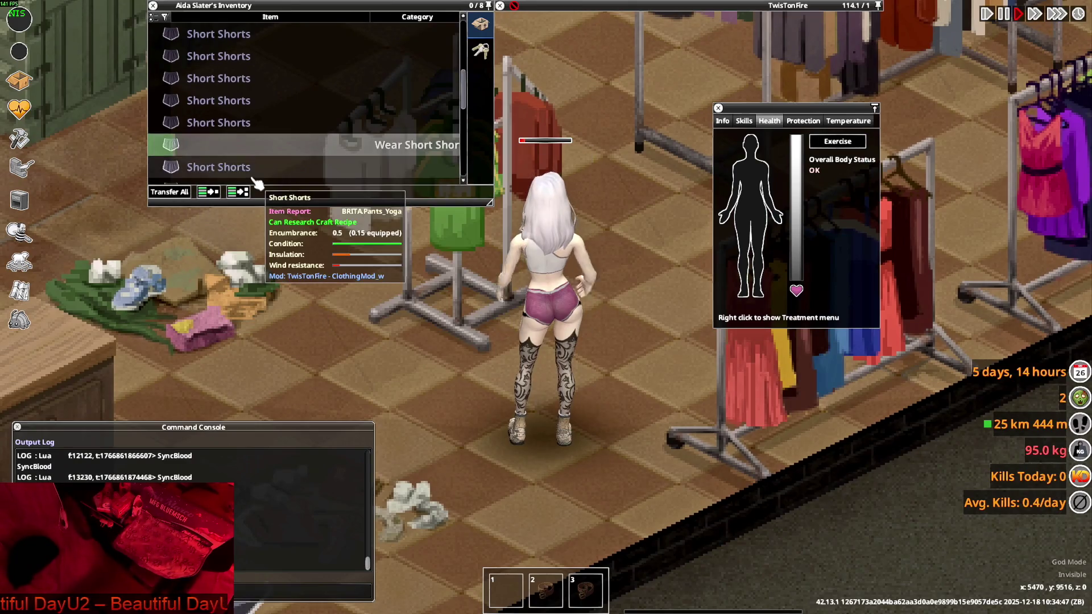
key("a")
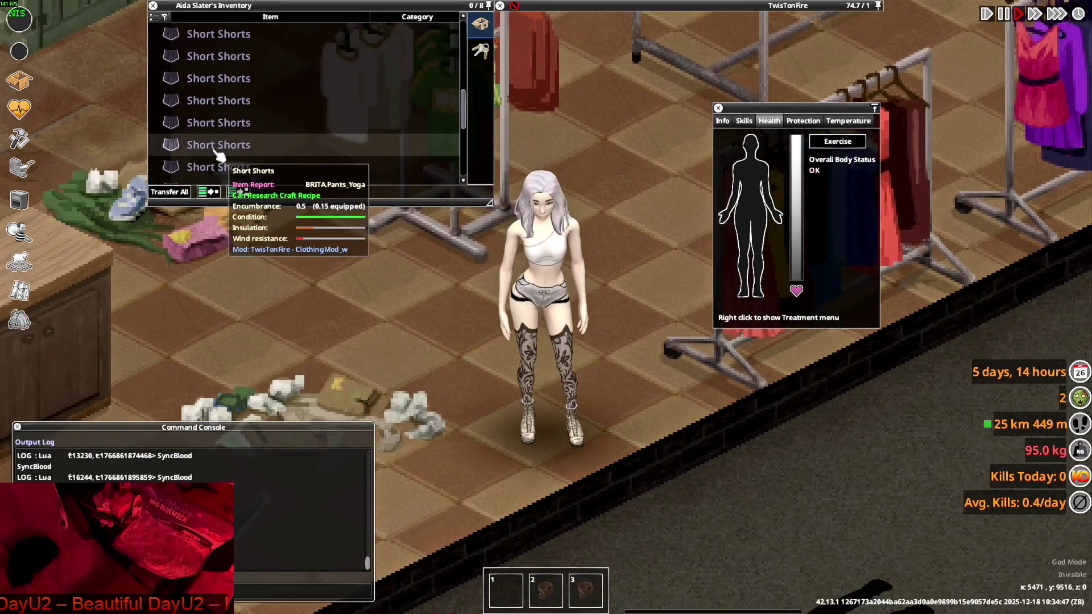
- Try on the pink pair, switch back to grey, and walk to view them before returning to Blender
right_click(222, 147)
left_click(254, 178)
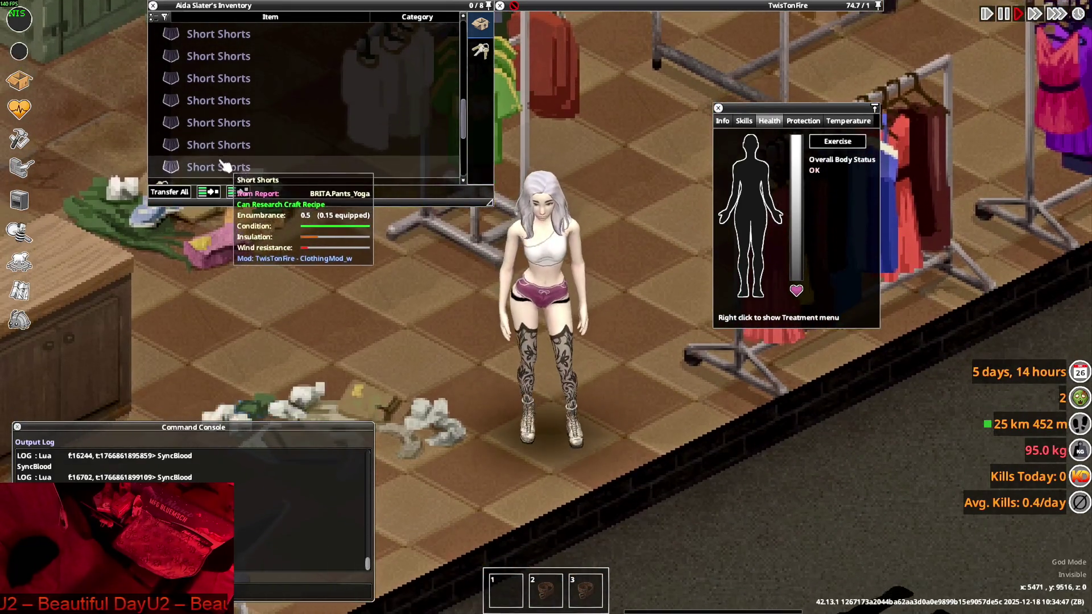
right_click(222, 165)
left_click(254, 194)
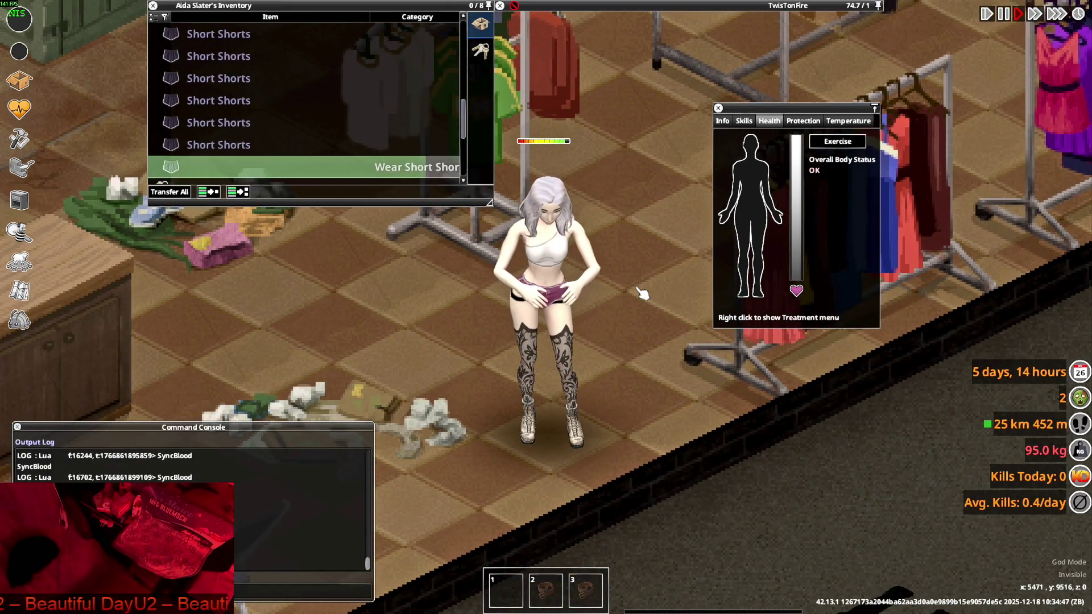
key("w")
key("s")
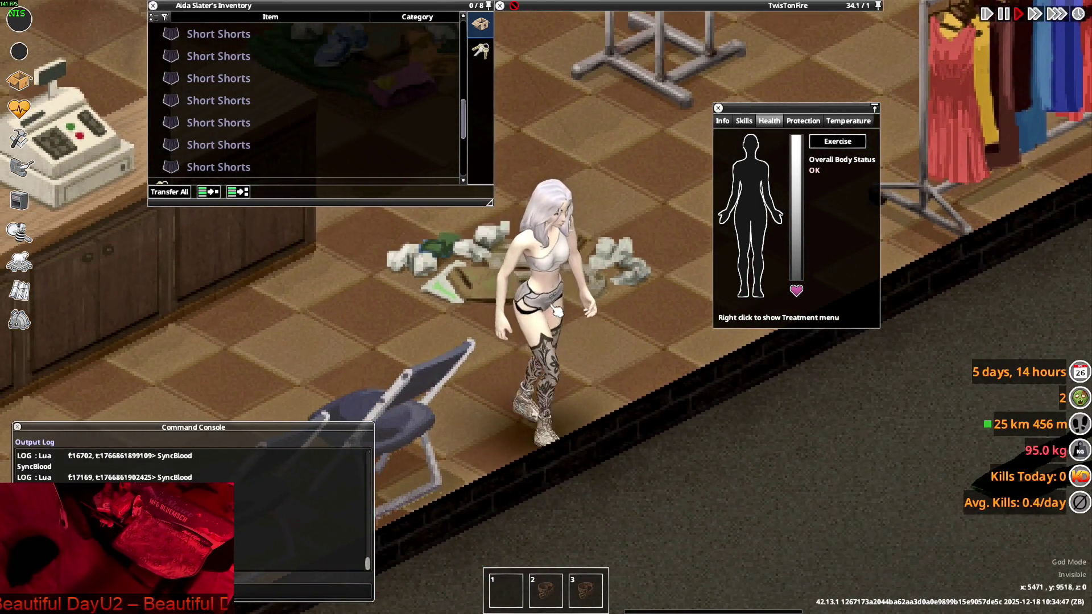
key("a")
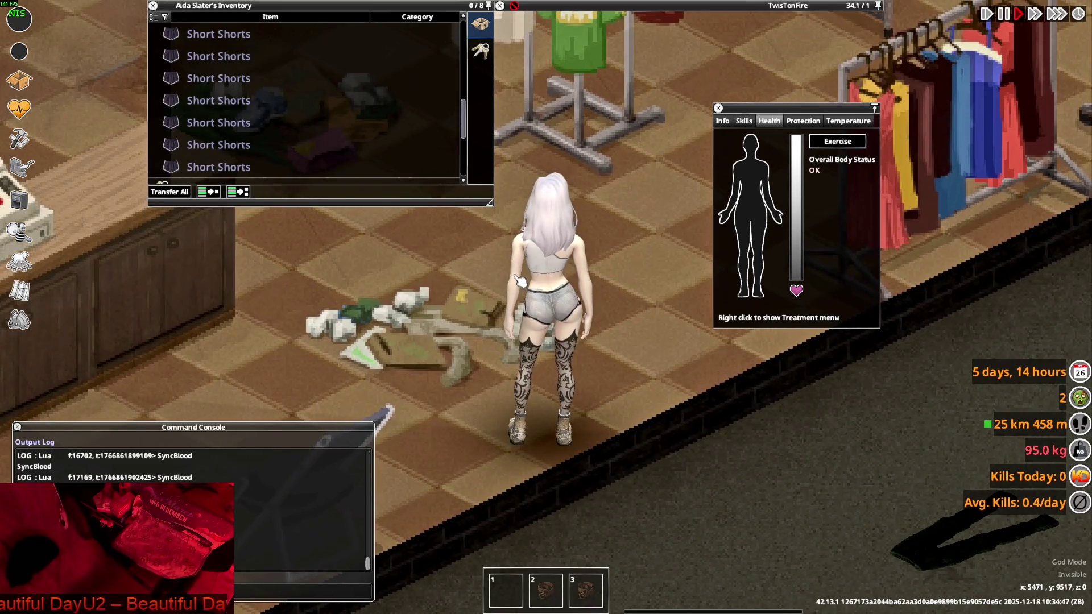
key("alt+Tab")
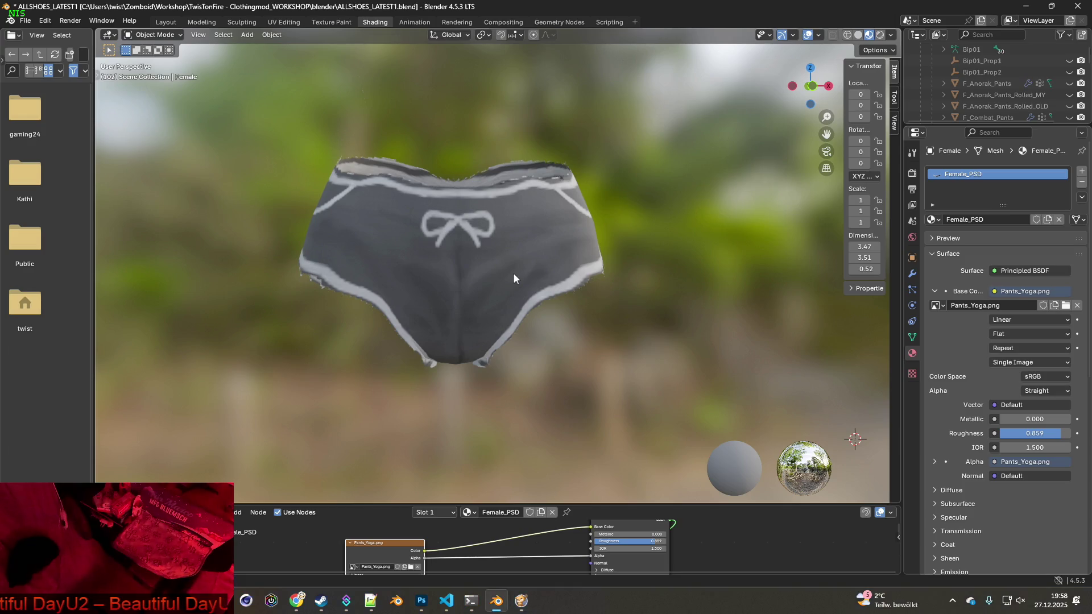
- Inspect the back of the shorts, then switch to the Texture Paint workspace on Pants_Yoga.png
mouse_move(529, 294)
middle_mouse_down()
mouse_move(769, 317)
mouse_move(747, 328)
mouse_move(494, 281)
mouse_move(448, 238)
mouse_move(497, 243)
mouse_move(524, 274)
mouse_move(423, 278)
mouse_move(575, 289)
mouse_move(639, 274)
mouse_move(648, 305)
mouse_move(529, 310)
middle_mouse_up()
scroll(524, 274, "up", 3)
scroll(525, 275, "up", 3)
scroll(659, 307, "down", 4)
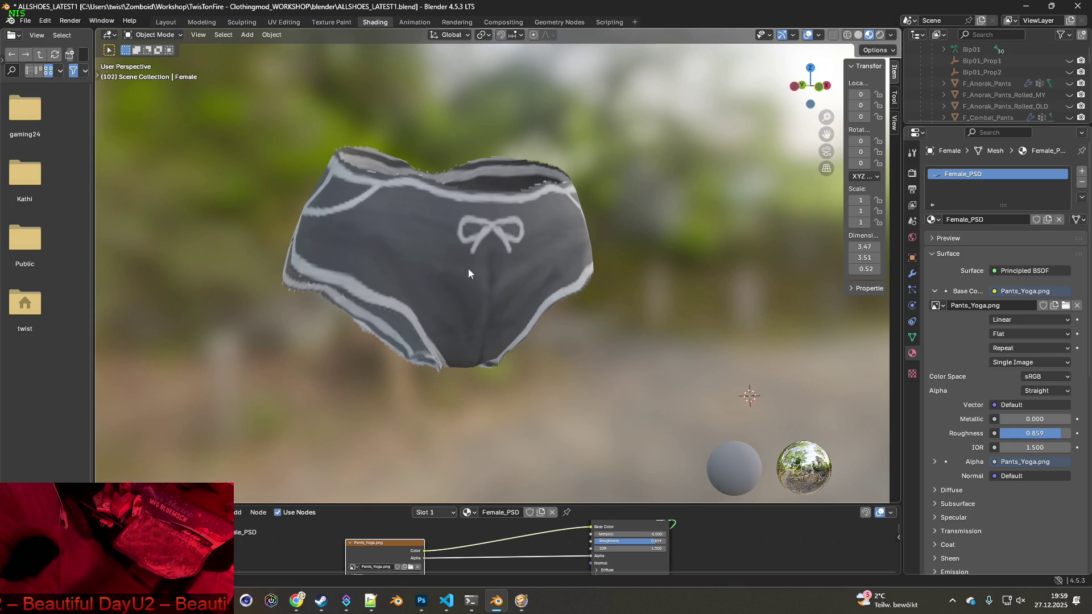
left_click(332, 21)
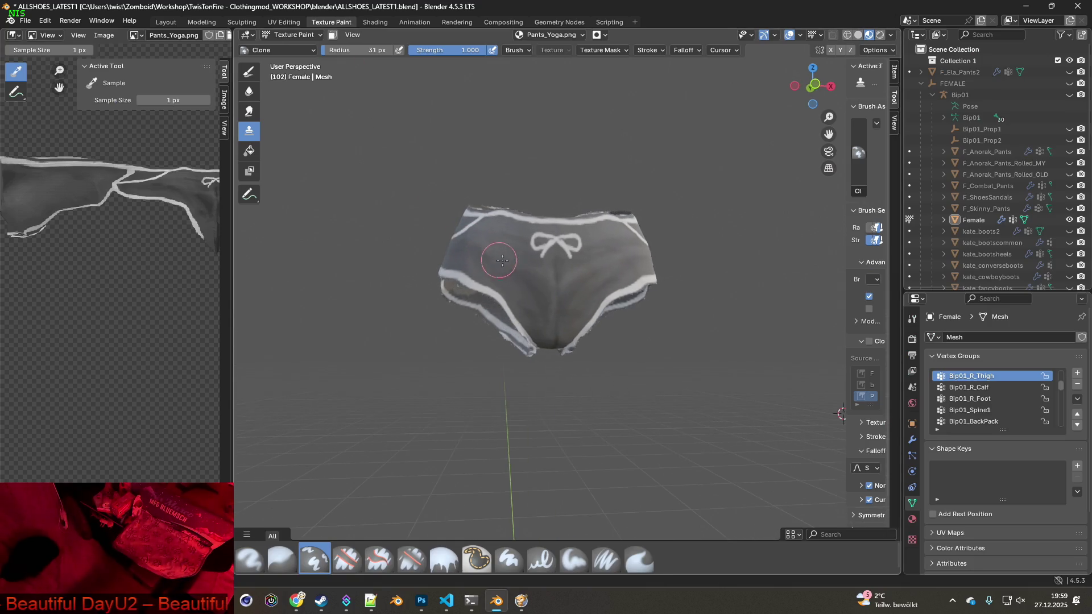
- Pick the Smear brush and smear the texture across the centre and left-centre of the shorts' front
left_click(640, 558)
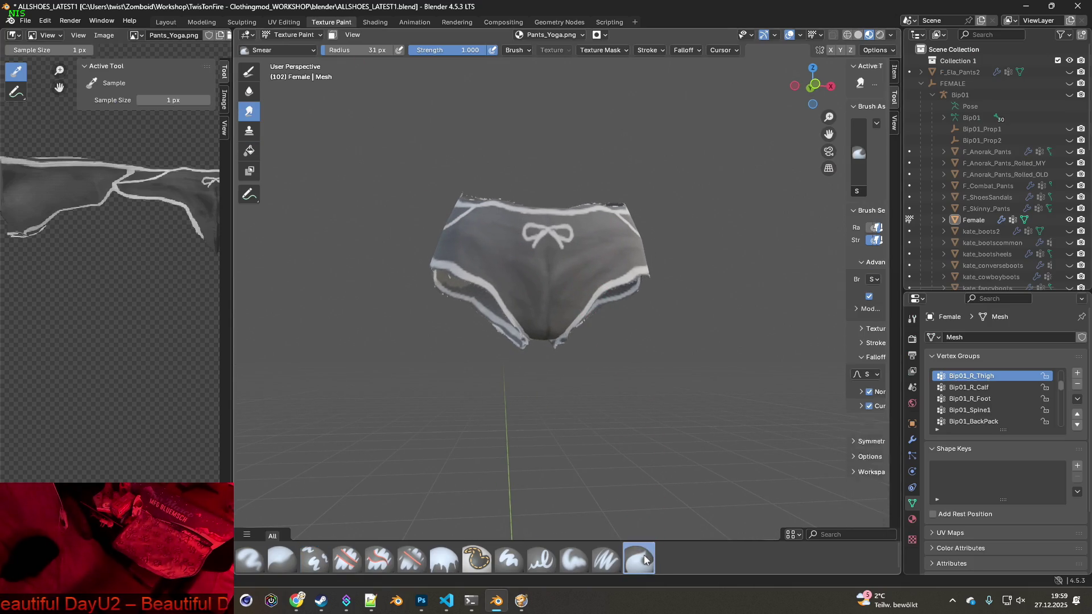
scroll(578, 356, "up", 3)
middle_click_drag(540, 328, 561, 319)
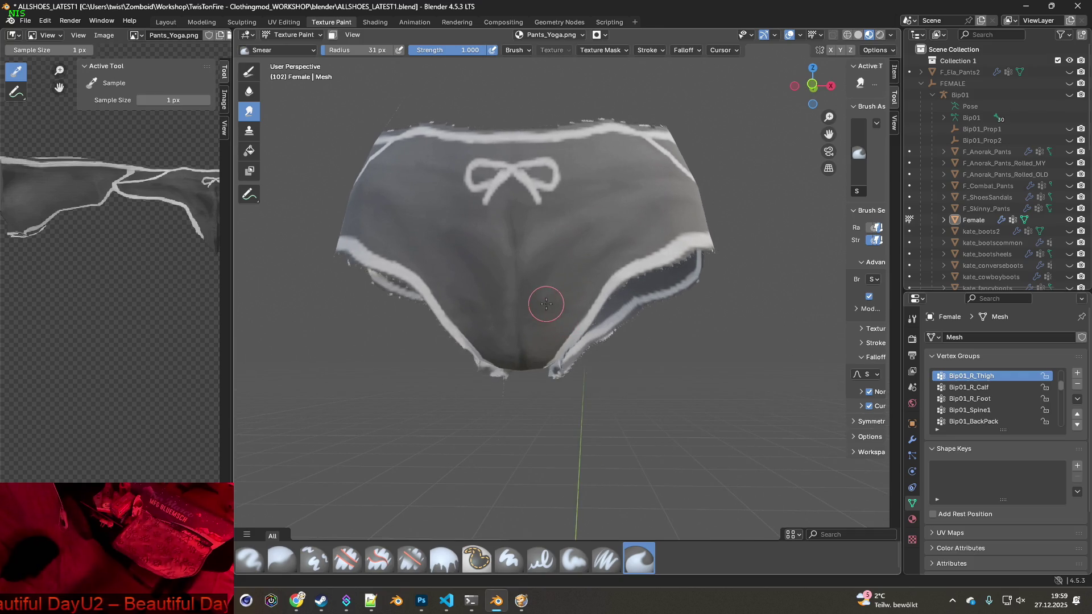
mouse_move(540, 319)
left_mouse_down()
mouse_move(536, 286)
mouse_move(586, 219)
mouse_move(548, 237)
mouse_move(538, 280)
mouse_move(585, 243)
mouse_move(607, 243)
left_mouse_up()
mouse_move(485, 303)
left_mouse_down()
mouse_move(463, 288)
mouse_move(474, 301)
left_mouse_up()
mouse_move(423, 234)
left_mouse_down()
mouse_move(416, 207)
mouse_move(433, 215)
left_mouse_up()
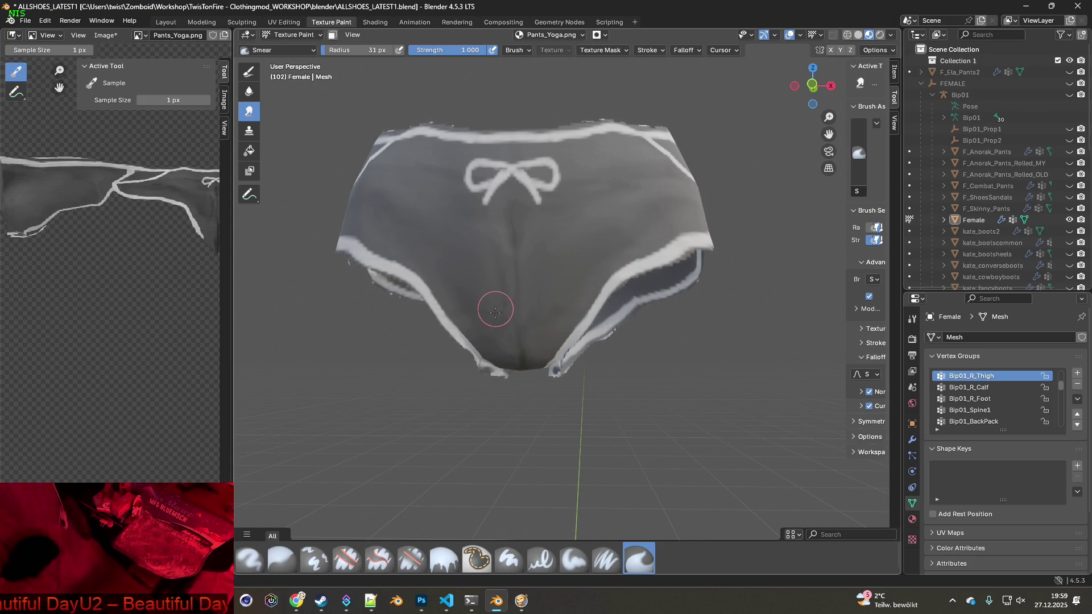
- Smear further rough patches while orbiting around the shorts, including toward the leg openings
mouse_move(478, 278)
middle_mouse_down()
mouse_move(539, 330)
mouse_move(540, 273)
mouse_move(563, 266)
middle_mouse_up()
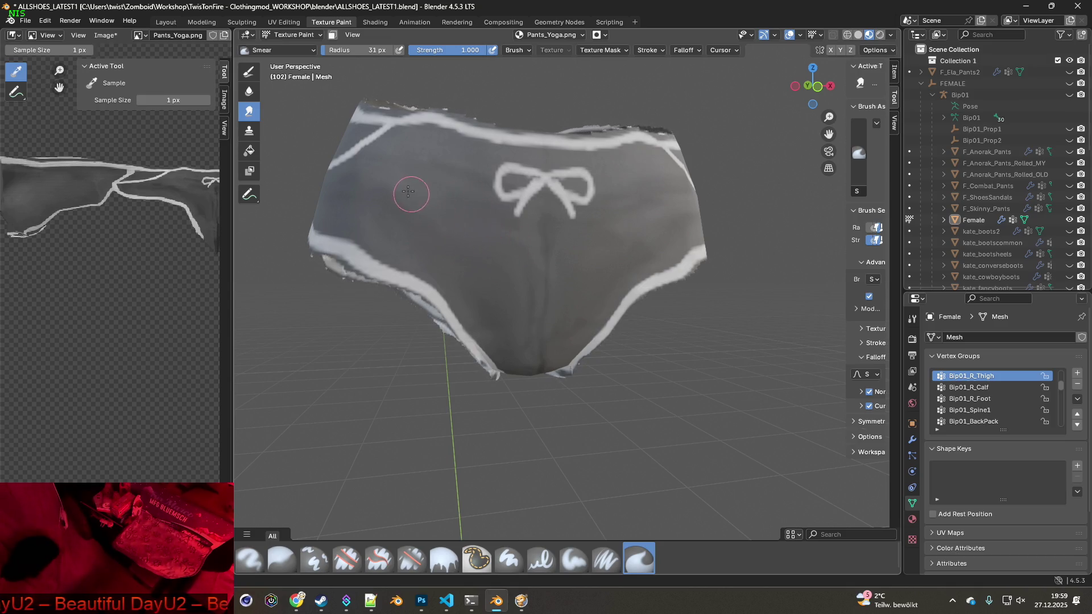
middle_click_drag(466, 258, 484, 291)
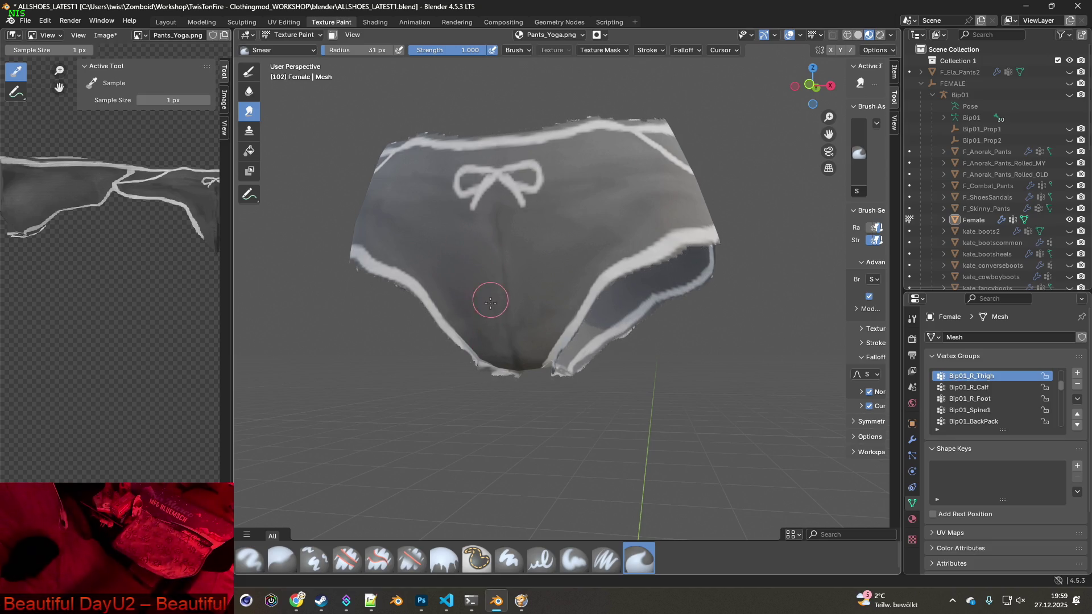
mouse_move(490, 334)
middle_mouse_down()
mouse_move(526, 341)
mouse_move(501, 284)
mouse_move(505, 228)
middle_mouse_up()
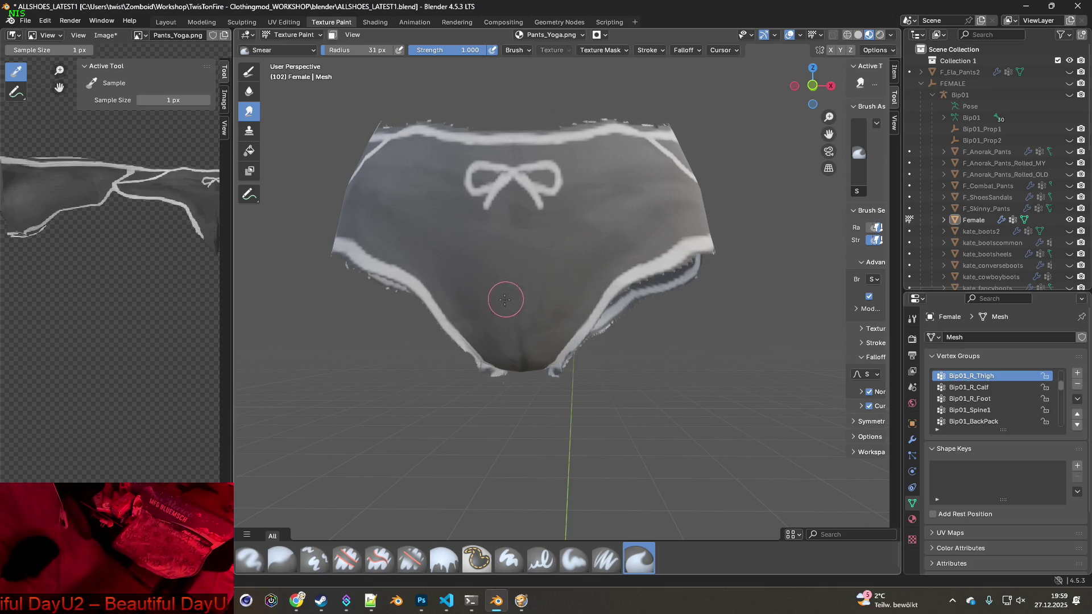
middle_click_drag(524, 349, 520, 317)
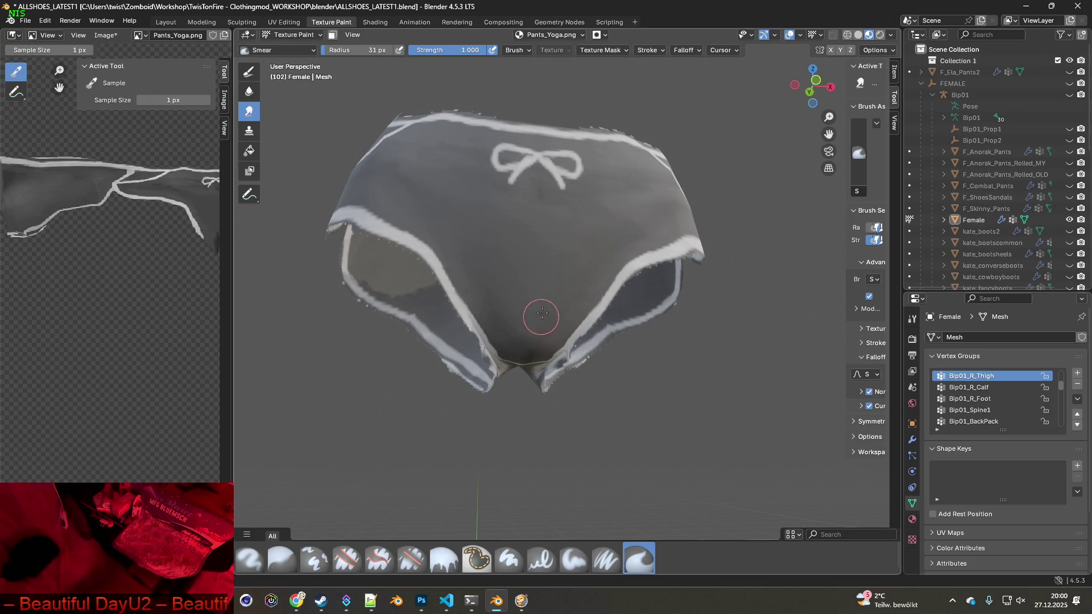
middle_click_drag(553, 319, 536, 293)
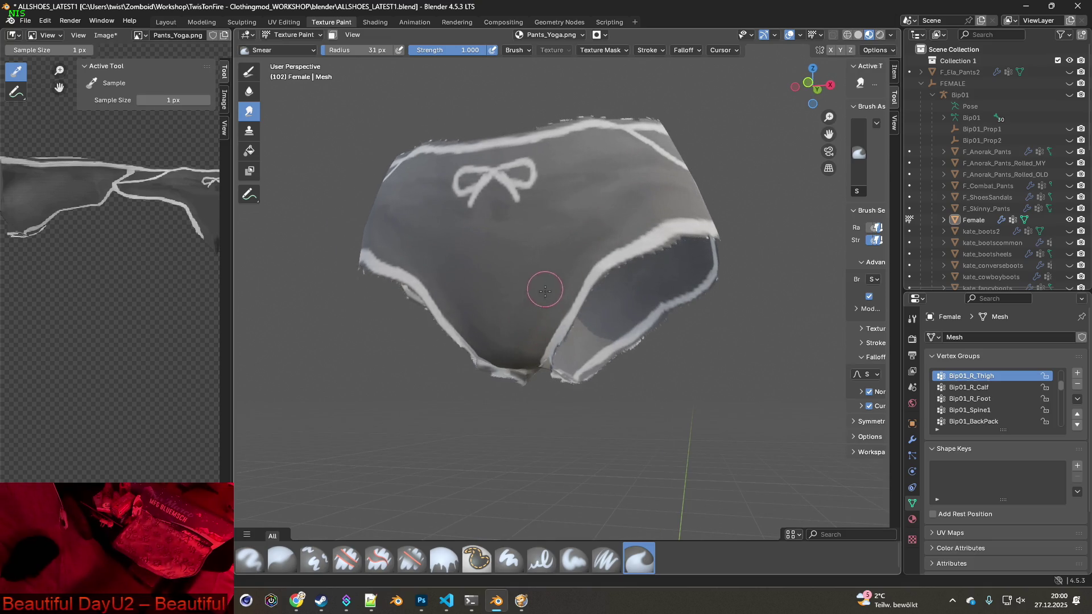
middle_click_drag(519, 354, 527, 344)
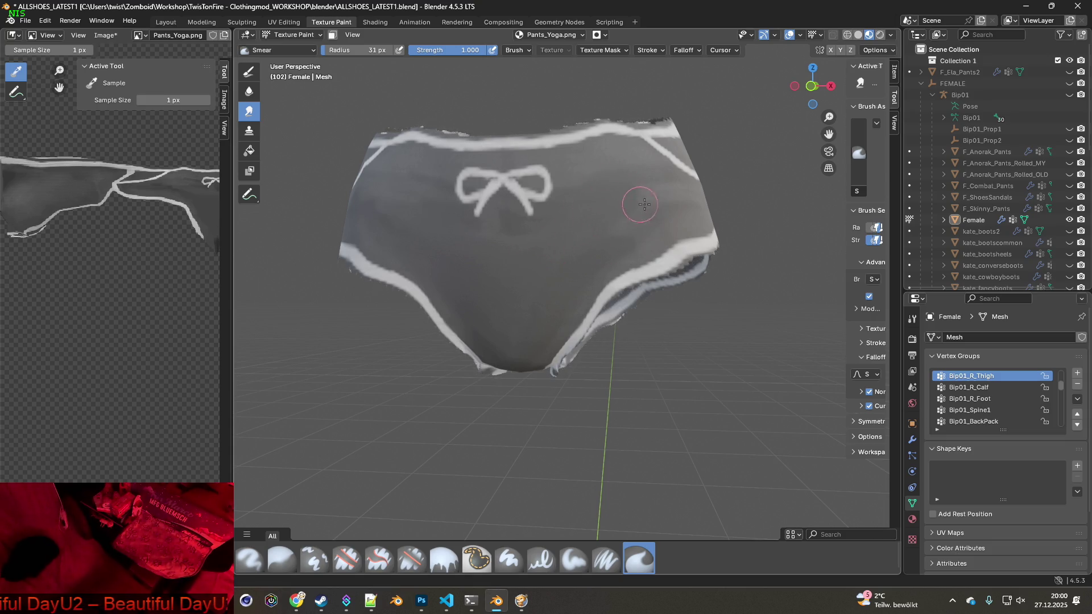
middle_click_drag(653, 233, 528, 313)
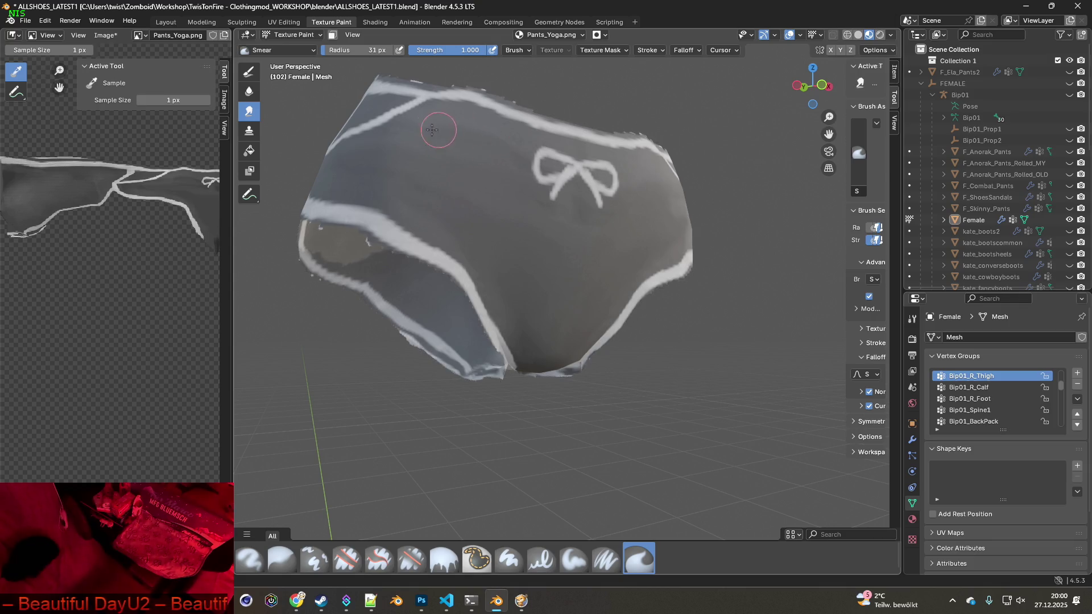
- Review the smeared shorts from the front, both sides and above
middle_click_drag(556, 256, 557, 268)
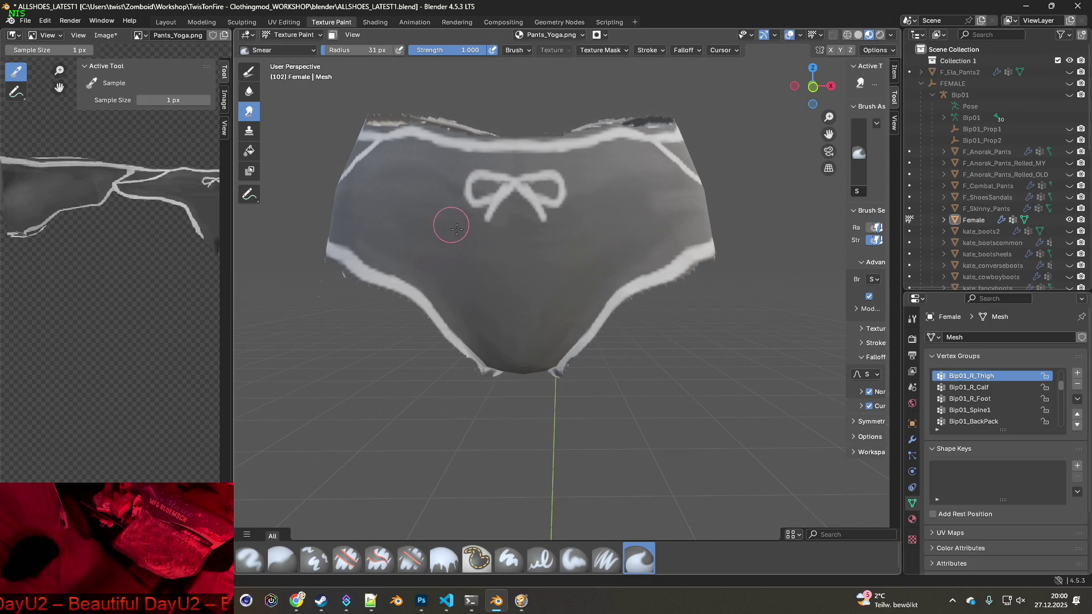
middle_click_drag(477, 256, 553, 261)
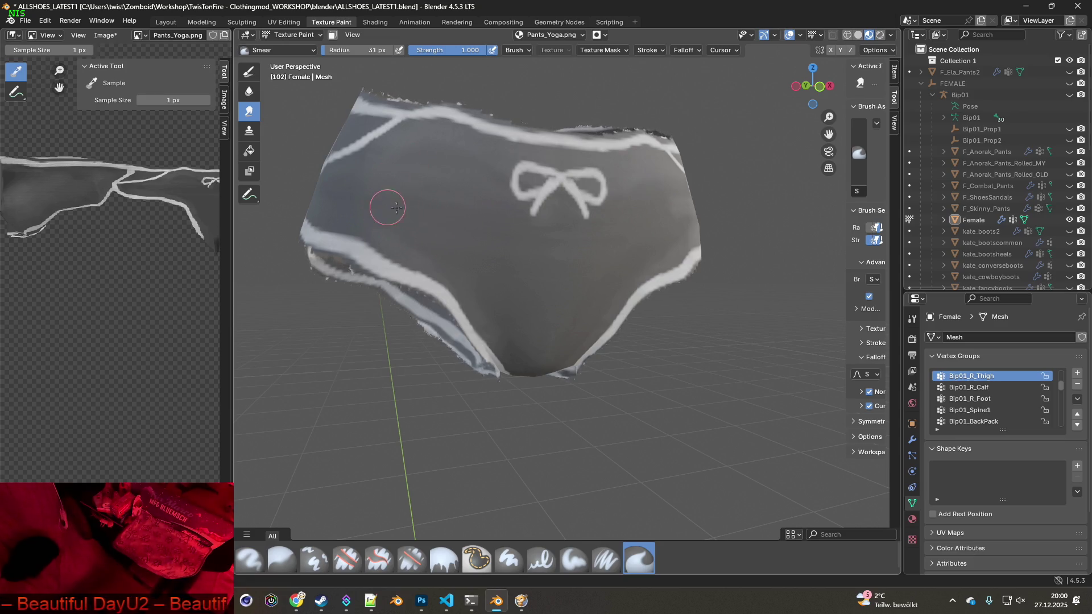
middle_click_drag(544, 277, 488, 263)
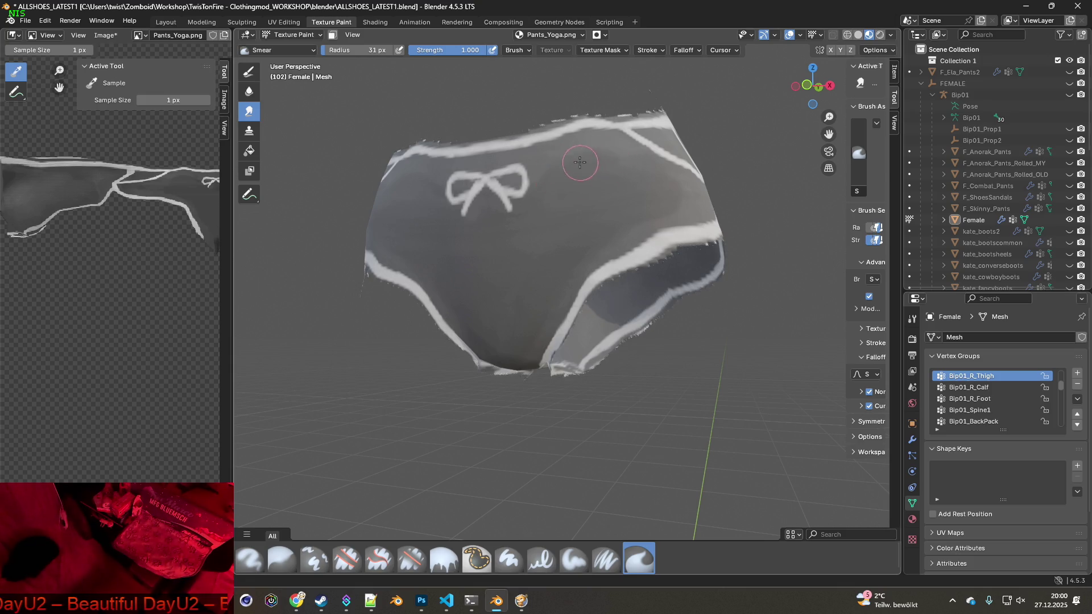
middle_click_drag(520, 285, 578, 237)
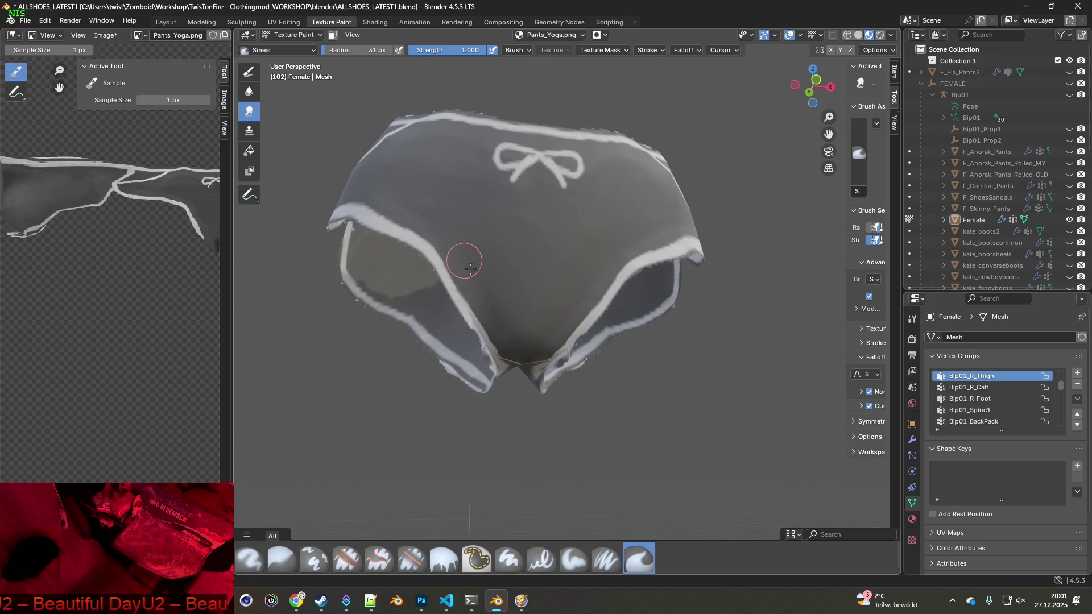
- Check the back of the shorts, then return to Project Zomboid and unpause the game
mouse_move(543, 284)
middle_mouse_down()
mouse_move(473, 274)
mouse_move(687, 281)
mouse_move(512, 268)
mouse_move(480, 256)
mouse_move(580, 246)
mouse_move(494, 218)
mouse_move(566, 286)
mouse_move(508, 280)
mouse_move(642, 299)
mouse_move(454, 274)
middle_mouse_up()
mouse_move(566, 286)
middle_mouse_down()
mouse_move(553, 295)
mouse_move(622, 319)
mouse_move(600, 291)
middle_mouse_up()
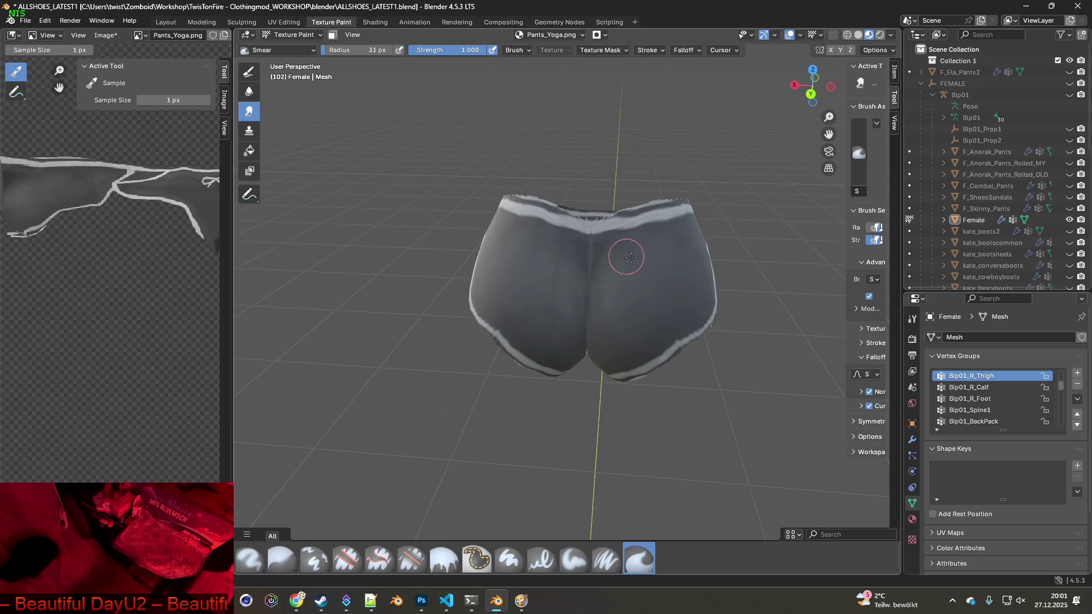
key("alt+Tab")
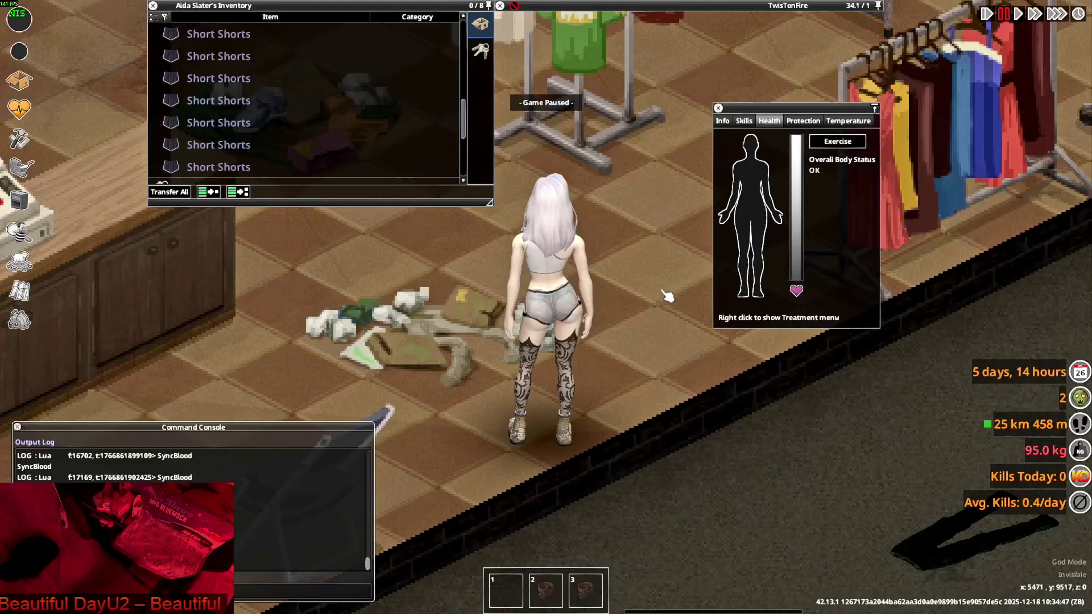
key("space")
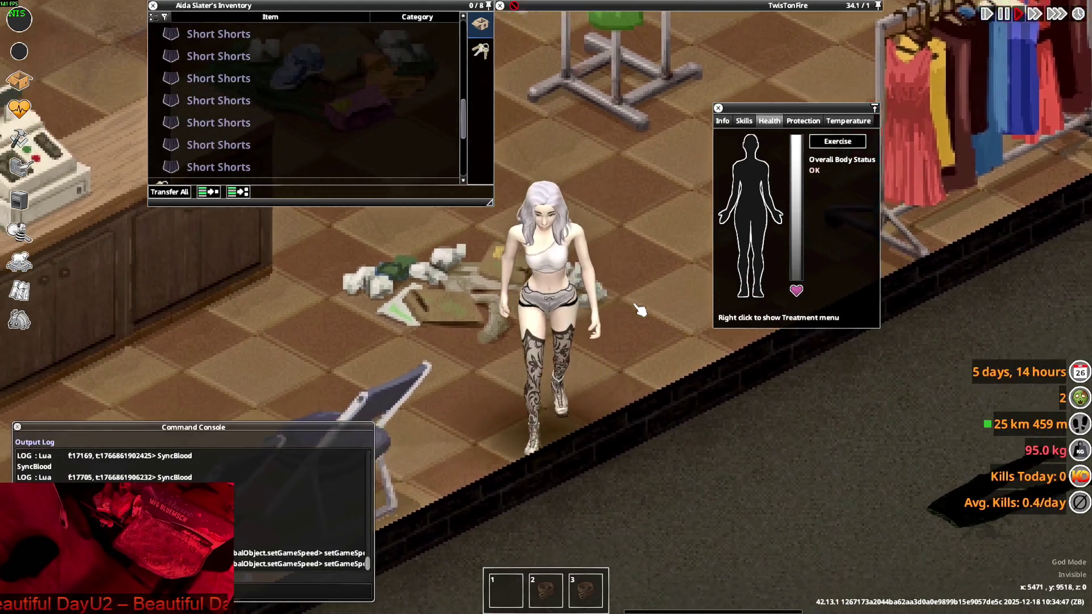
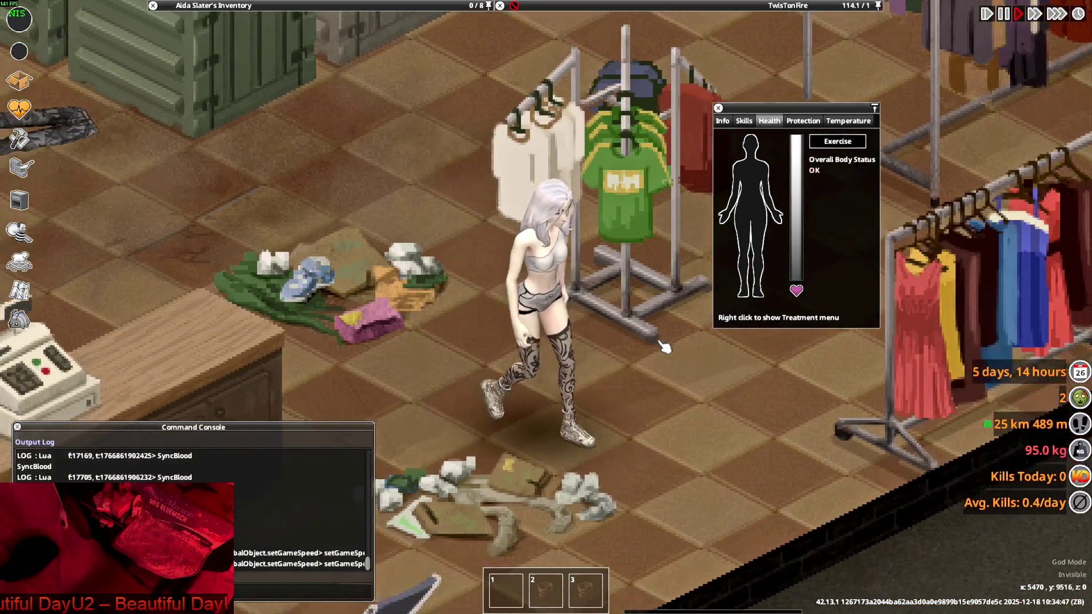
- Walk the character around the Project Zomboid clothing store to inspect the worn shorts from several sides
key("w+a")
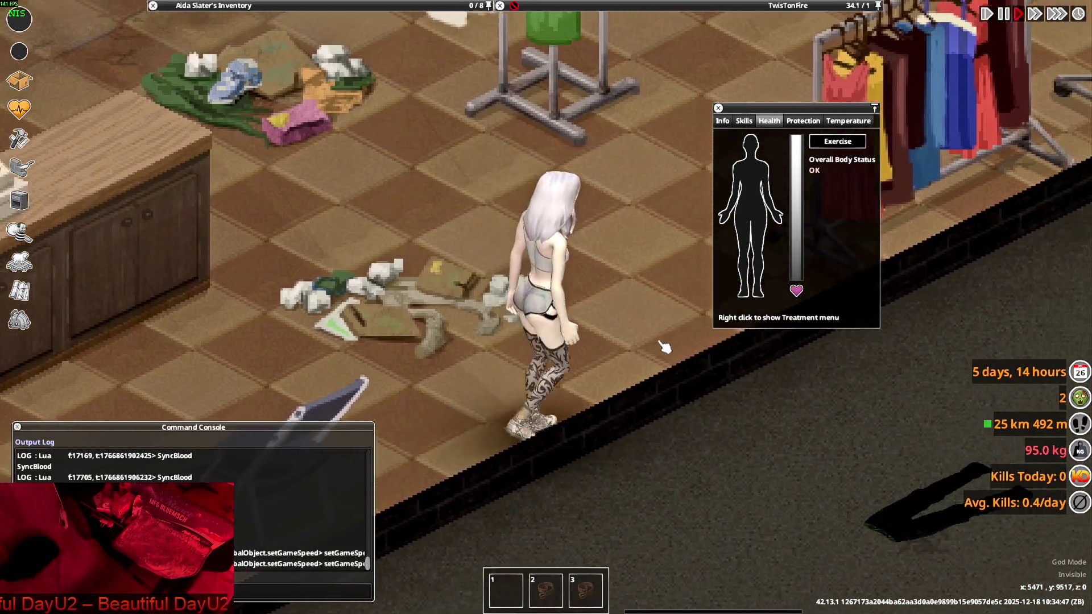
key("w")
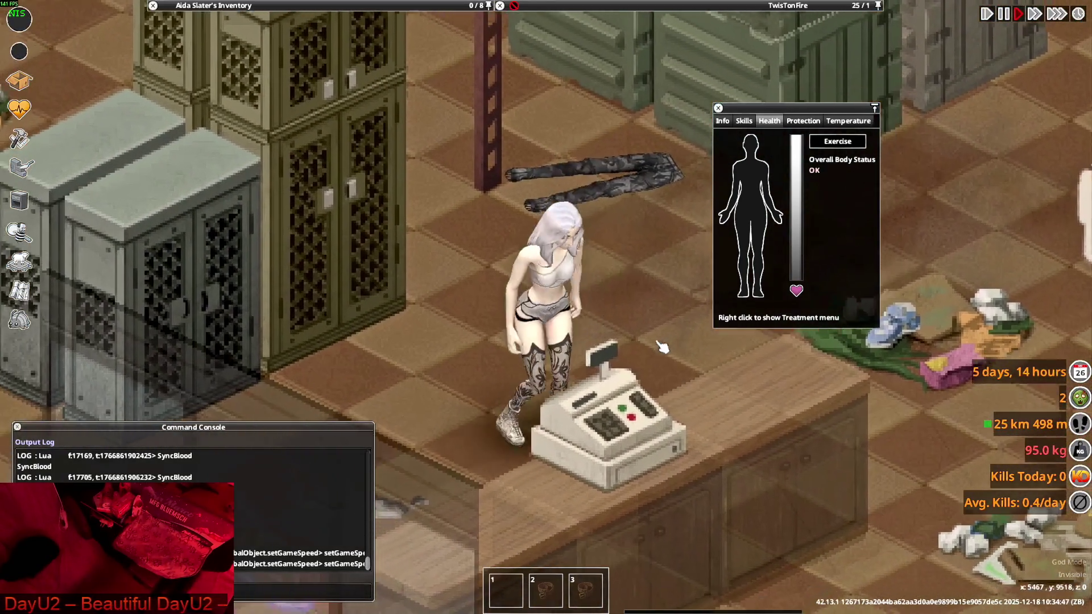
key("d")
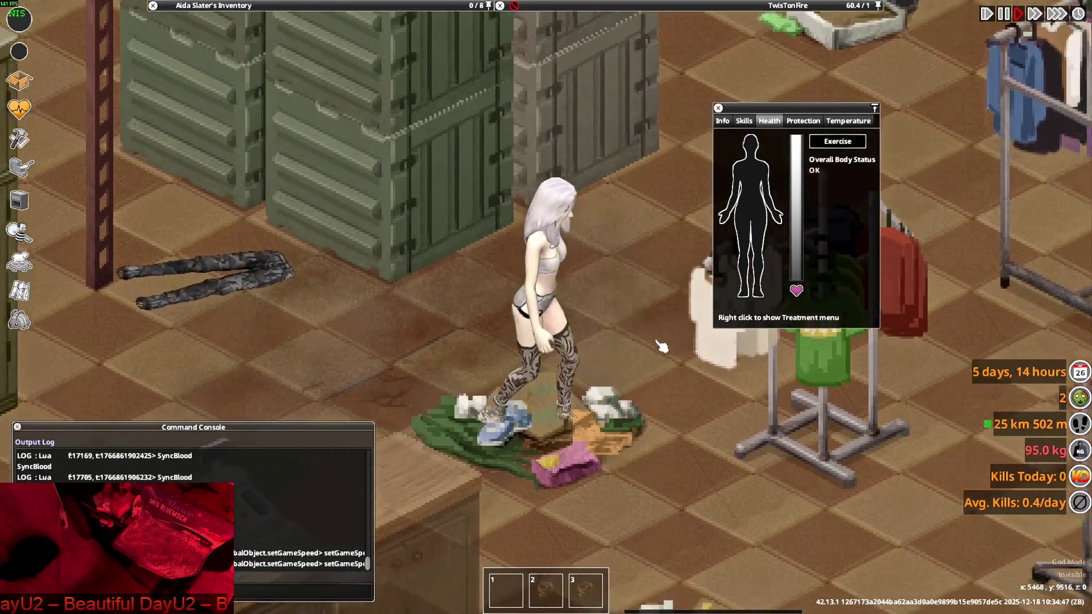
key("s+d")
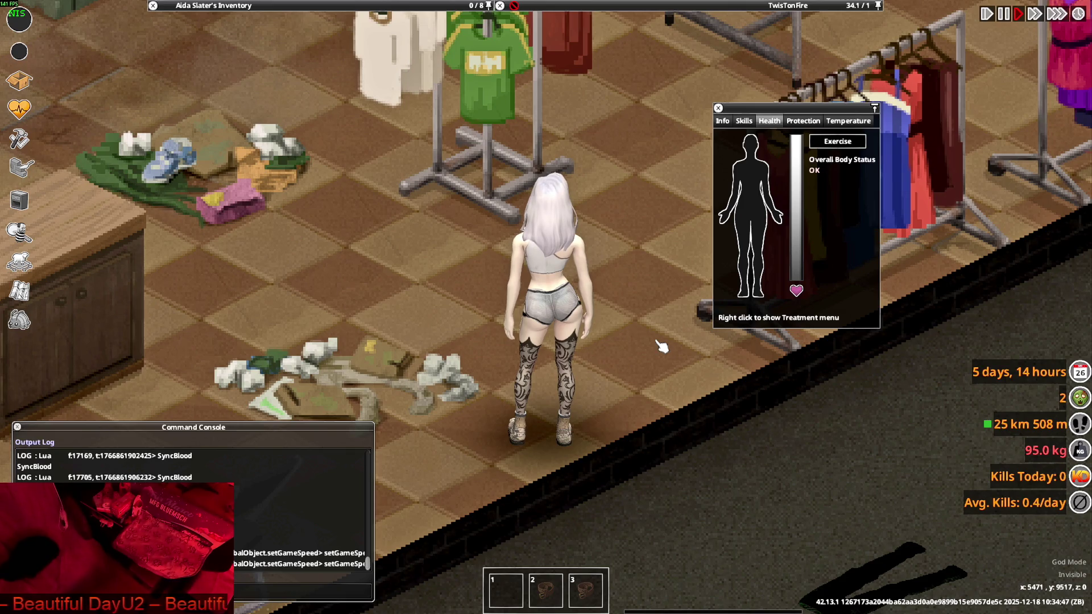
key("w")
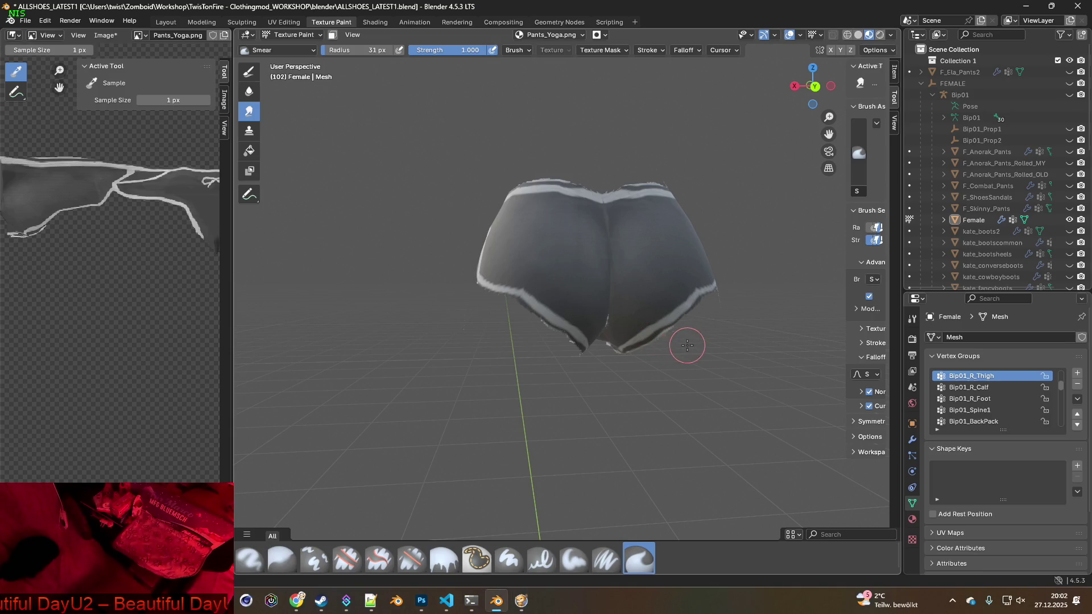
mouse_move(687, 345)
middle_mouse_down()
mouse_move(572, 338)
mouse_move(603, 389)
mouse_move(614, 381)
mouse_move(622, 391)
mouse_move(475, 407)
mouse_move(625, 375)
mouse_move(693, 332)
middle_mouse_up()
scroll(625, 375, "up", 3)
key("alt+Tab")
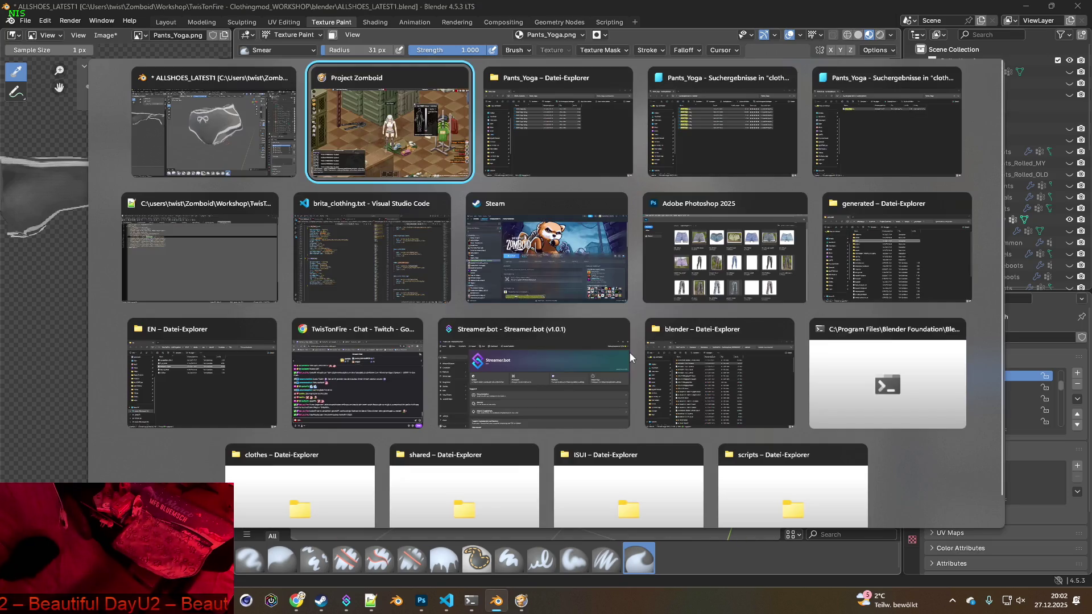
- Create a new folder named 'original' in the Pants_Yoga textures folder
left_click(633, 374)
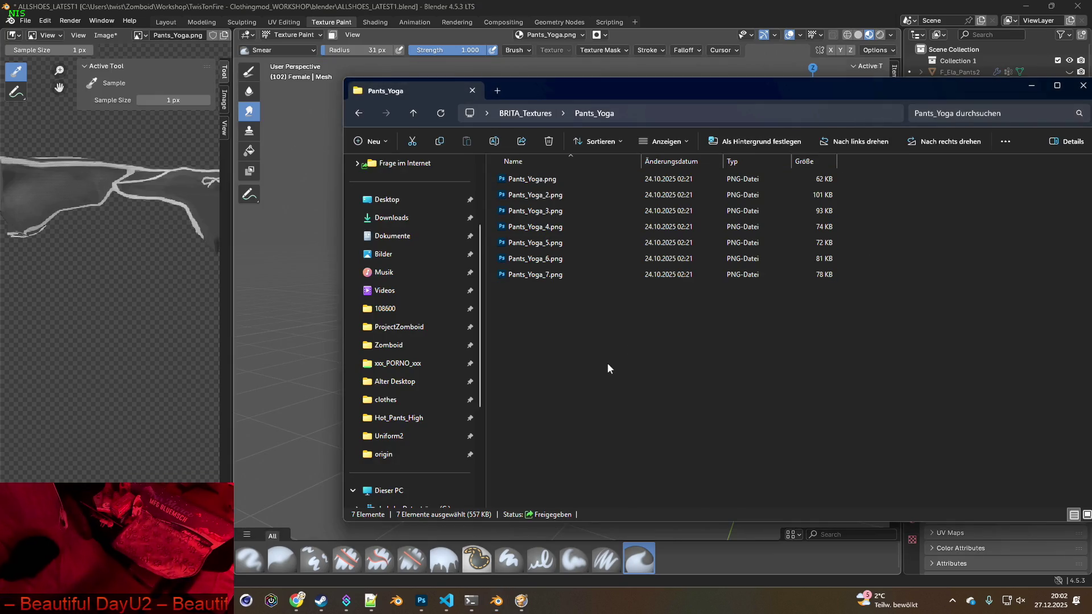
right_click(580, 323)
mouse_move(614, 413)
left_click(823, 415)
type("original")
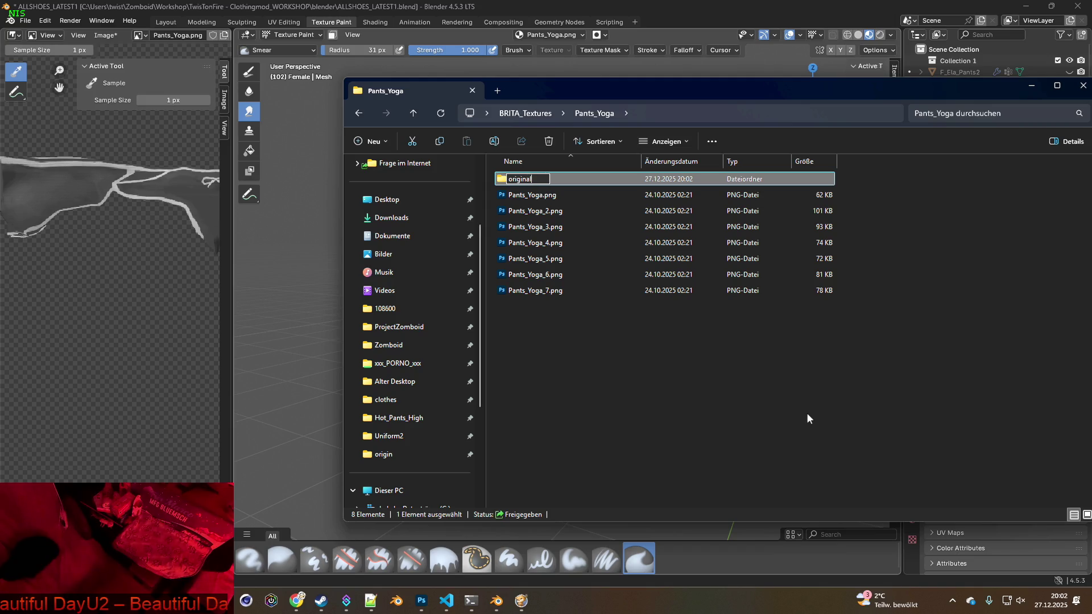
key("Return")
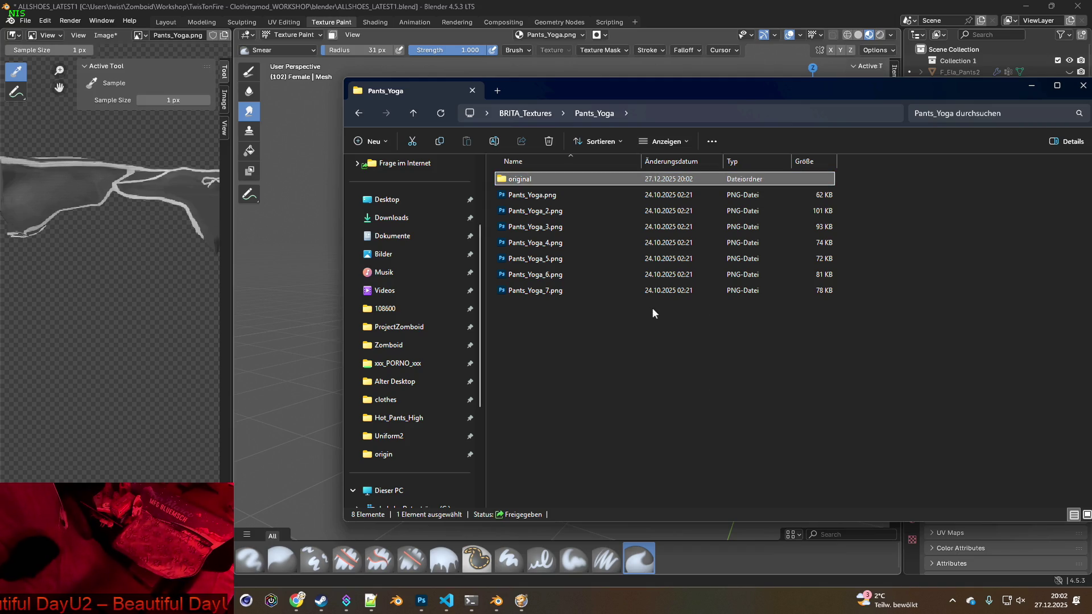
- Copy all seven Pants_Yoga PNG files into the 'original' folder
mouse_move(599, 328)
left_mouse_down()
mouse_move(514, 251)
mouse_move(513, 190)
left_mouse_up()
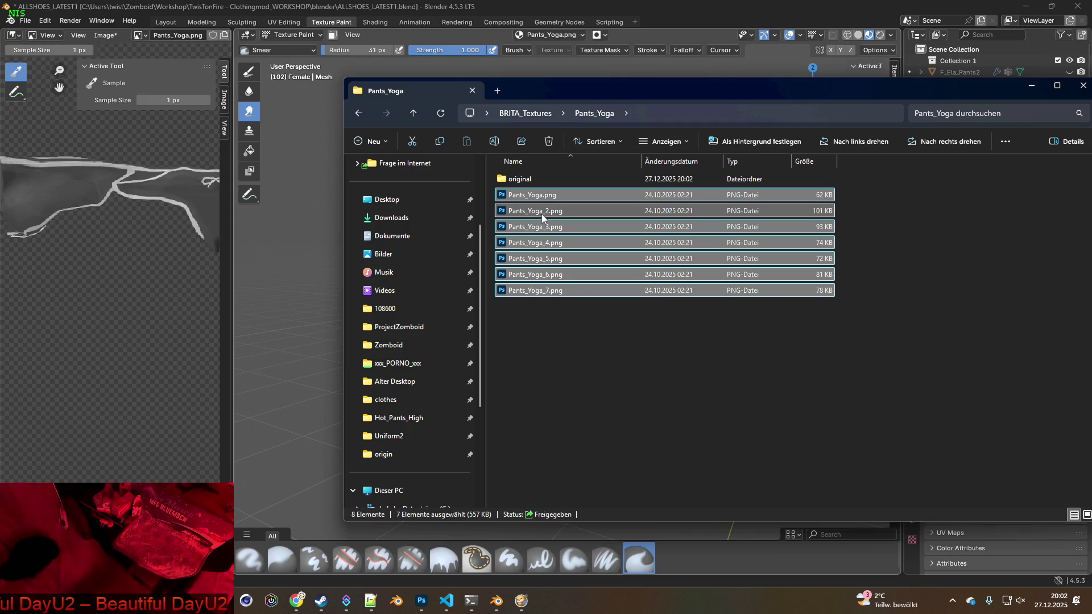
right_click_drag(542, 216, 515, 178)
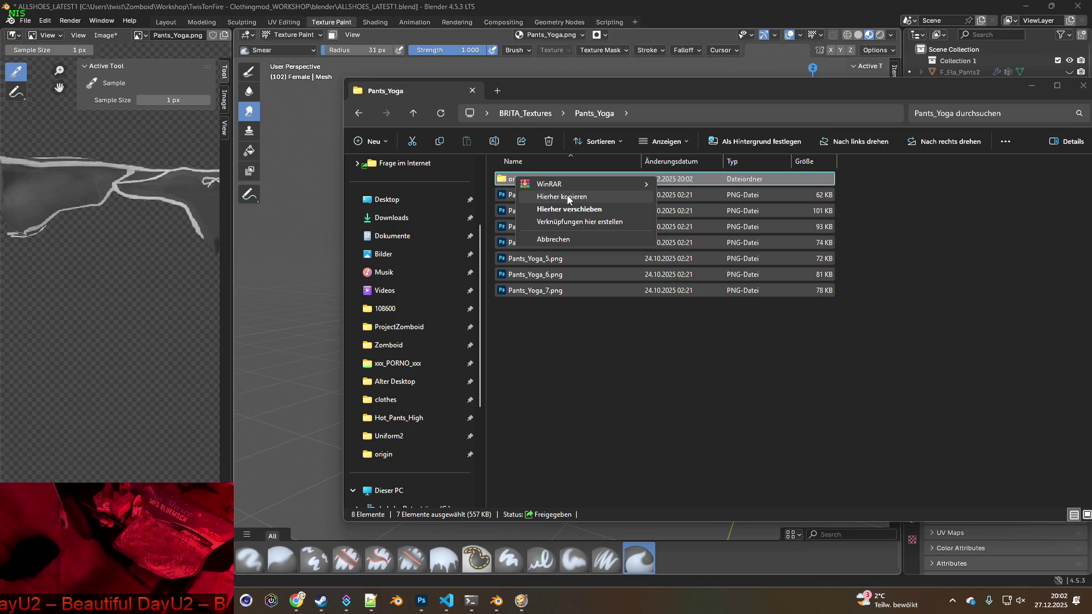
left_click(567, 197)
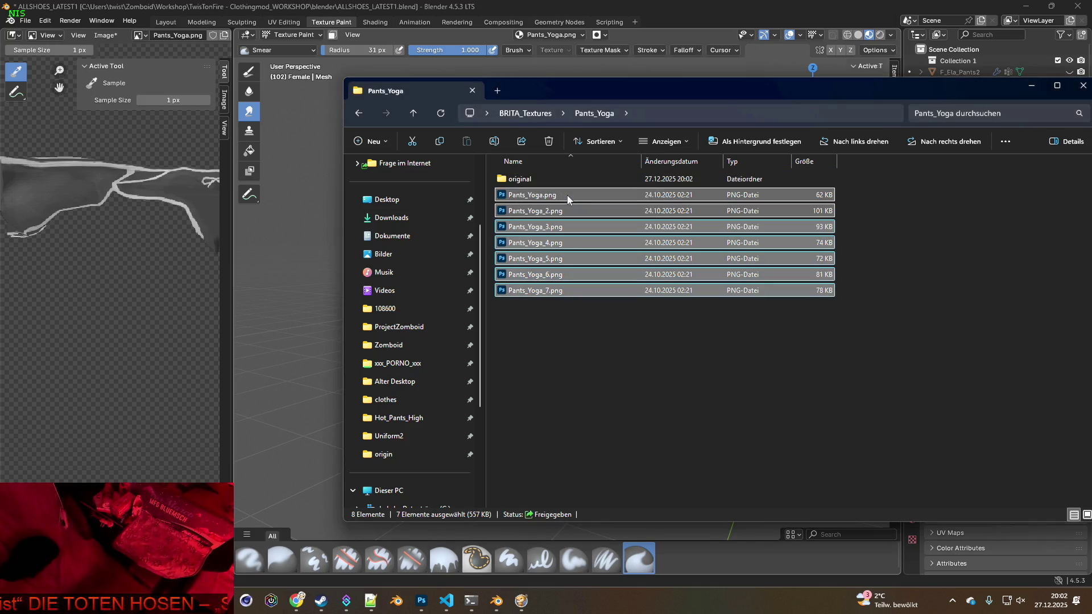
left_click(599, 334)
key("alt+Tab")
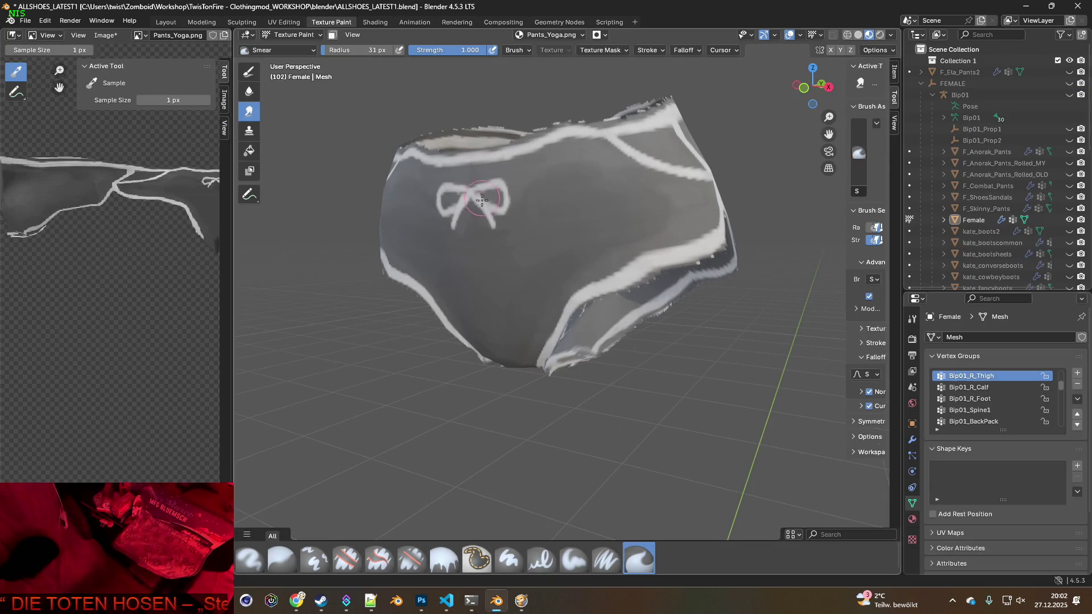
- Orbit around the pants to inspect the painted bow from the back, below and front
mouse_move(524, 252)
middle_mouse_down()
mouse_move(575, 244)
mouse_move(642, 205)
mouse_move(575, 248)
mouse_move(415, 256)
mouse_move(611, 252)
middle_mouse_up()
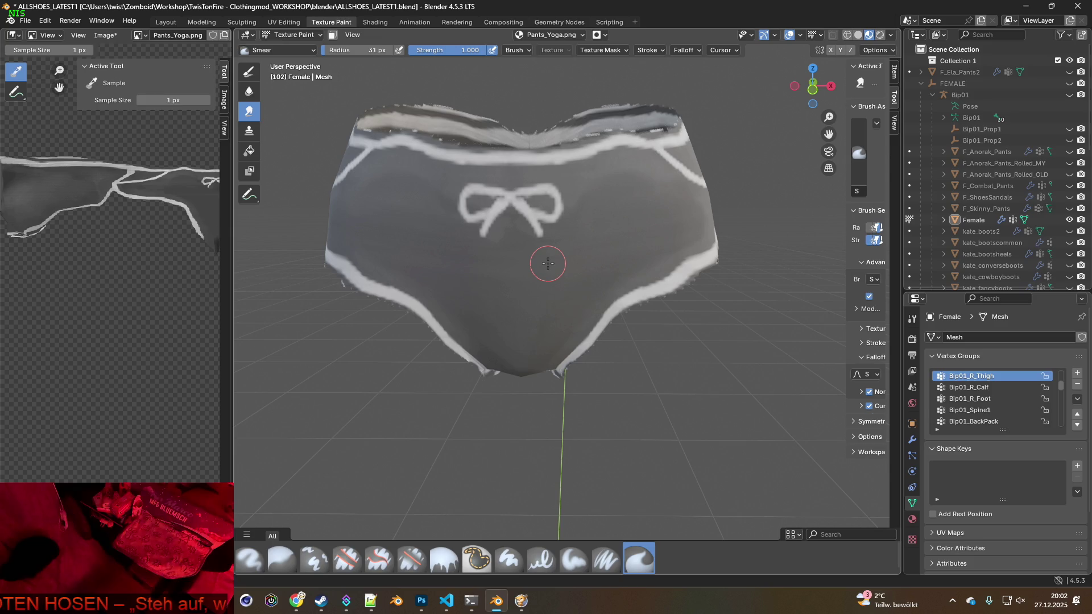
mouse_move(548, 263)
middle_mouse_down()
mouse_move(603, 253)
mouse_move(695, 264)
mouse_move(654, 283)
mouse_move(468, 271)
mouse_move(559, 277)
middle_mouse_up()
scroll(680, 285, "down", 4)
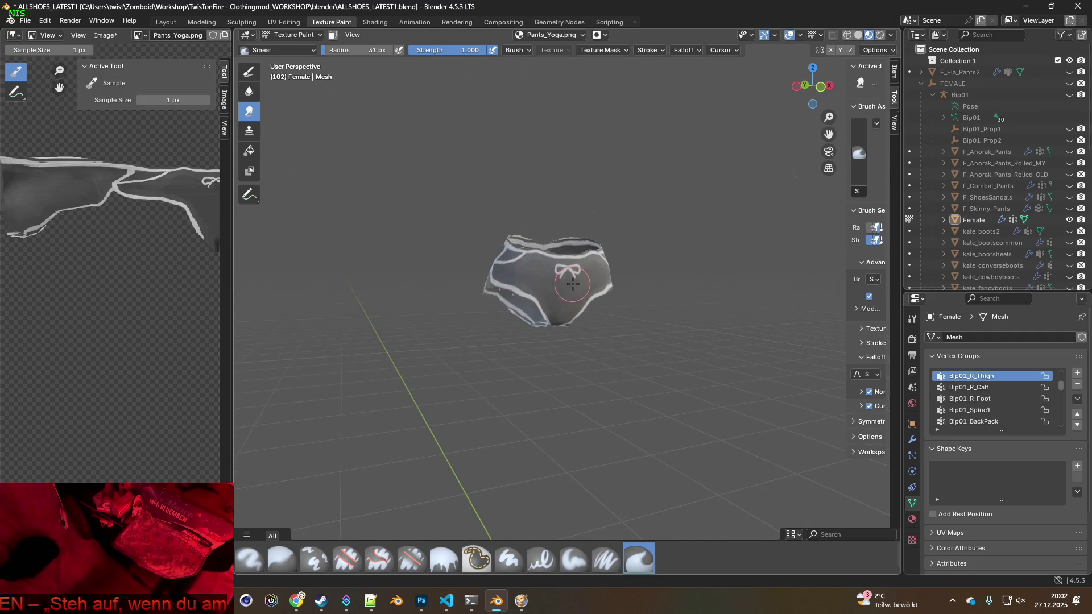
mouse_move(581, 332)
middle_mouse_down()
mouse_move(553, 299)
mouse_move(575, 291)
mouse_move(589, 318)
middle_mouse_up()
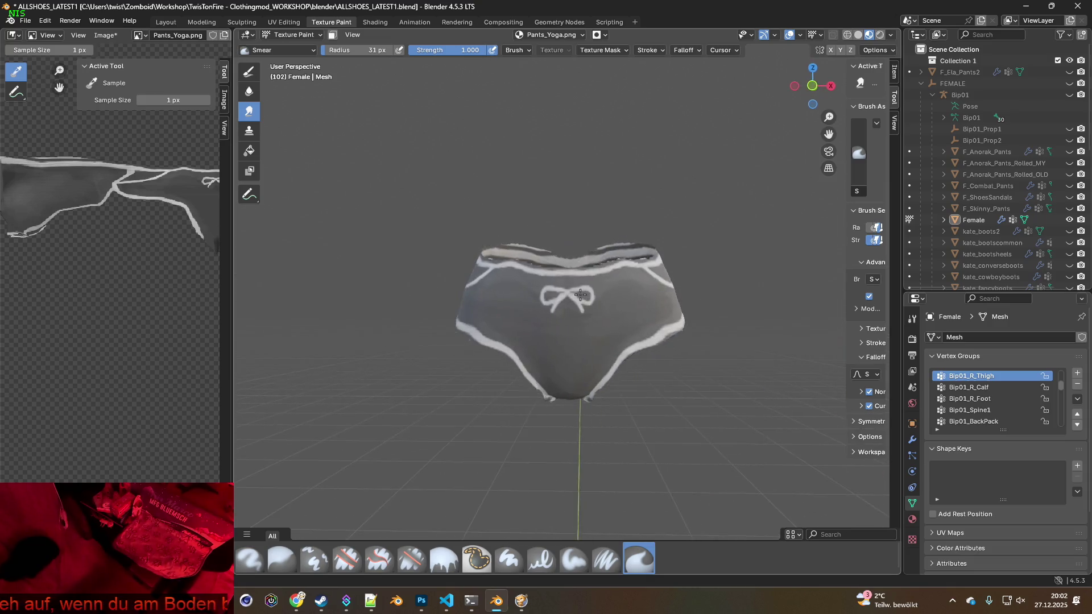
mouse_move(572, 253)
middle_mouse_down()
mouse_move(568, 285)
mouse_move(583, 199)
mouse_move(568, 247)
mouse_move(397, 351)
mouse_move(320, 310)
mouse_move(466, 238)
mouse_move(579, 300)
mouse_move(565, 310)
middle_mouse_up()
mouse_move(552, 237)
middle_mouse_down()
mouse_move(604, 267)
mouse_move(586, 289)
middle_mouse_up()
- Save the edited Pants_Yoga.png texture from the image editor's Image menu
scroll(569, 282, "down", 3)
scroll(560, 284, "up", 1)
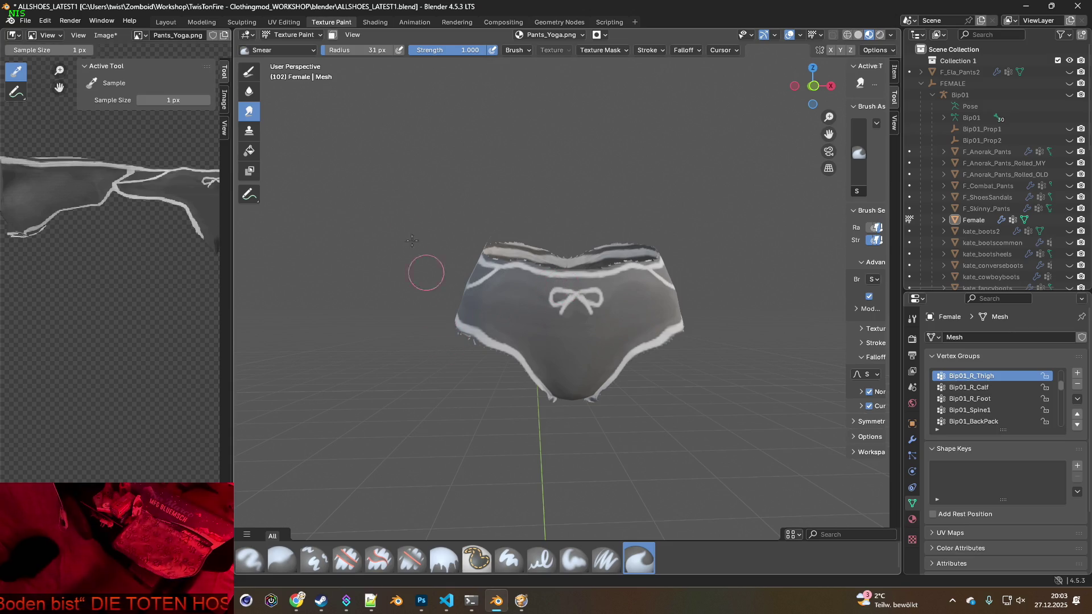
left_click(114, 36)
left_click(130, 152)
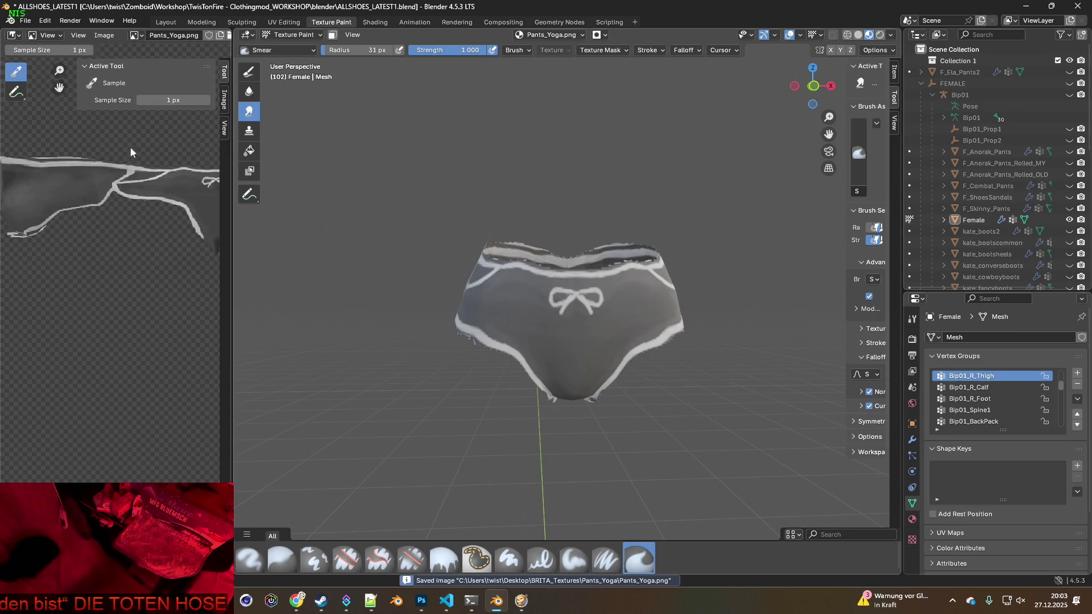
- In the Shading workspace, browse through the Pants_Yoga_2 to Pants_Yoga_5 texture variants
left_click(375, 23)
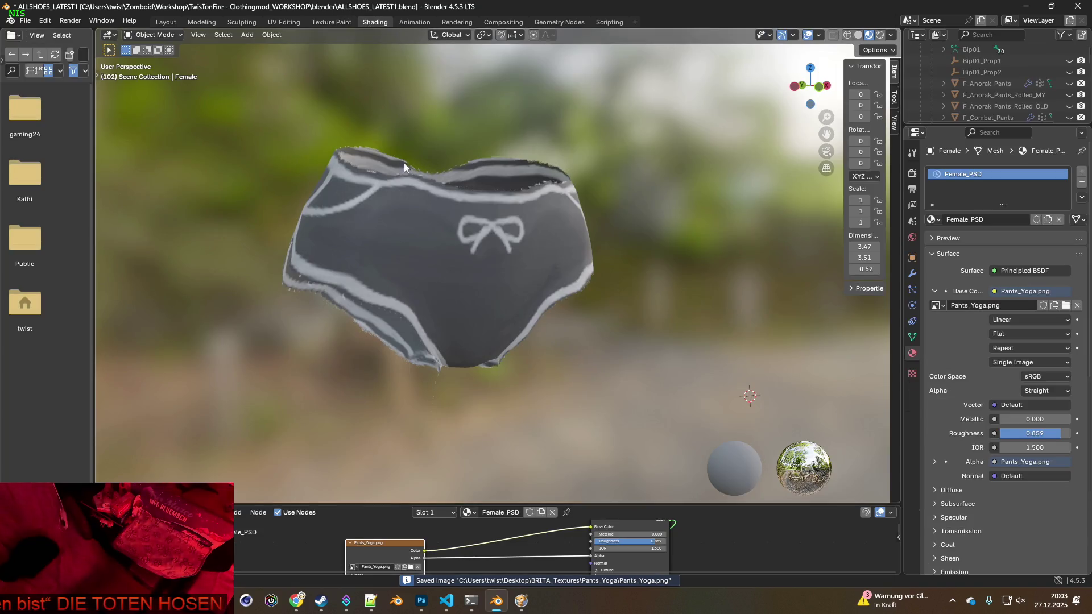
middle_click_drag(465, 287, 432, 288)
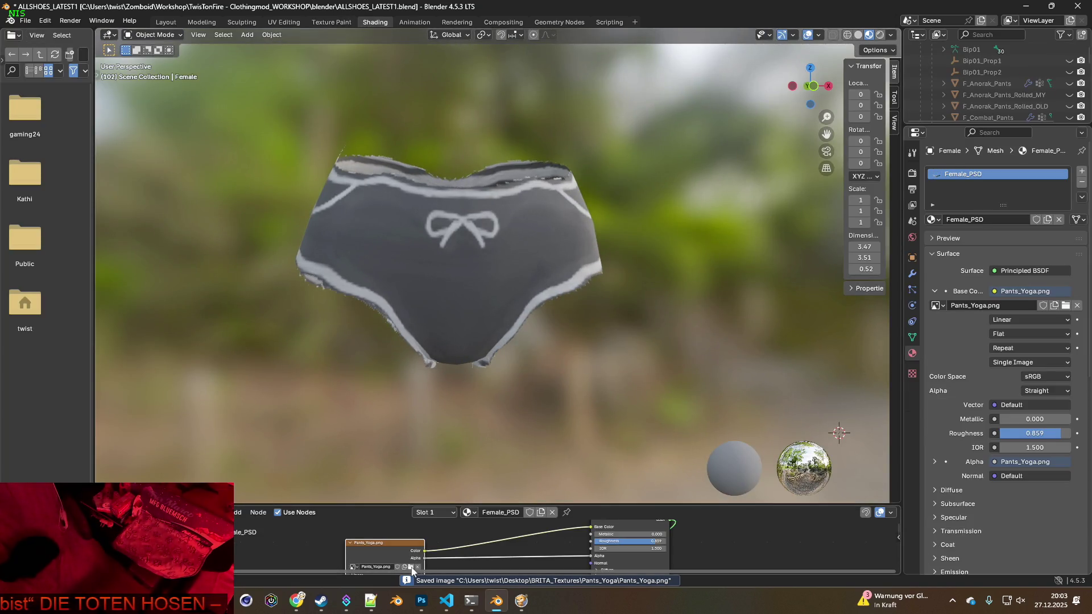
left_click(411, 567)
left_click(437, 176)
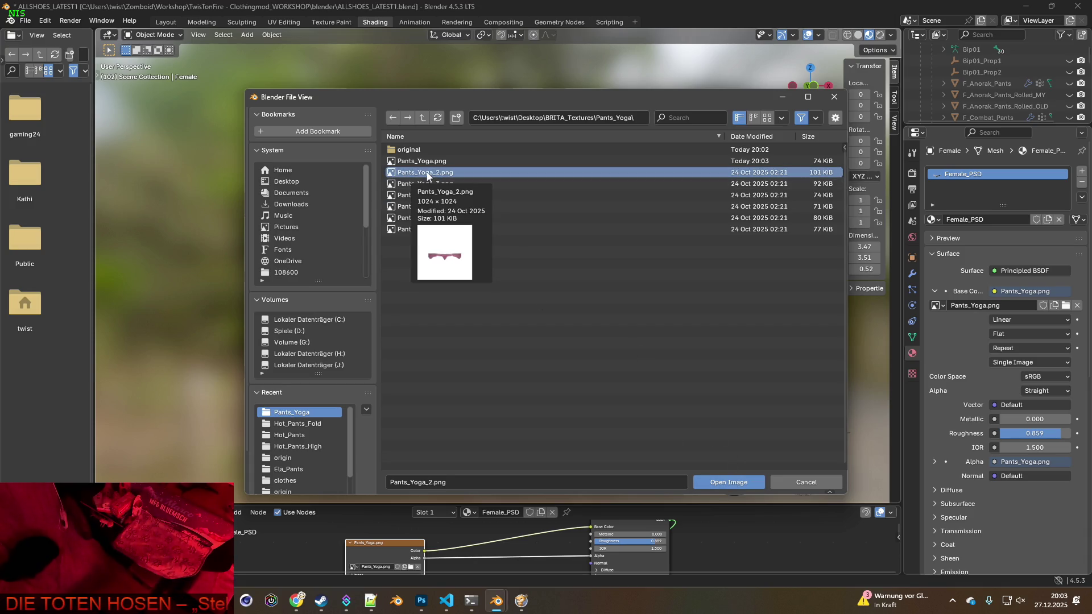
left_click(431, 184)
left_click(427, 195)
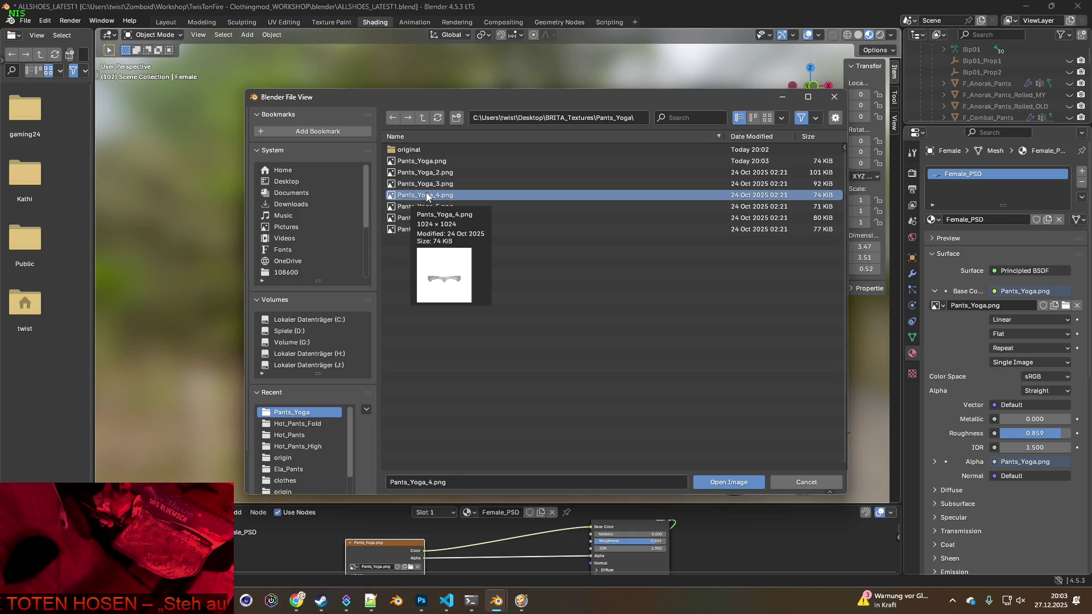
left_click(426, 207)
- Load Pants_Yoga_6.png as the Image Texture node's base-colour image
left_click(423, 219)
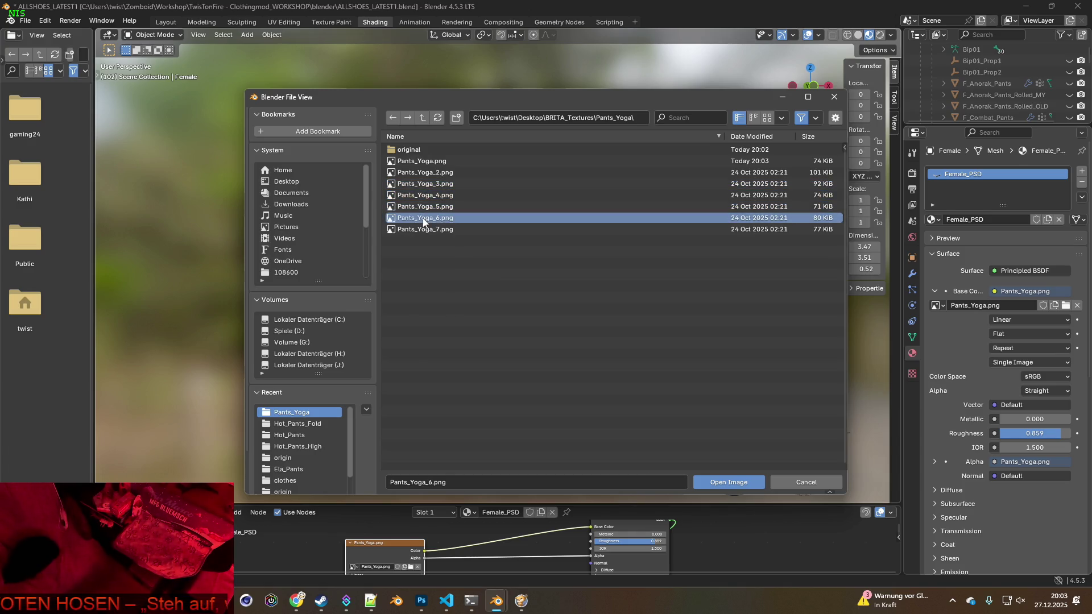
mouse_move(423, 221)
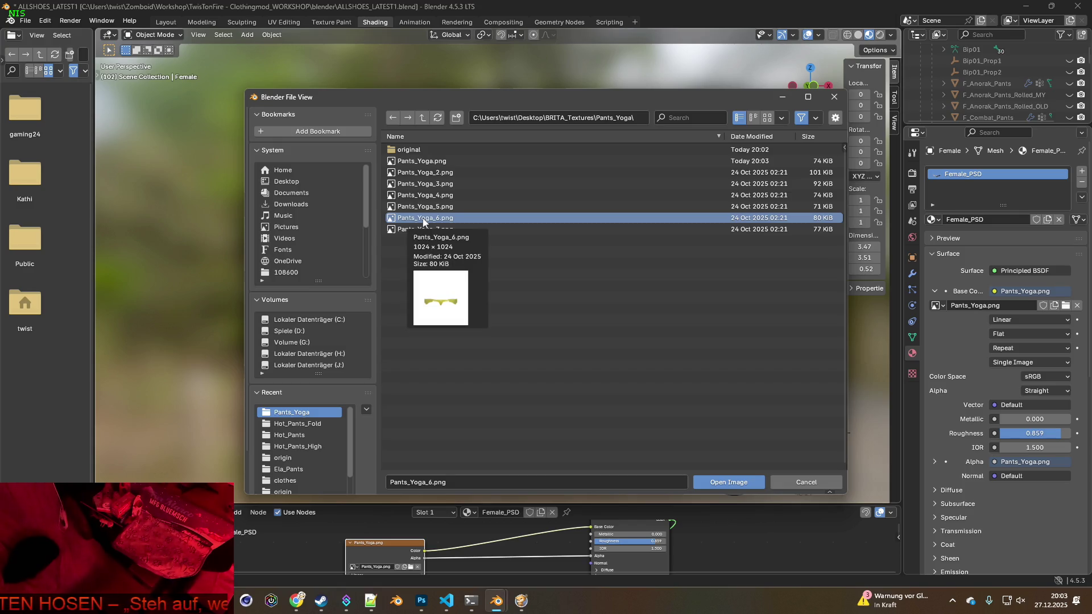
left_click(423, 230)
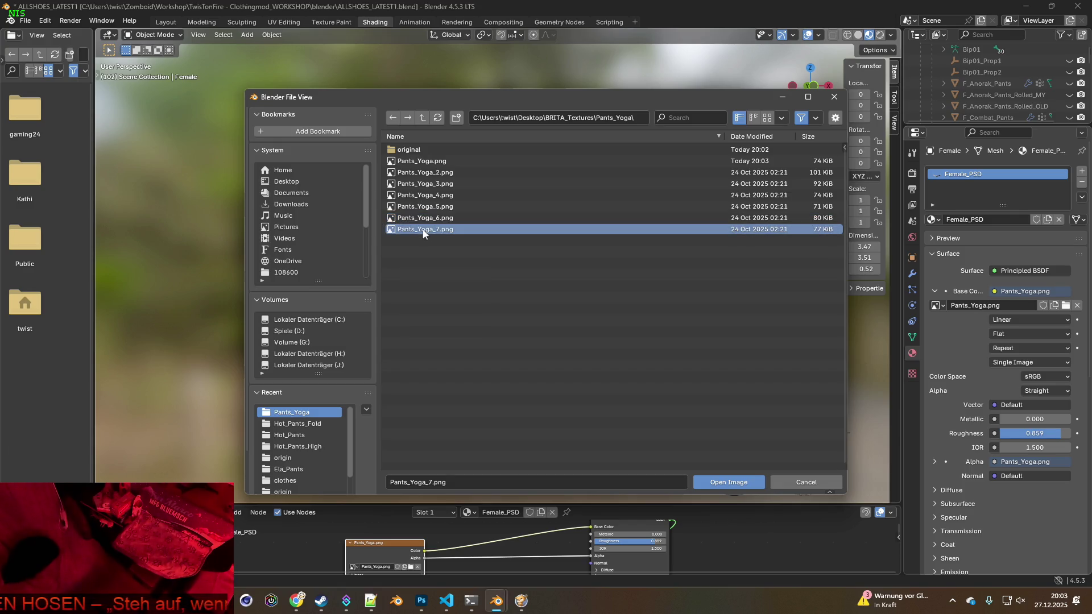
left_click(423, 220)
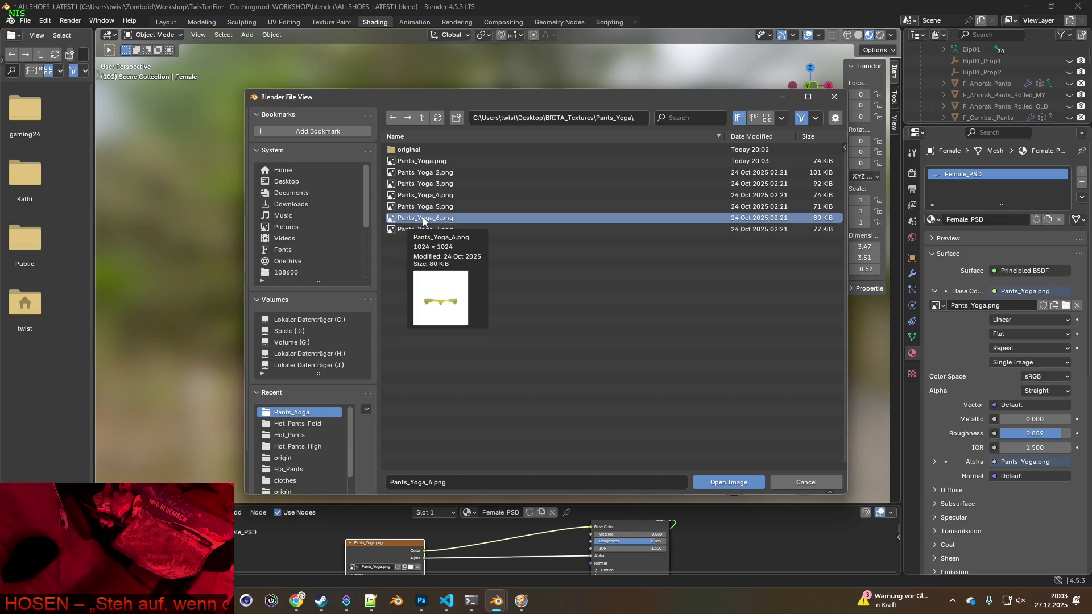
left_click(718, 483)
mouse_move(332, 353)
middle_mouse_down()
mouse_move(438, 346)
mouse_move(577, 358)
mouse_move(558, 373)
mouse_move(565, 388)
mouse_move(561, 354)
mouse_move(503, 361)
mouse_move(604, 367)
mouse_move(332, 347)
mouse_move(574, 356)
mouse_move(575, 388)
mouse_move(478, 363)
mouse_move(649, 364)
mouse_move(503, 364)
middle_mouse_up()
- Swap the base-colour texture to the white Pants_Yoga_4.png
scroll(563, 377, "down", 2)
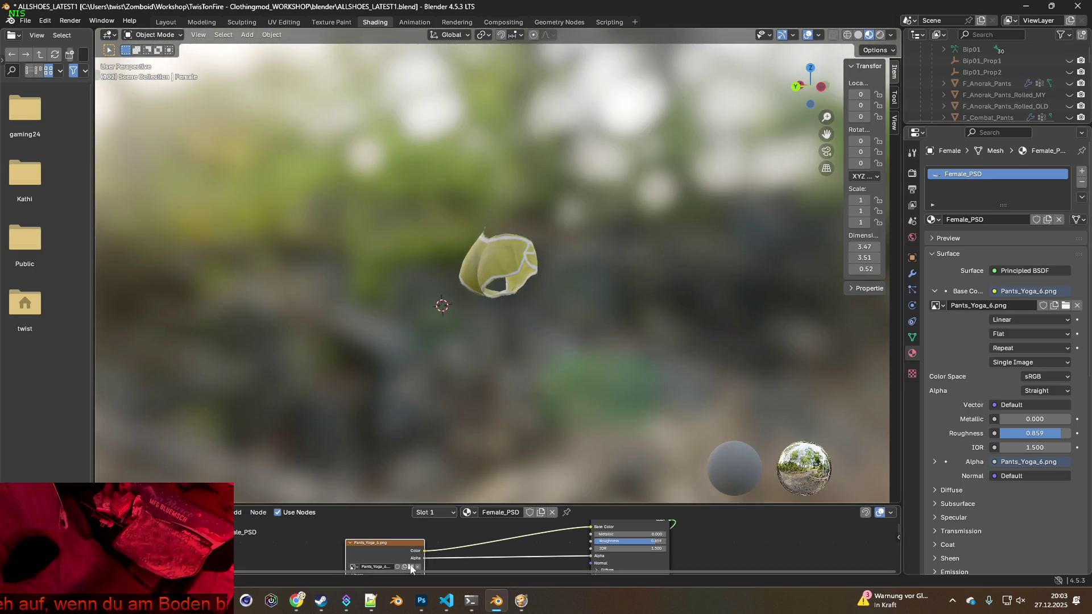
left_click(411, 567)
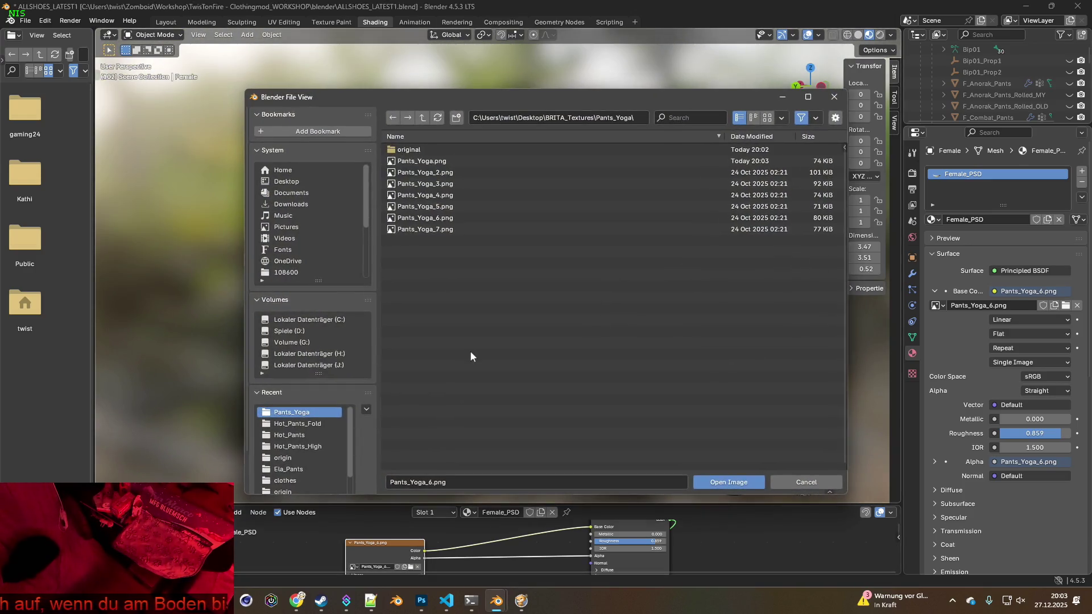
double_click(418, 196)
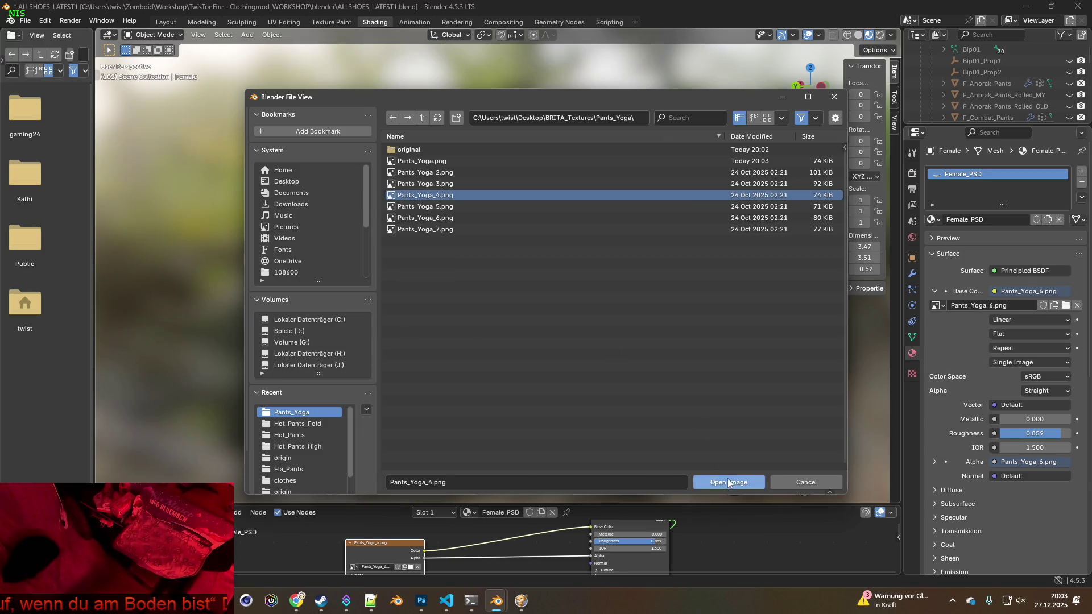
mouse_move(551, 364)
middle_mouse_down()
mouse_move(609, 375)
mouse_move(579, 358)
middle_mouse_up()
- Orbit the Pants_Yoga_4 shorts to a close front view, then switch to Project Zomboid
scroll(579, 354, "up", 3)
mouse_move(540, 324)
middle_mouse_down()
mouse_move(485, 340)
mouse_move(446, 287)
mouse_move(413, 281)
mouse_move(418, 258)
mouse_move(473, 295)
mouse_move(681, 317)
middle_mouse_up()
scroll(449, 306, "up", 4)
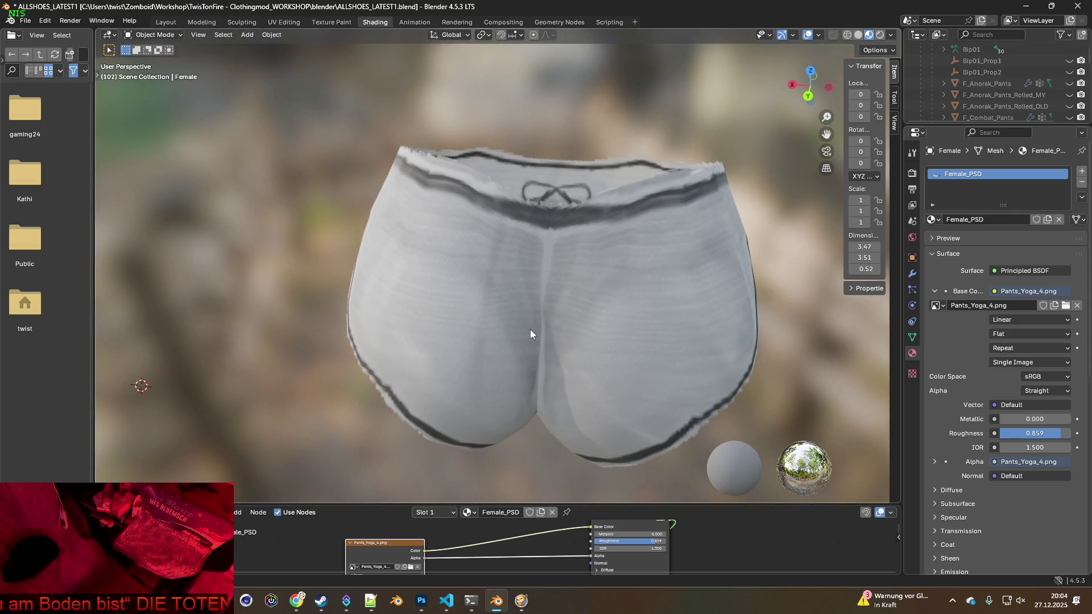
middle_click_drag(595, 333, 380, 287)
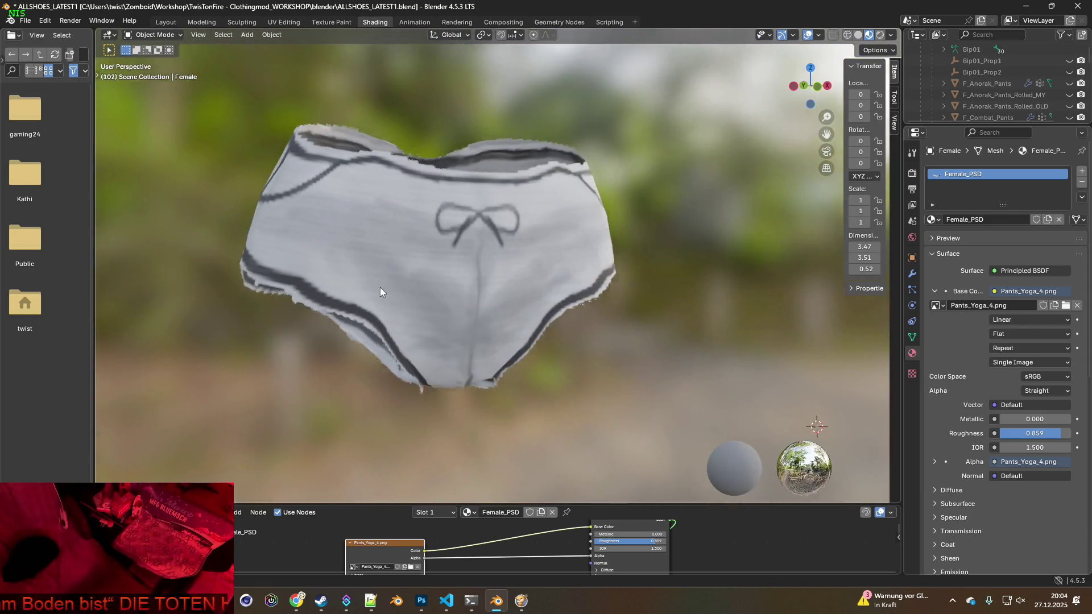
mouse_move(509, 308)
middle_mouse_down()
mouse_move(439, 294)
mouse_move(483, 298)
mouse_move(510, 267)
mouse_move(494, 203)
mouse_move(432, 281)
mouse_move(469, 205)
mouse_move(497, 216)
mouse_move(461, 239)
mouse_move(590, 317)
mouse_move(510, 289)
mouse_move(628, 292)
mouse_move(568, 289)
mouse_move(582, 270)
mouse_move(480, 271)
mouse_move(498, 265)
mouse_move(428, 288)
mouse_move(446, 280)
mouse_move(450, 252)
middle_mouse_up()
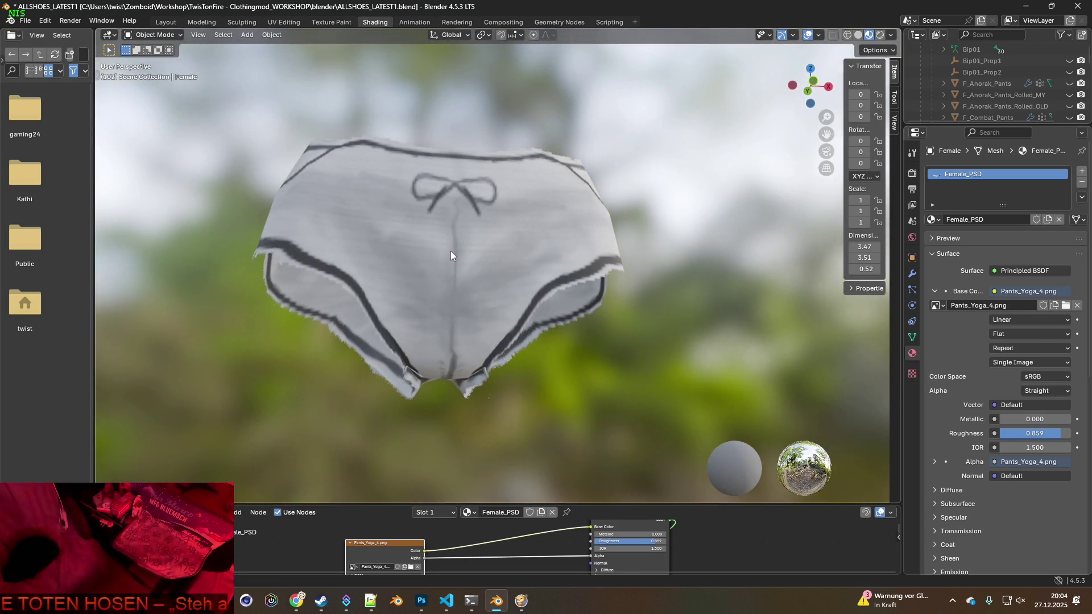
key("alt+Tab")
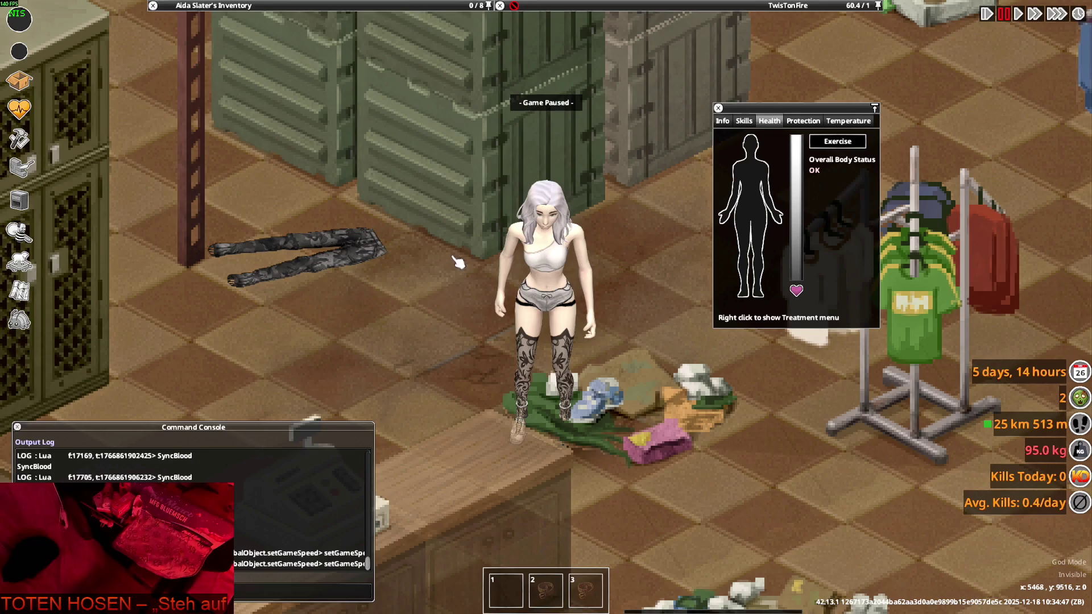
- Unpause the game, walk the character to view the shorts, then return to Blender's front view
key("space")
key("s")
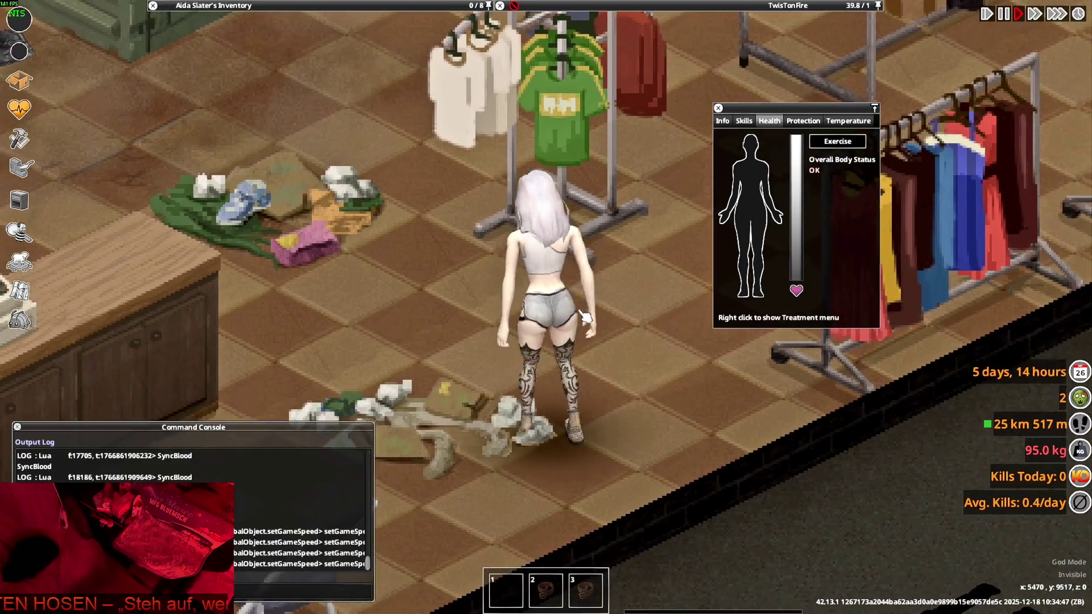
key("alt+Tab")
key("alt+Tab")
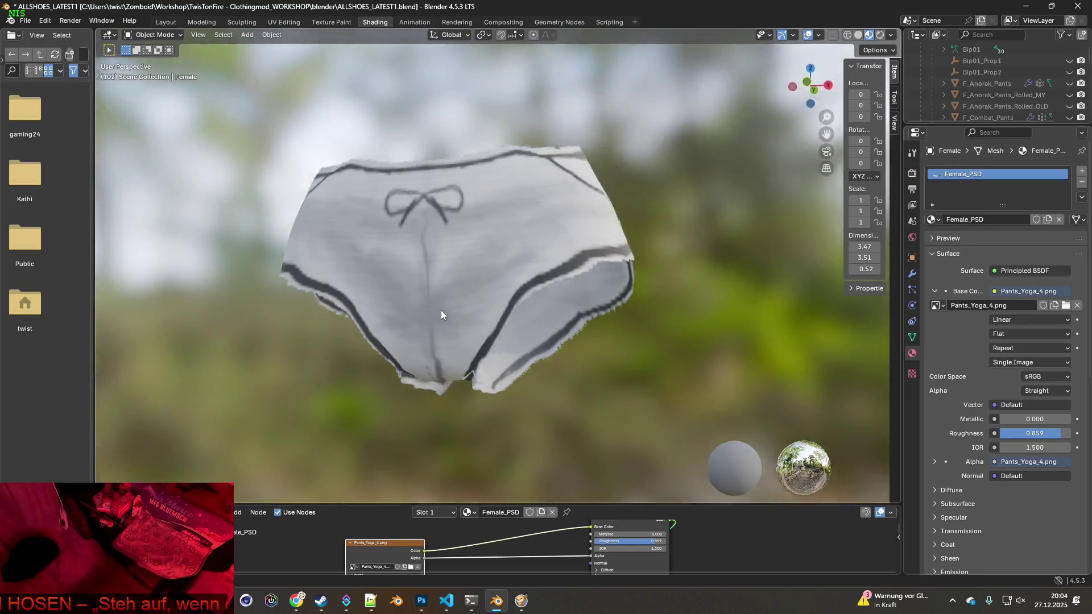
mouse_move(441, 315)
middle_mouse_down()
mouse_move(414, 329)
mouse_move(490, 333)
mouse_move(465, 335)
middle_mouse_up()
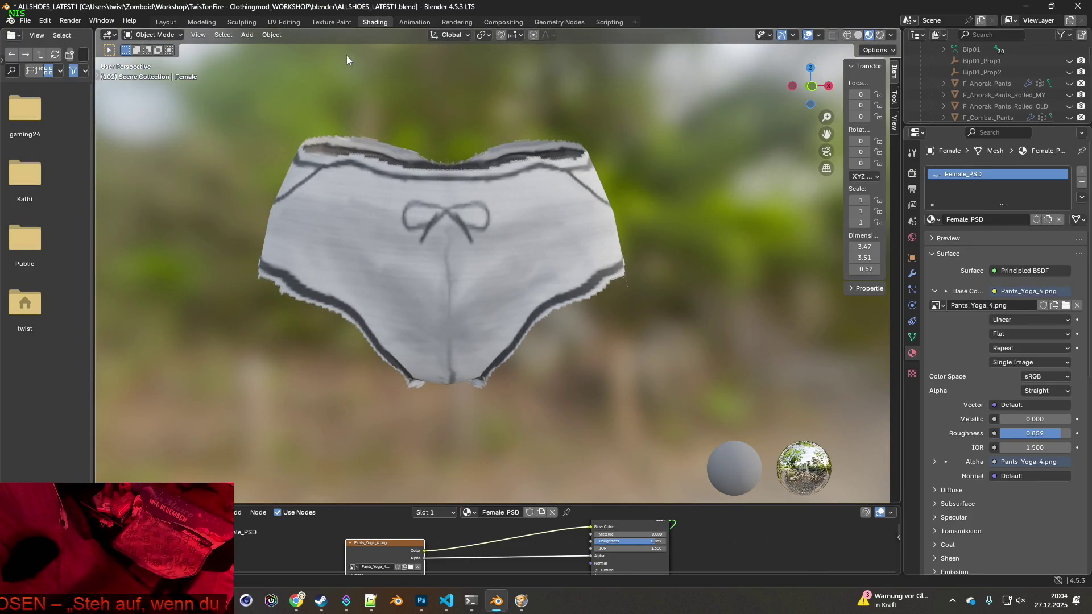
- Enter Texture Paint, zoom onto the bow, and pick Paint Soft Pressure at 12 px radius
key("ctrl+Page_Up")
middle_click_drag(525, 294, 531, 298)
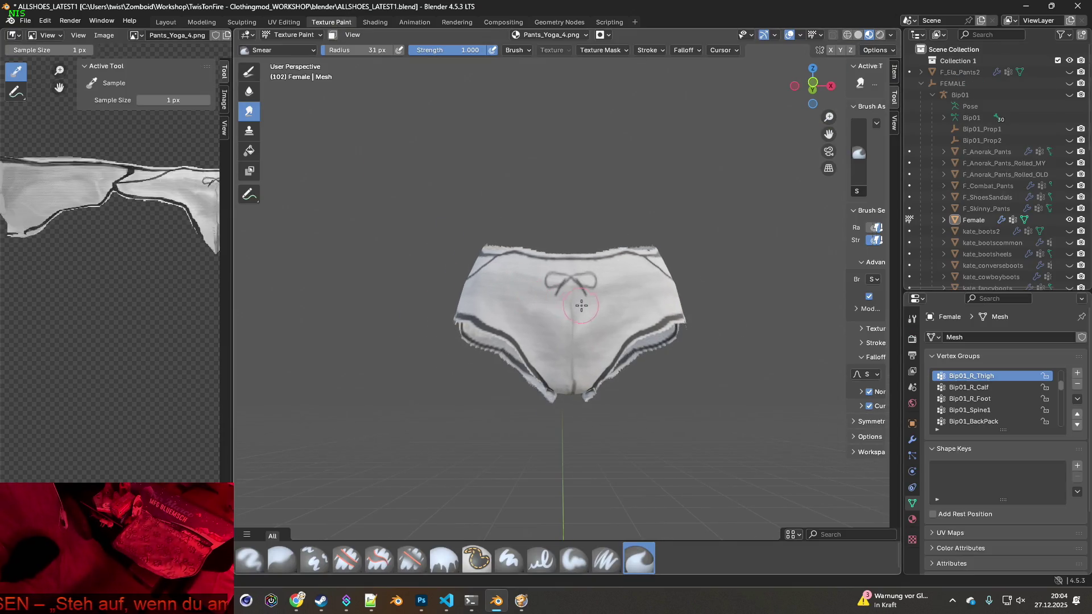
scroll(582, 306, "up", 6)
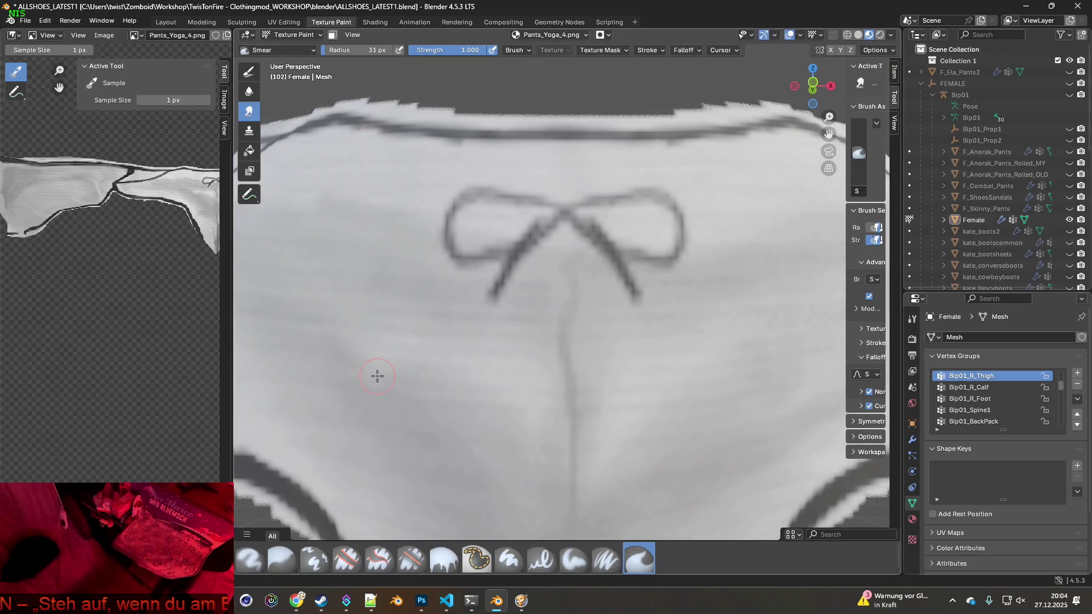
left_click(606, 558)
mouse_move(530, 398)
middle_mouse_down()
mouse_move(505, 407)
mouse_move(592, 374)
mouse_move(590, 434)
middle_mouse_up()
scroll(547, 412, "up", 2)
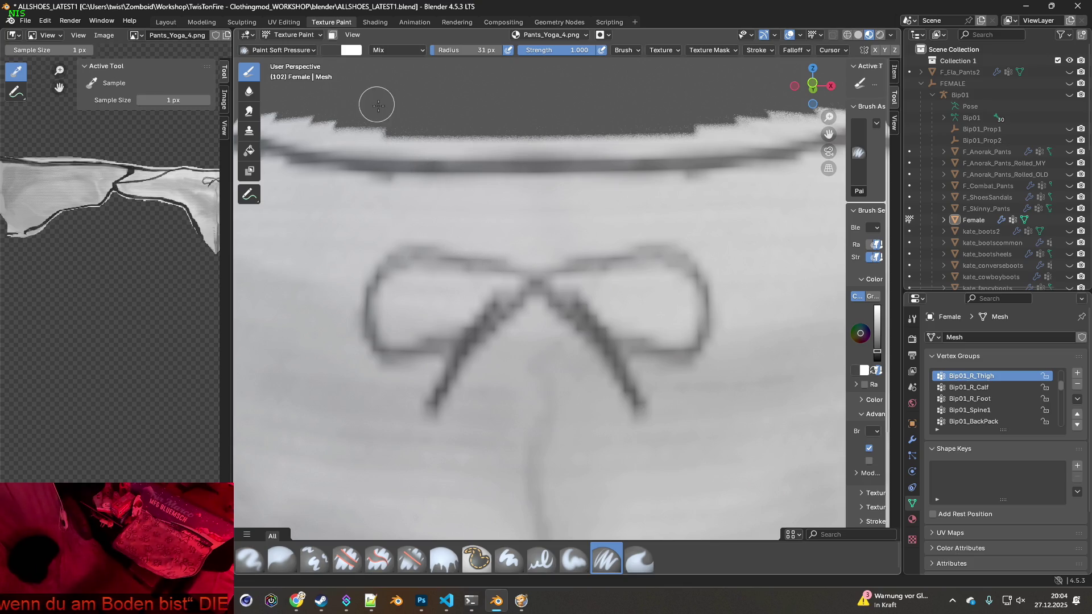
left_click_drag(731, 120, 811, 114)
key("f")
left_click(510, 270)
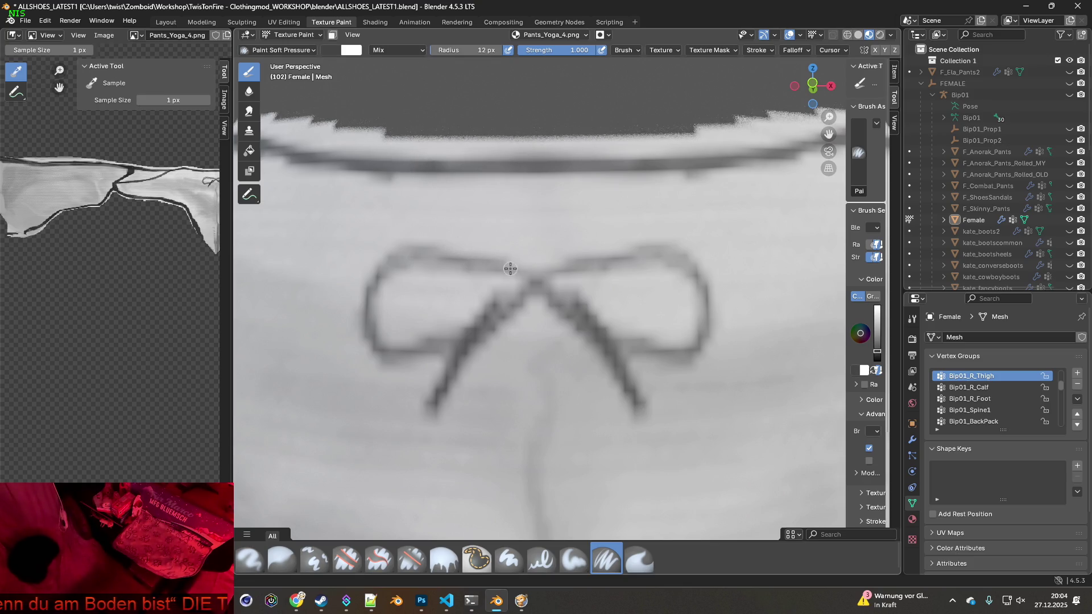
- Undo the stray white stroke and darken the bow's left loop, left ribbon and right loop's top
key("ctrl+z")
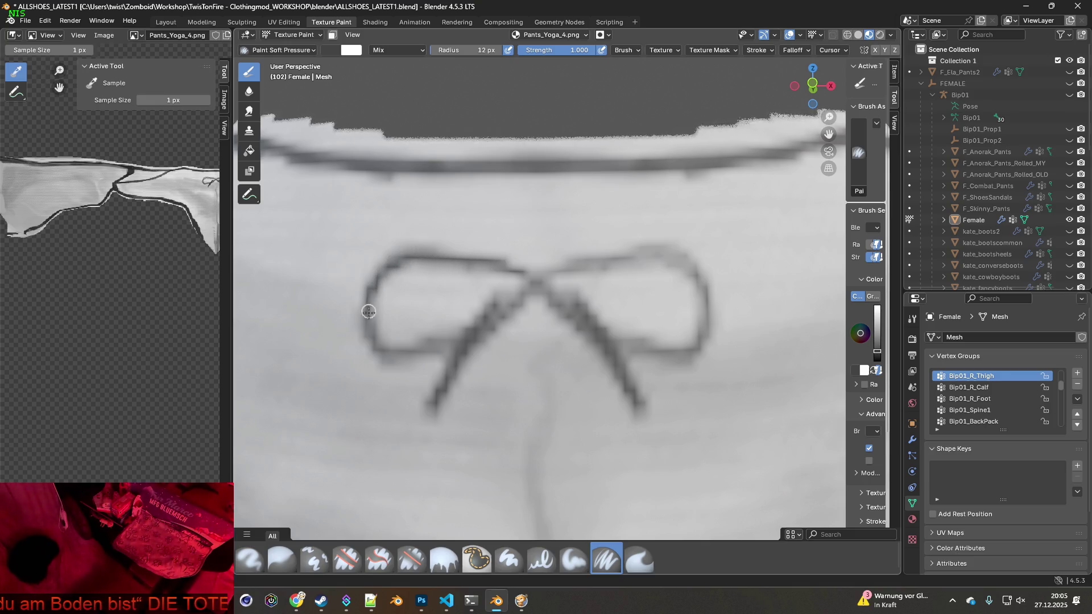
mouse_move(384, 352)
left_mouse_down()
mouse_move(451, 343)
mouse_move(544, 284)
mouse_move(515, 267)
mouse_move(531, 285)
mouse_move(475, 265)
mouse_move(401, 267)
mouse_move(373, 327)
mouse_move(385, 341)
mouse_move(431, 346)
left_mouse_up()
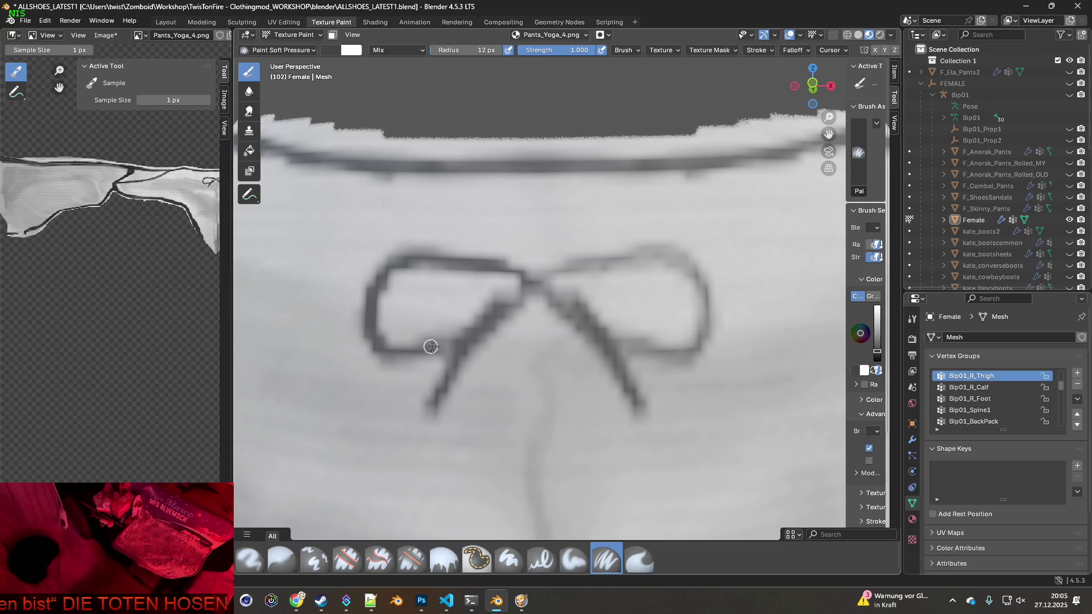
mouse_move(543, 308)
middle_mouse_down()
mouse_move(530, 307)
mouse_move(533, 295)
middle_mouse_up()
mouse_move(486, 292)
left_mouse_down()
mouse_move(586, 260)
mouse_move(631, 264)
mouse_move(603, 253)
mouse_move(638, 271)
mouse_move(654, 296)
mouse_move(653, 332)
mouse_move(612, 360)
mouse_move(568, 351)
mouse_move(489, 298)
mouse_move(420, 351)
left_mouse_up()
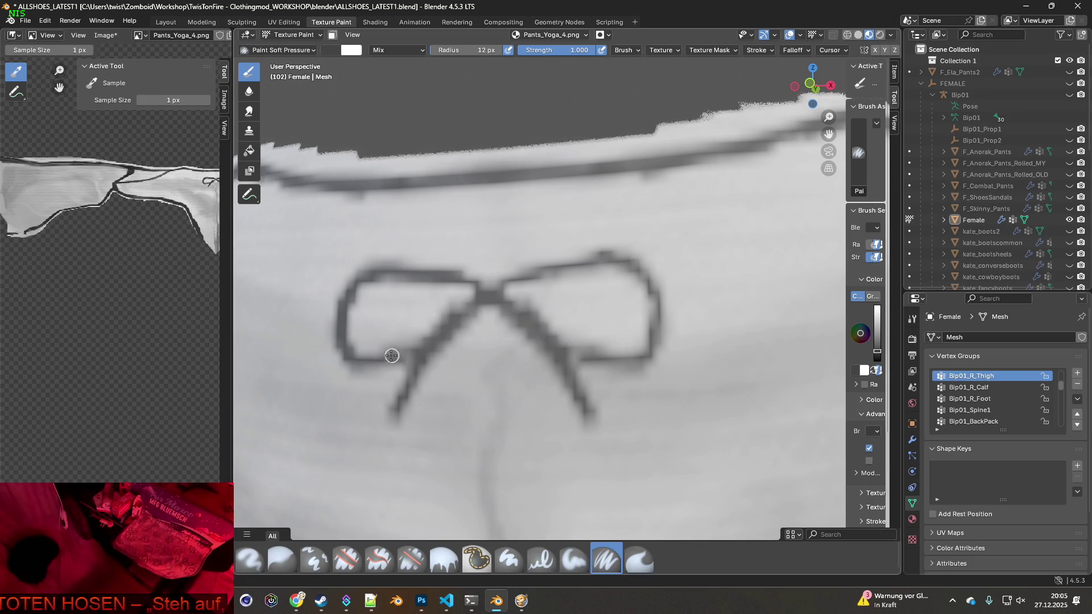
left_click_drag(355, 366, 370, 367)
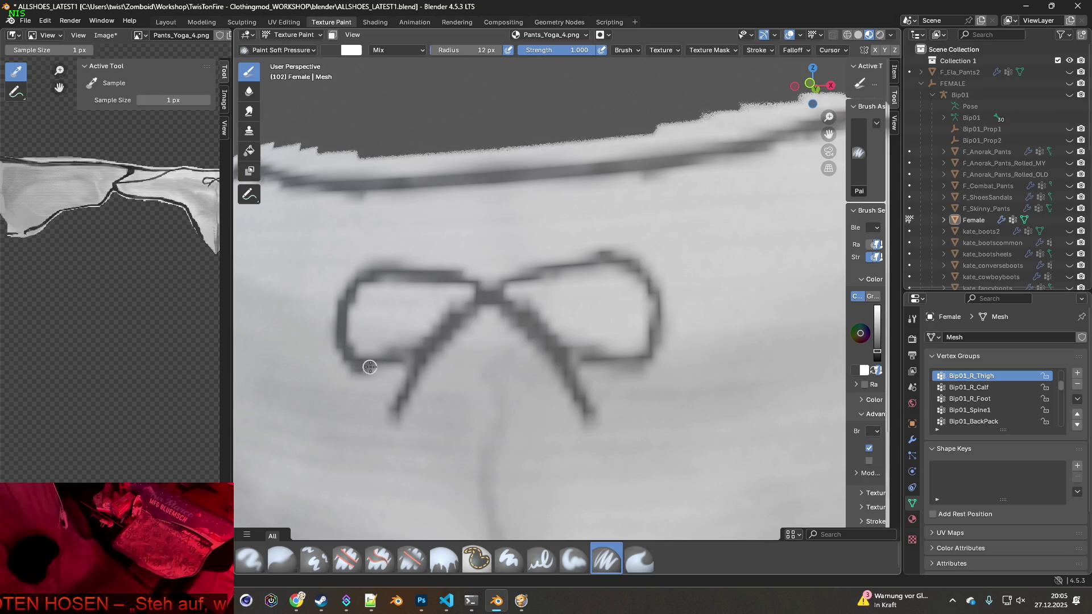
- Straighten the view and repaint the top and bottom edges of the bow's right loop
middle_click_drag(404, 354, 553, 355)
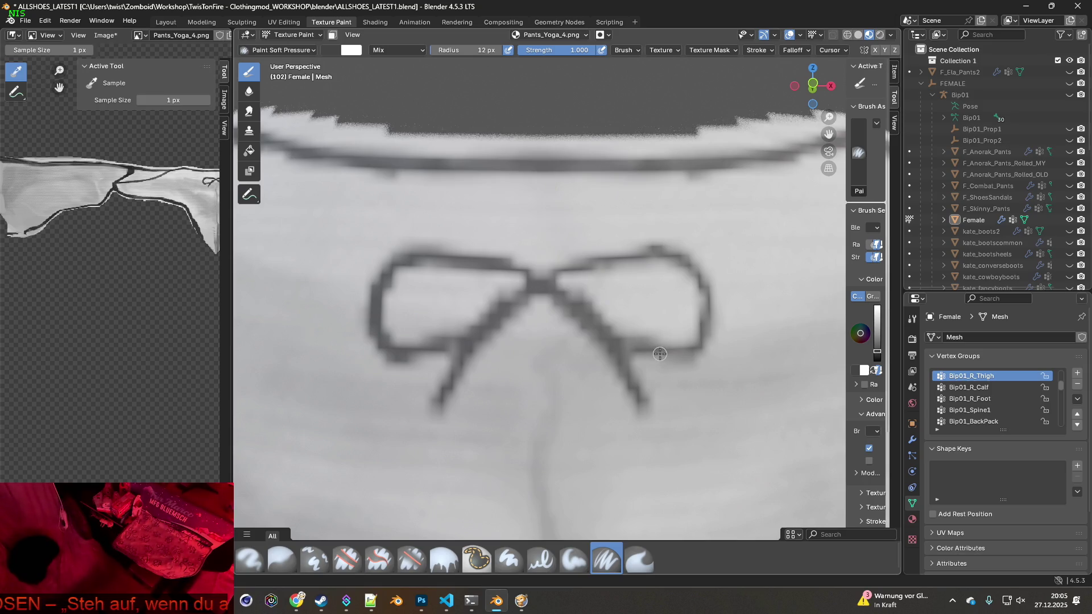
middle_click_drag(660, 354, 642, 342, "shift")
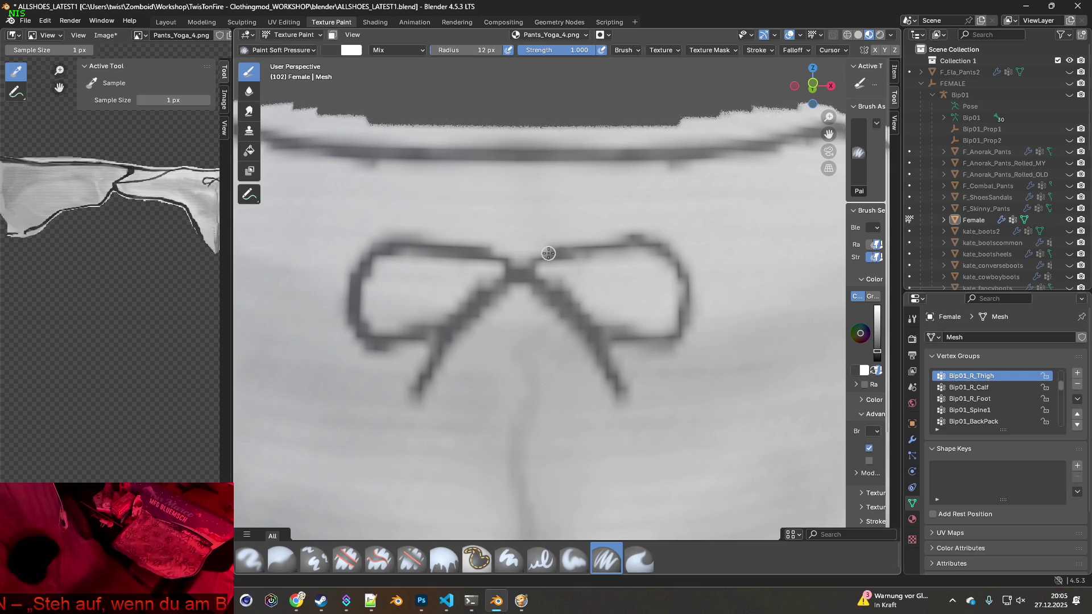
left_click_drag(576, 245, 642, 240)
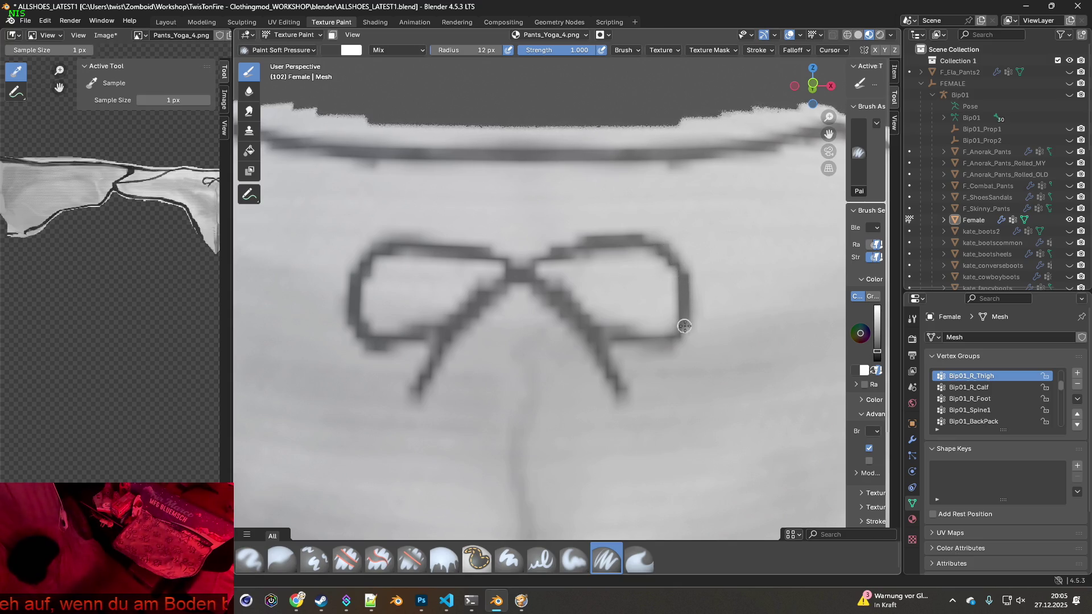
left_click_drag(683, 340, 635, 343)
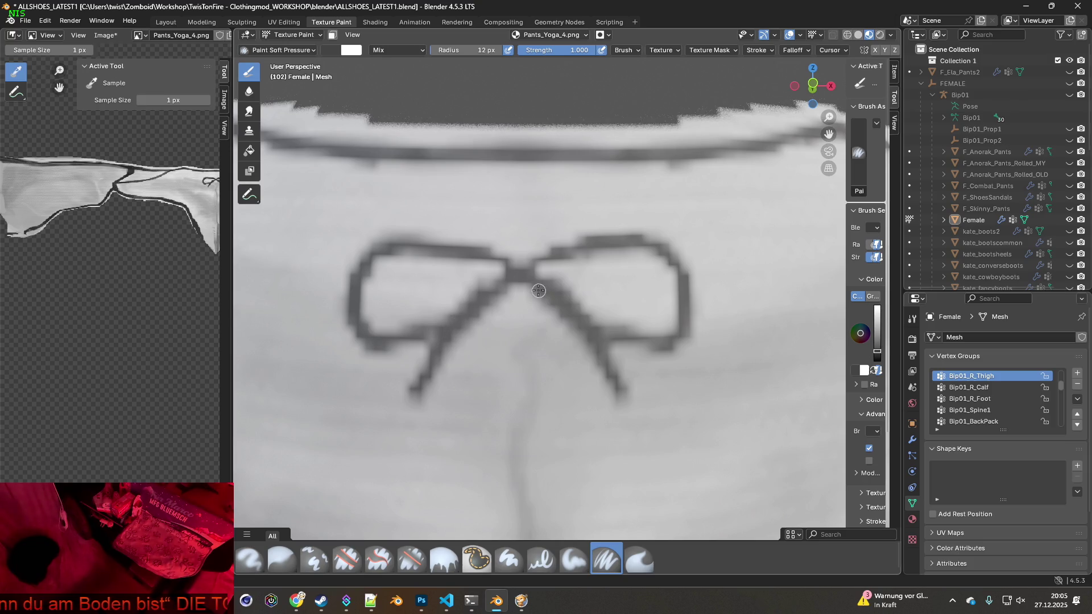
scroll(617, 381, "down", 5)
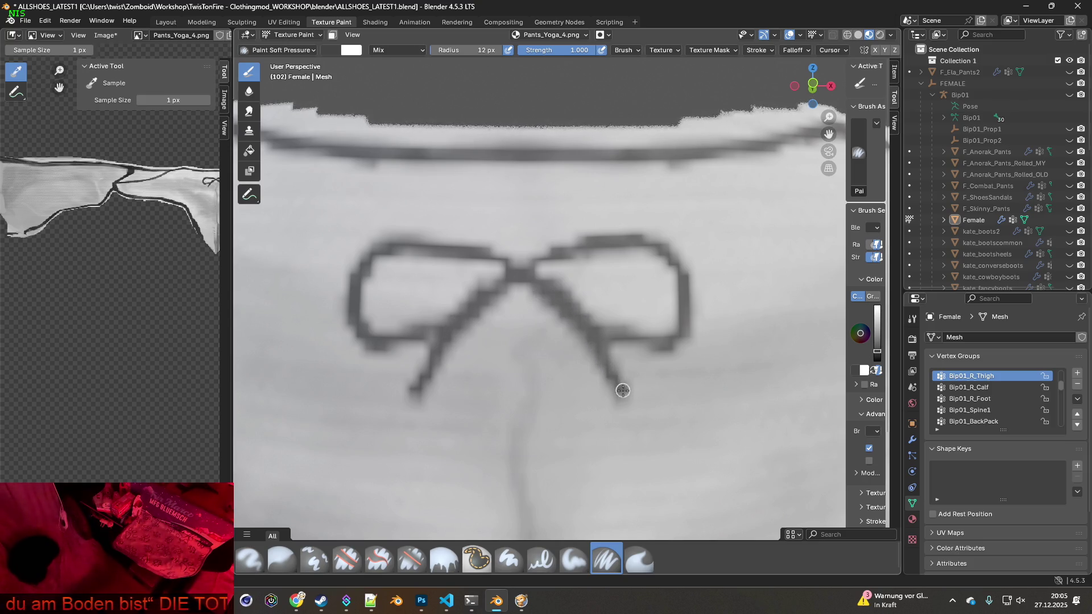
mouse_move(615, 380)
middle_mouse_down()
mouse_move(602, 366)
mouse_move(579, 365)
middle_mouse_up()
scroll(579, 366, "up", 5)
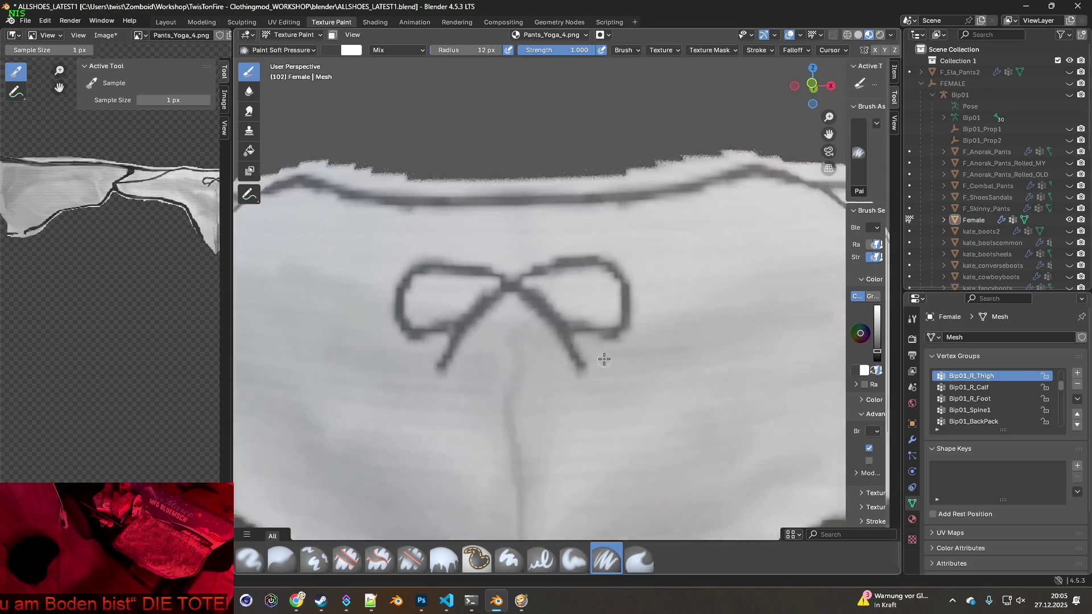
- Undo the stray stroke on the bow's top edge via Edit > Undo
scroll(566, 319, "up", 5)
scroll(565, 318, "down", 4)
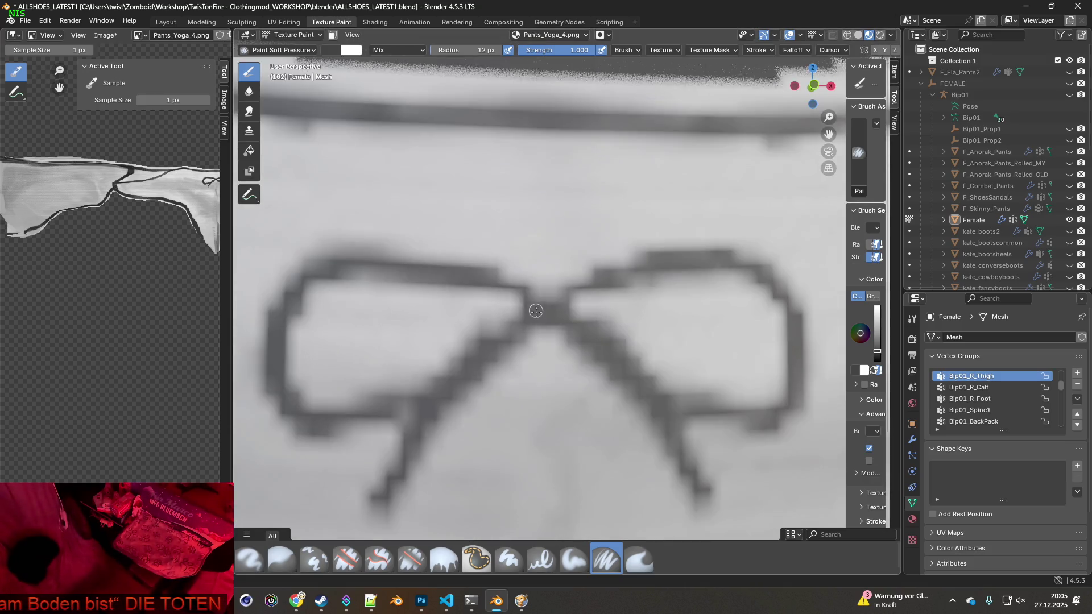
scroll(538, 314, "up", 2)
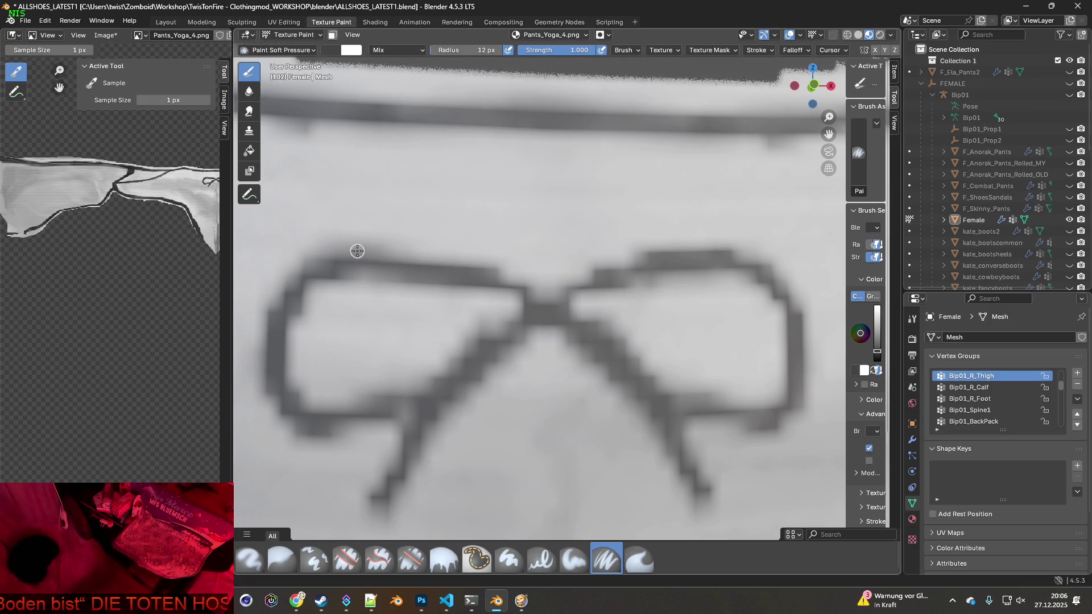
scroll(422, 263, "down", 5)
scroll(434, 268, "up", 3)
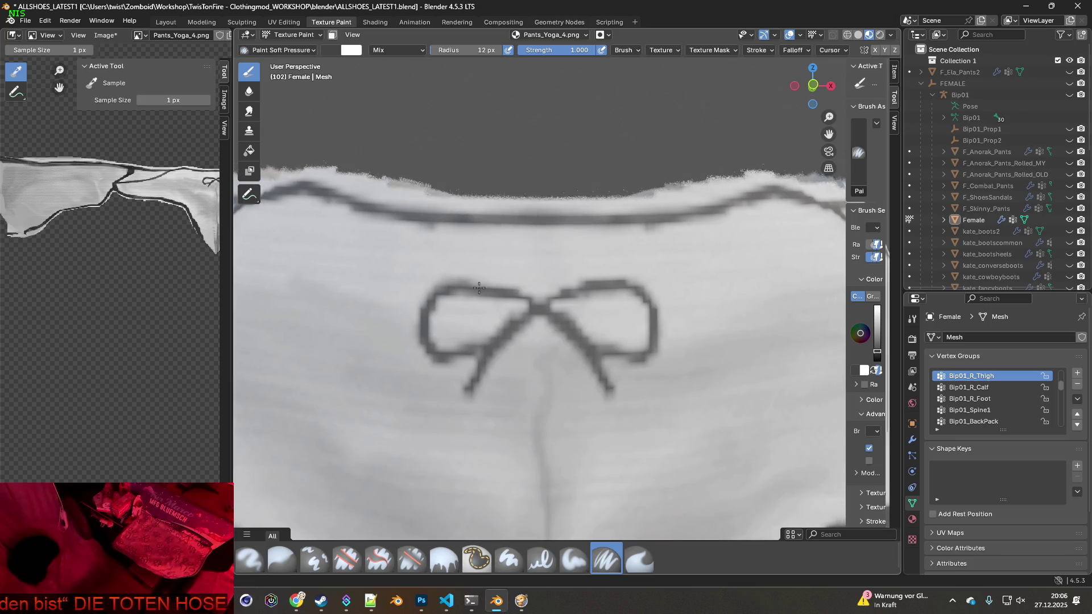
scroll(455, 285, "down", 3)
scroll(452, 277, "up", 3)
scroll(449, 279, "down", 3)
scroll(405, 277, "up", 3)
scroll(493, 288, "down", 3)
scroll(540, 275, "up", 3)
scroll(572, 252, "down", 3)
scroll(489, 261, "up", 3)
scroll(420, 254, "down", 3)
scroll(393, 256, "up", 3)
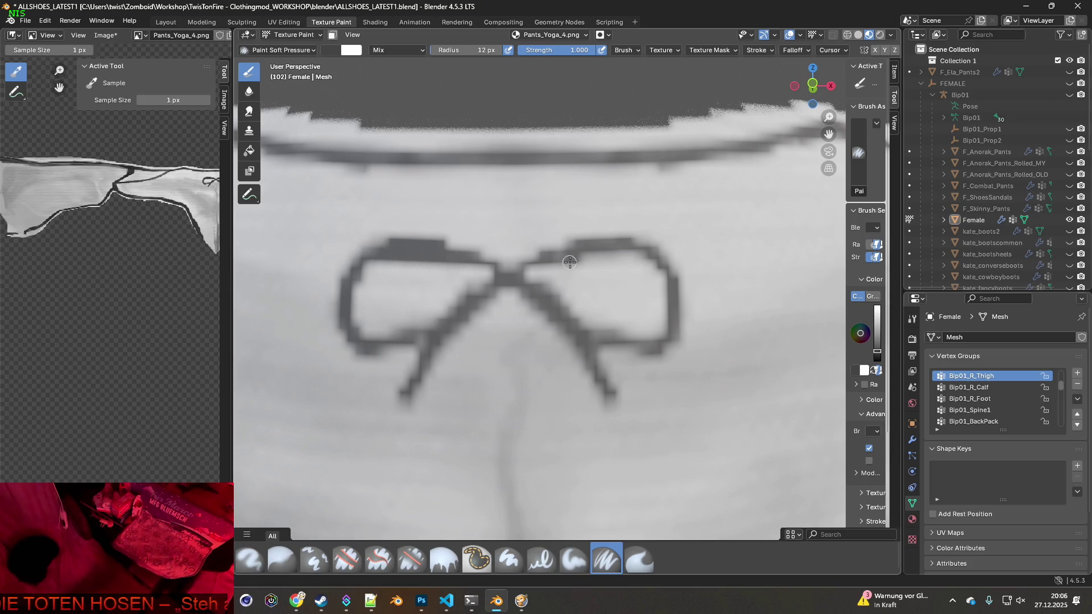
left_click(70, 20)
left_click(44, 21)
left_click(58, 35)
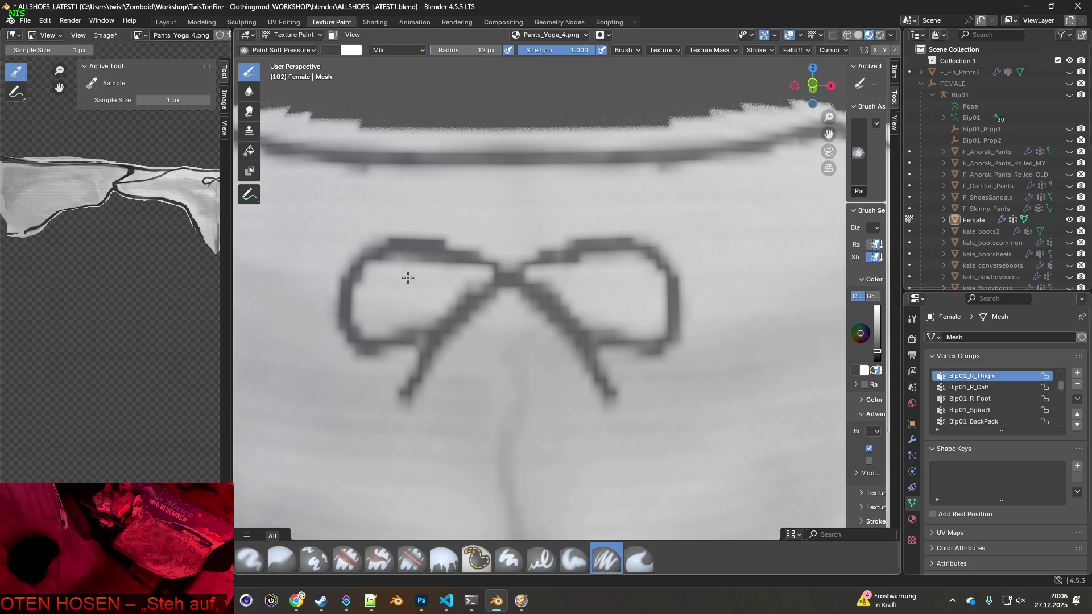
- Sample the bow's dark grey and thicken its top edge, then zoom out
scroll(407, 276, "up", 2)
key("s")
left_click(307, 259)
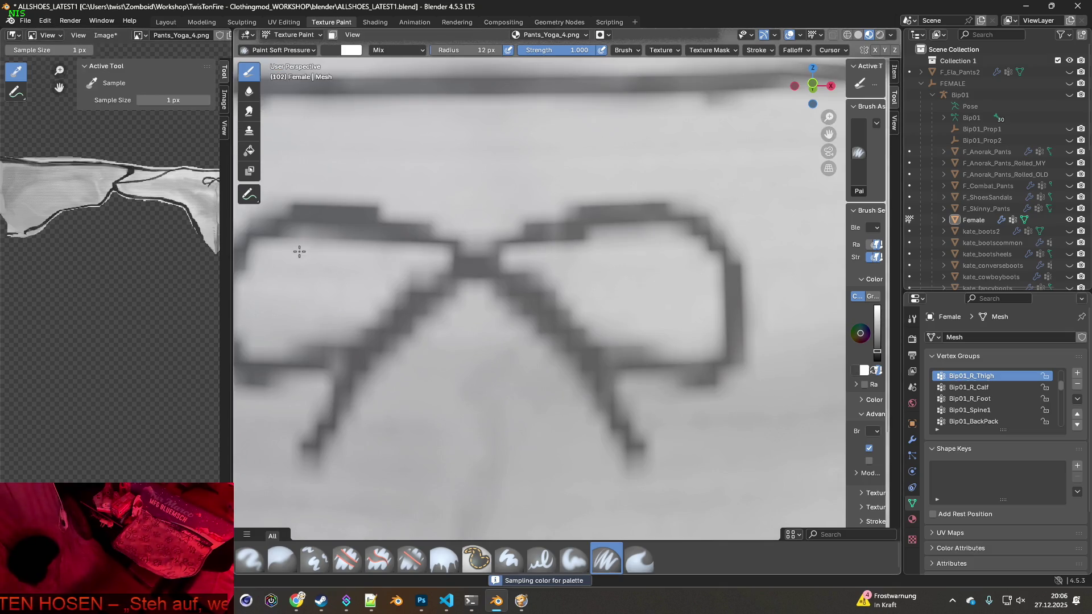
left_click(313, 274)
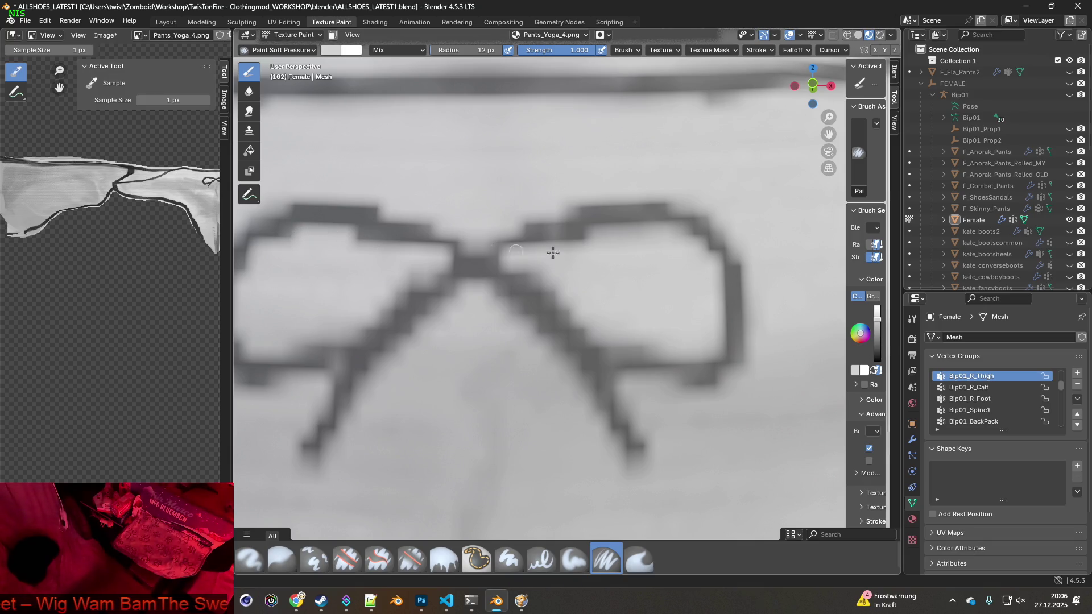
mouse_move(664, 234)
middle_mouse_down()
mouse_move(645, 285)
mouse_move(561, 296)
middle_mouse_up()
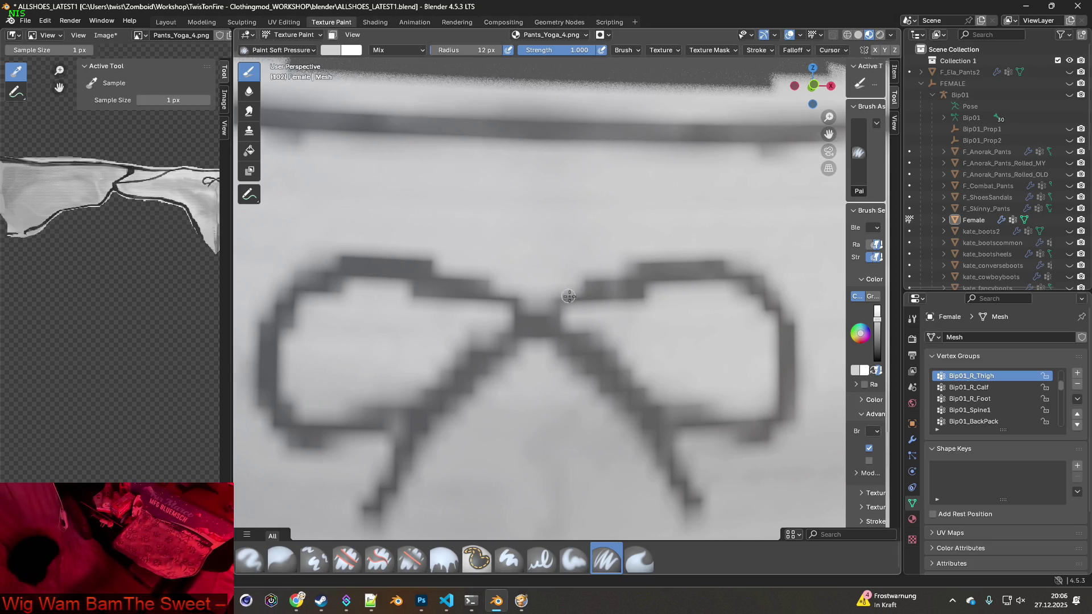
left_click(458, 286)
left_click_drag(738, 285, 723, 289)
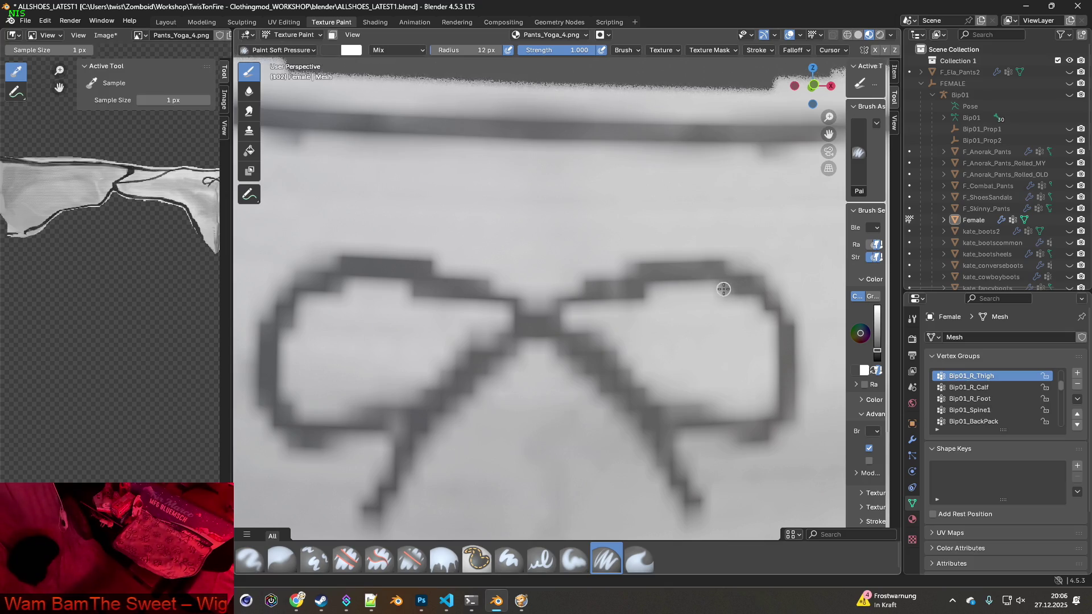
scroll(683, 313, "down", 5)
scroll(675, 319, "down", 8)
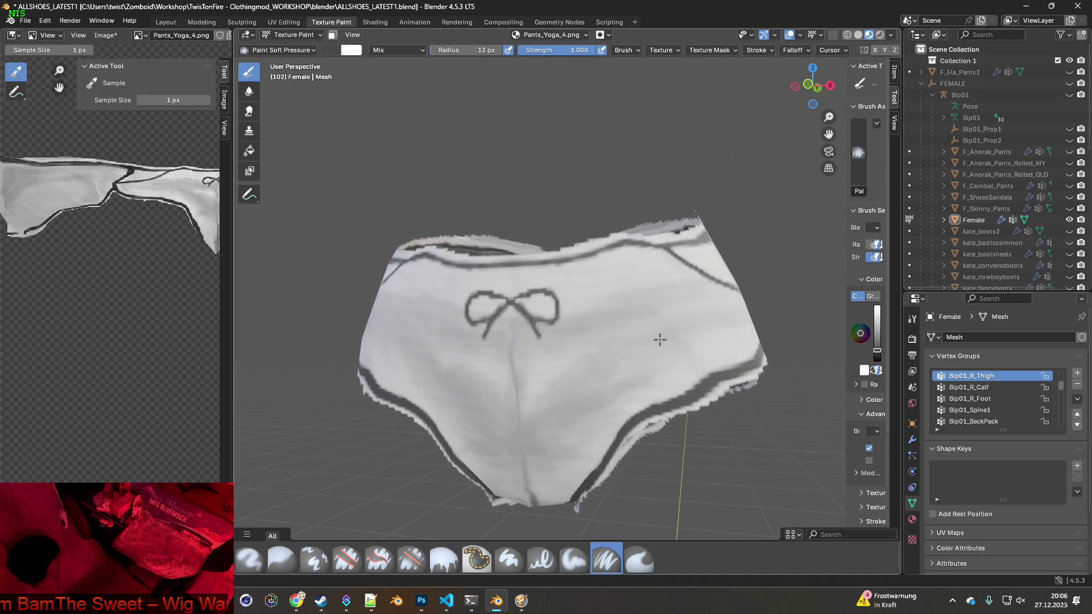